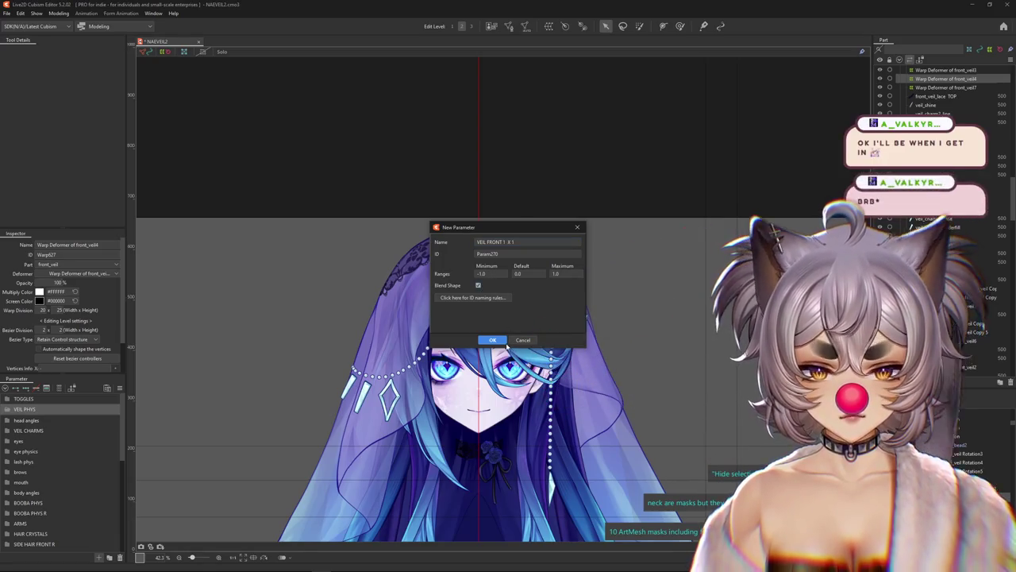
Create VEIL FRONT X 1 in the VEIL PHYS folder and duplicate it twice.
{"action": "left_click", "coordinate": [504, 341]}
{"action": "right_click", "coordinate": [26, 421]}
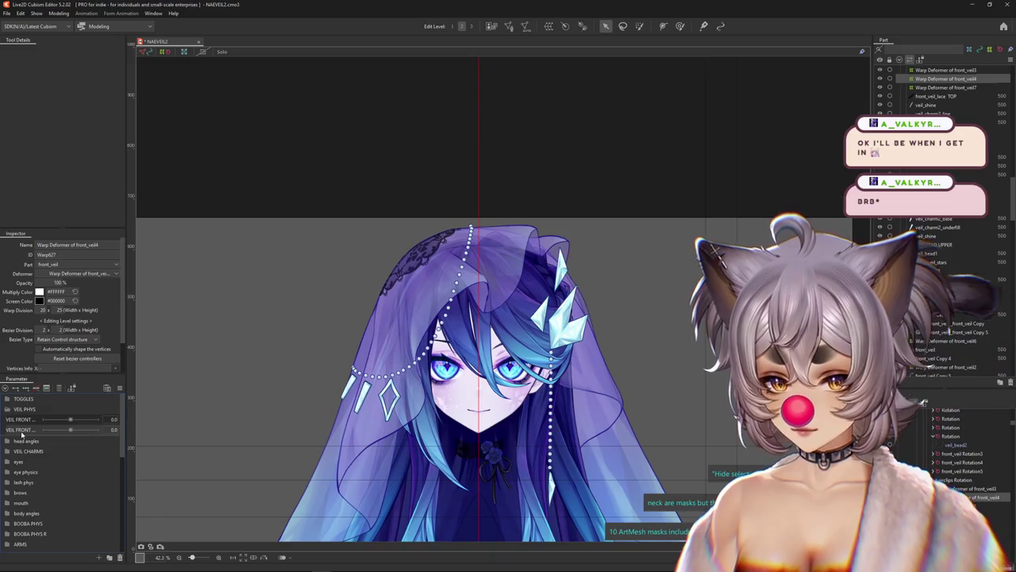
{"action": "left_click", "coordinate": [54, 455]}
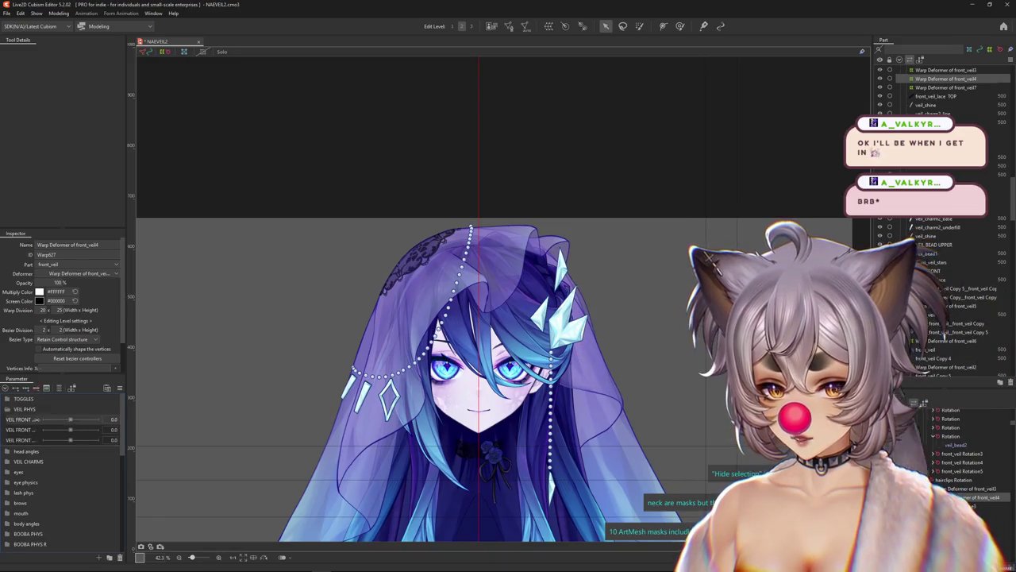
{"action": "left_click", "coordinate": [47, 460]}
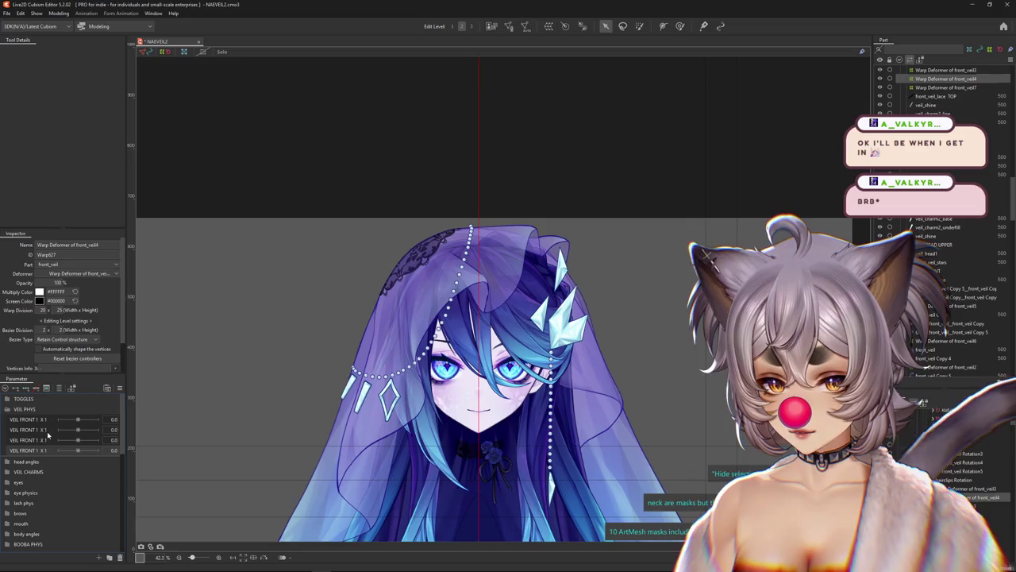
Rename the duplicated parameters to VEIL FRONT X 2 and VEIL FRONT X 3.
{"action": "left_click", "coordinate": [71, 434]}
{"action": "type", "text": "2"}
{"action": "key", "text": "Return"}
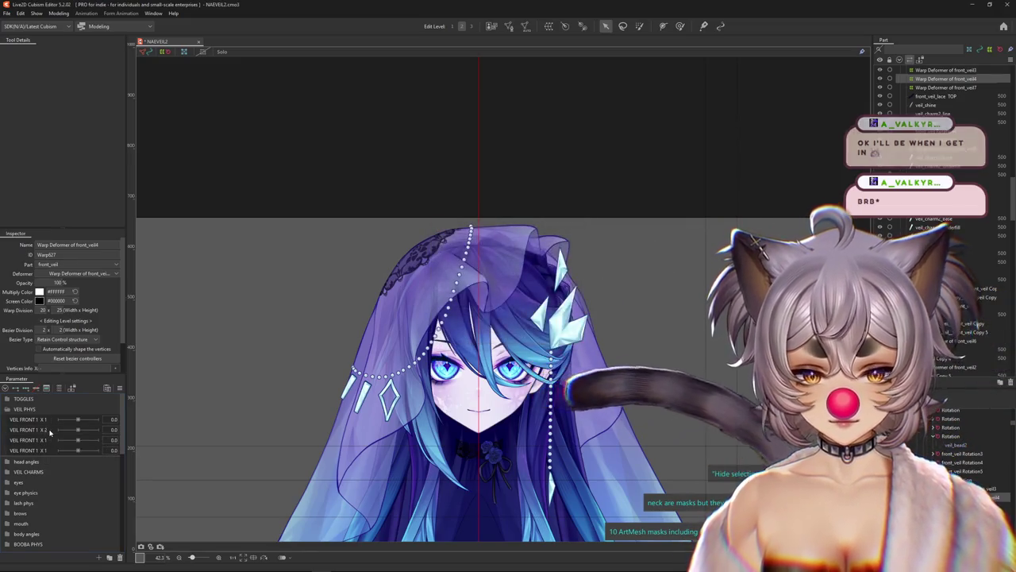
{"action": "left_click", "coordinate": [49, 446]}
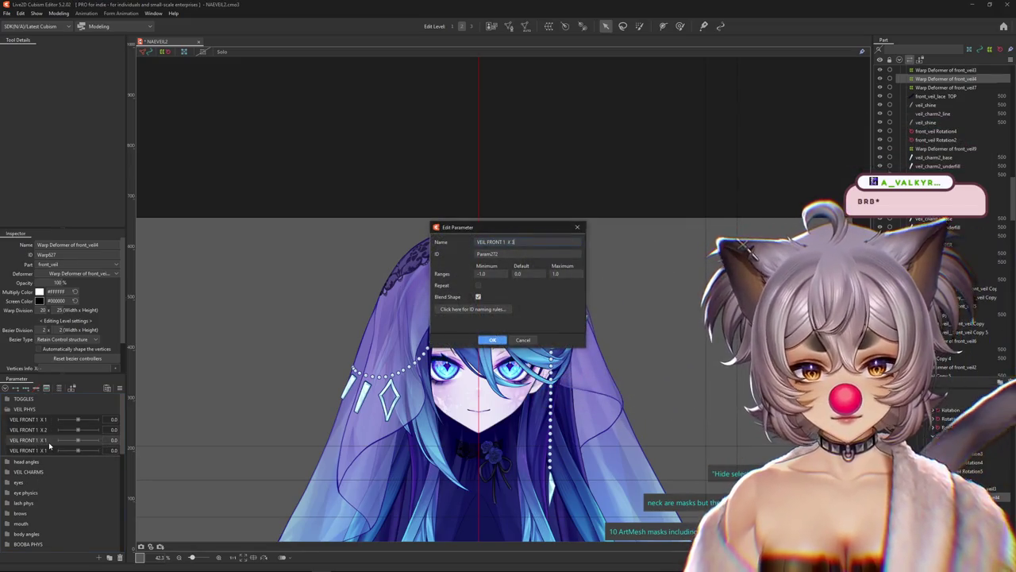
{"action": "key", "text": "Return"}
Cancel deleting the extra VEIL FRONT X 1 copy and open its parameter settings instead.
{"action": "left_click", "coordinate": [120, 558]}
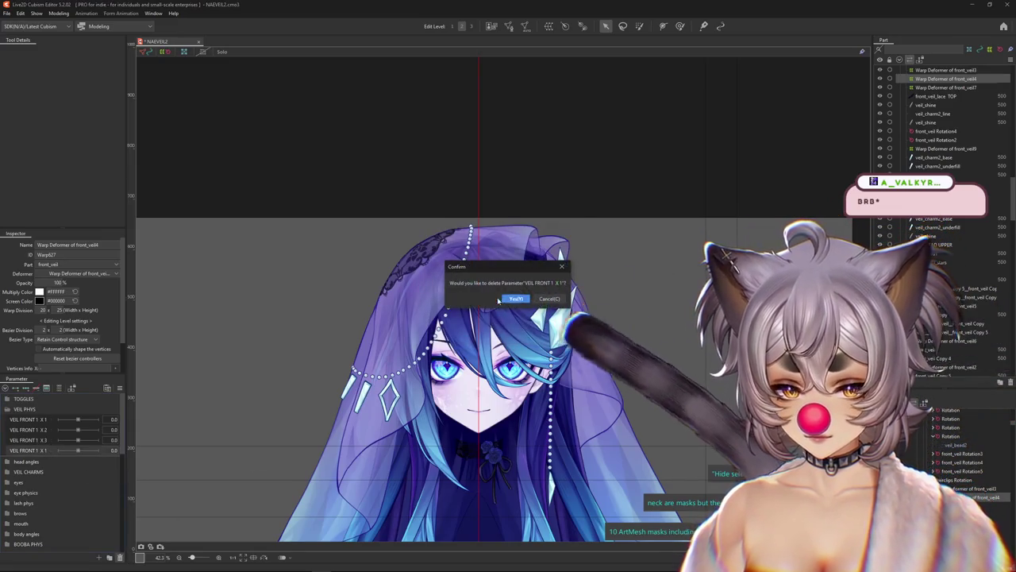
{"action": "key", "text": "Return"}
{"action": "right_click", "coordinate": [39, 450]}
{"action": "left_click", "coordinate": [49, 452]}
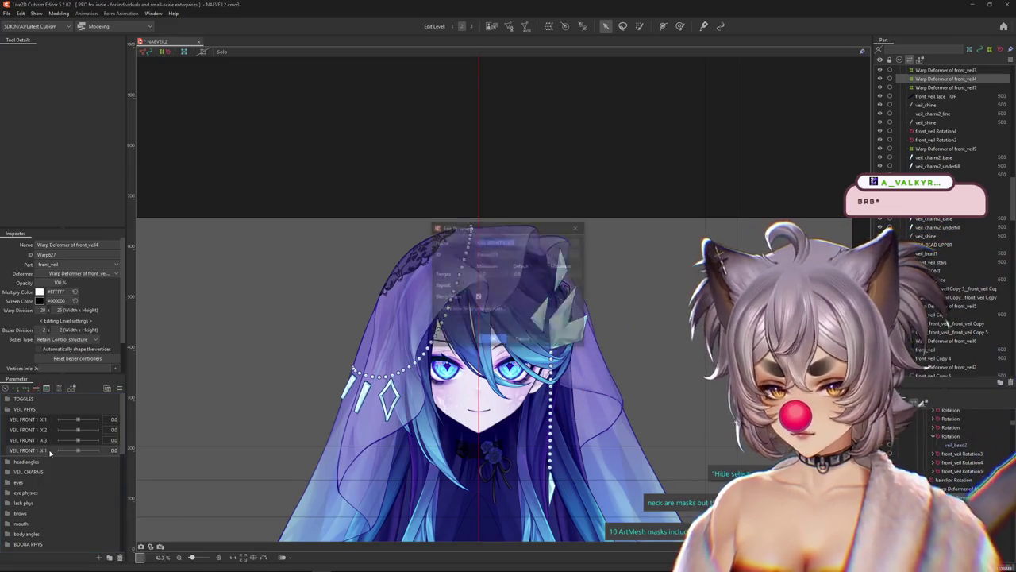
Confirm the fourth veil parameter's edit with a blank label, then zoom in on the veil.
{"action": "key", "text": "Return"}
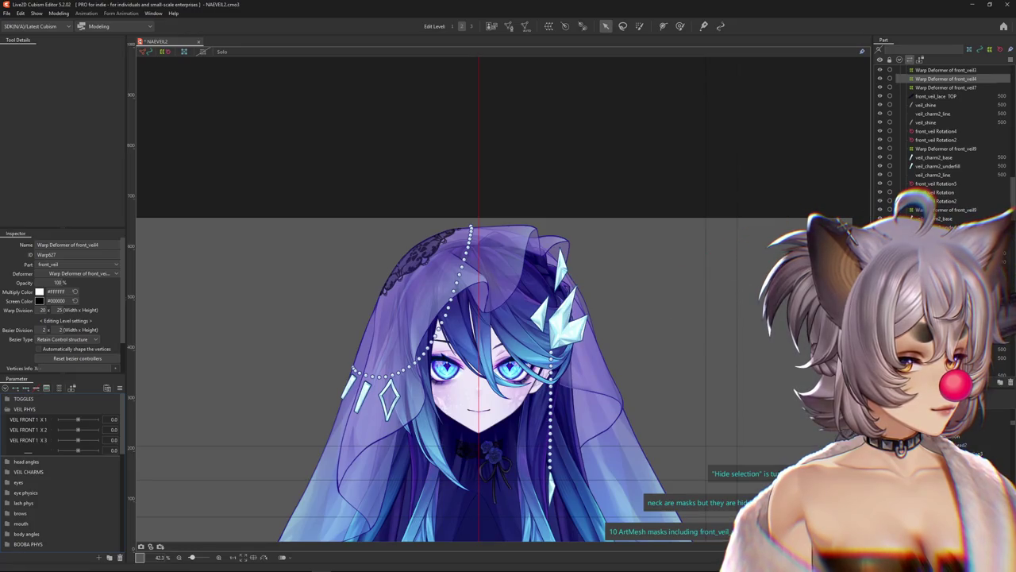
{"action": "scroll", "coordinate": [459, 273], "scroll_direction": "up", "scroll_amount": 2}
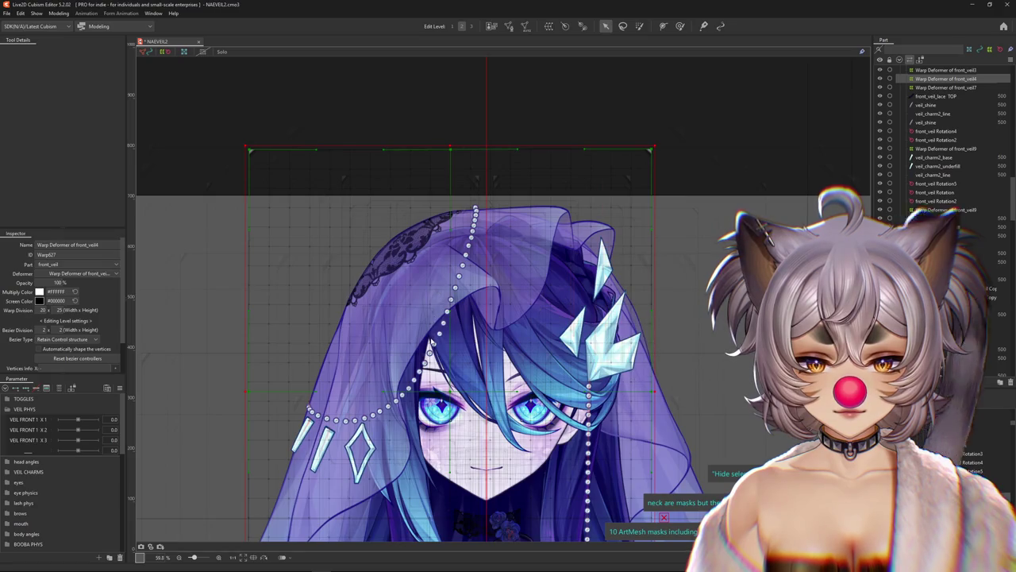
Wrap the front_veil Copy mesh in a new 10 × 15 warp deformer.
{"action": "scroll", "coordinate": [426, 331], "scroll_direction": "up", "scroll_amount": 3}
{"action": "right_click", "coordinate": [427, 328]}
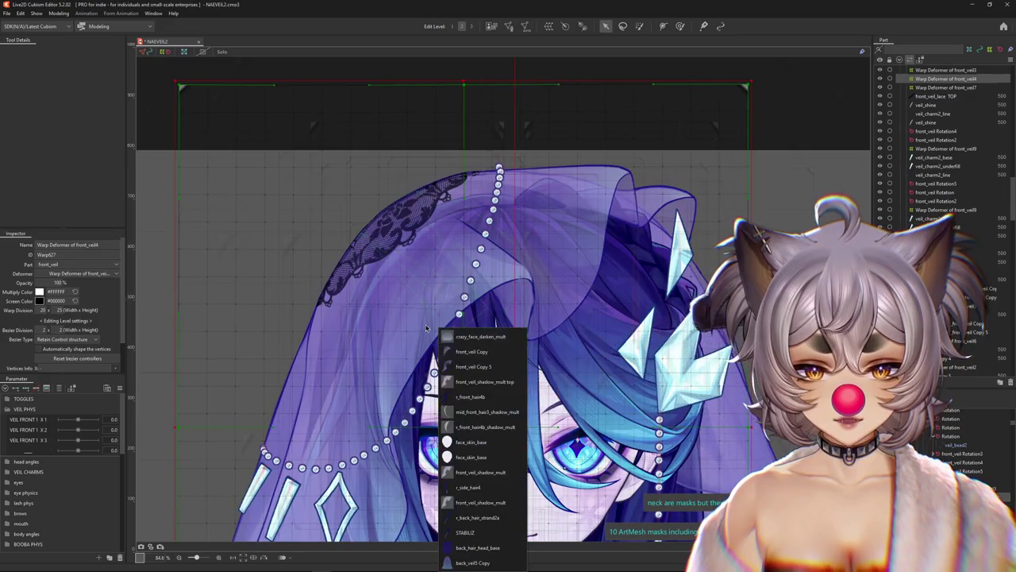
{"action": "left_click", "coordinate": [459, 354]}
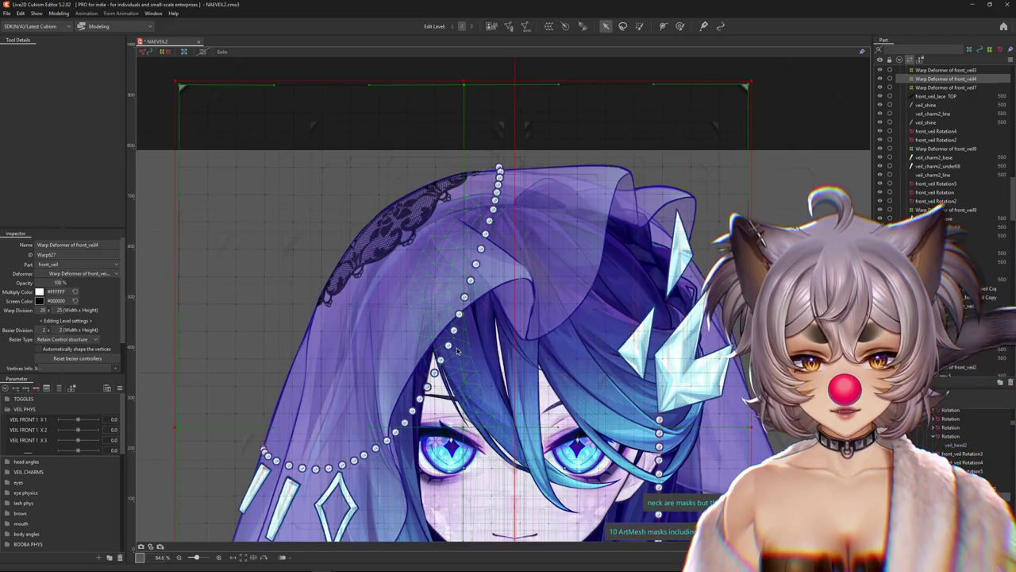
{"action": "left_click", "coordinate": [456, 351]}
{"action": "scroll", "coordinate": [496, 330], "scroll_direction": "down", "scroll_amount": 3}
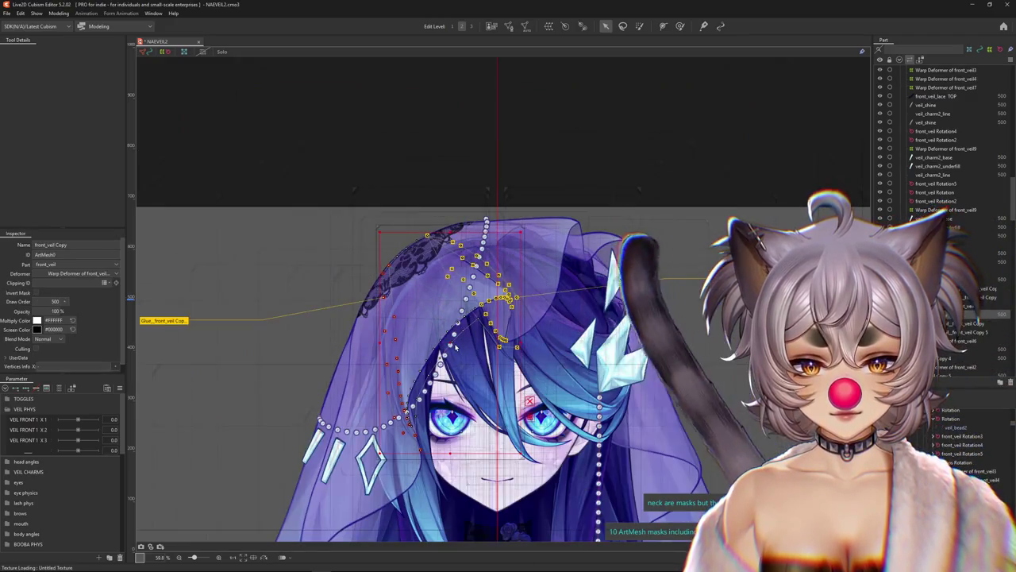
{"action": "left_click", "coordinate": [550, 27]}
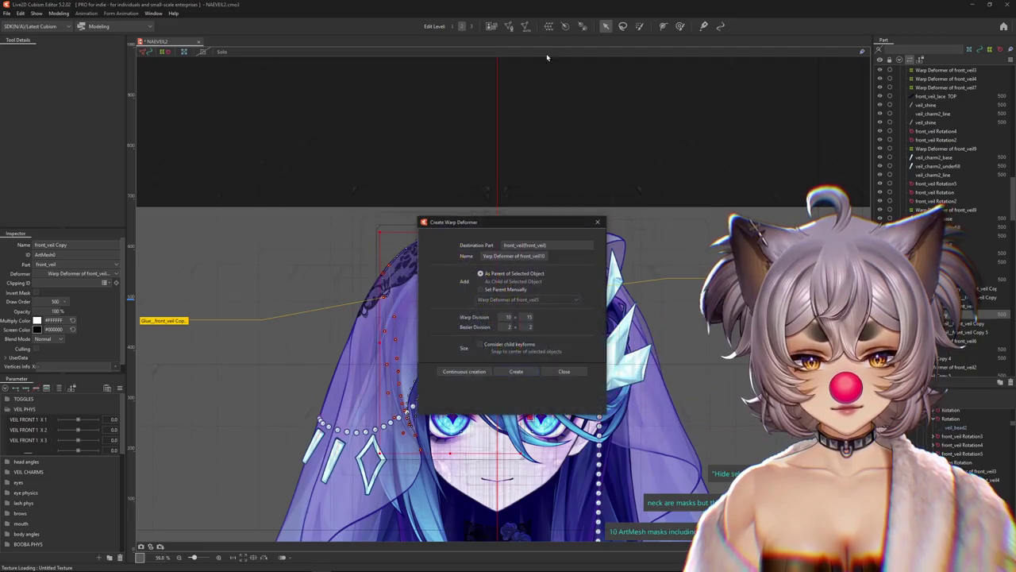
{"action": "left_click", "coordinate": [515, 371]}
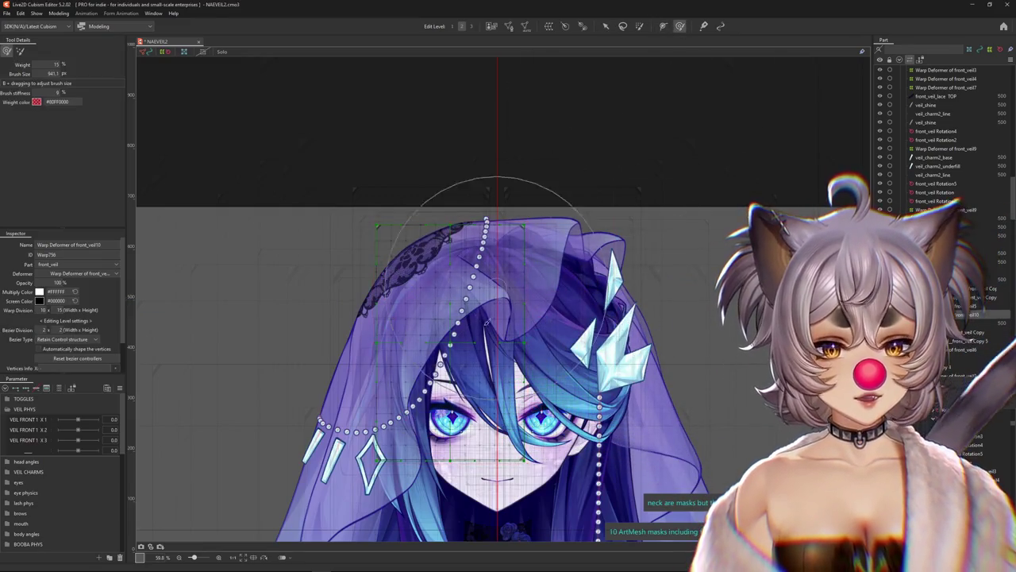
Select Warp Deformer of front_veil5 and toggle the selected-object parameter filter on and off.
{"action": "scroll", "coordinate": [479, 367], "scroll_direction": "up", "scroll_amount": 3}
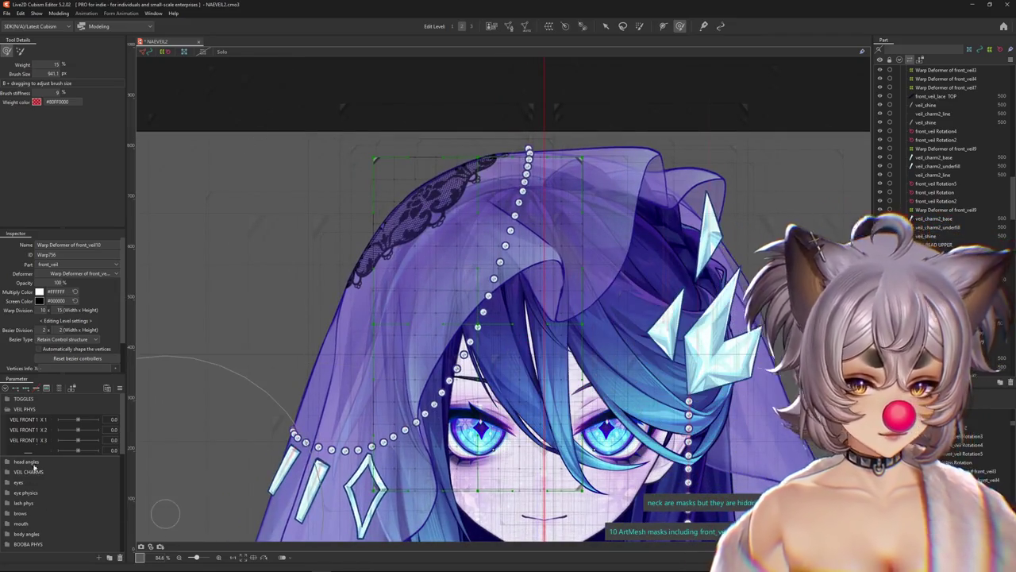
{"action": "left_click", "coordinate": [941, 245]}
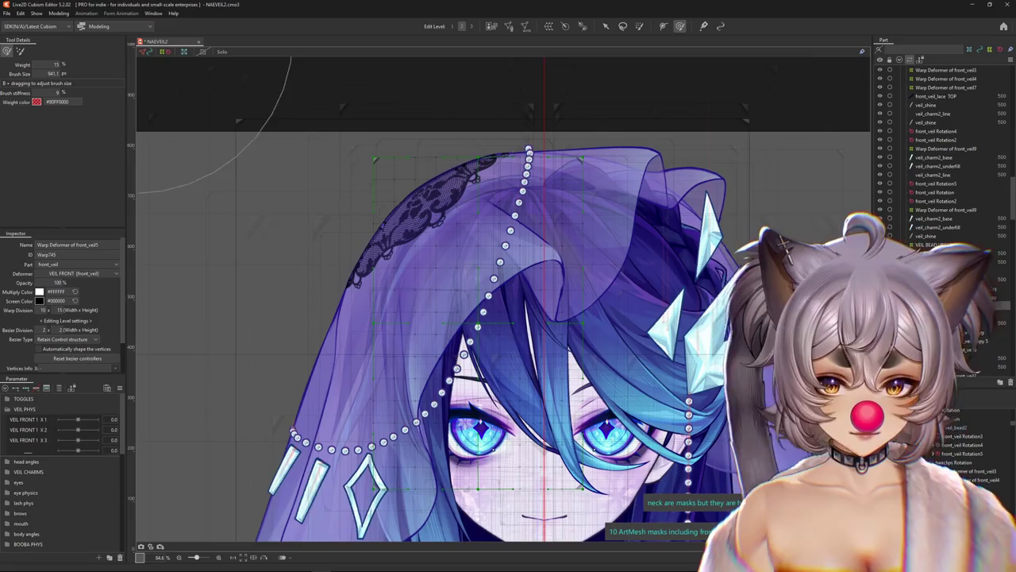
{"action": "left_click", "coordinate": [58, 388]}
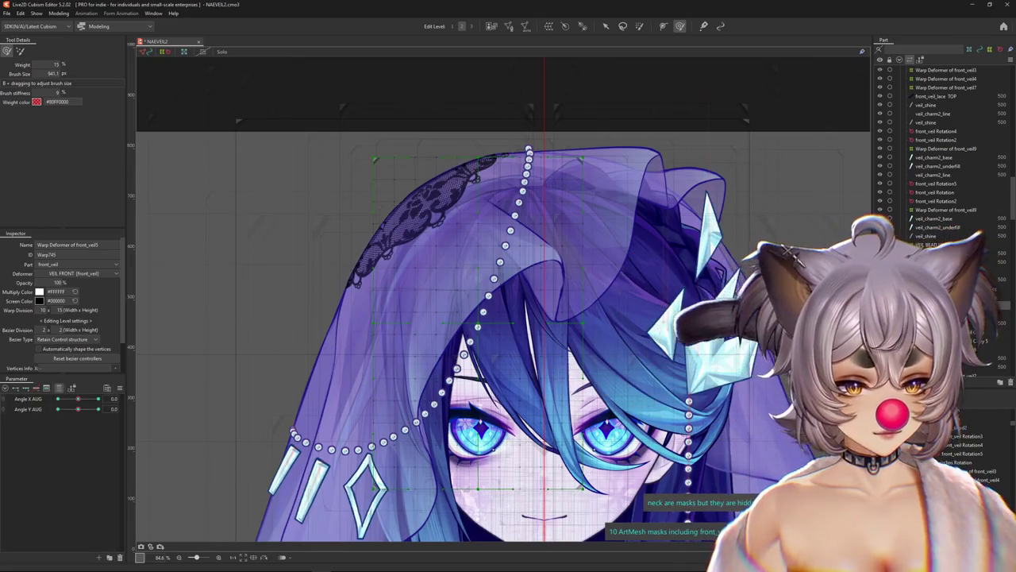
{"action": "left_click", "coordinate": [58, 389]}
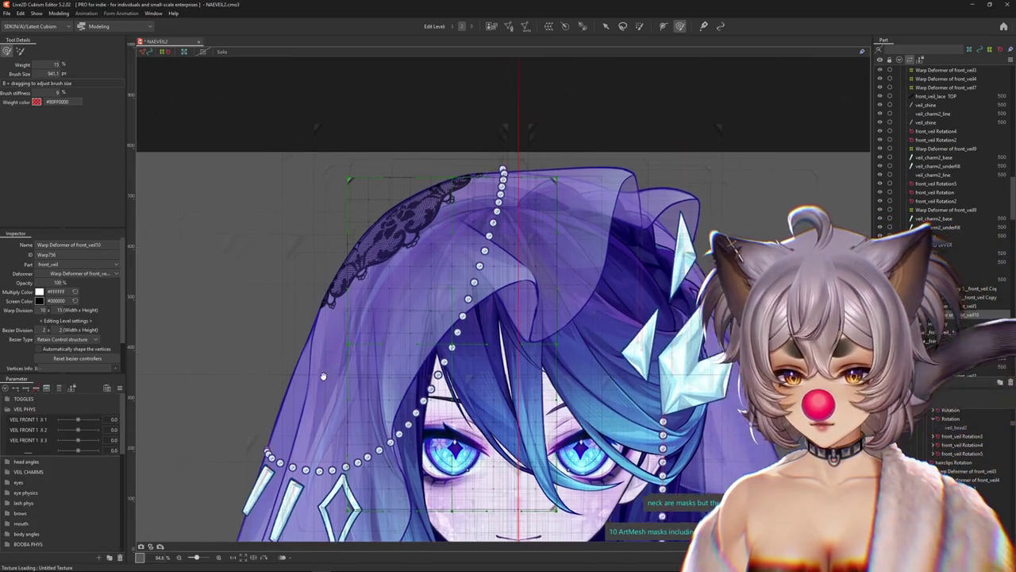
{"action": "scroll", "coordinate": [302, 290], "scroll_direction": "down", "scroll_amount": 3}
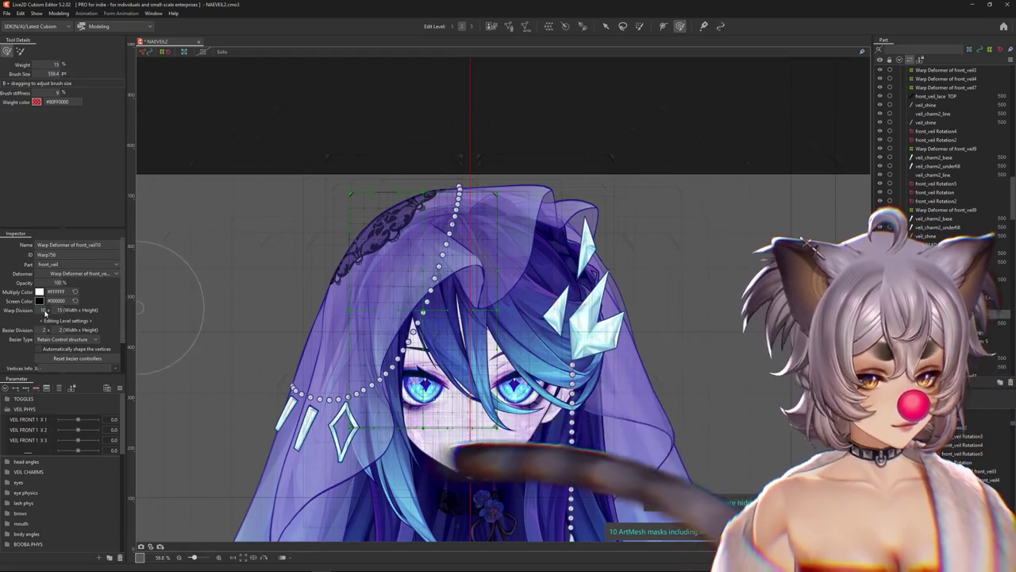
{"action": "scroll", "coordinate": [461, 327], "scroll_direction": "up", "scroll_amount": 1}
{"action": "scroll", "coordinate": [460, 327], "scroll_direction": "up", "scroll_amount": 1}
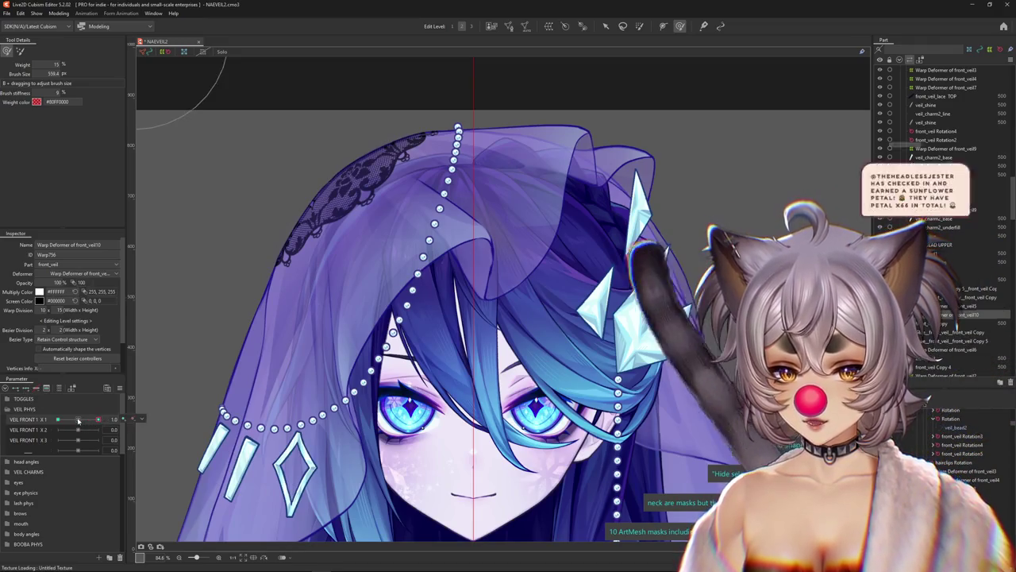
Bend the veil with the deform brush at VEIL FRONT X 1's -1.0 and 1.0 keys.
{"action": "left_click_drag", "start_coordinate": [446, 298], "coordinate": [443, 321]}
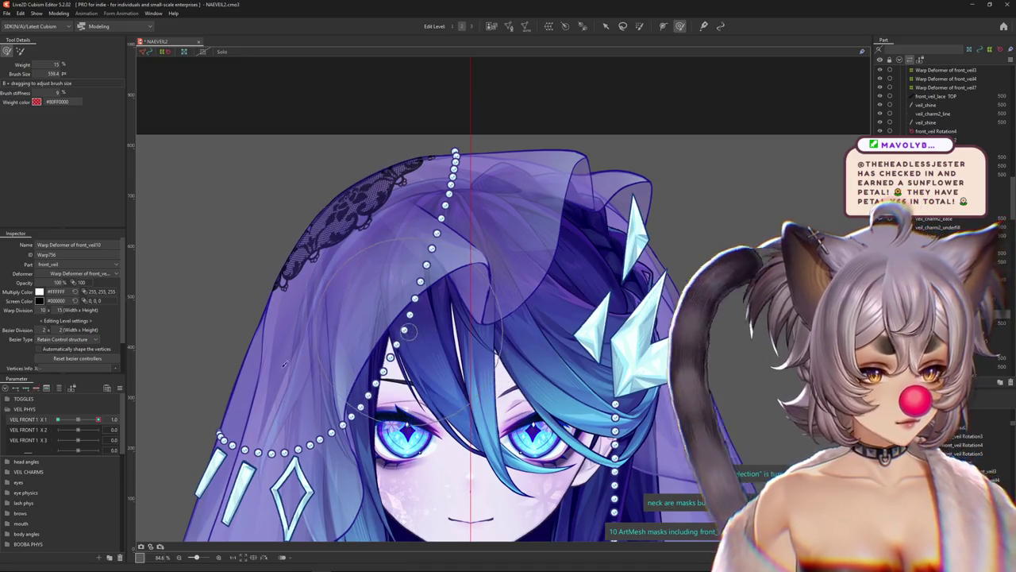
{"action": "mouse_move", "coordinate": [433, 325]}
{"action": "left_mouse_down"}
{"action": "mouse_move", "coordinate": [451, 257]}
{"action": "mouse_move", "coordinate": [472, 274]}
{"action": "mouse_move", "coordinate": [413, 284]}
{"action": "left_mouse_up"}
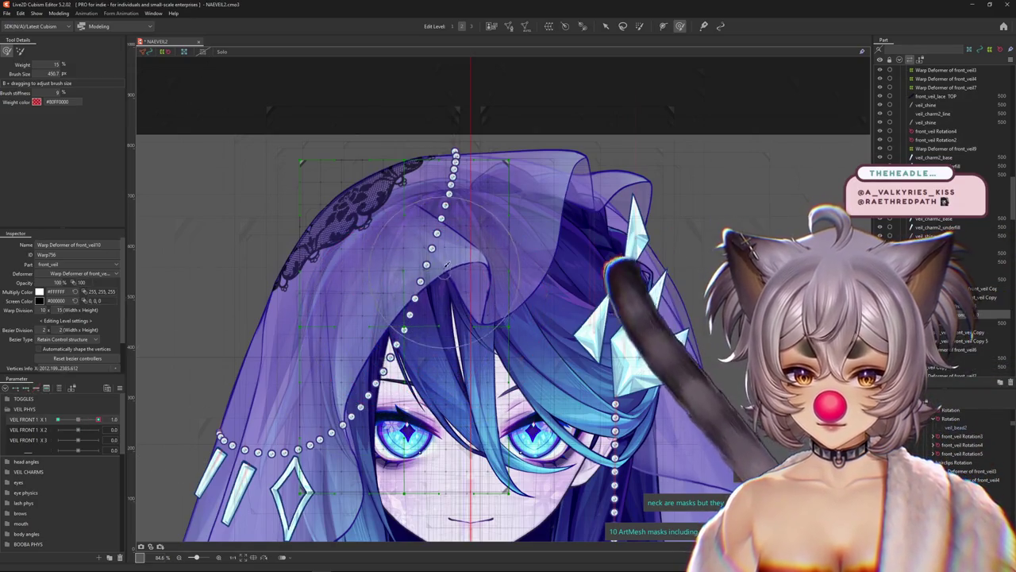
{"action": "left_click_drag", "start_coordinate": [450, 272], "coordinate": [434, 272]}
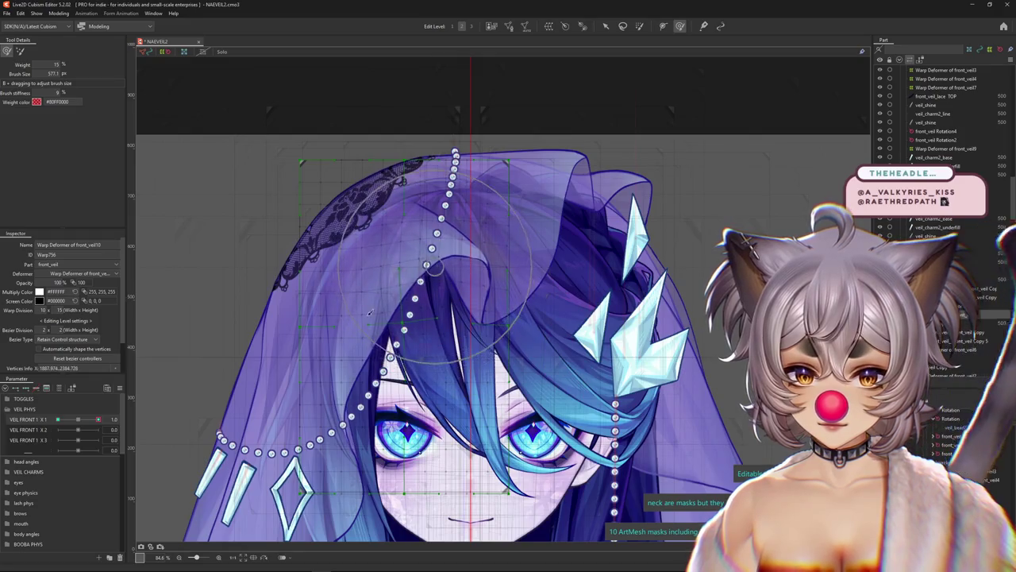
{"action": "left_click", "coordinate": [100, 423]}
{"action": "mouse_move", "coordinate": [449, 273]}
{"action": "left_mouse_down"}
{"action": "mouse_move", "coordinate": [432, 273]}
{"action": "mouse_move", "coordinate": [455, 295]}
{"action": "left_mouse_up"}
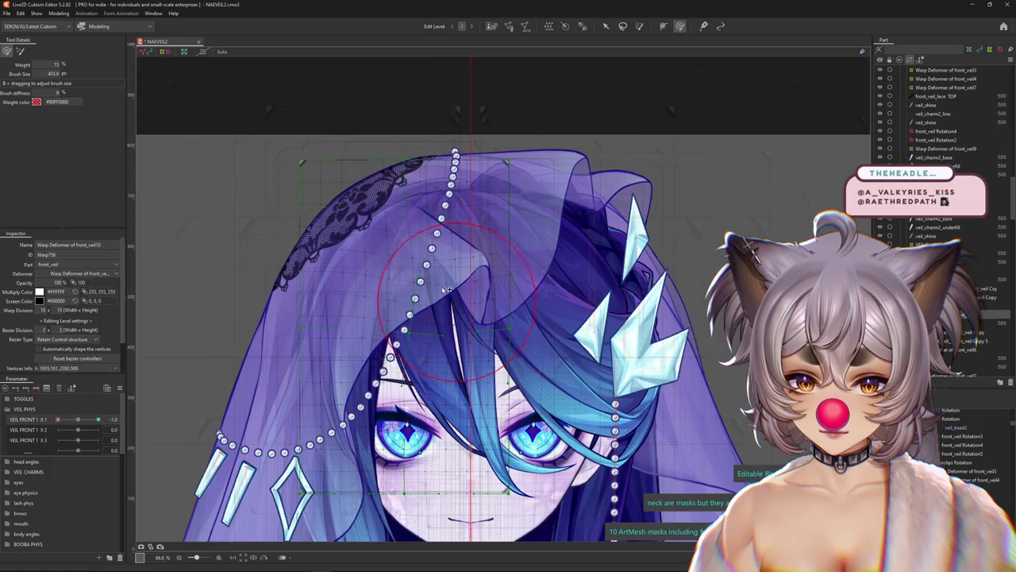
{"action": "left_click", "coordinate": [58, 419]}
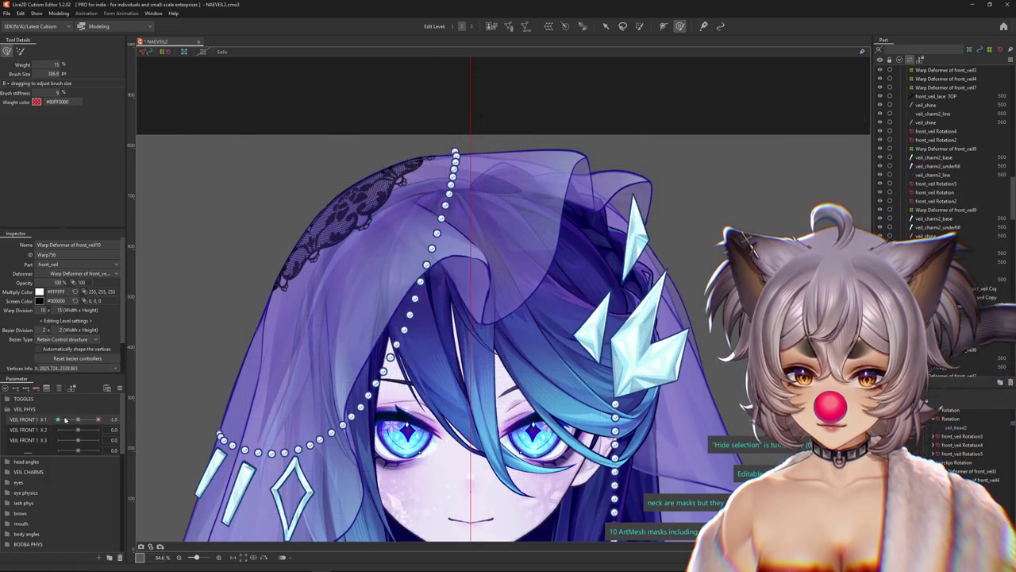
{"action": "left_click", "coordinate": [98, 429]}
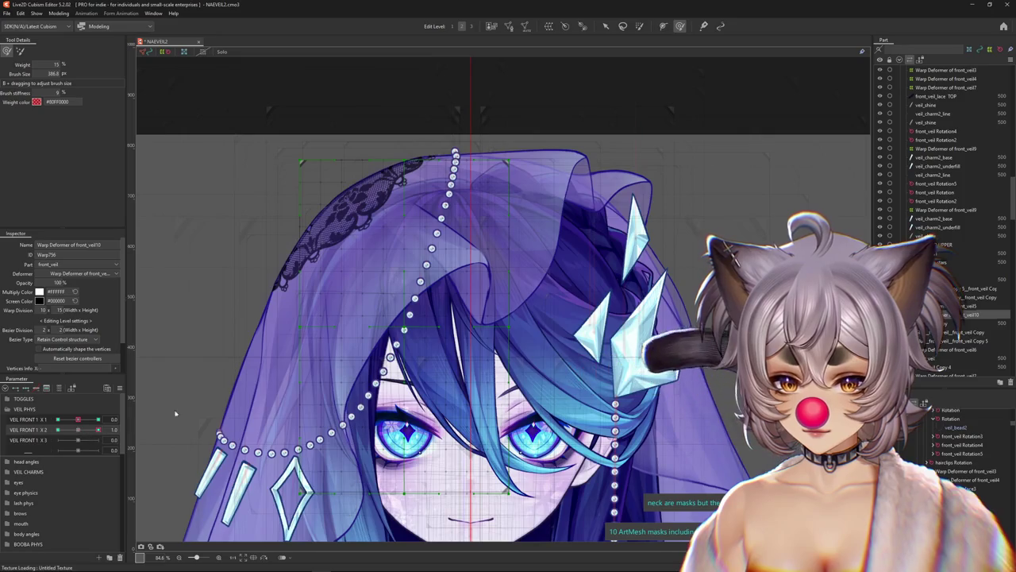
Brush the veil's warp grid into shape at VEIL FRONT X 2 values -1.0 and 1.0.
{"action": "left_click_drag", "start_coordinate": [394, 329], "coordinate": [399, 342]}
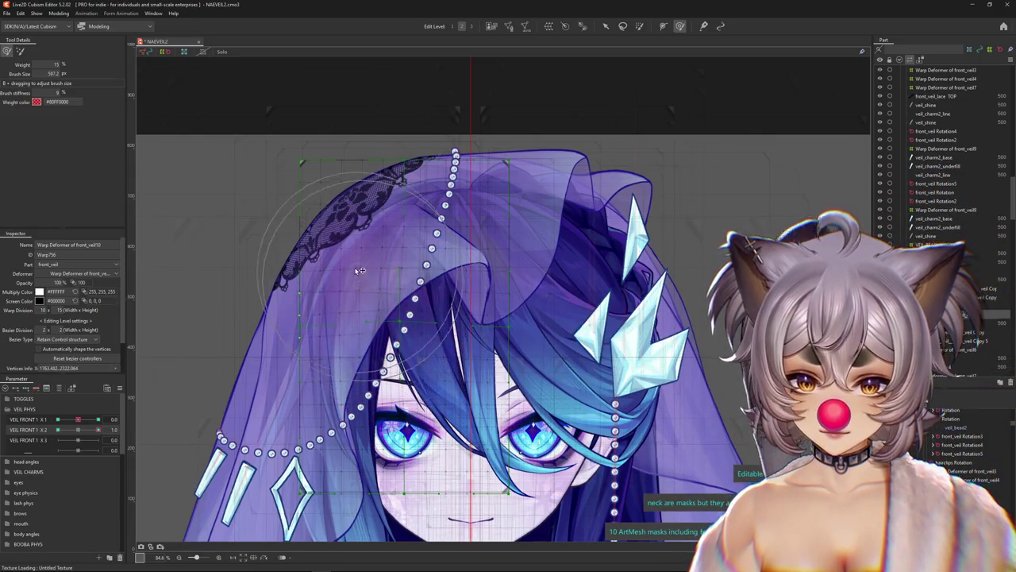
{"action": "left_click_drag", "start_coordinate": [359, 271], "coordinate": [404, 277]}
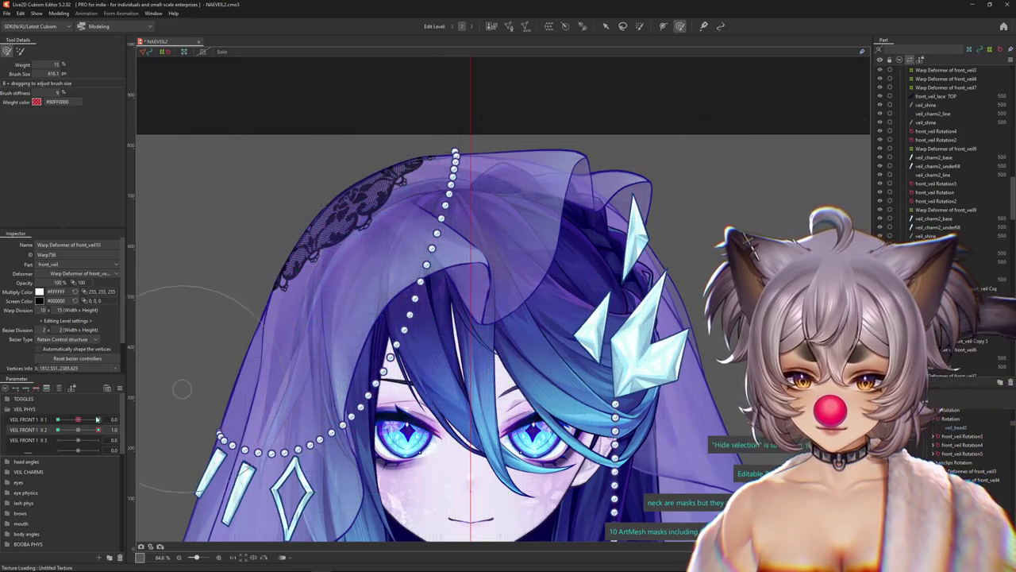
{"action": "left_click_drag", "start_coordinate": [83, 434], "coordinate": [57, 431]}
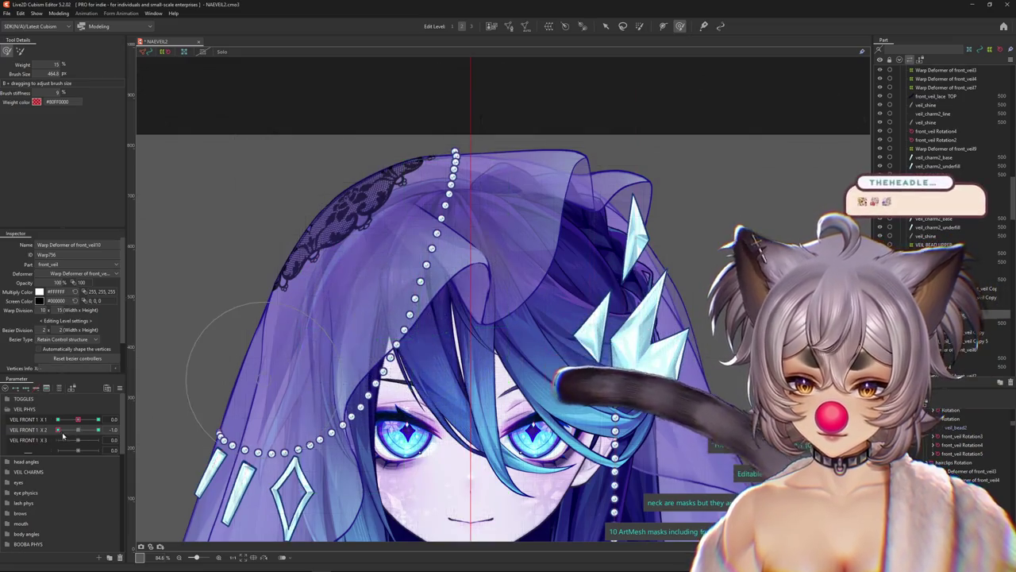
{"action": "mouse_move", "coordinate": [56, 429]}
{"action": "left_mouse_down"}
{"action": "mouse_move", "coordinate": [98, 428]}
{"action": "mouse_move", "coordinate": [83, 436]}
{"action": "left_mouse_up"}
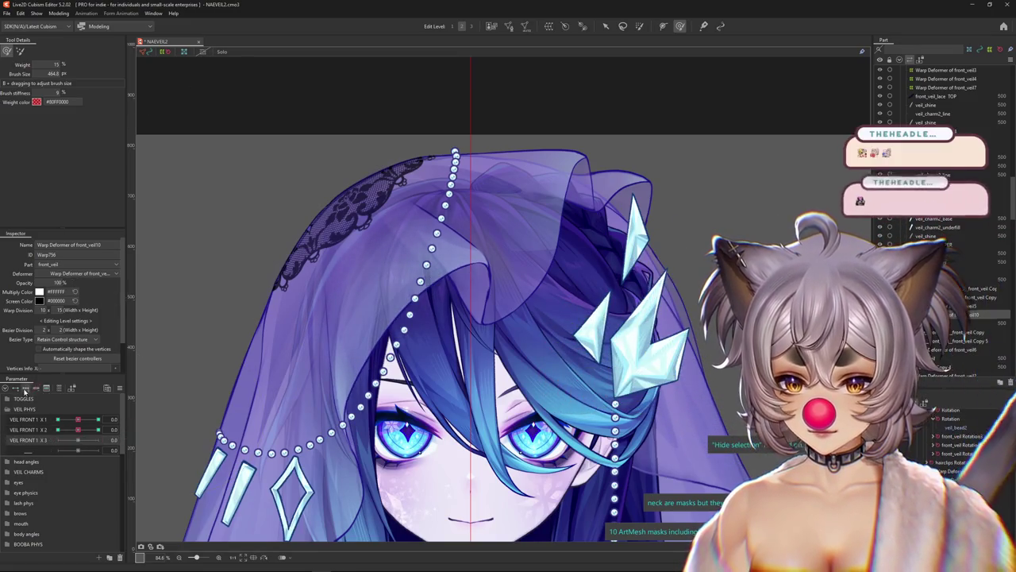
Bend the veil sideways with the deform brush at VEIL FRONT 1 X 3 1.0 and -1.0.
{"action": "left_click_drag", "start_coordinate": [78, 441], "coordinate": [98, 439]}
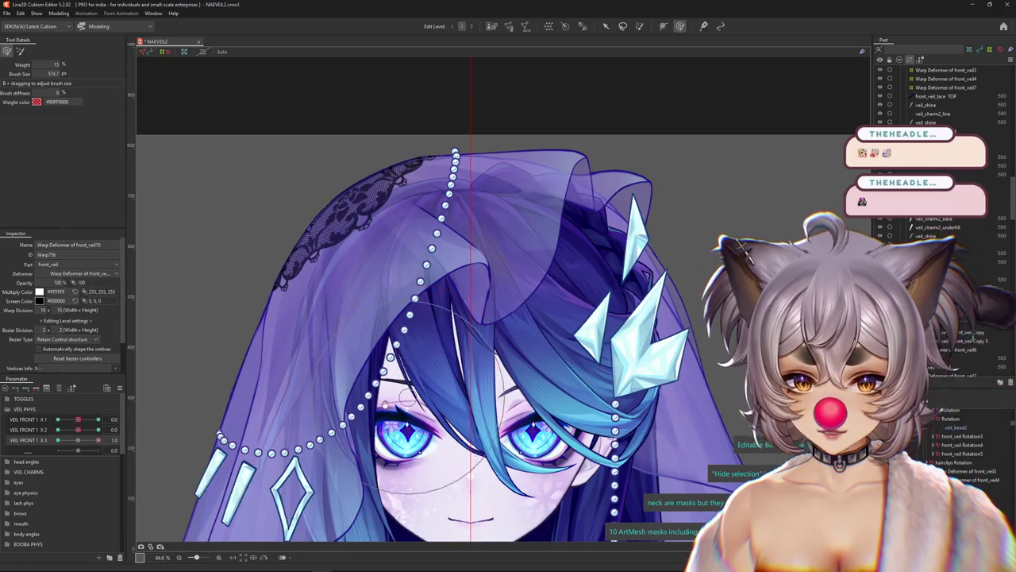
{"action": "scroll", "coordinate": [508, 334], "scroll_direction": "left", "scroll_amount": 2}
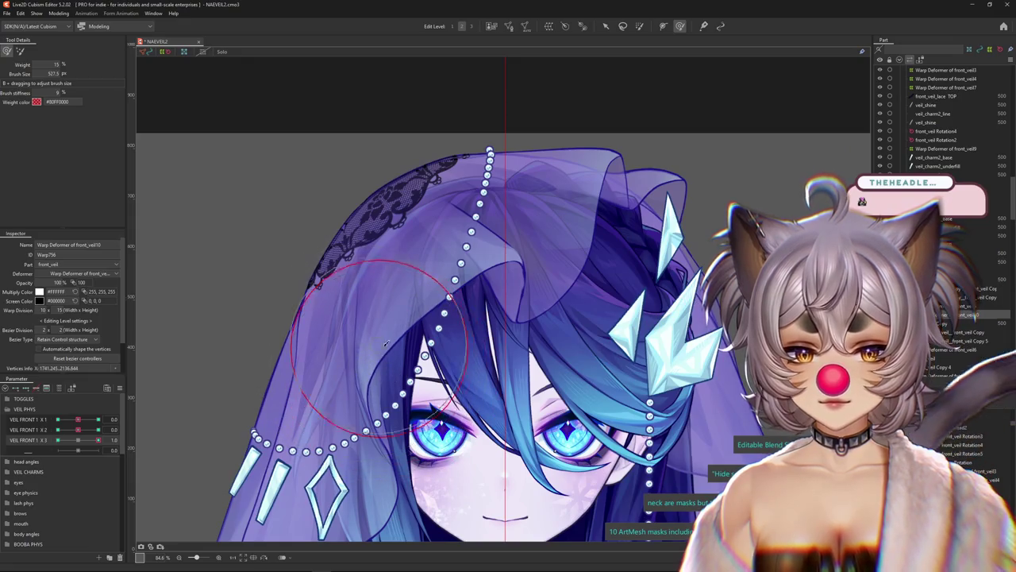
{"action": "left_click_drag", "start_coordinate": [369, 403], "coordinate": [282, 377]}
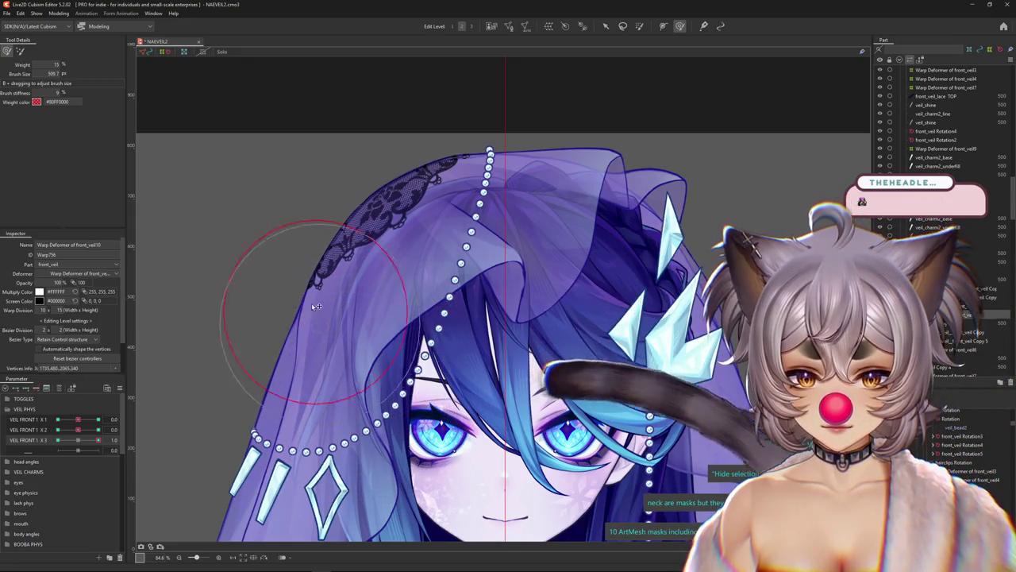
{"action": "left_click", "coordinate": [96, 444]}
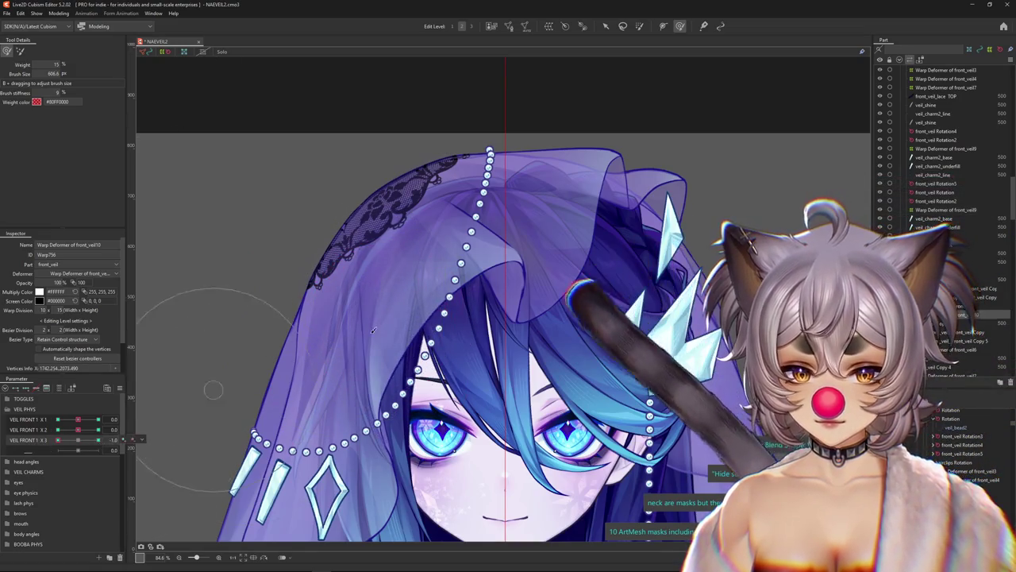
{"action": "left_click_drag", "start_coordinate": [429, 341], "coordinate": [392, 339]}
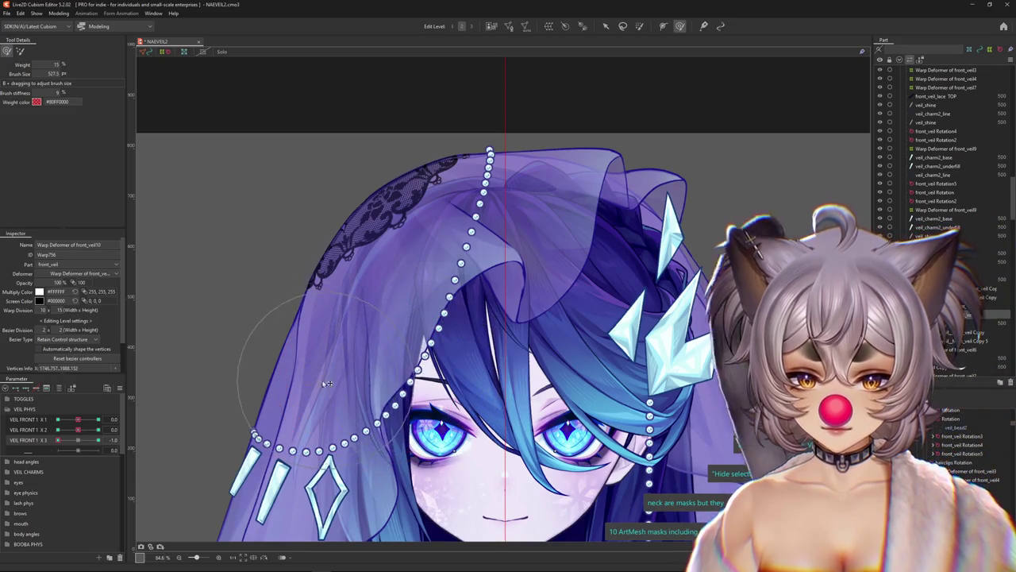
{"action": "left_click_drag", "start_coordinate": [326, 383], "coordinate": [184, 409]}
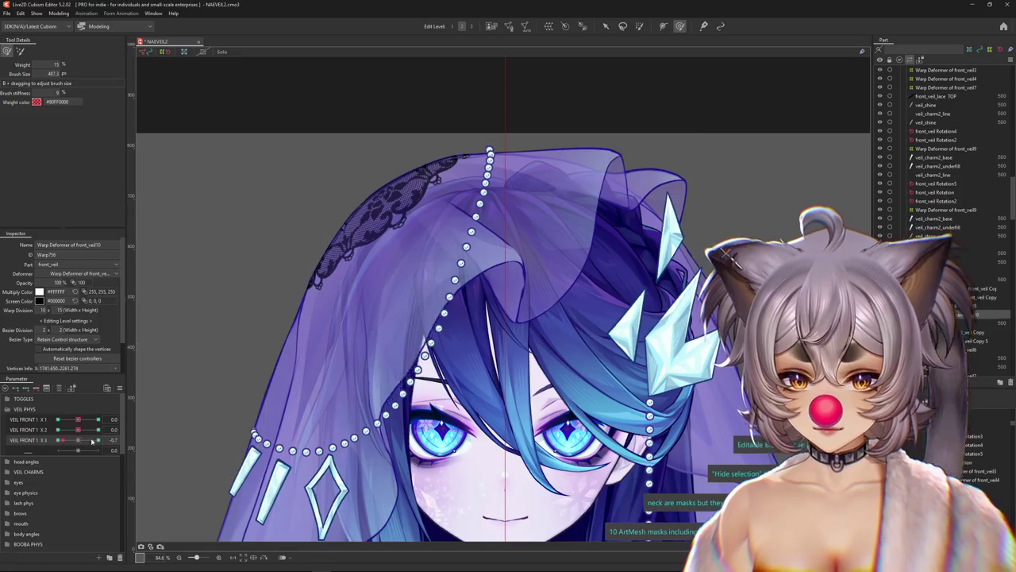
{"action": "mouse_move", "coordinate": [92, 442]}
{"action": "left_mouse_down"}
{"action": "mouse_move", "coordinate": [64, 440]}
{"action": "mouse_move", "coordinate": [96, 419]}
{"action": "left_mouse_up"}
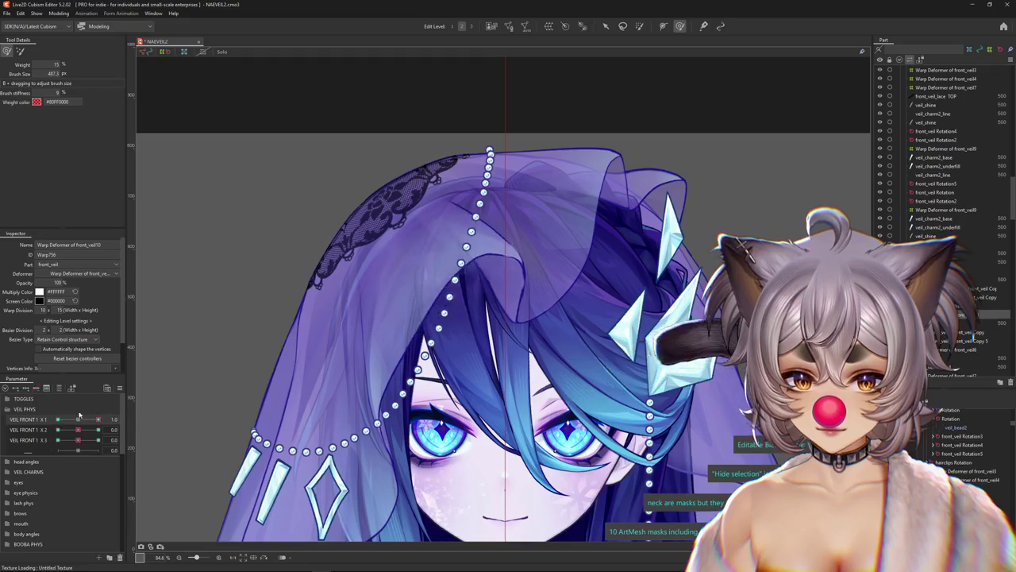
Select front_veil's parent warp deformer, set VEIL FRONT 1 X 1 to 1.0, and test X 3.
{"action": "scroll", "coordinate": [520, 286], "scroll_direction": "up", "scroll_amount": 3}
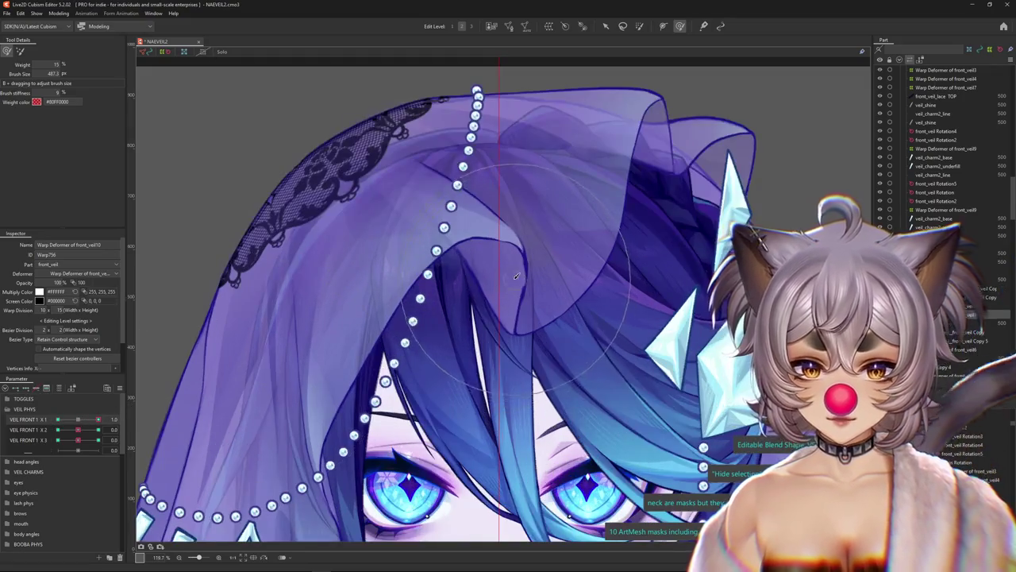
{"action": "right_click", "coordinate": [520, 279]}
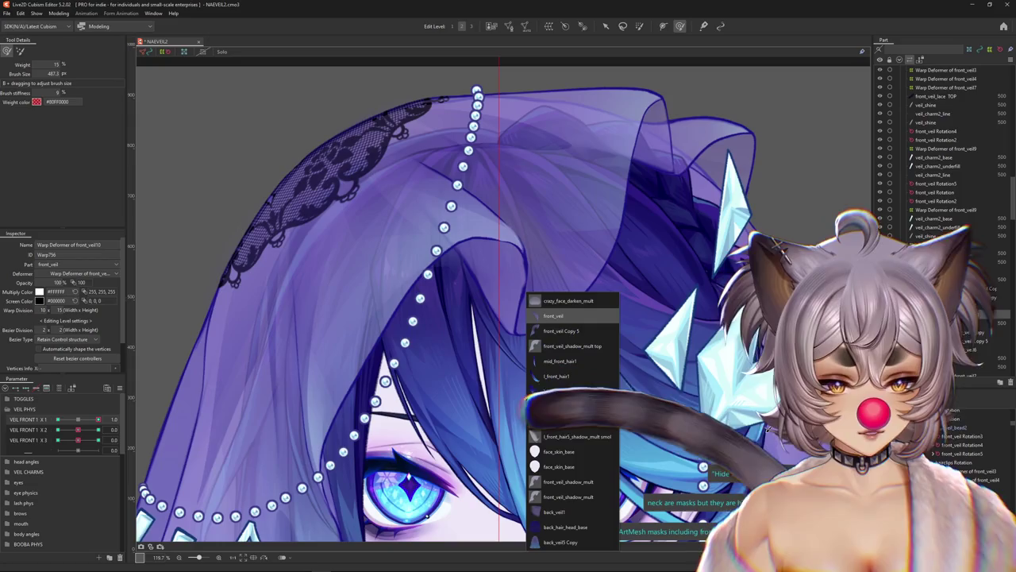
{"action": "left_click", "coordinate": [552, 316]}
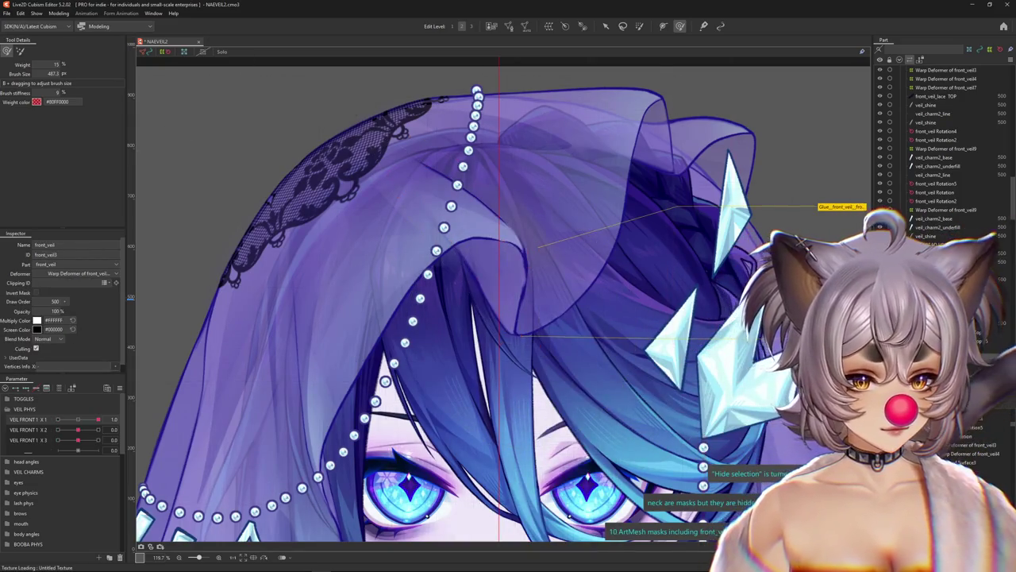
{"action": "left_click", "coordinate": [945, 350]}
{"action": "left_click", "coordinate": [98, 418]}
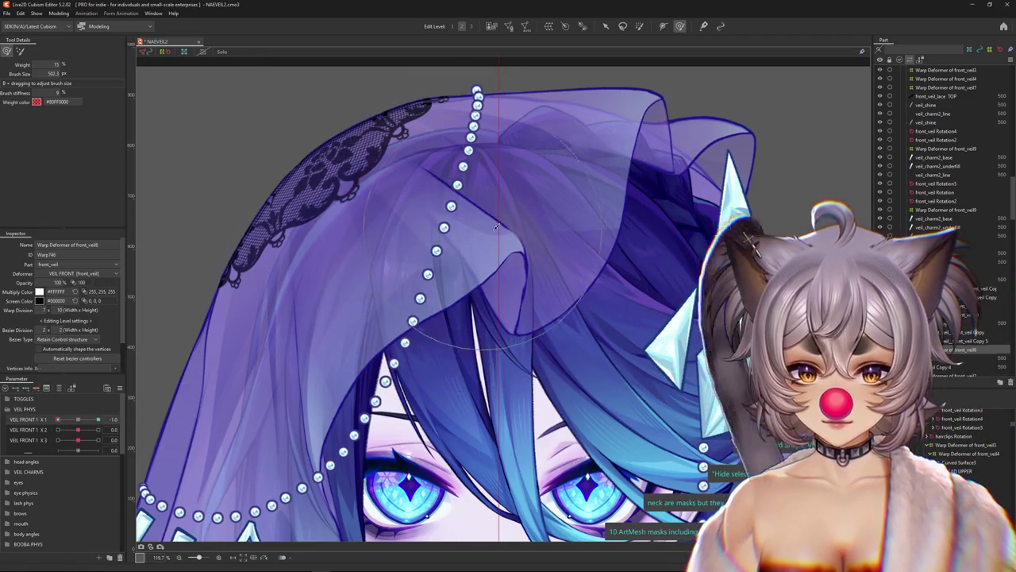
{"action": "scroll", "coordinate": [405, 366], "scroll_direction": "down", "scroll_amount": 2}
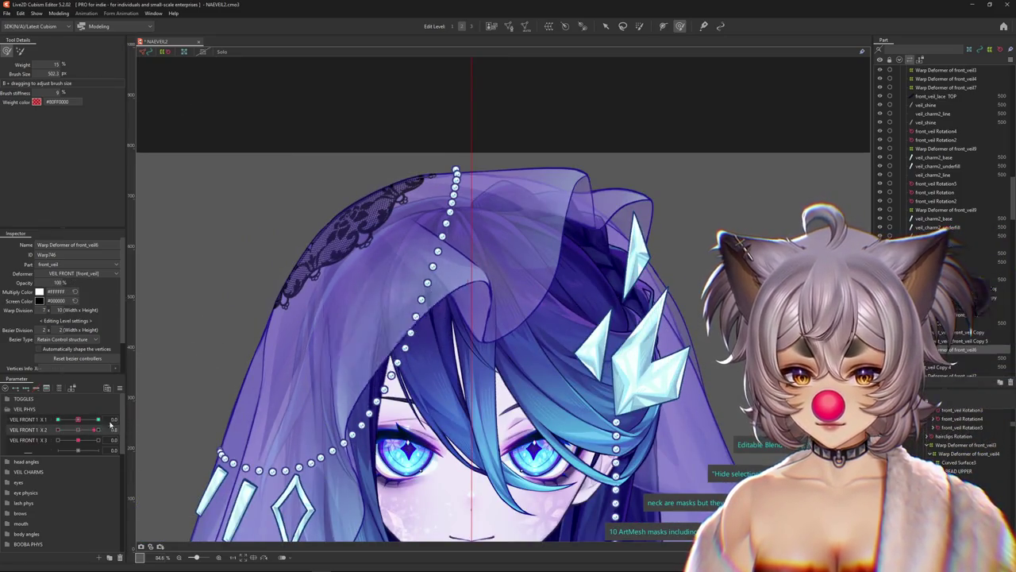
{"action": "mouse_move", "coordinate": [78, 439]}
{"action": "left_mouse_down"}
{"action": "mouse_move", "coordinate": [96, 439]}
{"action": "mouse_move", "coordinate": [77, 440]}
{"action": "left_mouse_up"}
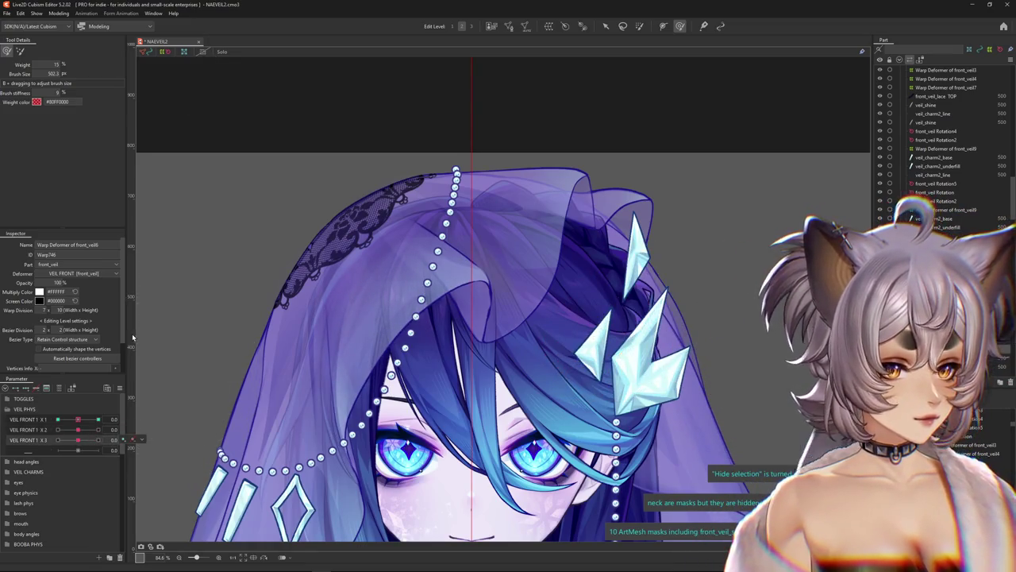
{"action": "left_click", "coordinate": [58, 13]}
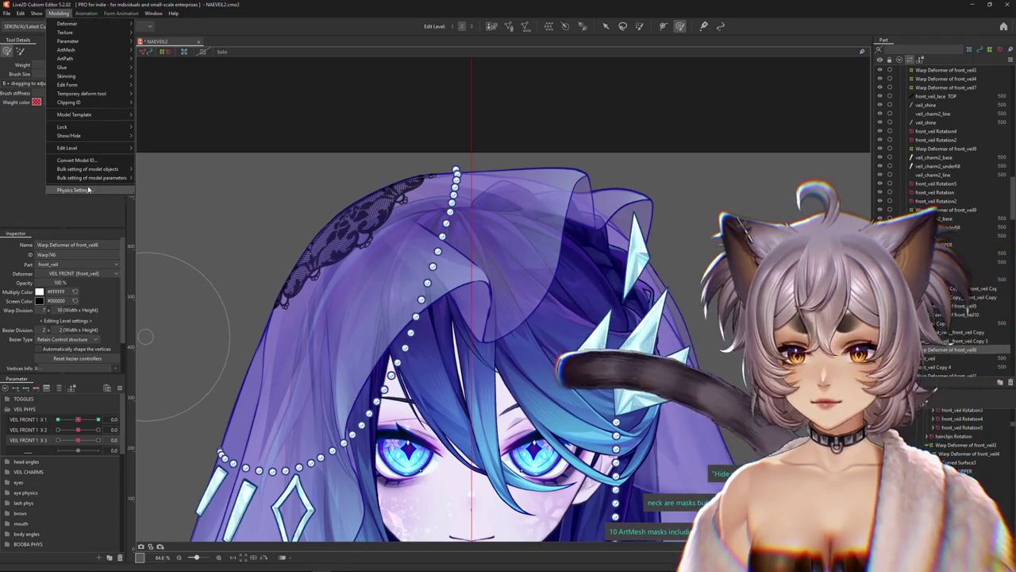
Open Physics Settings and zoom the preview so the whole model is visible.
{"action": "left_click", "coordinate": [75, 192]}
{"action": "scroll", "coordinate": [636, 131], "scroll_direction": "up", "scroll_amount": 5}
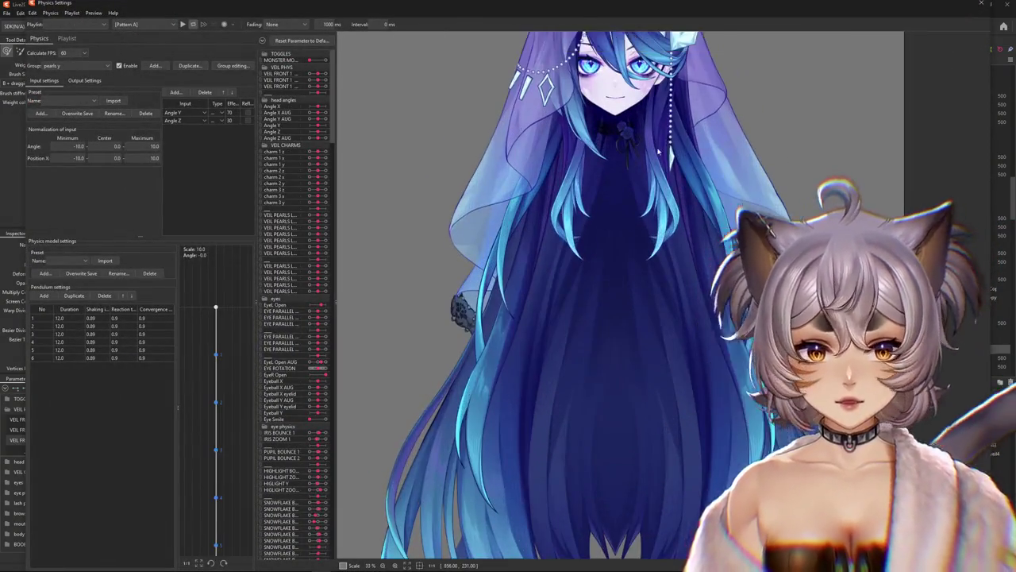
{"action": "scroll", "coordinate": [627, 143], "scroll_direction": "down", "scroll_amount": 4}
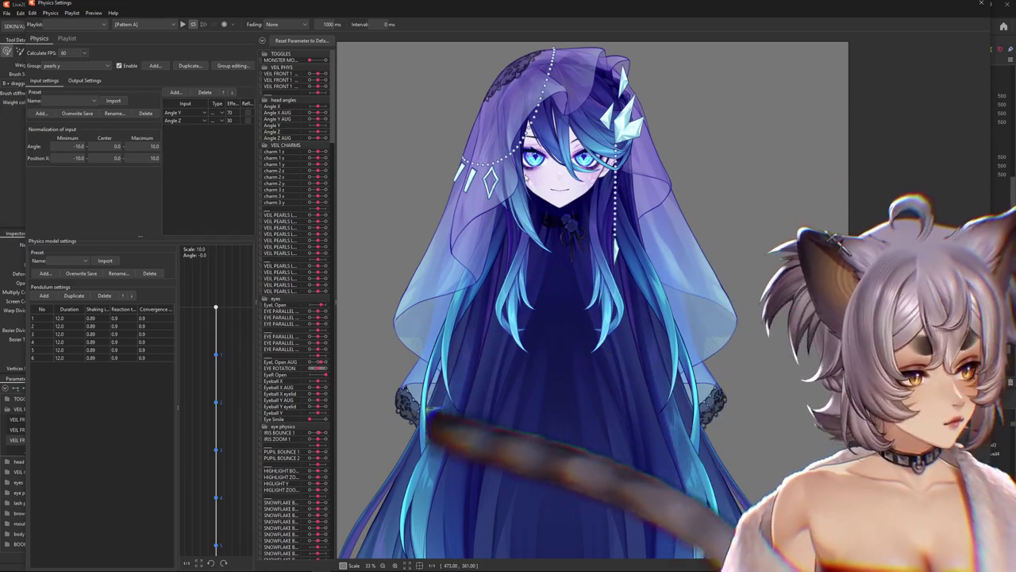
{"action": "scroll", "coordinate": [544, 183], "scroll_direction": "down", "scroll_amount": 2}
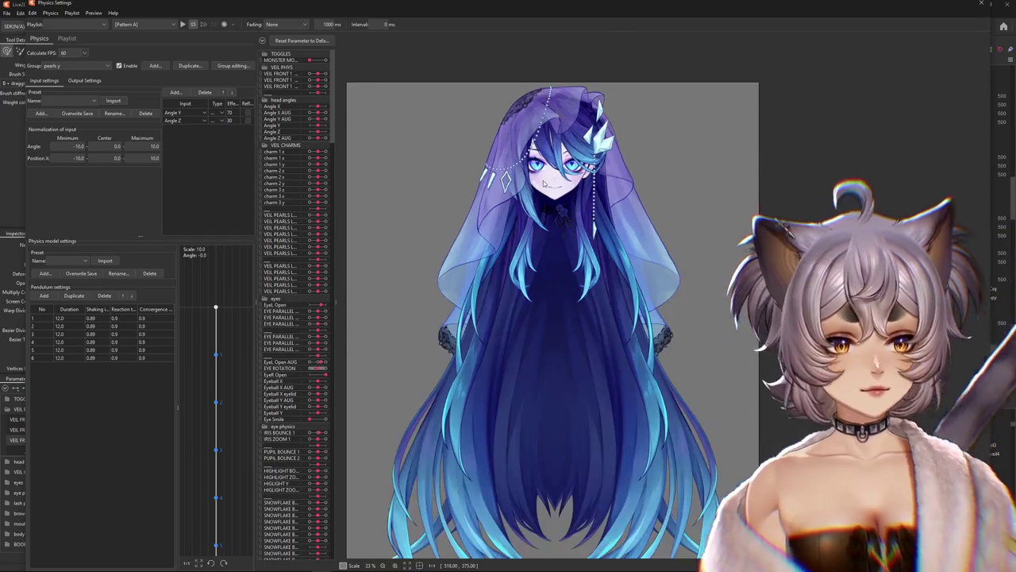
{"action": "scroll", "coordinate": [558, 49], "scroll_direction": "up", "scroll_amount": 2}
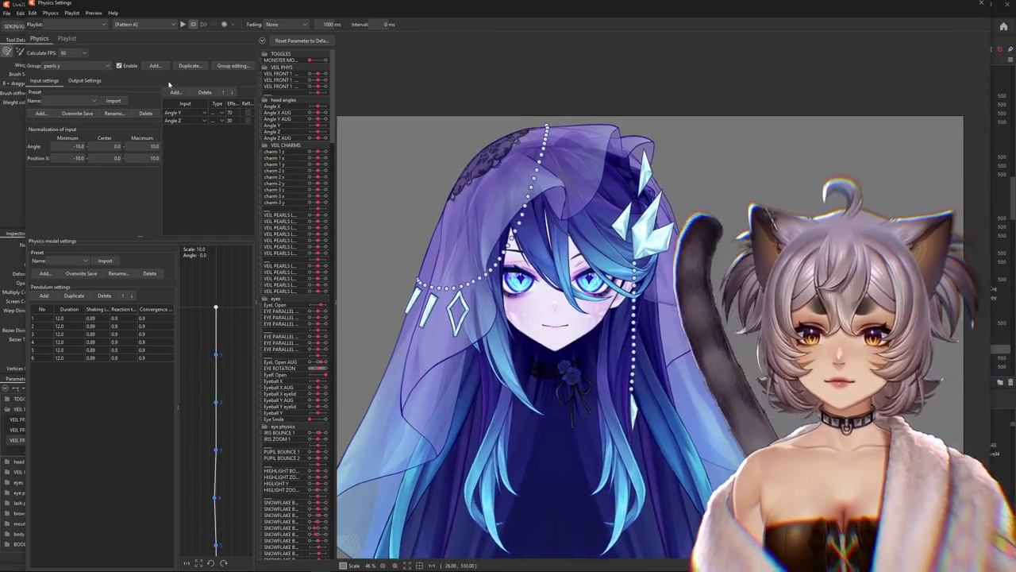
Delete the VEIL Z, VEIL Y and VEIL DETAIL XY physics groups in Group editing.
{"action": "left_click", "coordinate": [233, 65]}
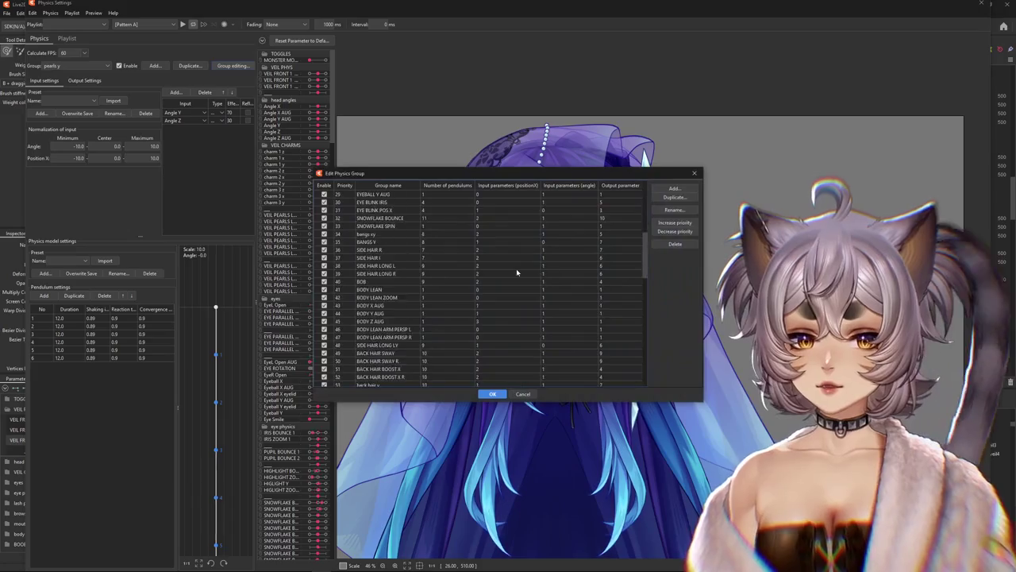
{"action": "scroll", "coordinate": [521, 272], "scroll_direction": "down", "scroll_amount": 7}
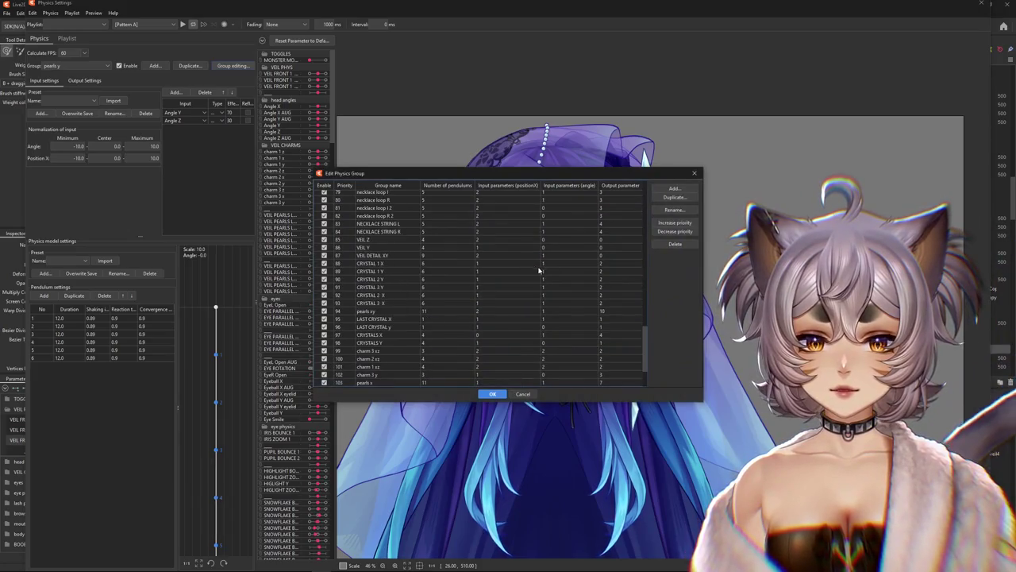
{"action": "left_click", "coordinate": [391, 246], "text": "shift"}
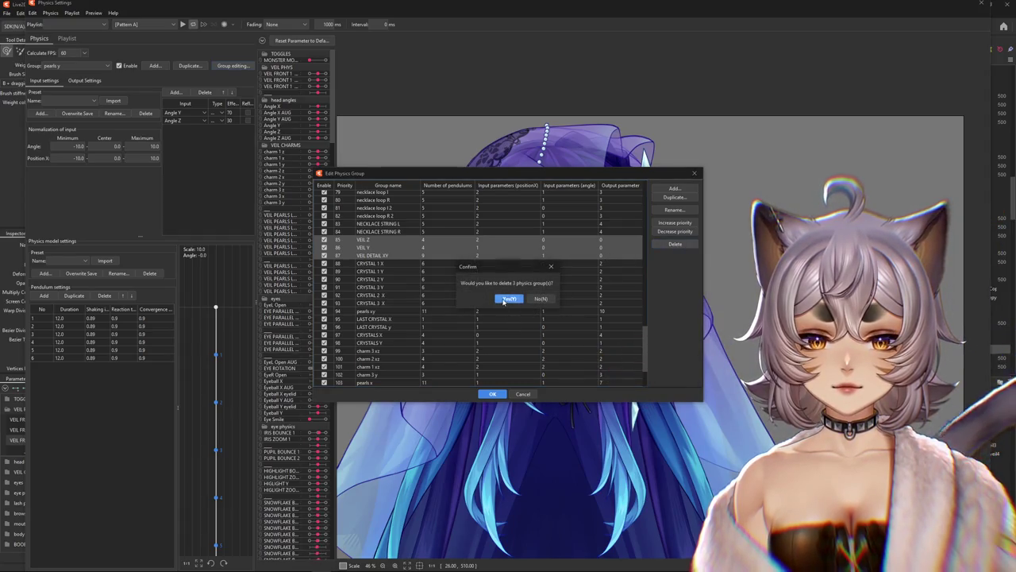
{"action": "left_click", "coordinate": [505, 299]}
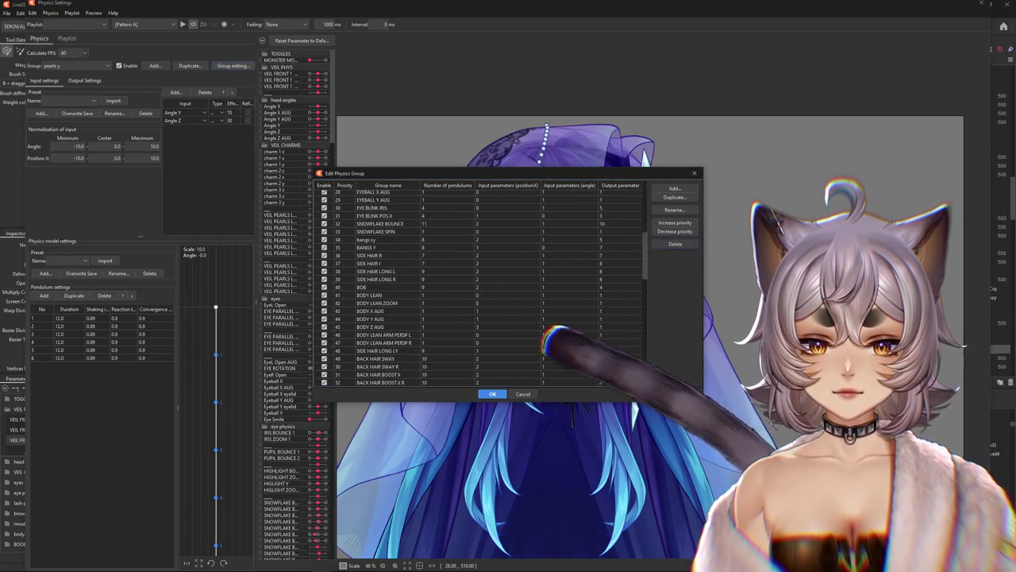
{"action": "scroll", "coordinate": [604, 345], "scroll_direction": "up", "scroll_amount": 3}
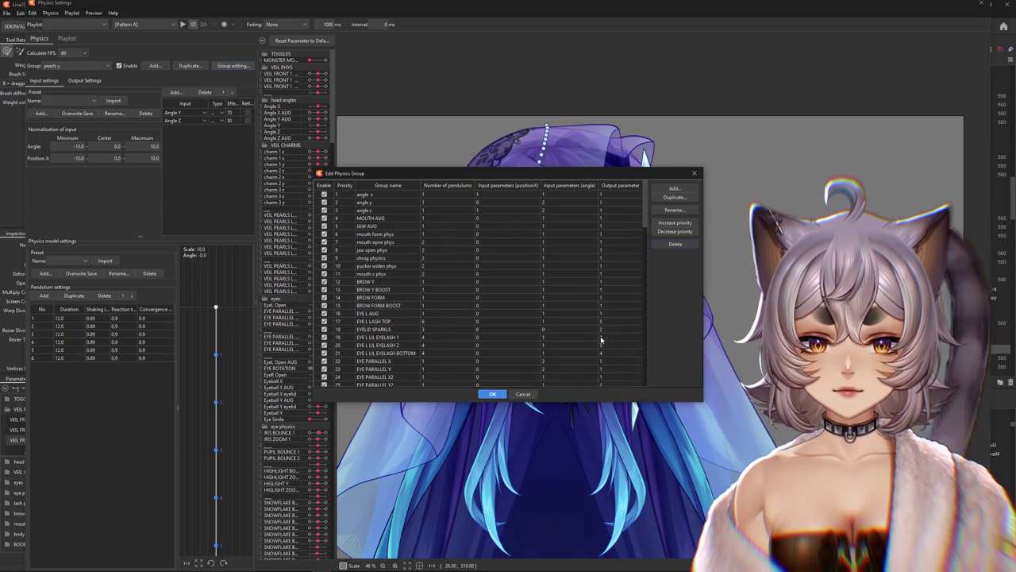
{"action": "left_click", "coordinate": [503, 394]}
{"action": "left_click", "coordinate": [162, 68]}
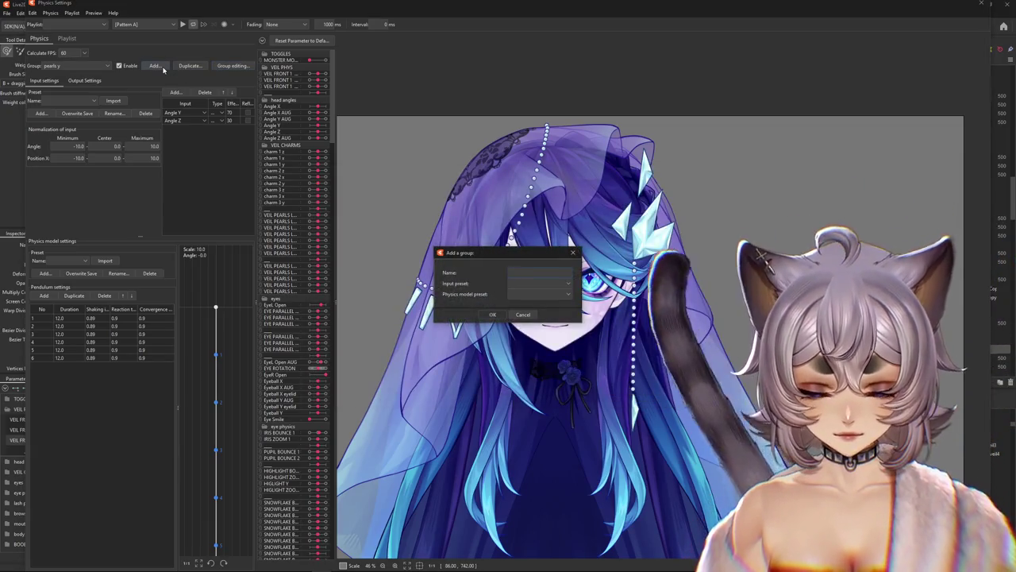
Name the new group VEIL 1 XY and give it Angle X, Y and Z AUG inputs.
{"action": "type", "text": "VEIL 1"}
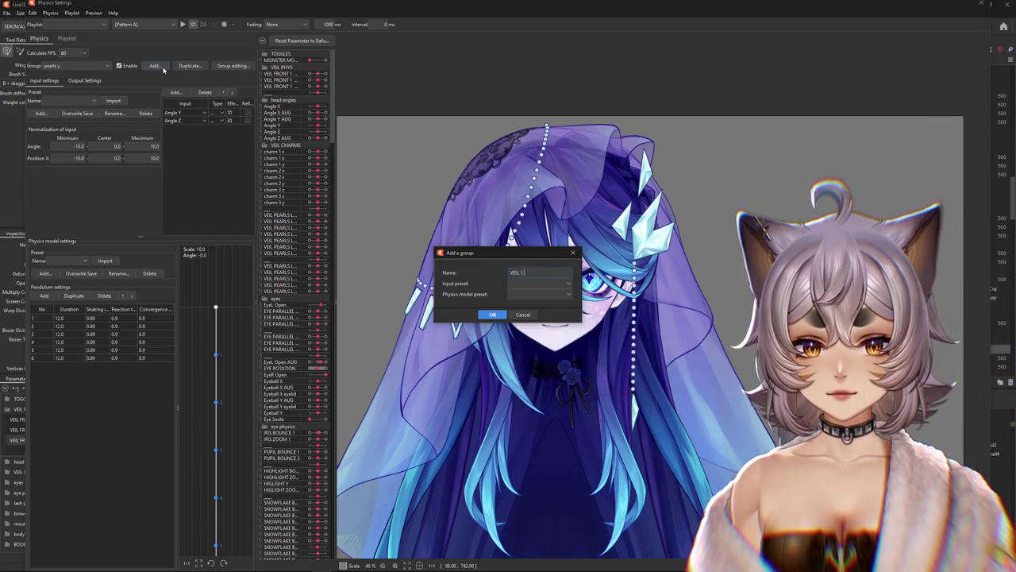
{"action": "type", "text": " XY"}
{"action": "key", "text": "Return"}
{"action": "left_click", "coordinate": [170, 92]}
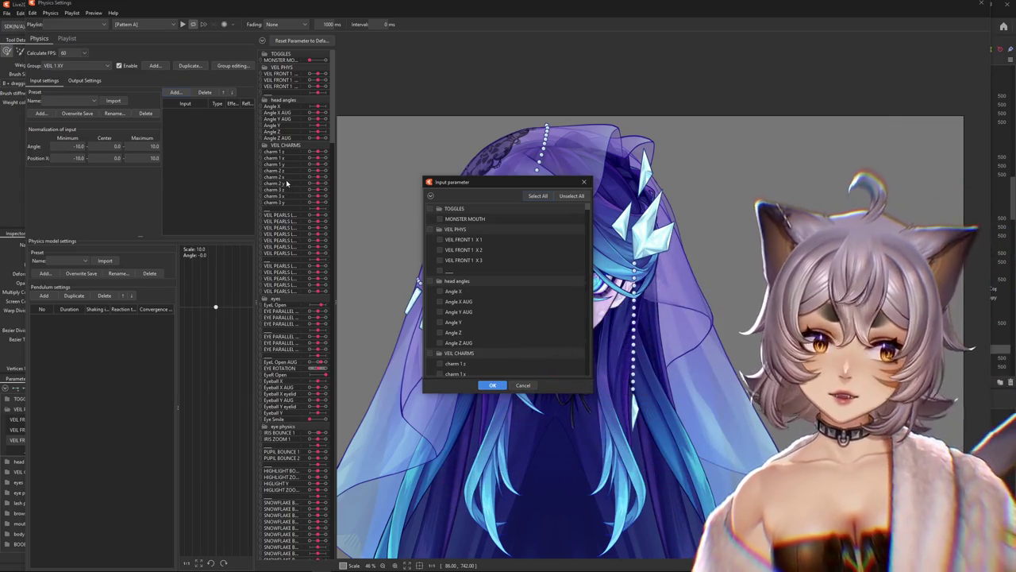
{"action": "left_click", "coordinate": [440, 342]}
{"action": "left_click", "coordinate": [492, 385]}
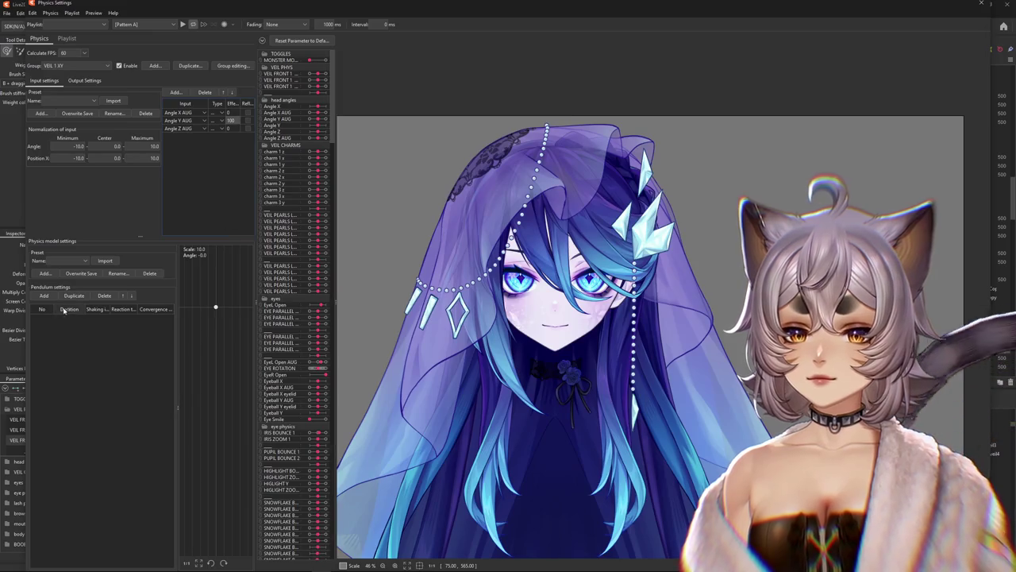
Add VEIL FRONT 1 X 1, X 2 and X 3 as outputs of the VEIL 1 XY group.
{"action": "left_click", "coordinate": [84, 80]}
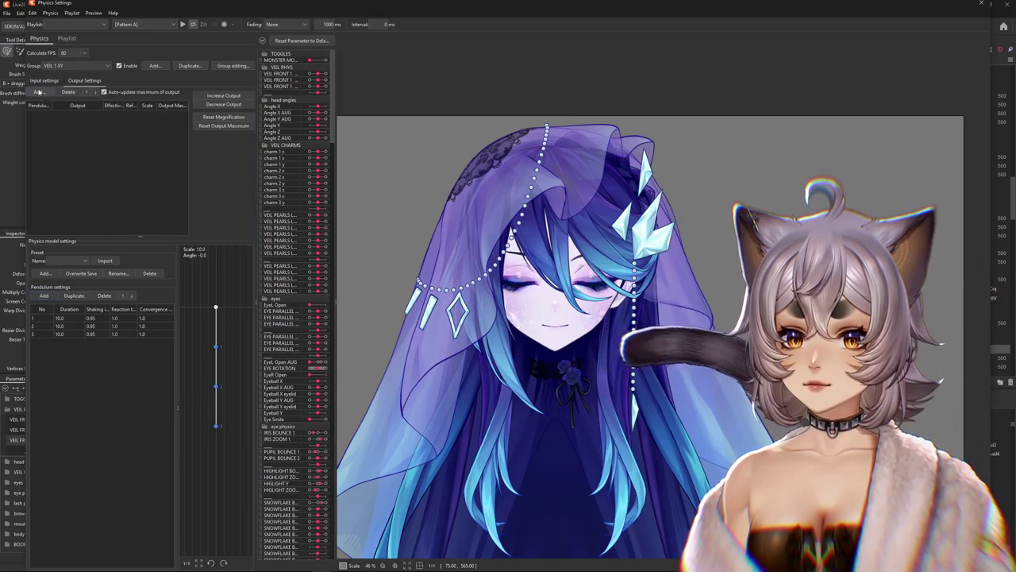
{"action": "left_click", "coordinate": [39, 93]}
{"action": "scroll", "coordinate": [579, 346], "scroll_direction": "down", "scroll_amount": 10}
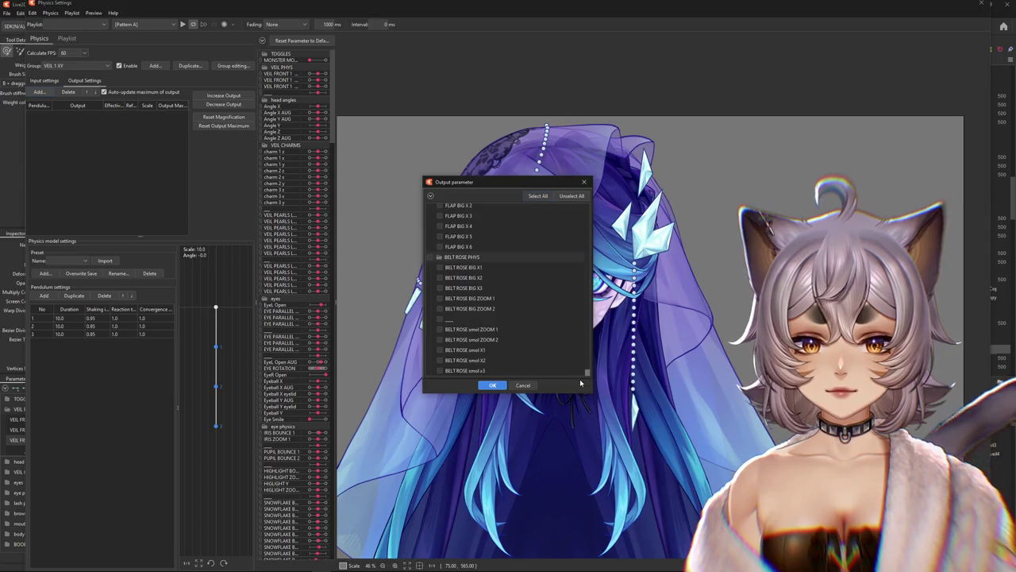
{"action": "left_click", "coordinate": [440, 239]}
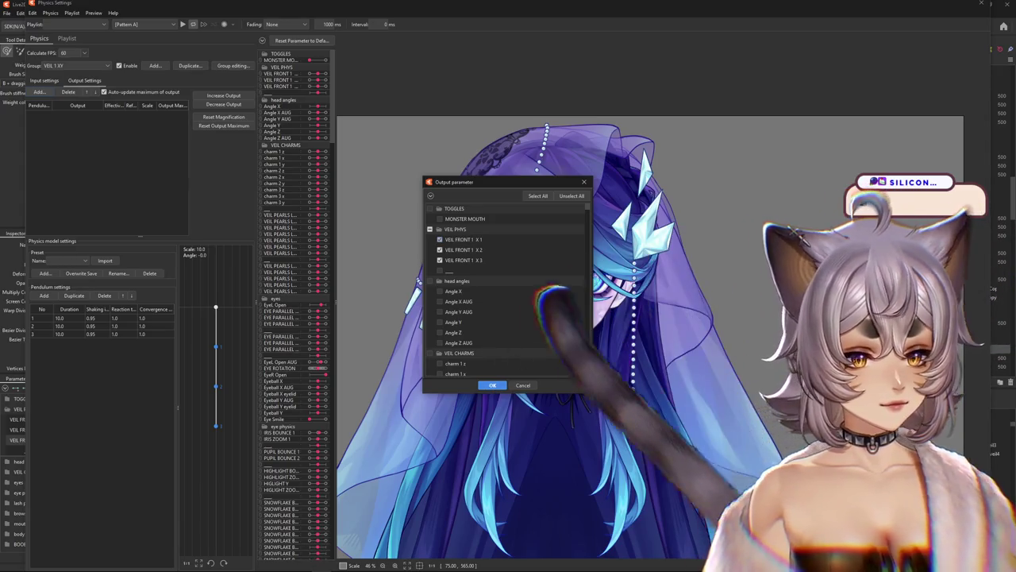
{"action": "left_click", "coordinate": [492, 385]}
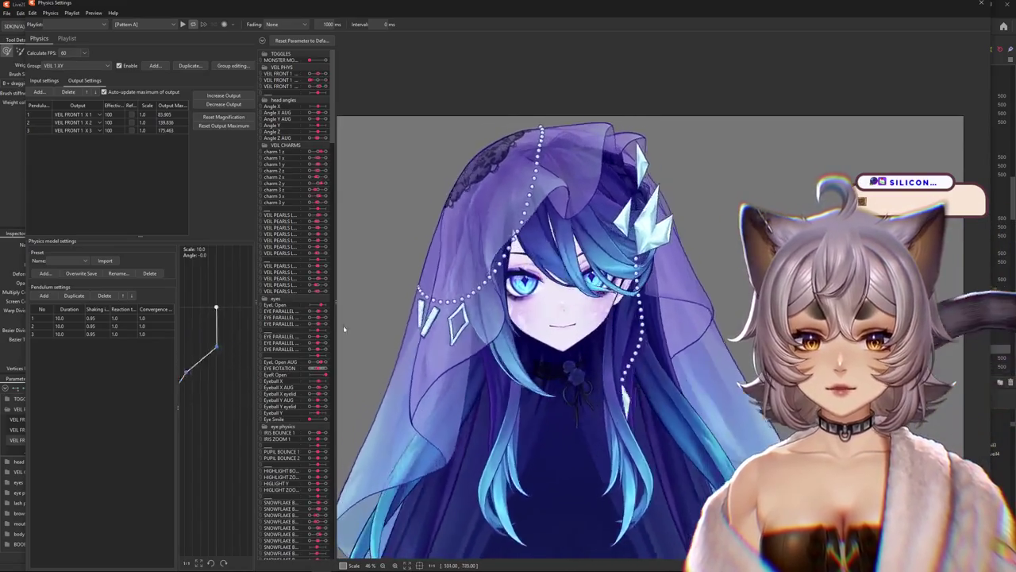
Fit the output scales to the parameter ranges (1.0, 0.716, 0.57) and test with a head swing.
{"action": "left_click", "coordinate": [224, 117]}
{"action": "left_click", "coordinate": [534, 299]}
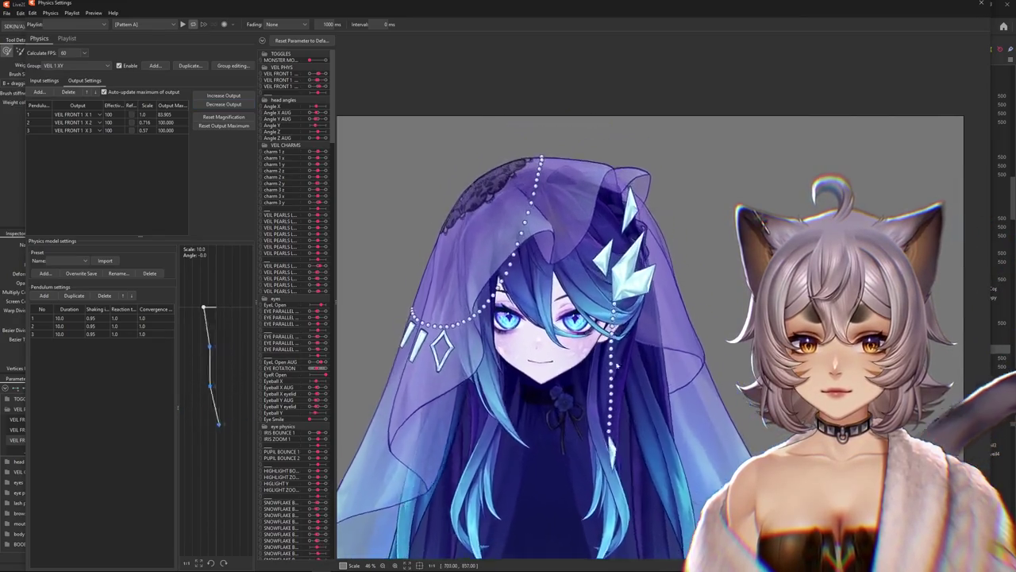
{"action": "left_click_drag", "start_coordinate": [628, 363], "coordinate": [578, 220]}
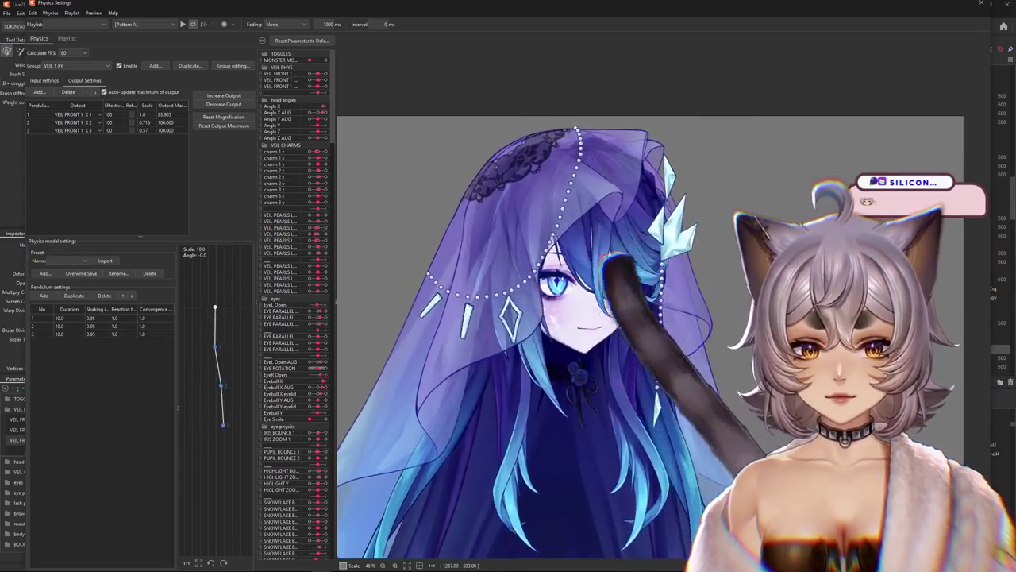
Set shaking to 0.89 for all pendulums, refit the output magnification, and test the sway.
{"action": "double_click", "coordinate": [98, 310]}
{"action": "type", "text": "0.89"}
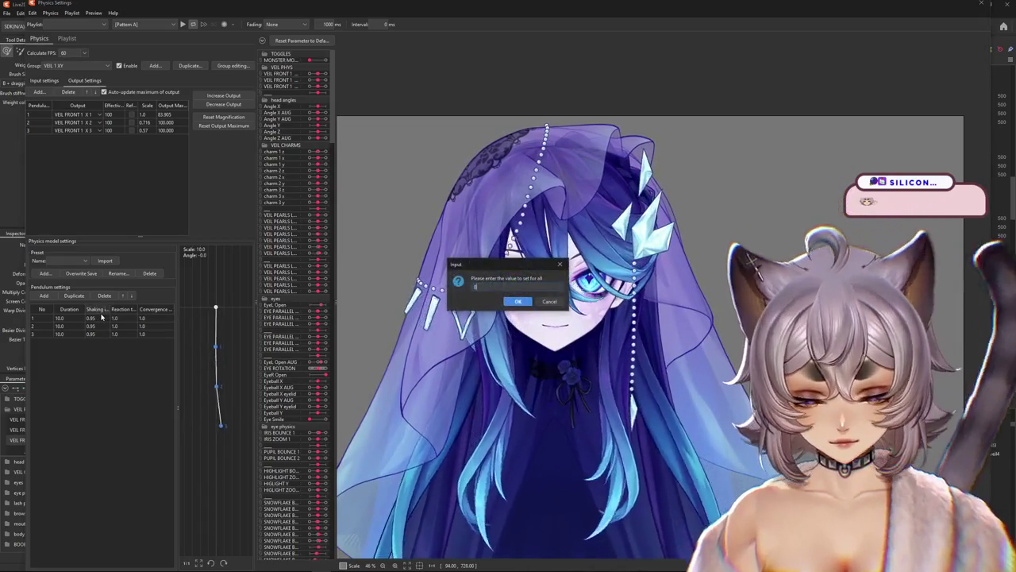
{"action": "key", "text": "Return"}
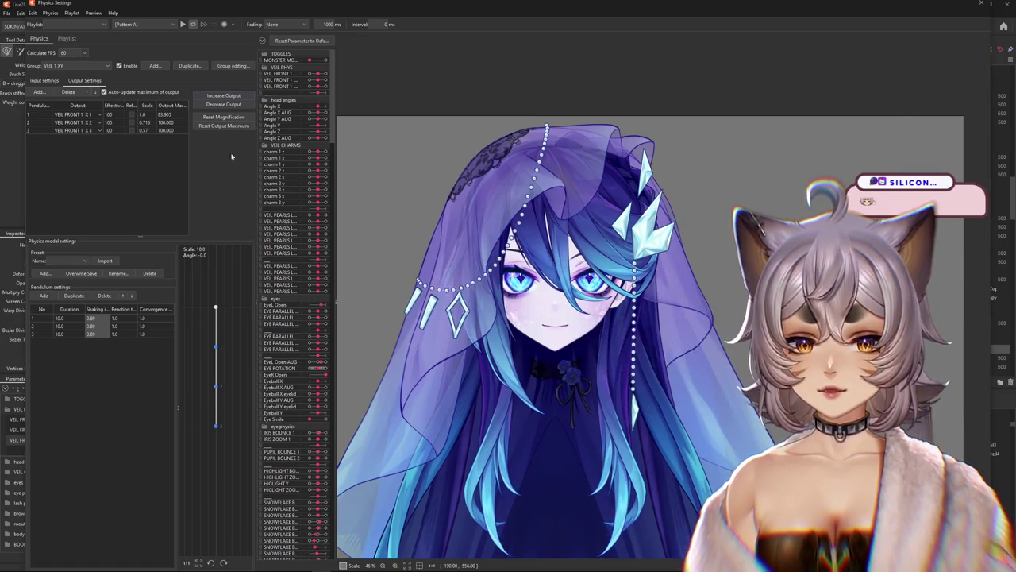
{"action": "mouse_move", "coordinate": [548, 318]}
{"action": "left_mouse_down"}
{"action": "mouse_move", "coordinate": [561, 234]}
{"action": "mouse_move", "coordinate": [588, 179]}
{"action": "mouse_move", "coordinate": [567, 278]}
{"action": "left_mouse_up"}
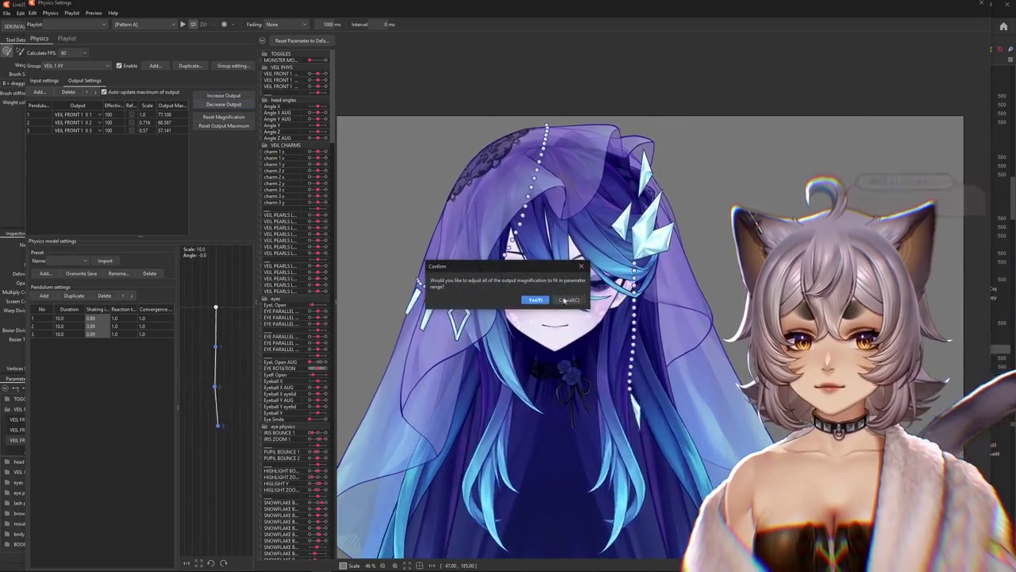
{"action": "left_click", "coordinate": [533, 300]}
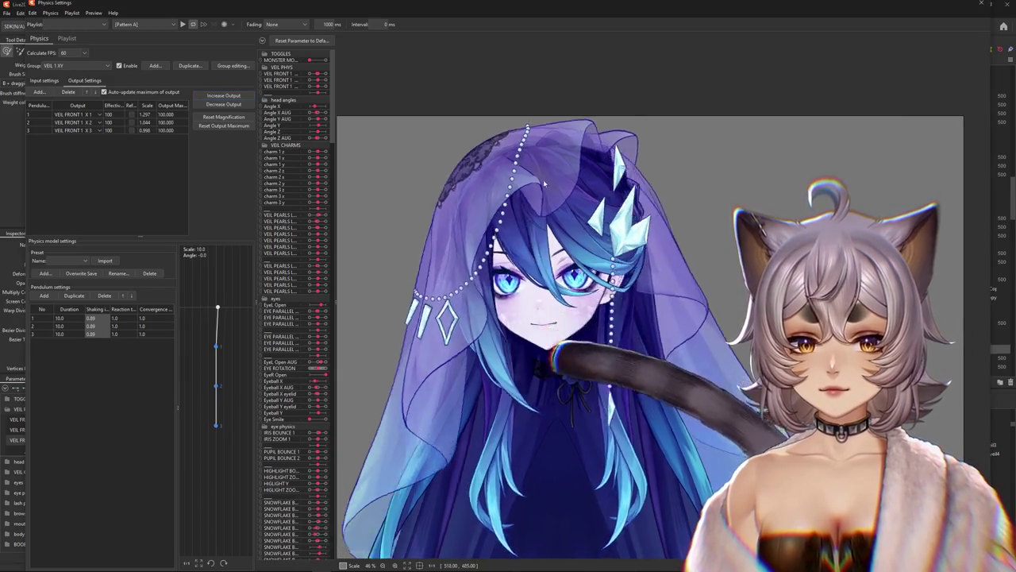
{"action": "left_click_drag", "start_coordinate": [543, 179], "coordinate": [630, 184]}
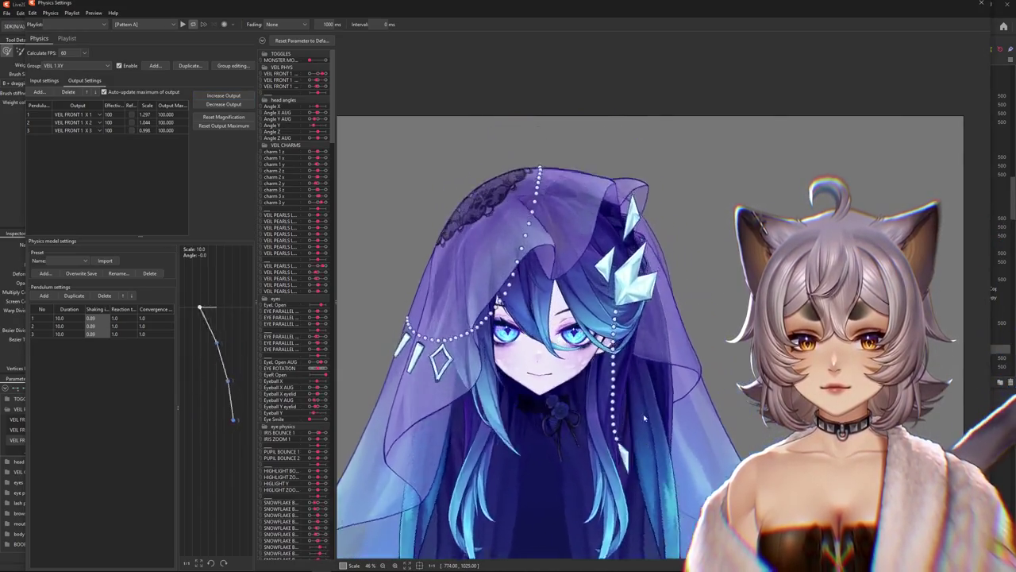
{"action": "left_click_drag", "start_coordinate": [610, 313], "coordinate": [641, 184]}
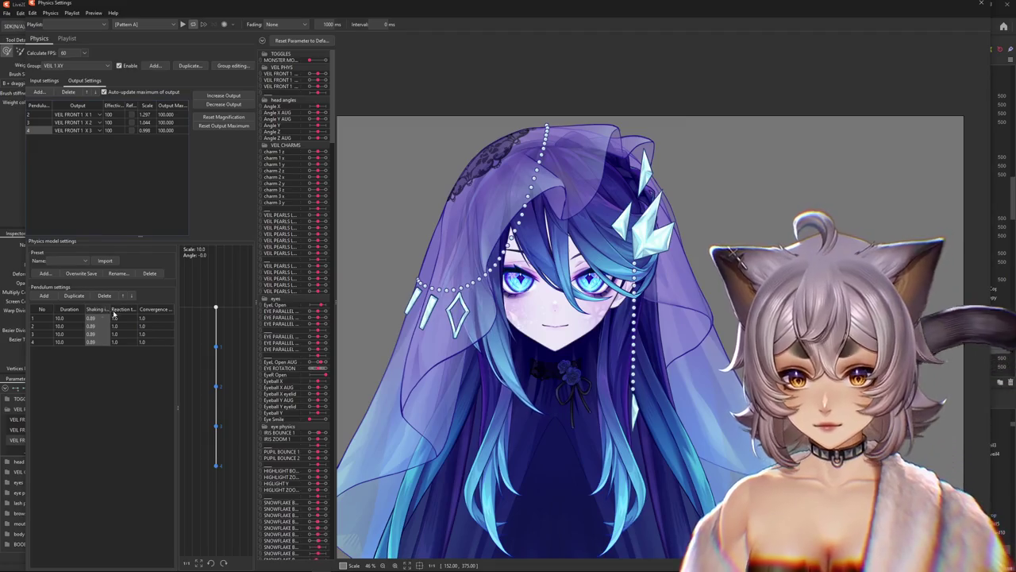
Set reaction 1.2 and convergence 0.8, refit scales to 1.215, 1.045, 0.953, and test.
{"action": "type", "text": "1.2"}
{"action": "key", "text": "Return"}
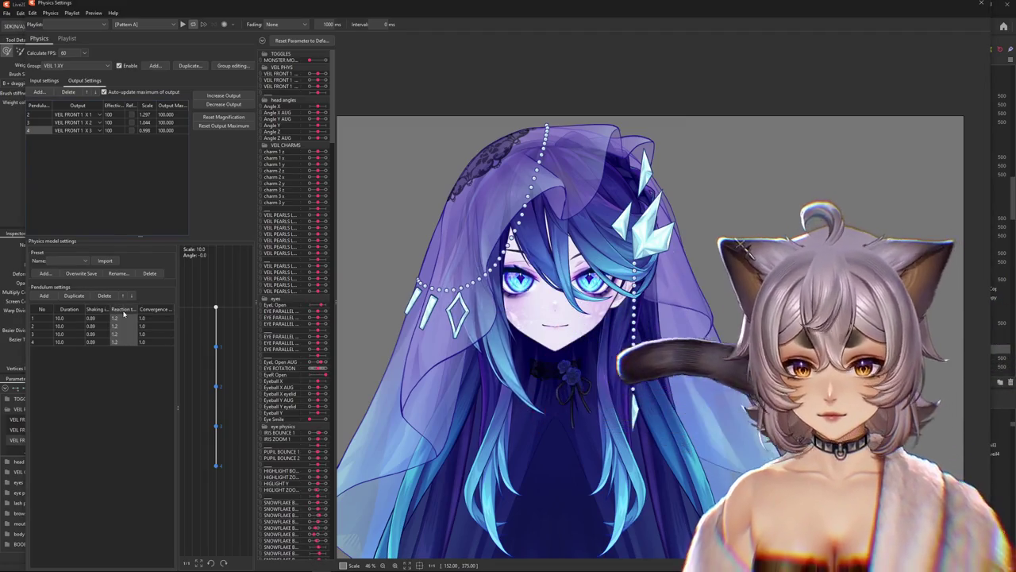
{"action": "type", "text": "0.8"}
{"action": "key", "text": "Return"}
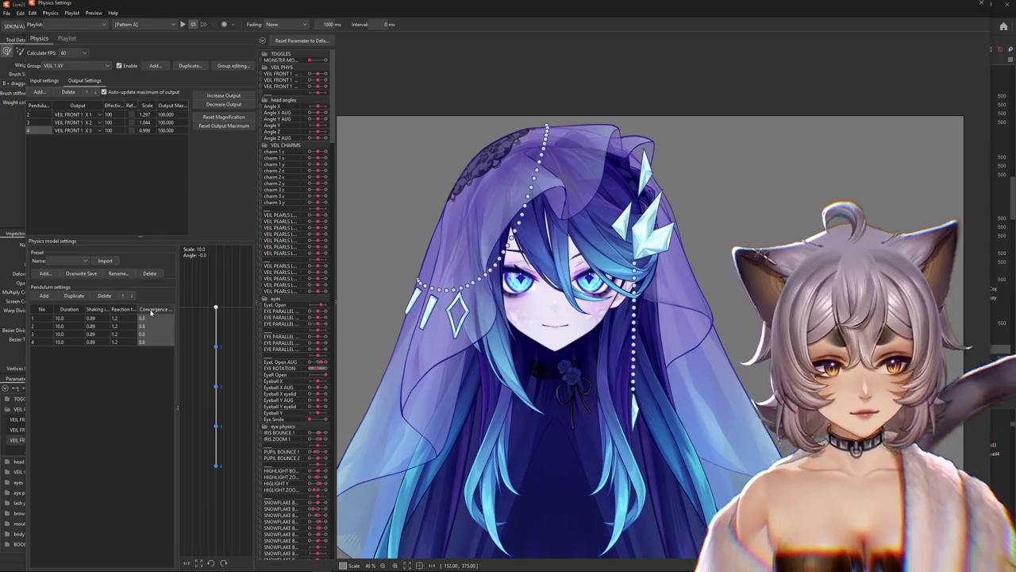
{"action": "left_click_drag", "start_coordinate": [430, 235], "coordinate": [630, 163]}
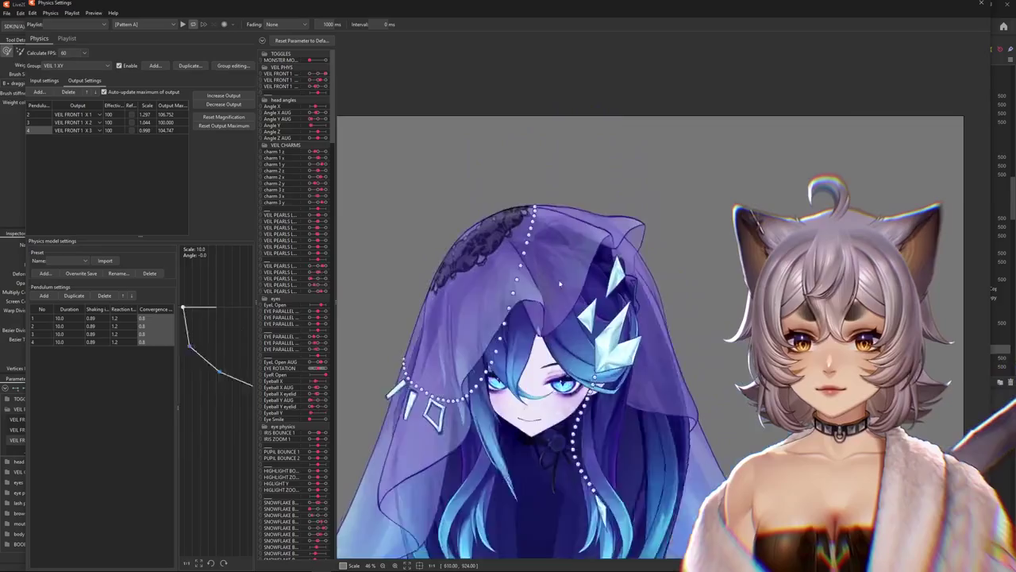
{"action": "left_click_drag", "start_coordinate": [629, 163], "coordinate": [231, 116]}
{"action": "left_click", "coordinate": [230, 116]}
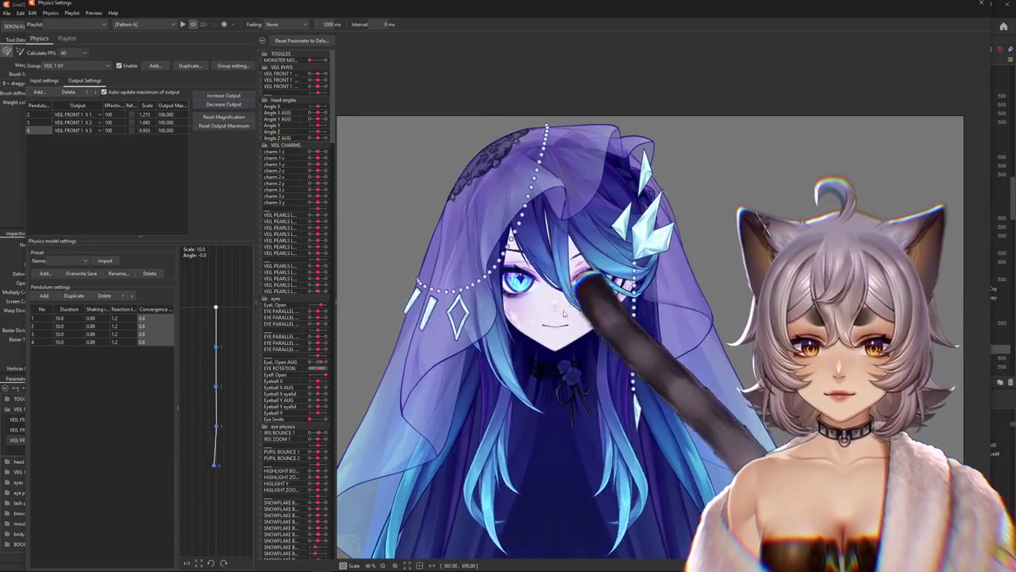
{"action": "left_click_drag", "start_coordinate": [563, 314], "coordinate": [583, 112]}
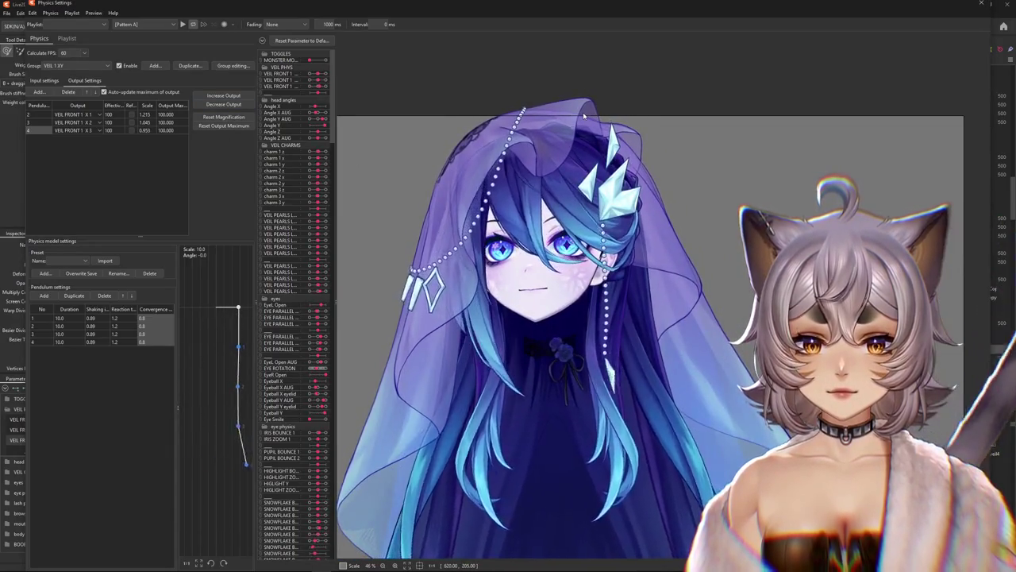
{"action": "left_click_drag", "start_coordinate": [583, 112], "coordinate": [673, 357]}
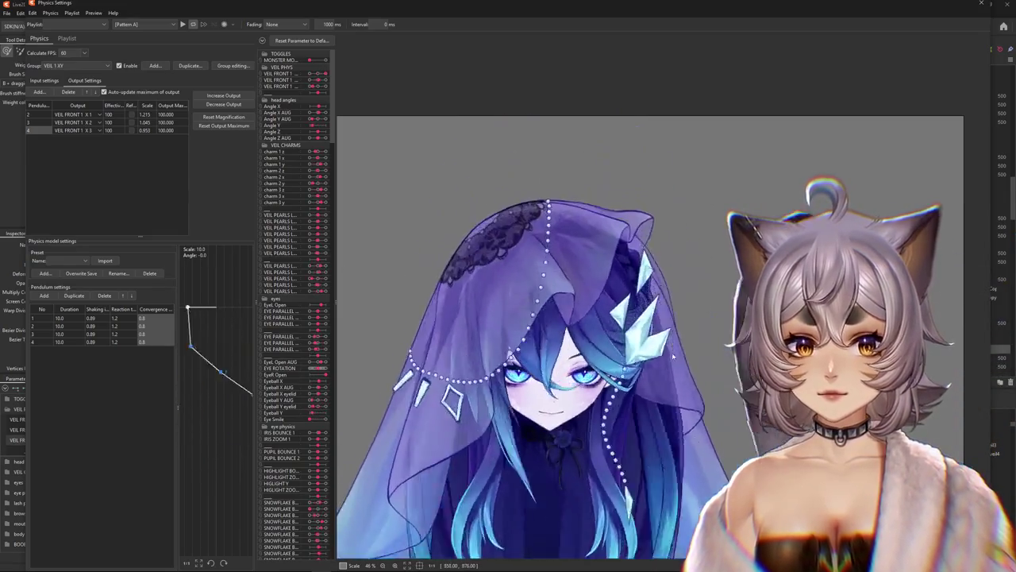
Weight the inputs 30 Angle X AUG and 70 Angle Y AUG, with Angle Y AUG reflected.
{"action": "left_click", "coordinate": [45, 81]}
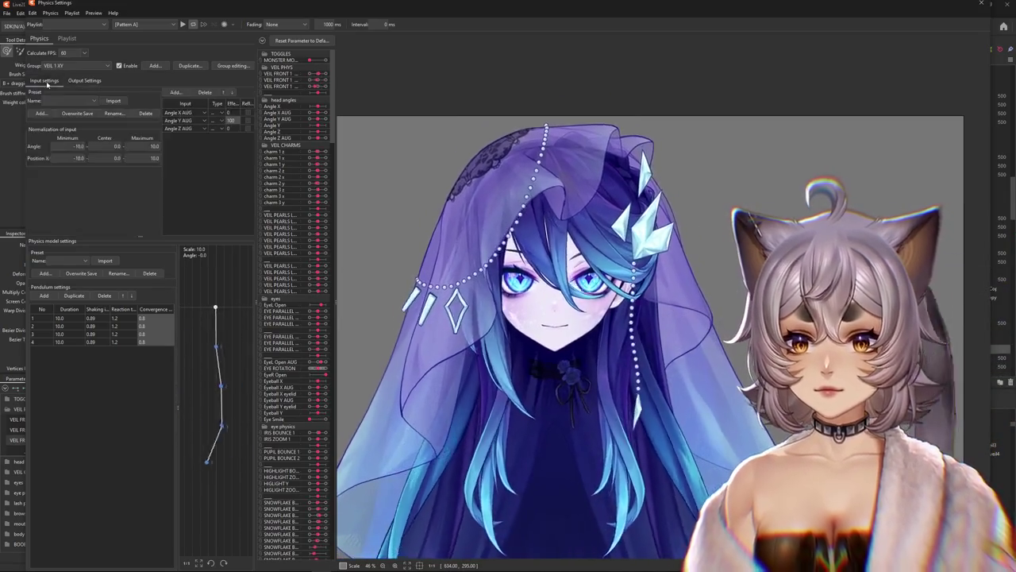
{"action": "mouse_move", "coordinate": [413, 158]}
{"action": "left_mouse_down"}
{"action": "mouse_move", "coordinate": [603, 77]}
{"action": "mouse_move", "coordinate": [589, 102]}
{"action": "left_mouse_up"}
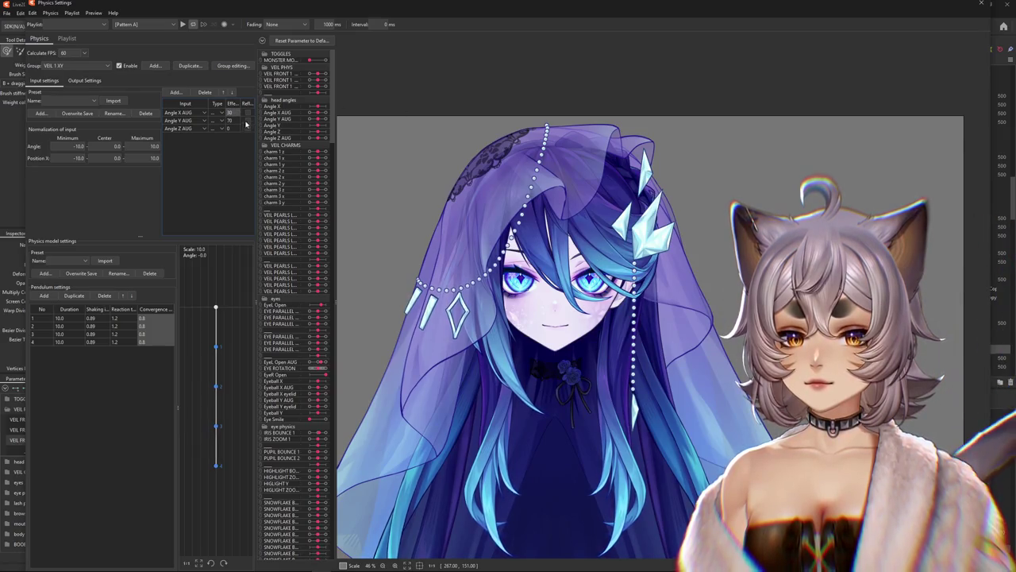
{"action": "mouse_move", "coordinate": [508, 254]}
{"action": "left_mouse_down"}
{"action": "mouse_move", "coordinate": [794, 358]}
{"action": "mouse_move", "coordinate": [471, 239]}
{"action": "left_mouse_up"}
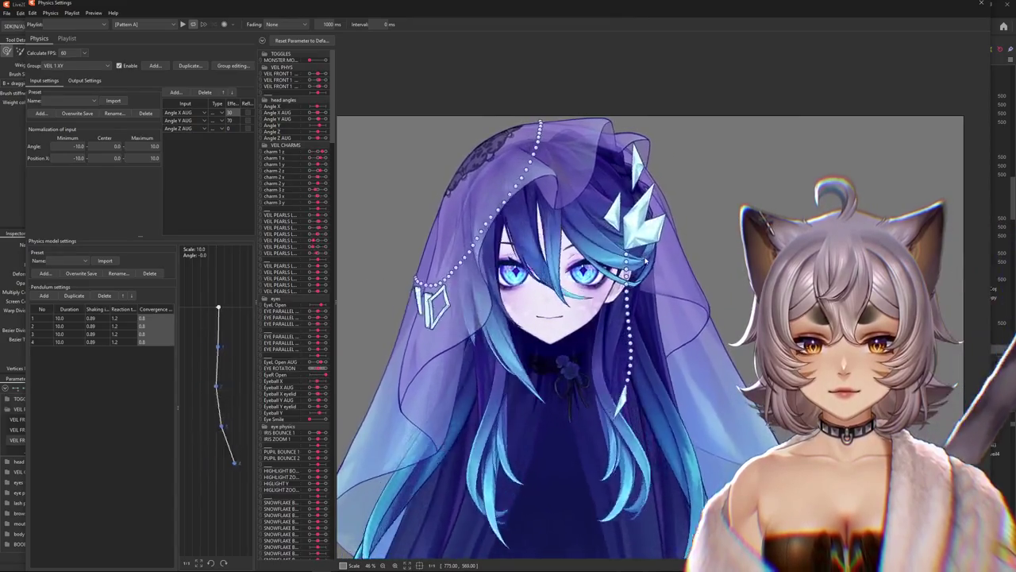
{"action": "mouse_move", "coordinate": [472, 239]}
{"action": "left_mouse_down"}
{"action": "mouse_move", "coordinate": [548, 413]}
{"action": "mouse_move", "coordinate": [576, 121]}
{"action": "left_mouse_up"}
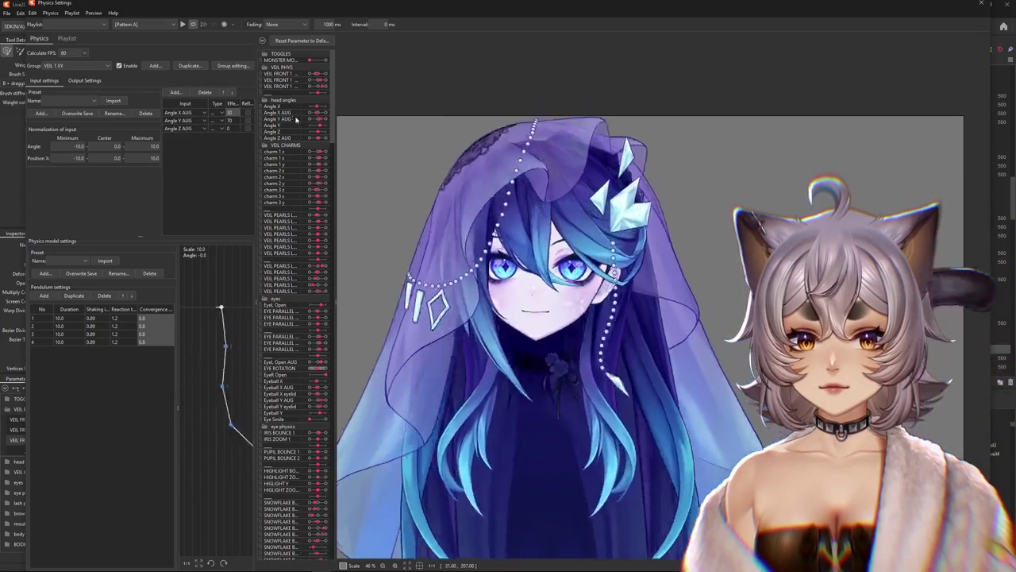
{"action": "left_click", "coordinate": [248, 120]}
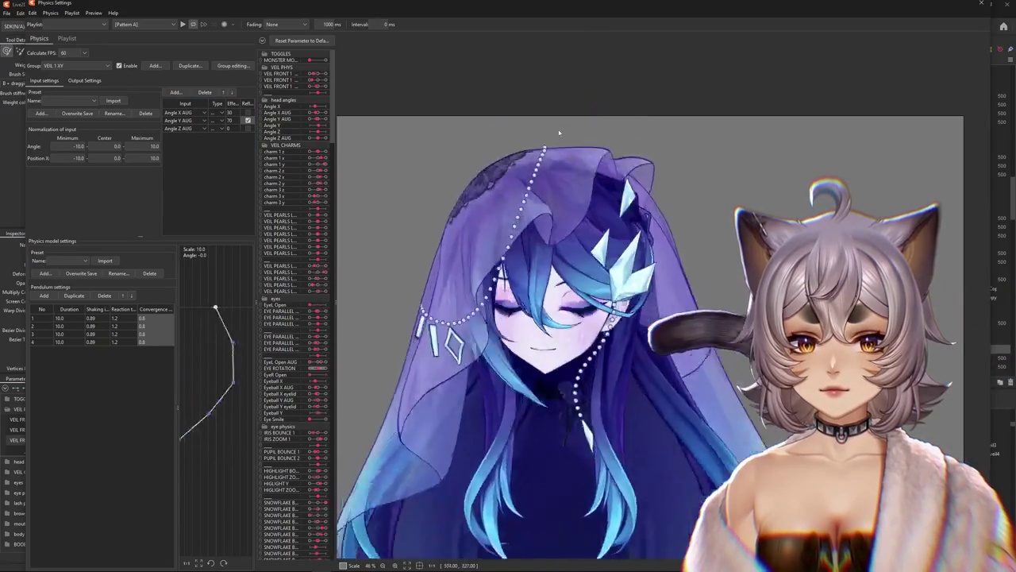
Refit the output magnification from the output list's right-click menu and test the head swing.
{"action": "left_click", "coordinate": [84, 80]}
{"action": "right_click", "coordinate": [204, 92]}
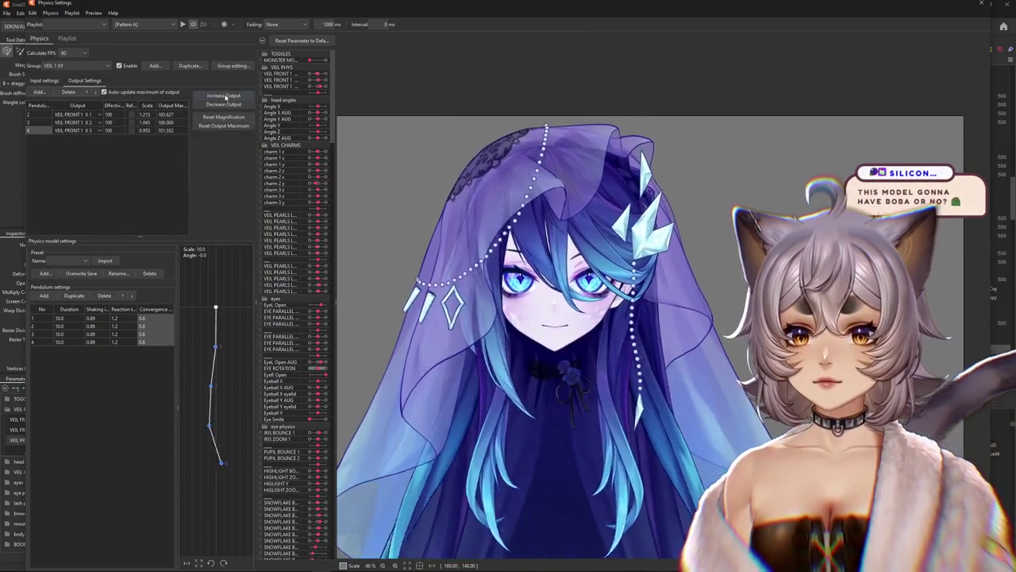
{"action": "left_click", "coordinate": [224, 117]}
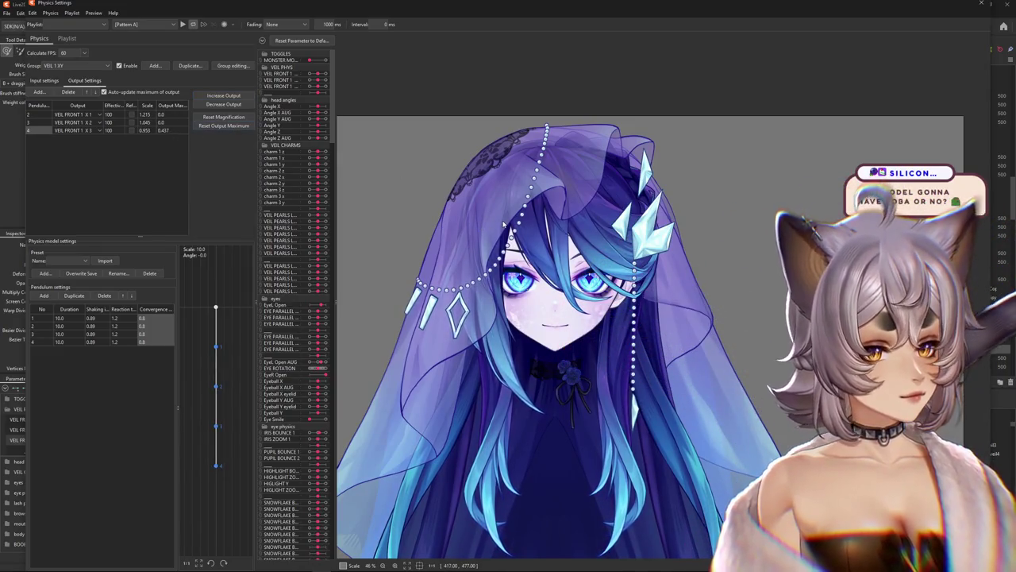
{"action": "left_click_drag", "start_coordinate": [559, 233], "coordinate": [596, 379]}
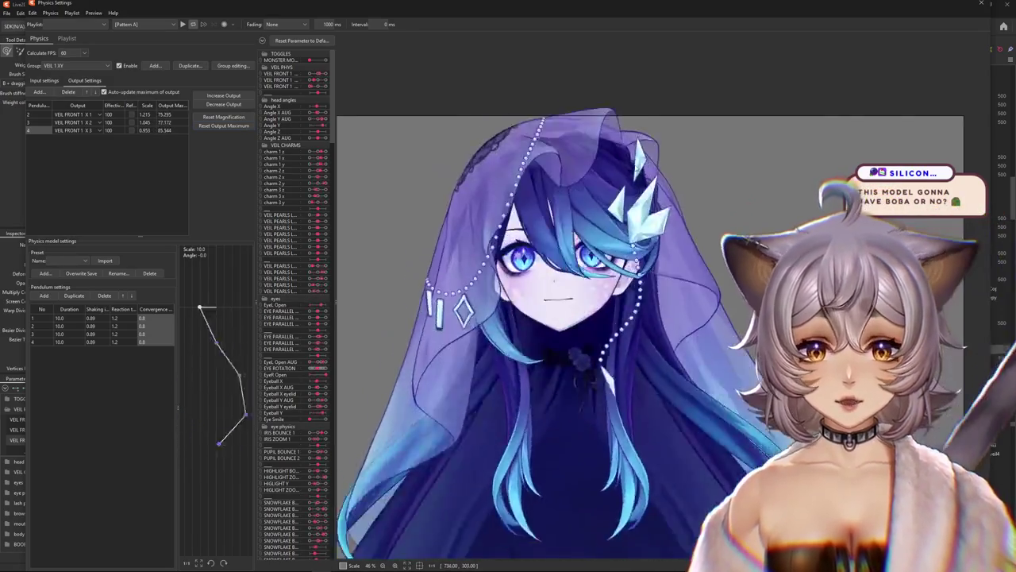
{"action": "mouse_move", "coordinate": [596, 380]}
{"action": "left_mouse_down"}
{"action": "mouse_move", "coordinate": [540, 237]}
{"action": "mouse_move", "coordinate": [567, 244]}
{"action": "mouse_move", "coordinate": [543, 302]}
{"action": "mouse_move", "coordinate": [599, 95]}
{"action": "mouse_move", "coordinate": [563, 196]}
{"action": "left_mouse_up"}
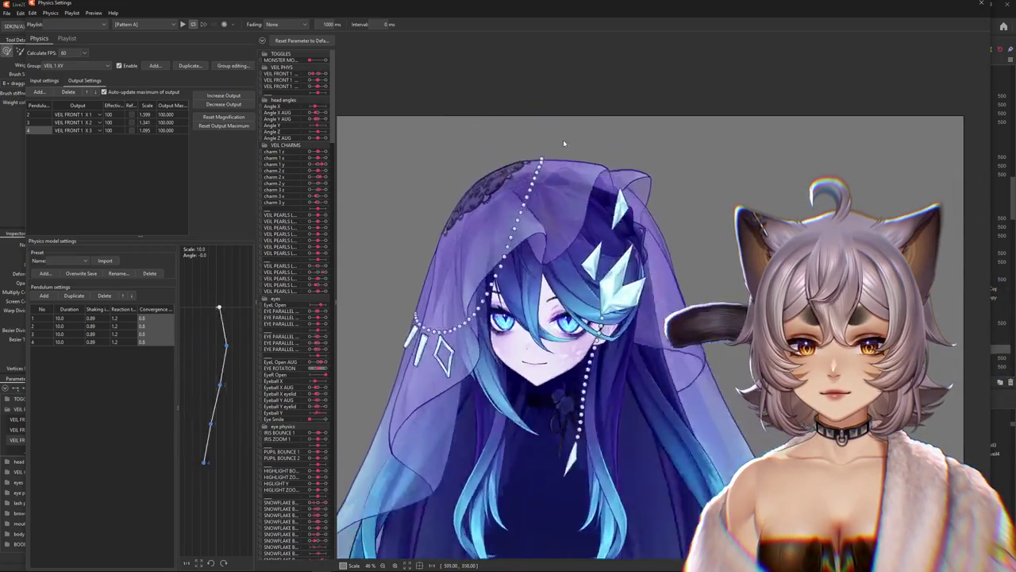
Zoom the physics preview and swing the head to watch the veil settle.
{"action": "scroll", "coordinate": [537, 419], "scroll_direction": "down", "scroll_amount": 5}
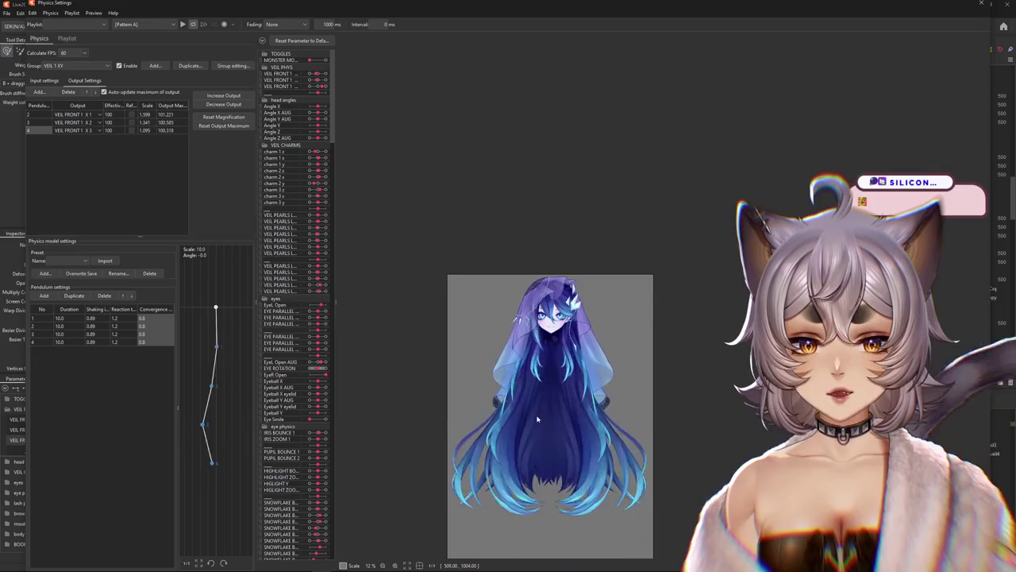
{"action": "scroll", "coordinate": [433, 231], "scroll_direction": "up", "scroll_amount": 3}
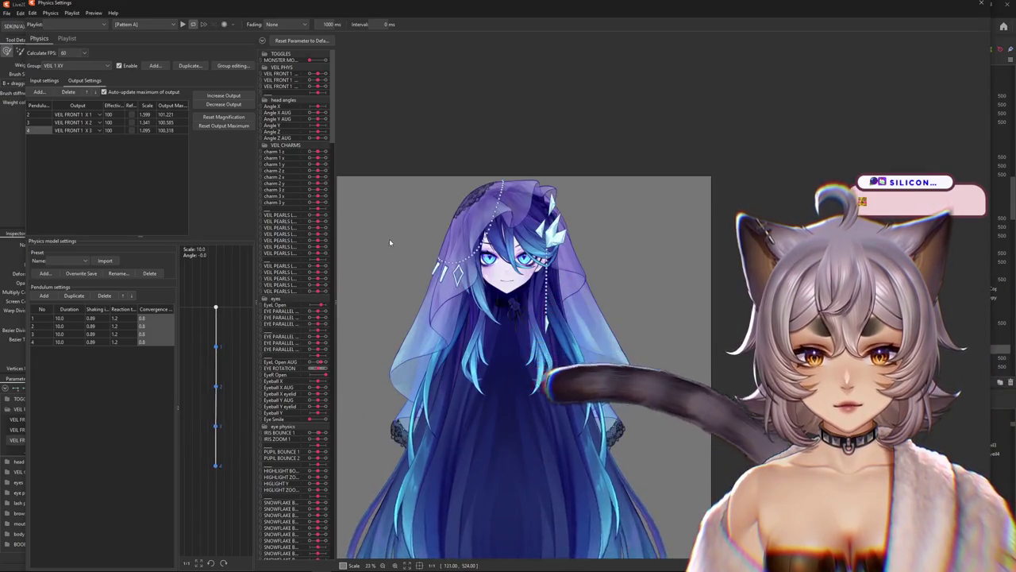
{"action": "scroll", "coordinate": [389, 242], "scroll_direction": "up", "scroll_amount": 2}
{"action": "scroll", "coordinate": [583, 468], "scroll_direction": "down", "scroll_amount": 4}
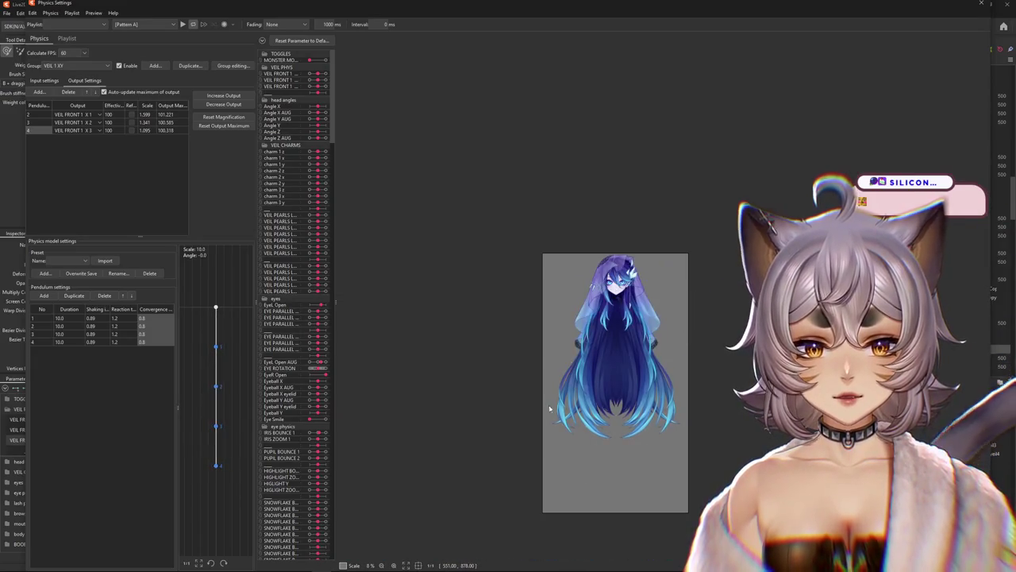
{"action": "scroll", "coordinate": [637, 311], "scroll_direction": "up", "scroll_amount": 2}
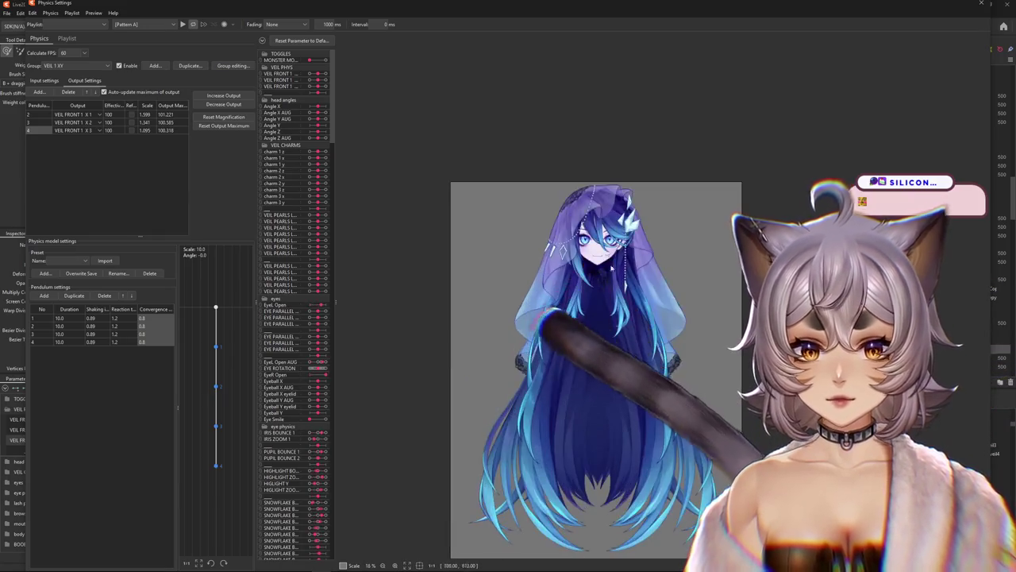
{"action": "scroll", "coordinate": [604, 286], "scroll_direction": "up", "scroll_amount": 1}
{"action": "scroll", "coordinate": [559, 248], "scroll_direction": "up", "scroll_amount": 2}
{"action": "mouse_move", "coordinate": [569, 288]}
{"action": "left_mouse_down"}
{"action": "mouse_move", "coordinate": [651, 316]}
{"action": "mouse_move", "coordinate": [621, 384]}
{"action": "mouse_move", "coordinate": [623, 292]}
{"action": "mouse_move", "coordinate": [564, 238]}
{"action": "mouse_move", "coordinate": [608, 363]}
{"action": "mouse_move", "coordinate": [452, 207]}
{"action": "left_mouse_up"}
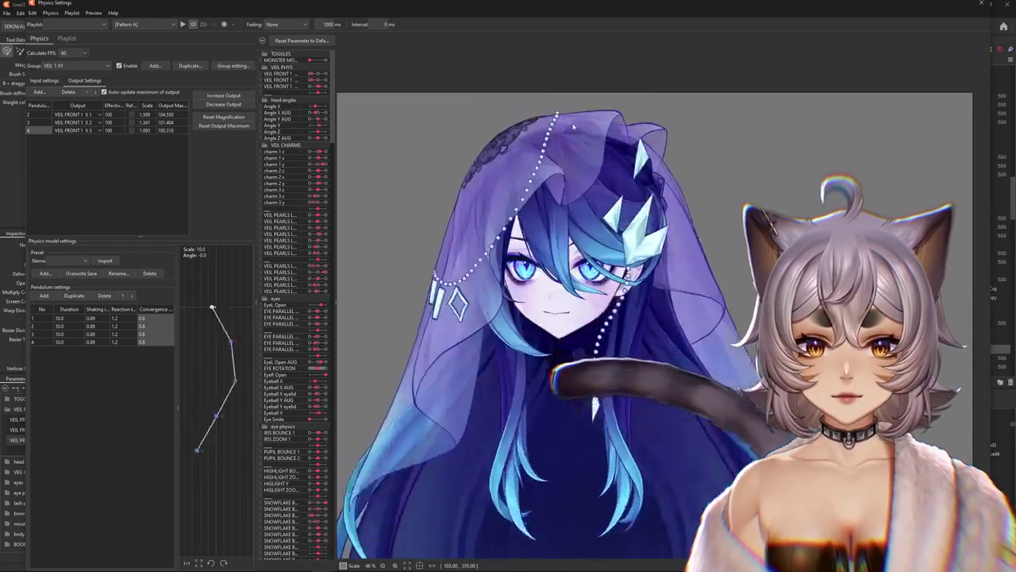
{"action": "left_click_drag", "start_coordinate": [552, 233], "coordinate": [937, 287]}
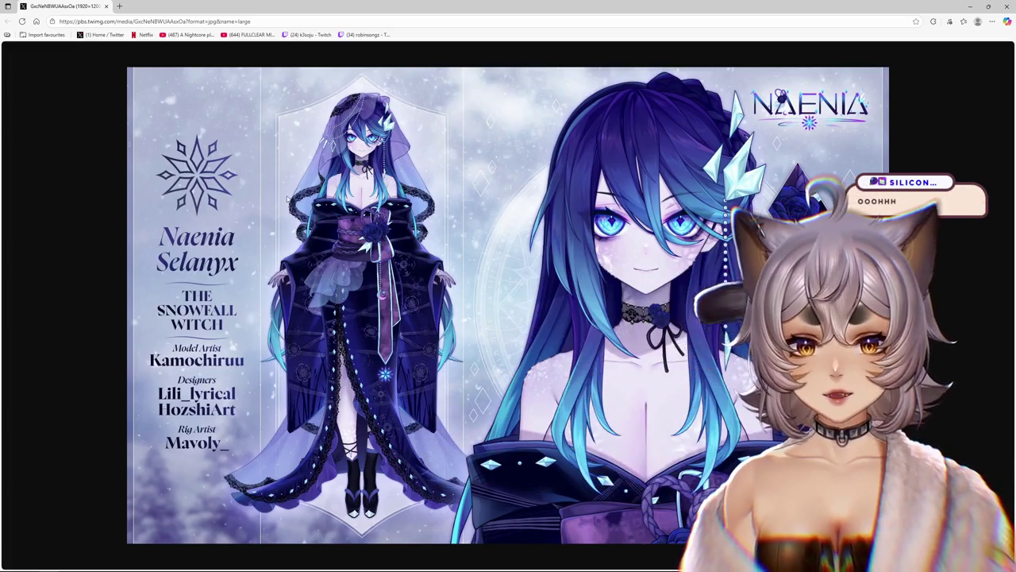
Review the VEIL 1 XY inputs, then refit every VEIL FRONT 1 output's maximum to 100.
{"action": "left_click", "coordinate": [968, 6]}
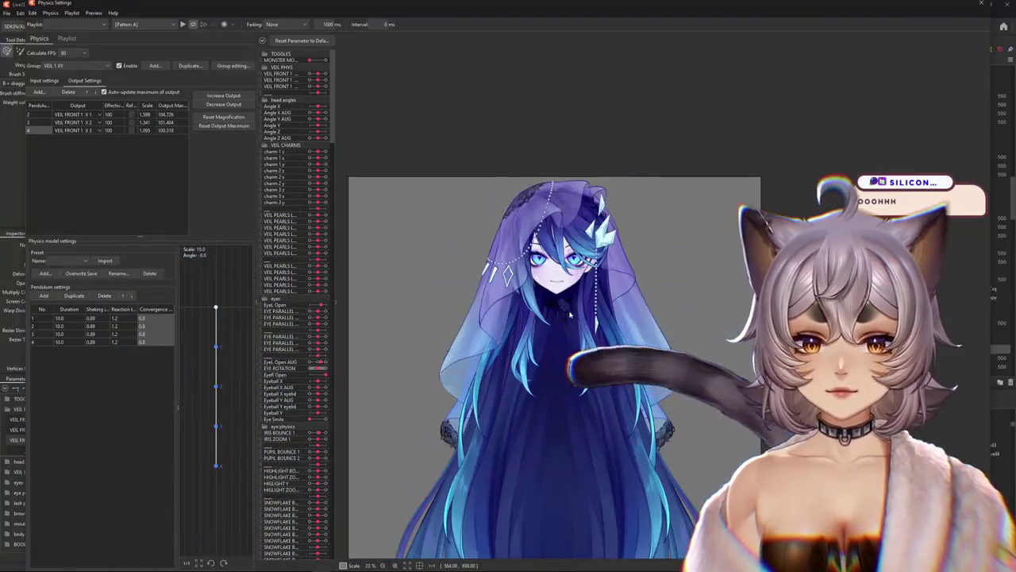
{"action": "scroll", "coordinate": [467, 274], "scroll_direction": "up", "scroll_amount": 3}
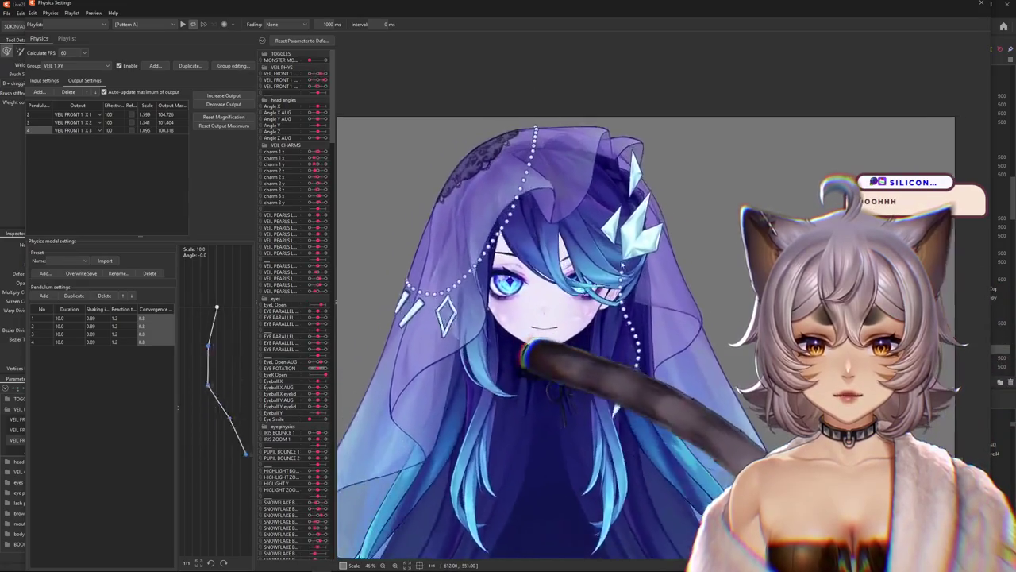
{"action": "left_click", "coordinate": [44, 80]}
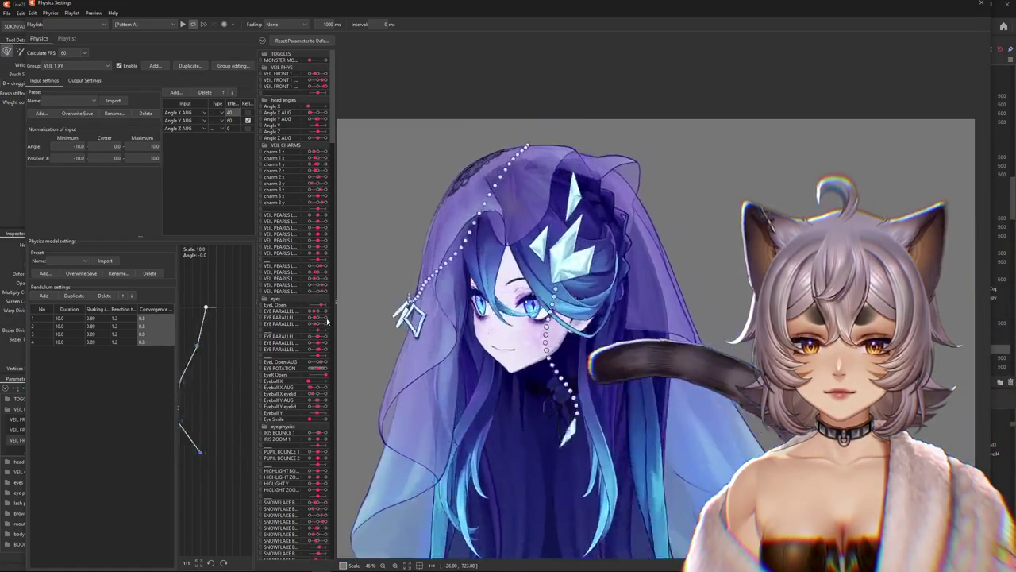
{"action": "left_click", "coordinate": [84, 80]}
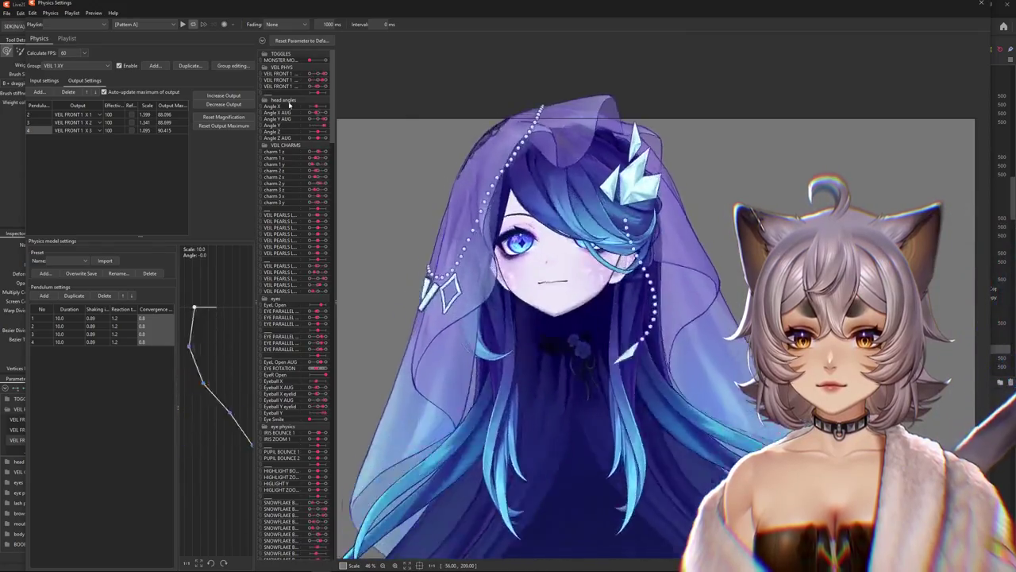
{"action": "left_click", "coordinate": [224, 117]}
{"action": "left_click", "coordinate": [547, 301]}
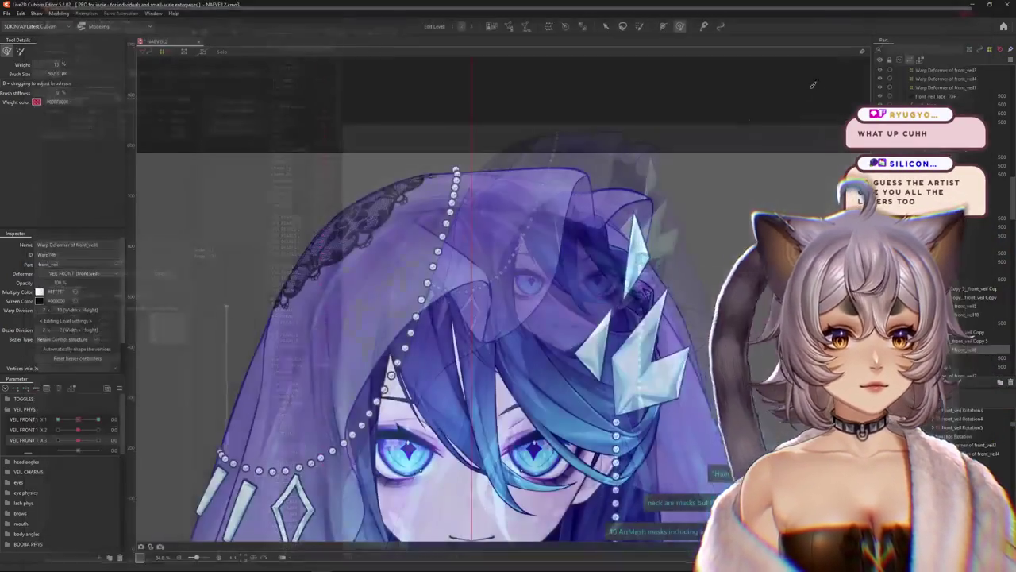
Rename the three veil parameters to VEIL FRONT 1 XY 1, XY 2 and XY 3.
{"action": "key", "text": "End"}
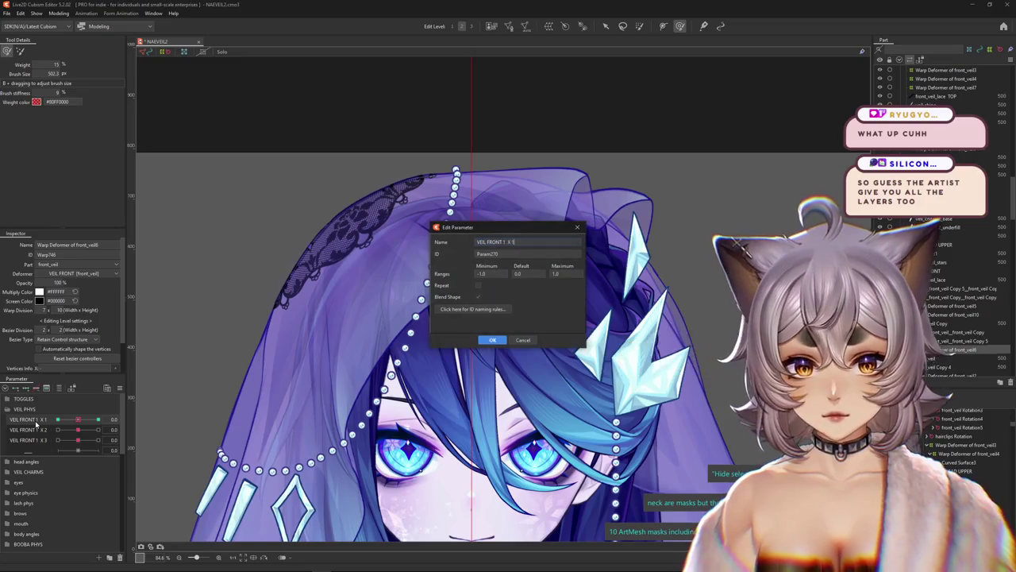
{"action": "key", "text": "Return"}
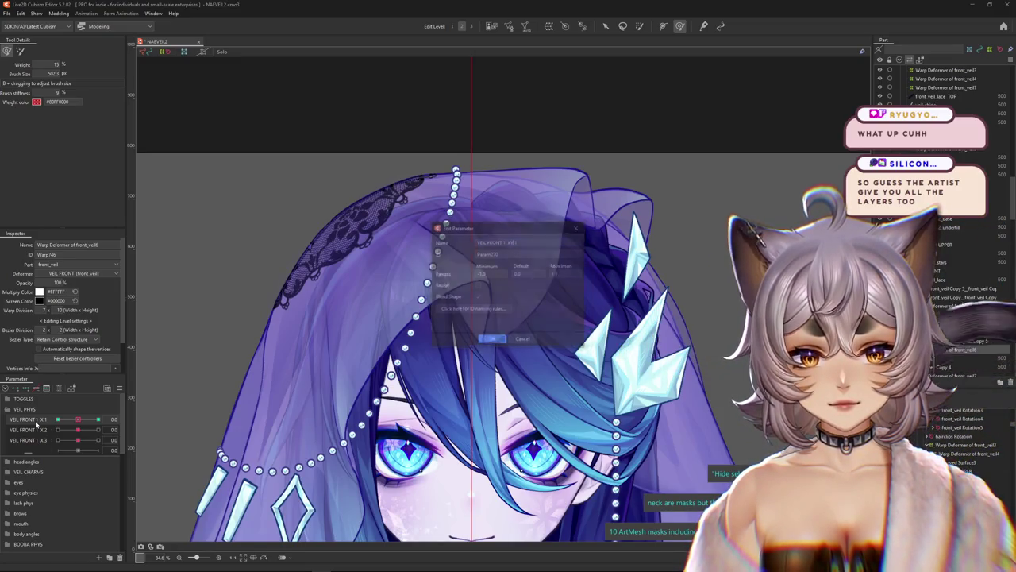
{"action": "left_click", "coordinate": [47, 435]}
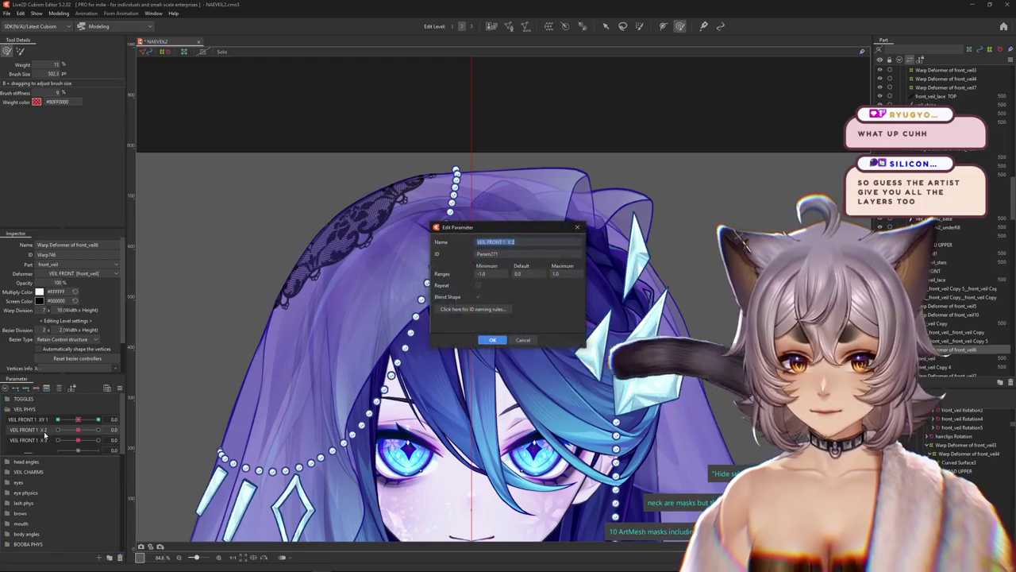
{"action": "key", "text": "Return"}
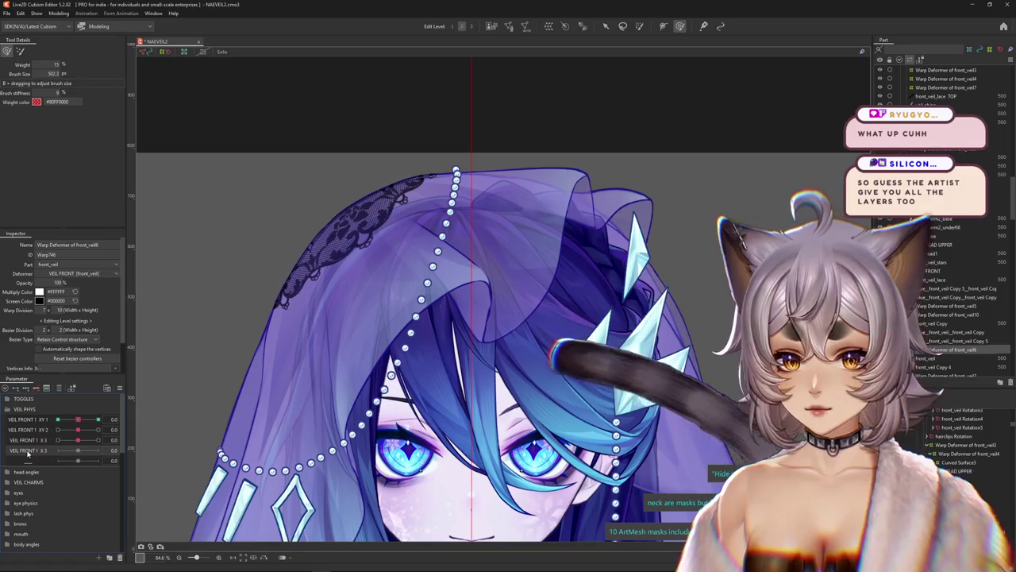
{"action": "right_click", "coordinate": [27, 449]}
{"action": "left_click", "coordinate": [36, 458]}
{"action": "key", "text": "Return"}
{"action": "right_click", "coordinate": [28, 442]}
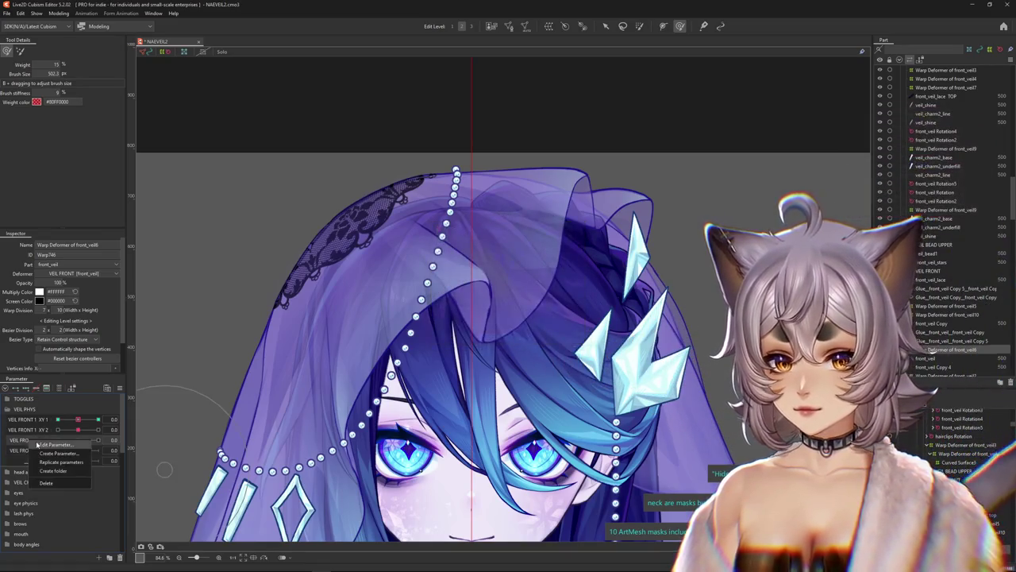
{"action": "left_click", "coordinate": [36, 447]}
{"action": "key", "text": "Return"}
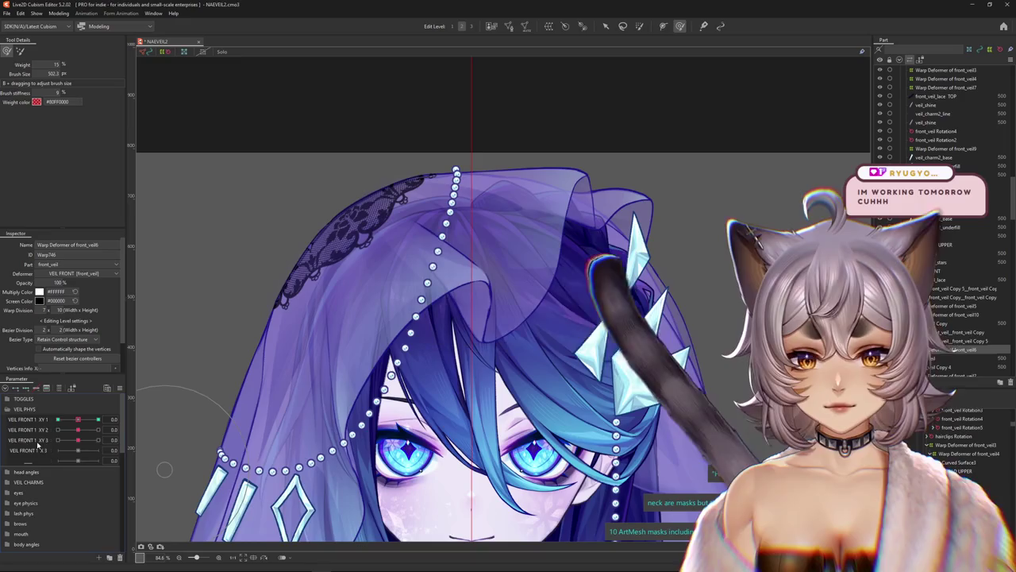
Name the next three veil parameters VEIL FRONT 1 X 1, X 2 and X 3.
{"action": "right_click", "coordinate": [41, 449]}
{"action": "left_click", "coordinate": [53, 453]}
{"action": "key", "text": "End"}
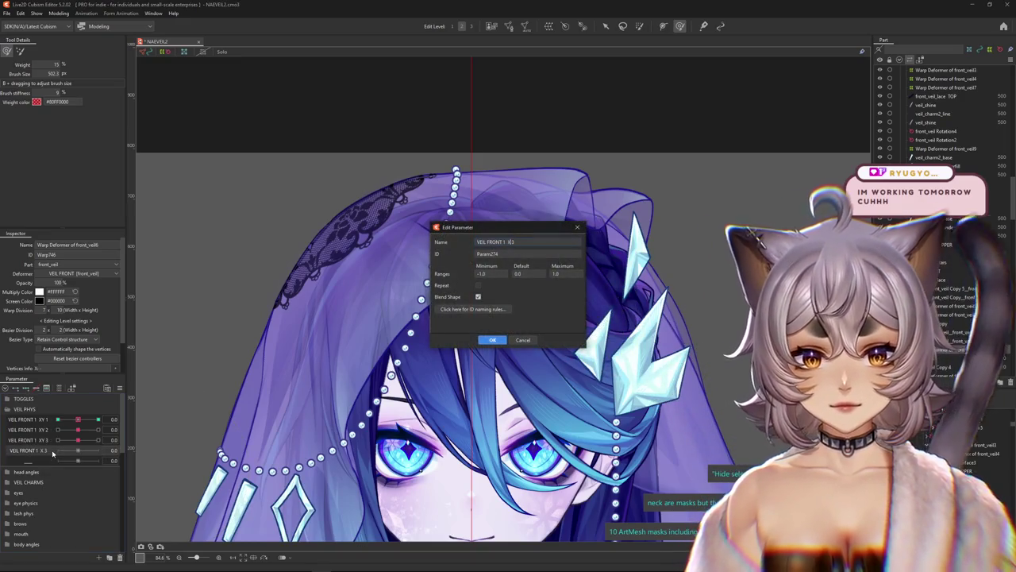
{"action": "key", "text": "Return"}
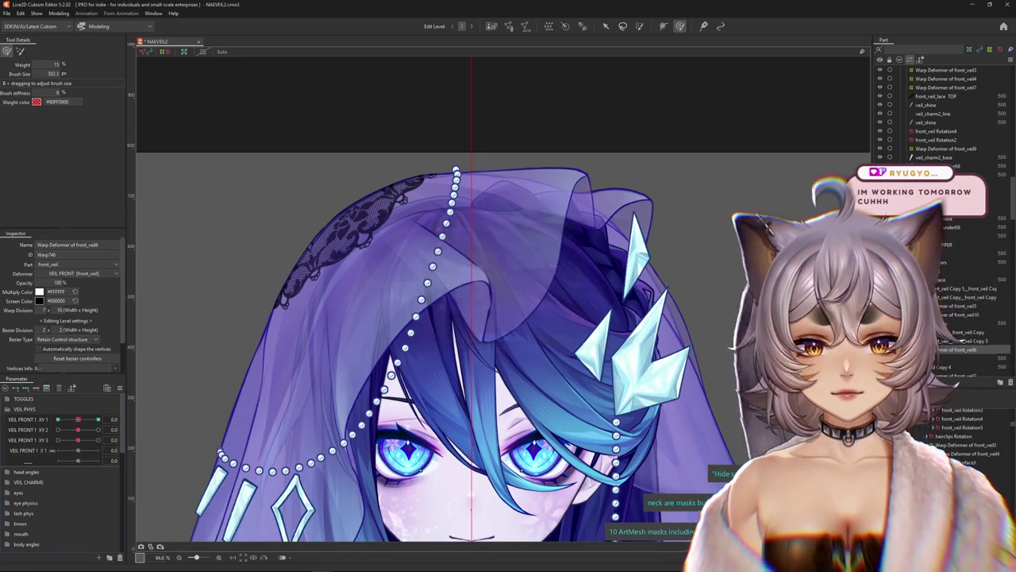
{"action": "right_click", "coordinate": [46, 451]}
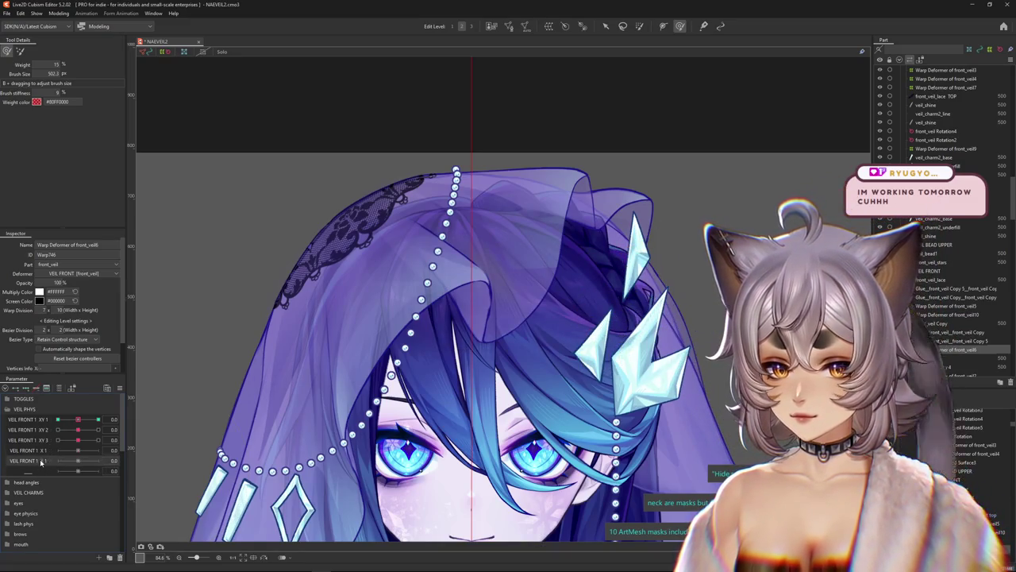
{"action": "right_click", "coordinate": [41, 462]}
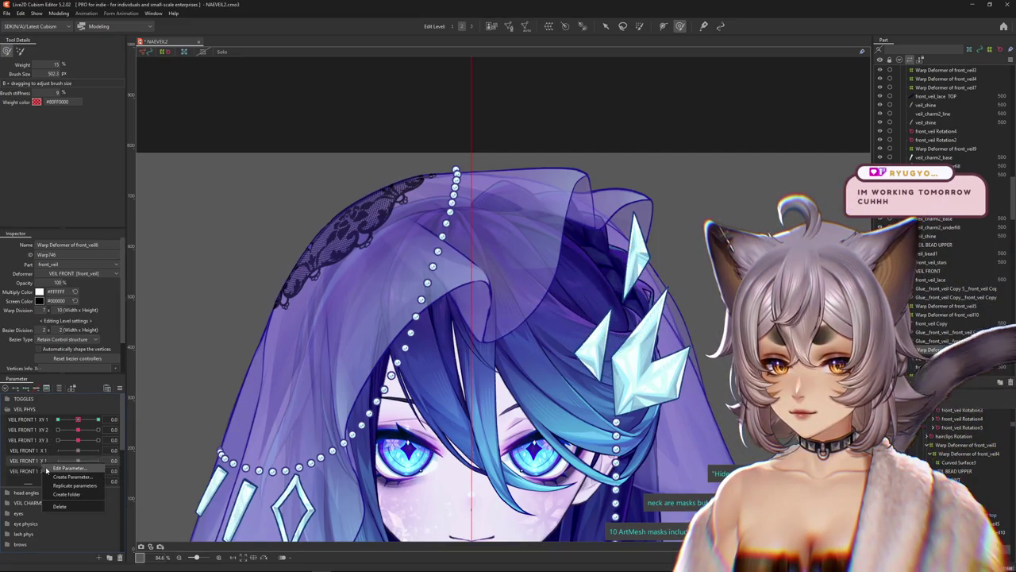
{"action": "left_click", "coordinate": [68, 468]}
{"action": "key", "text": "BackSpace"}
{"action": "type", "text": "2"}
{"action": "key", "text": "Return"}
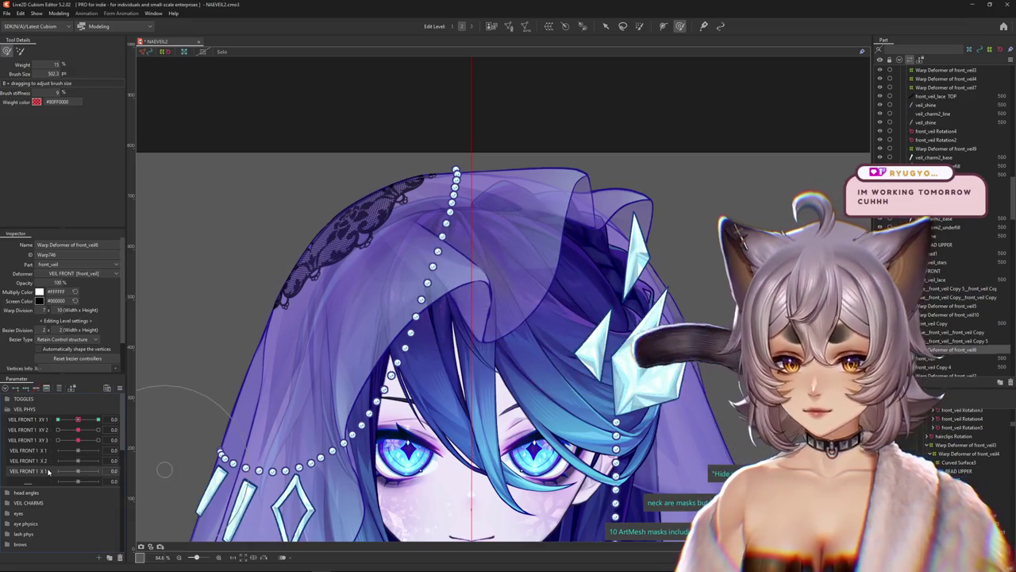
{"action": "double_click", "coordinate": [49, 472]}
{"action": "key", "text": "Return"}
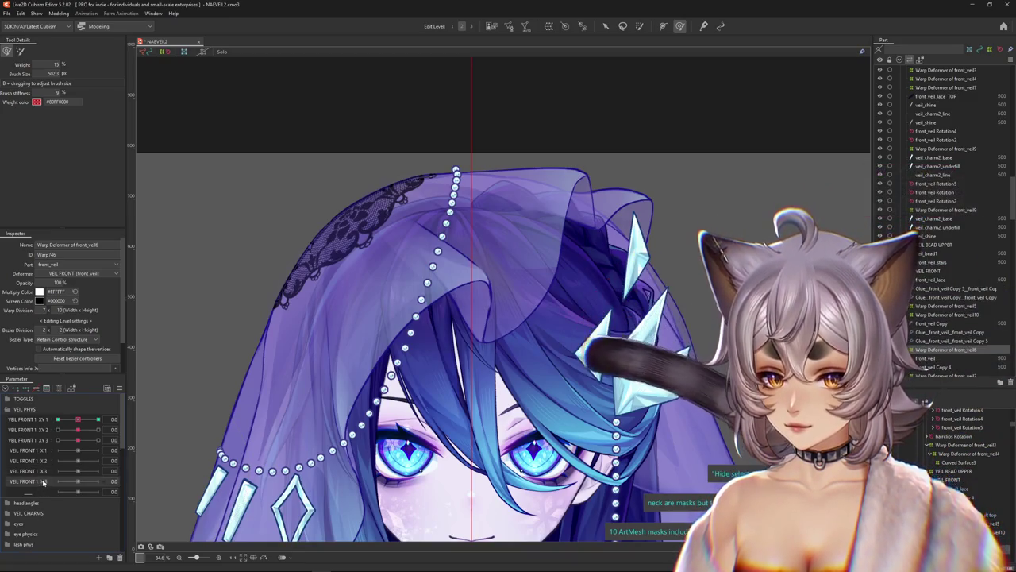
Add three more veil parameter copies named VEIL FRONT 1 Y 1, Y 2 and Y 3.
{"action": "left_click", "coordinate": [50, 493]}
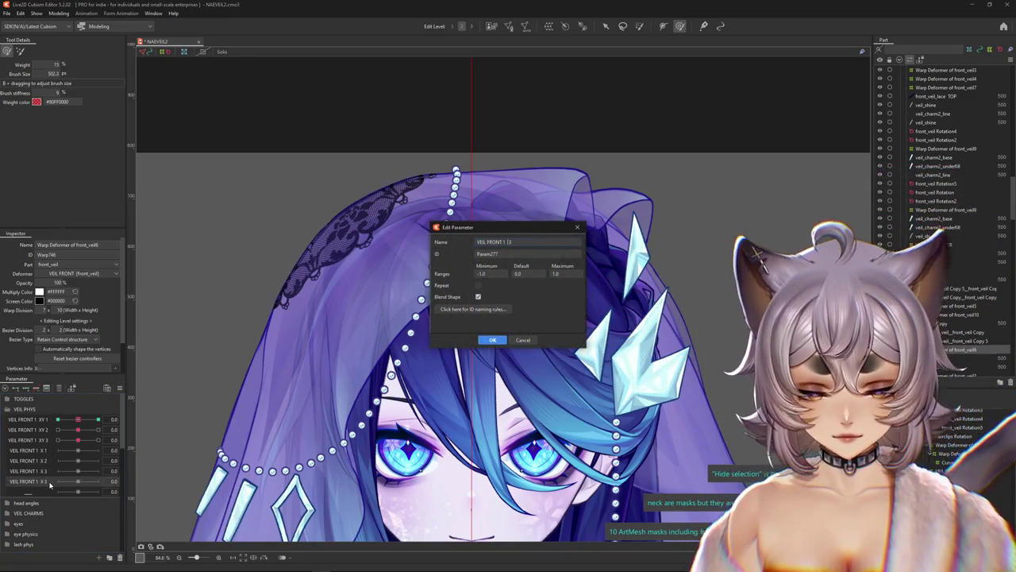
{"action": "key", "text": "Return"}
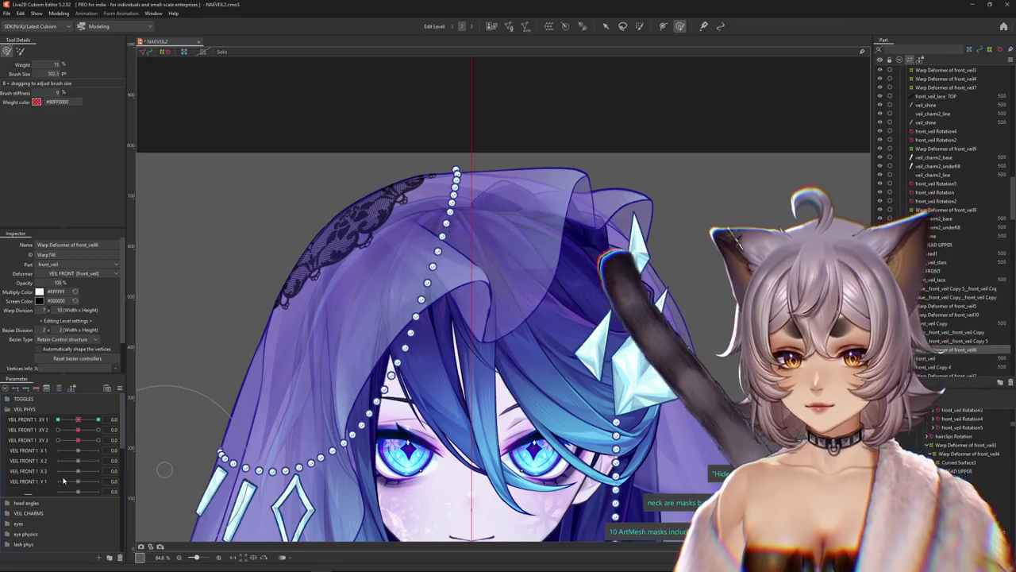
{"action": "right_click", "coordinate": [49, 483]}
{"action": "double_click", "coordinate": [47, 493]}
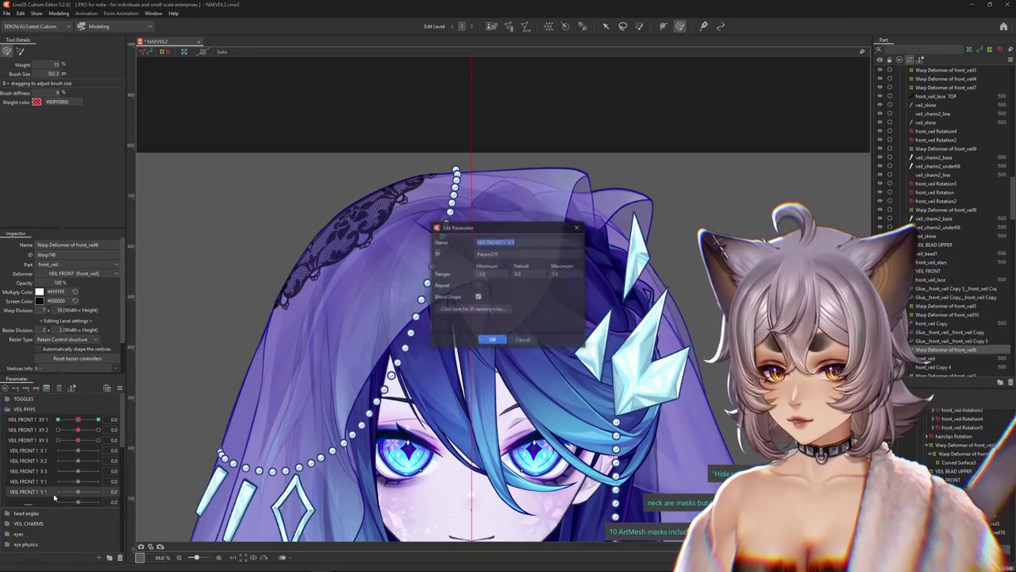
{"action": "key", "text": "Return"}
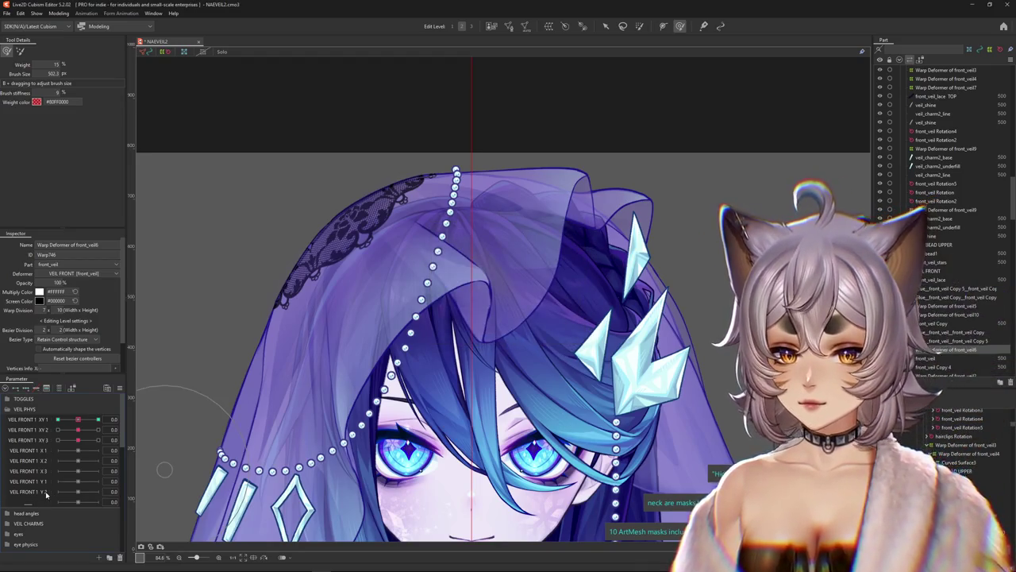
{"action": "left_click", "coordinate": [57, 516]}
{"action": "double_click", "coordinate": [47, 506]}
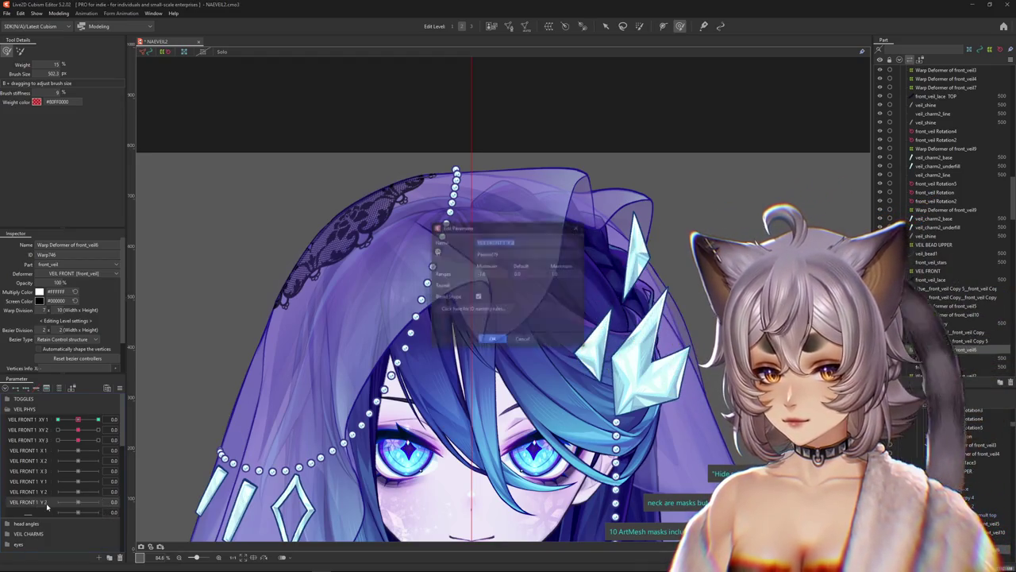
{"action": "key", "text": "Return"}
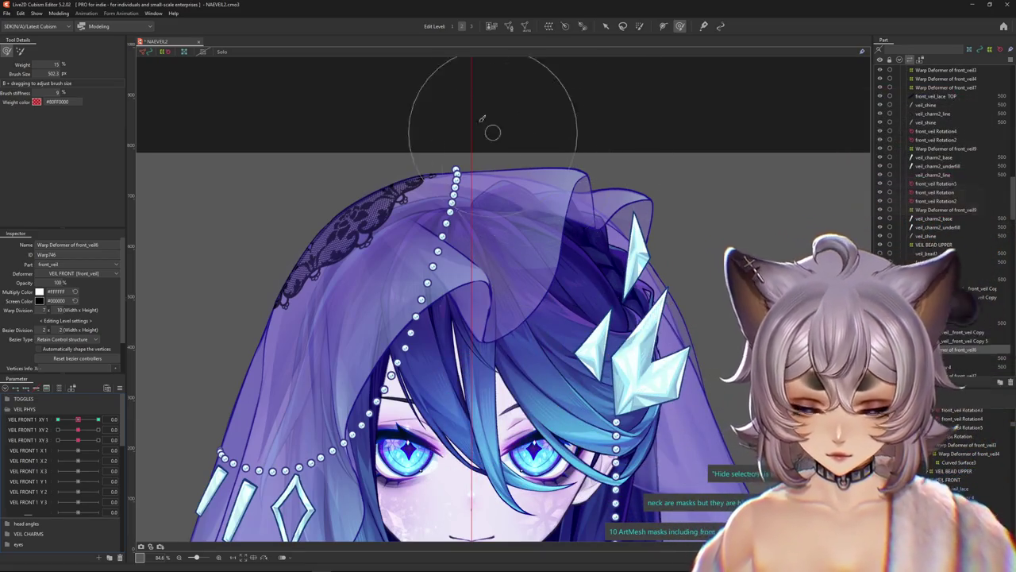
Push VEIL FRONT 1 XY 1 to its maximum, pick XY 3, and select the front_veil Copy mesh.
{"action": "scroll", "coordinate": [426, 199], "scroll_direction": "down", "scroll_amount": 5}
{"action": "scroll", "coordinate": [426, 206], "scroll_direction": "up", "scroll_amount": 2}
{"action": "scroll", "coordinate": [405, 231], "scroll_direction": "up", "scroll_amount": 2}
{"action": "scroll", "coordinate": [381, 262], "scroll_direction": "up", "scroll_amount": 1}
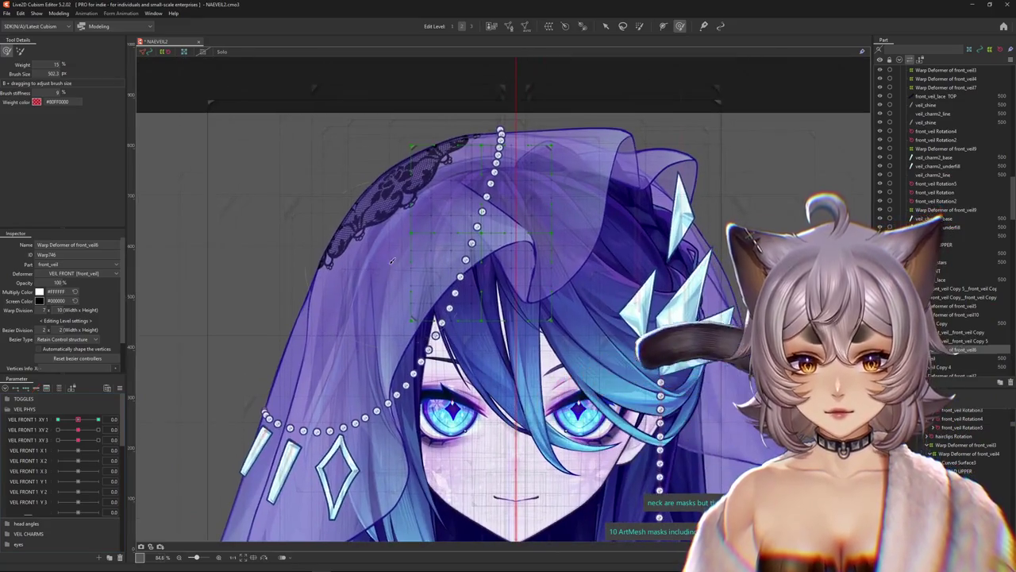
{"action": "left_click_drag", "start_coordinate": [78, 419], "coordinate": [99, 419]}
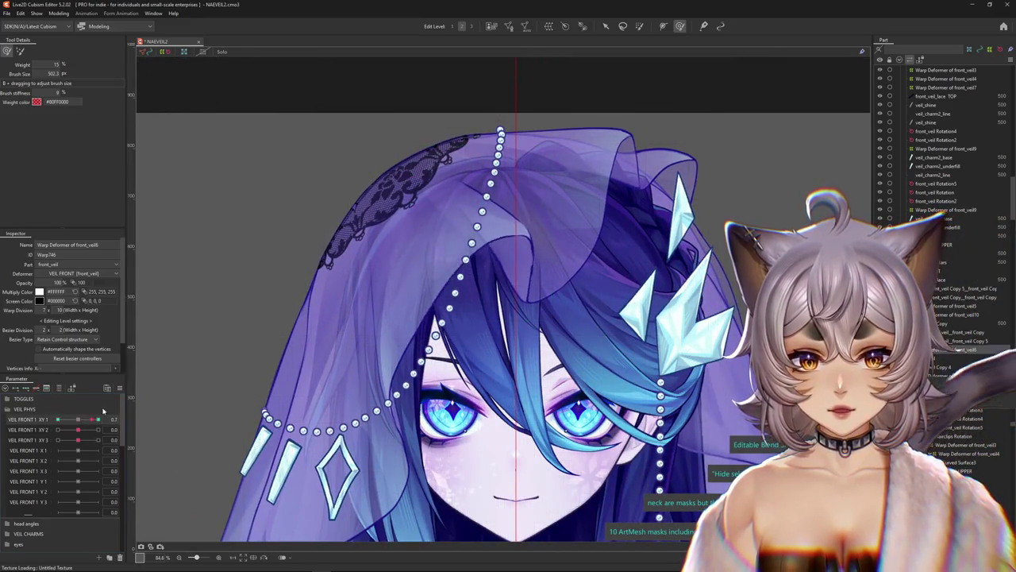
{"action": "left_click", "coordinate": [32, 440]}
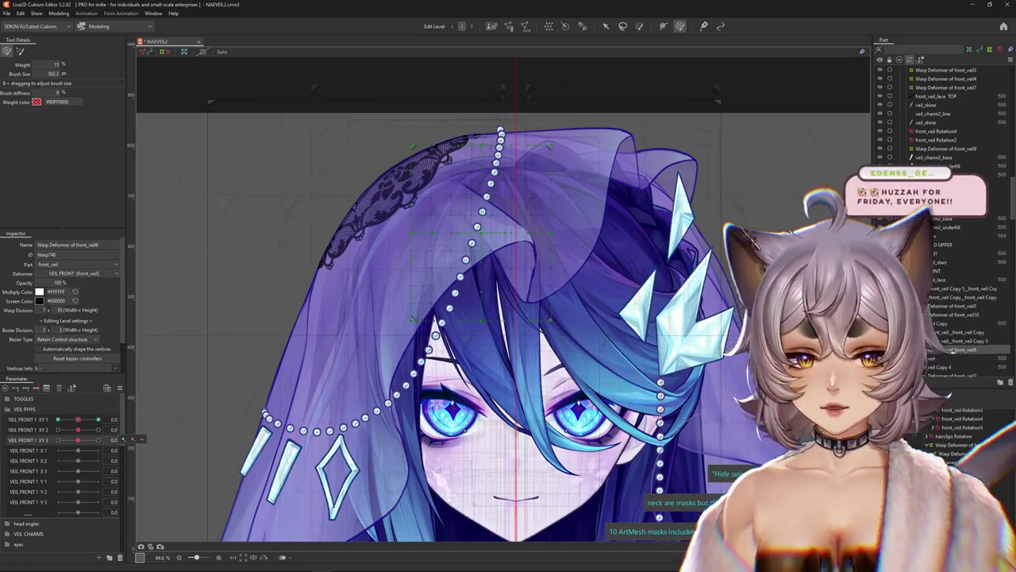
{"action": "right_click", "coordinate": [401, 284]}
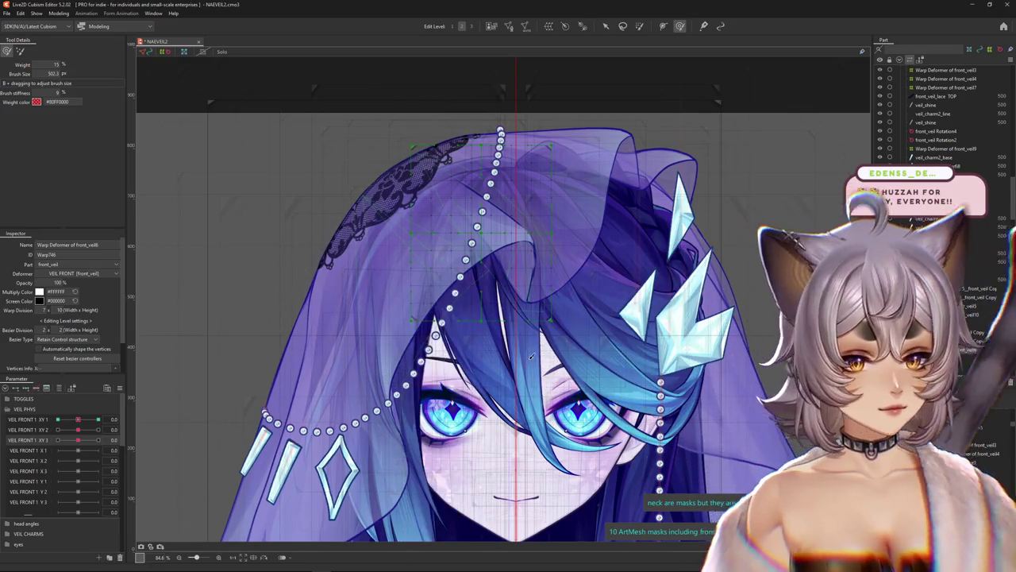
{"action": "left_click", "coordinate": [540, 343]}
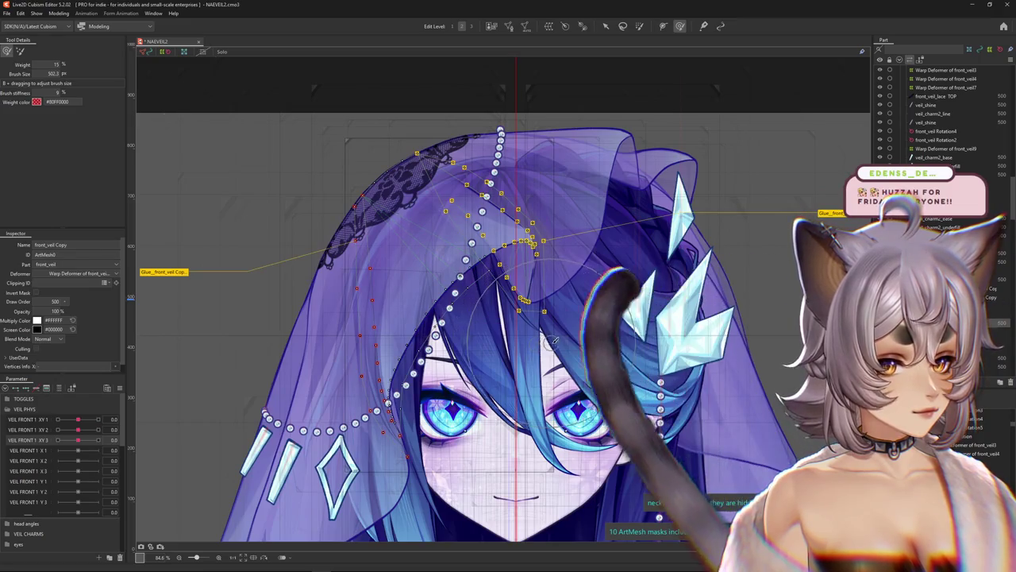
Select the front_veil10 warp deformer and view it with VEIL FRONT 1 X 1 at 1.0.
{"action": "scroll", "coordinate": [560, 340], "scroll_direction": "down", "scroll_amount": 2}
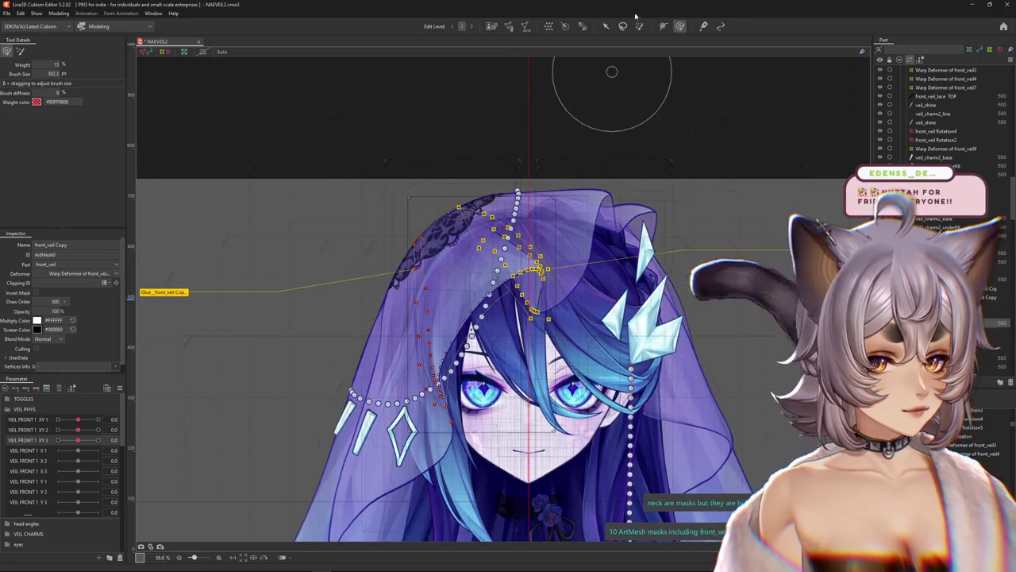
{"action": "left_click_drag", "start_coordinate": [611, 238], "coordinate": [590, 180]}
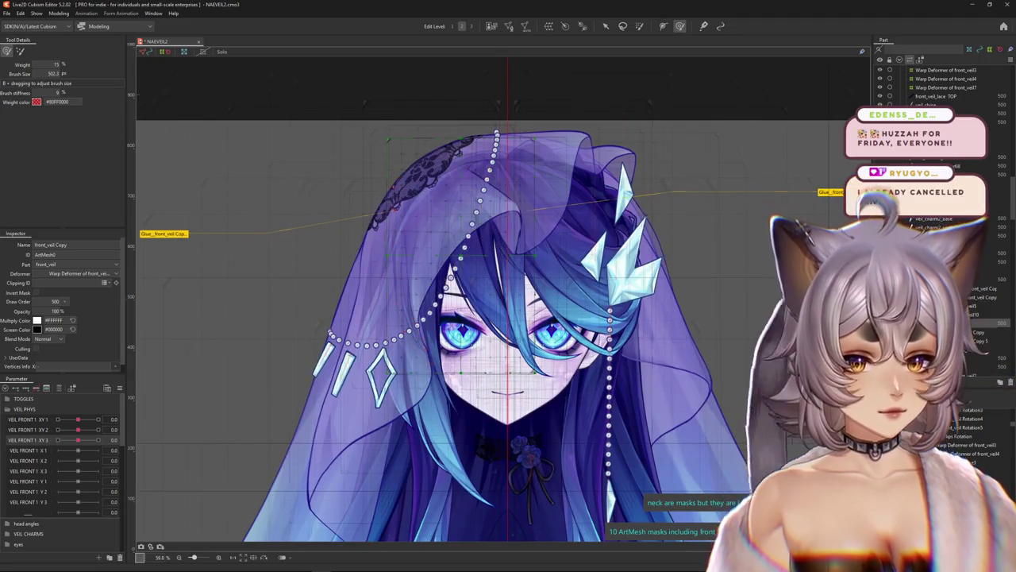
{"action": "left_click", "coordinate": [961, 315]}
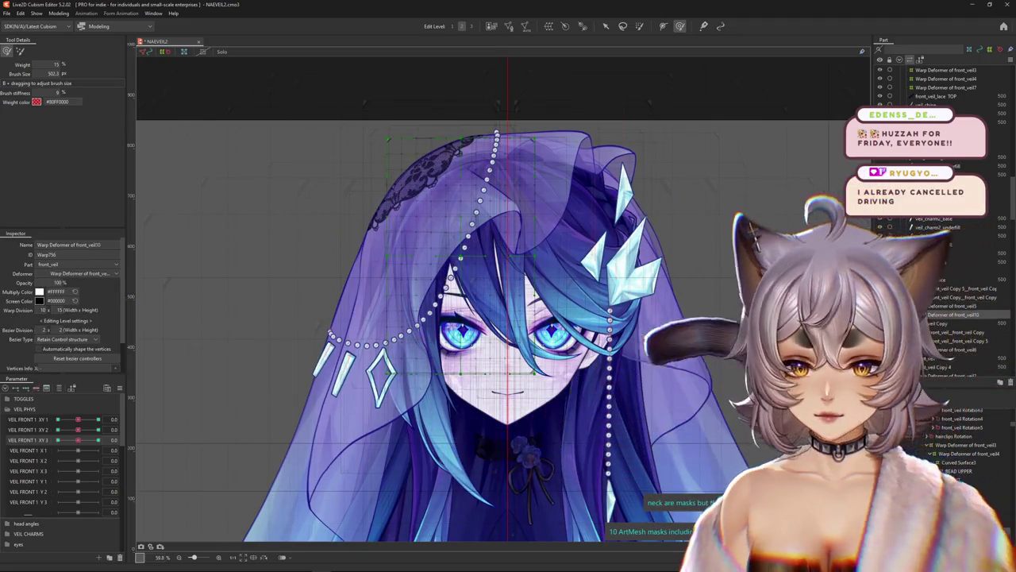
{"action": "left_click", "coordinate": [77, 452]}
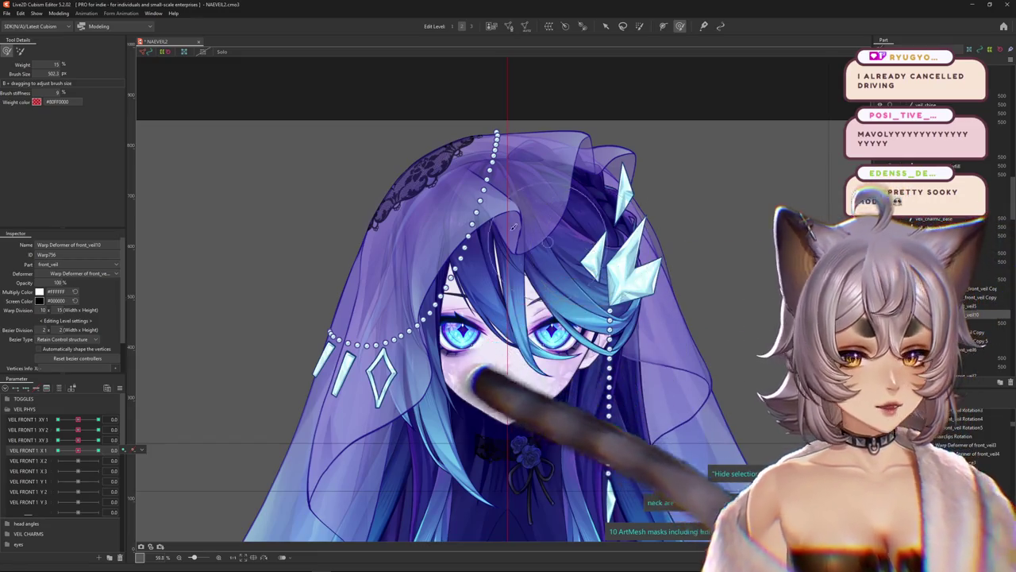
{"action": "scroll", "coordinate": [445, 262], "scroll_direction": "up", "scroll_amount": 4}
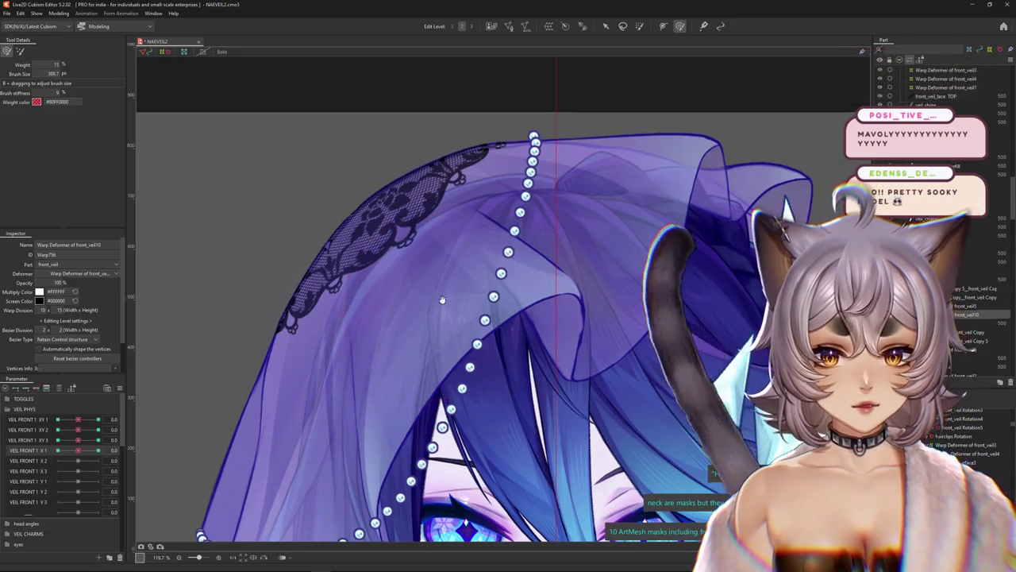
{"action": "left_click", "coordinate": [79, 450]}
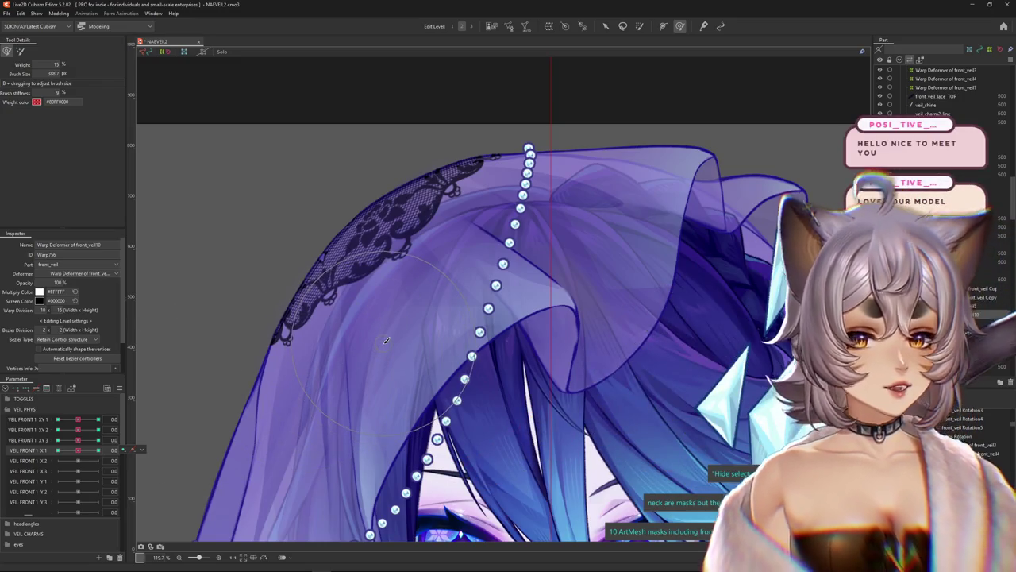
{"action": "scroll", "coordinate": [278, 362], "scroll_direction": "down", "scroll_amount": 4}
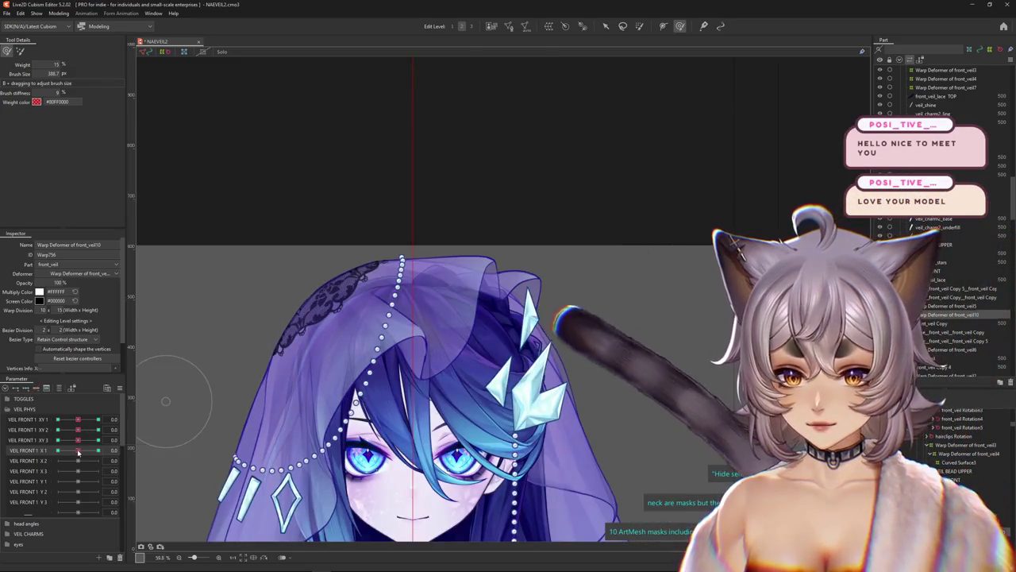
{"action": "left_click_drag", "start_coordinate": [78, 450], "coordinate": [99, 450]}
{"action": "scroll", "coordinate": [339, 334], "scroll_direction": "up", "scroll_amount": 4}
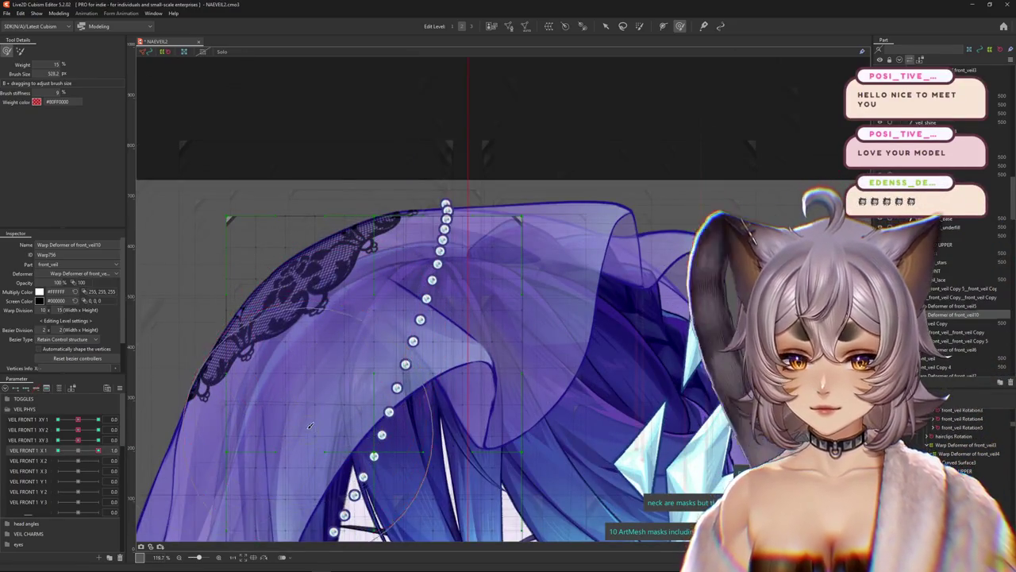
{"action": "scroll", "coordinate": [310, 424], "scroll_direction": "down", "scroll_amount": 2}
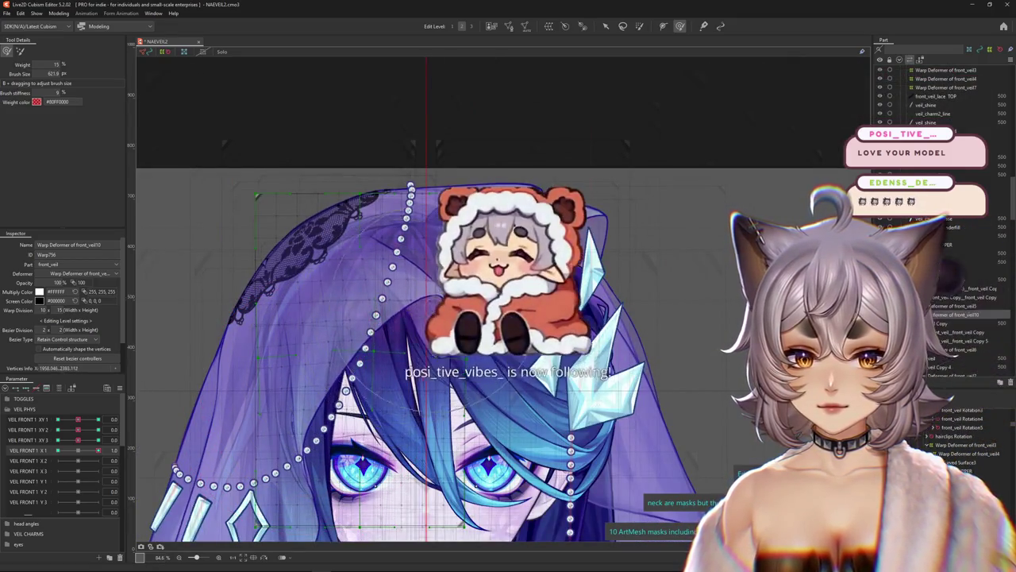
{"action": "left_click_drag", "start_coordinate": [360, 361], "coordinate": [407, 358]}
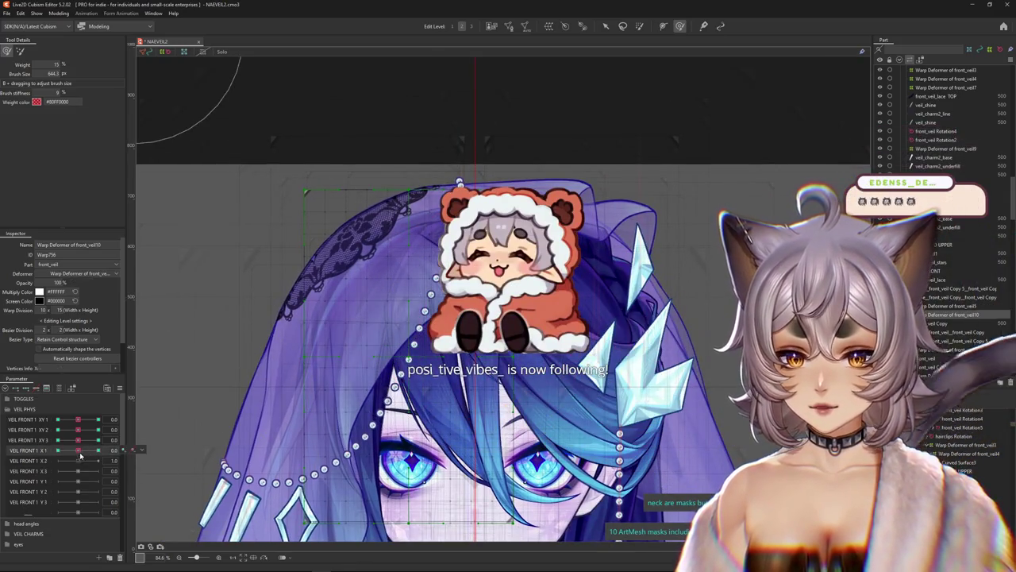
{"action": "left_click_drag", "start_coordinate": [78, 450], "coordinate": [98, 450]}
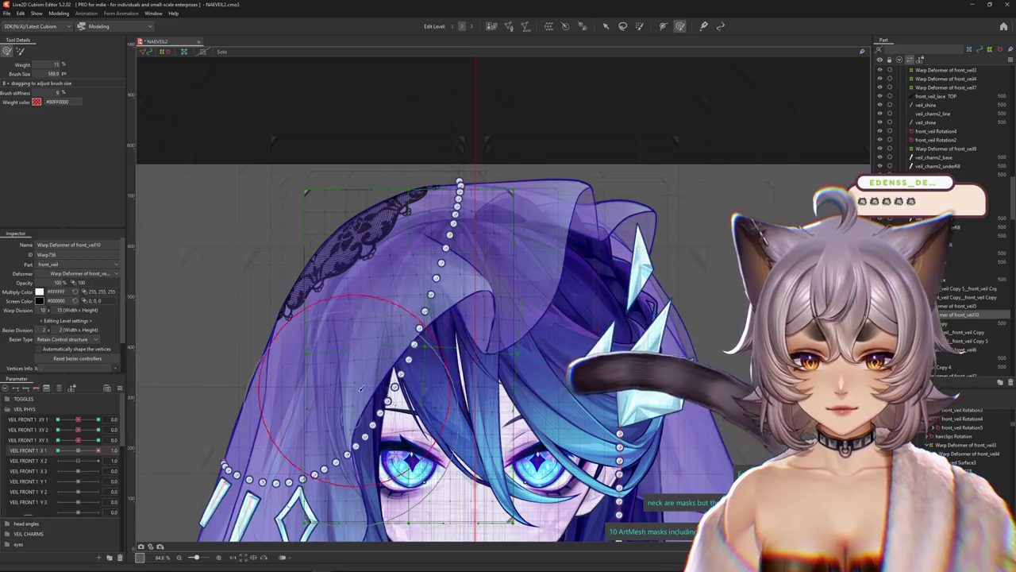
Hide the lattice and compare the veil shape at VEIL FRONT 1 X 1 = -1.0 and 1.0.
{"action": "key", "text": "ctrl+h"}
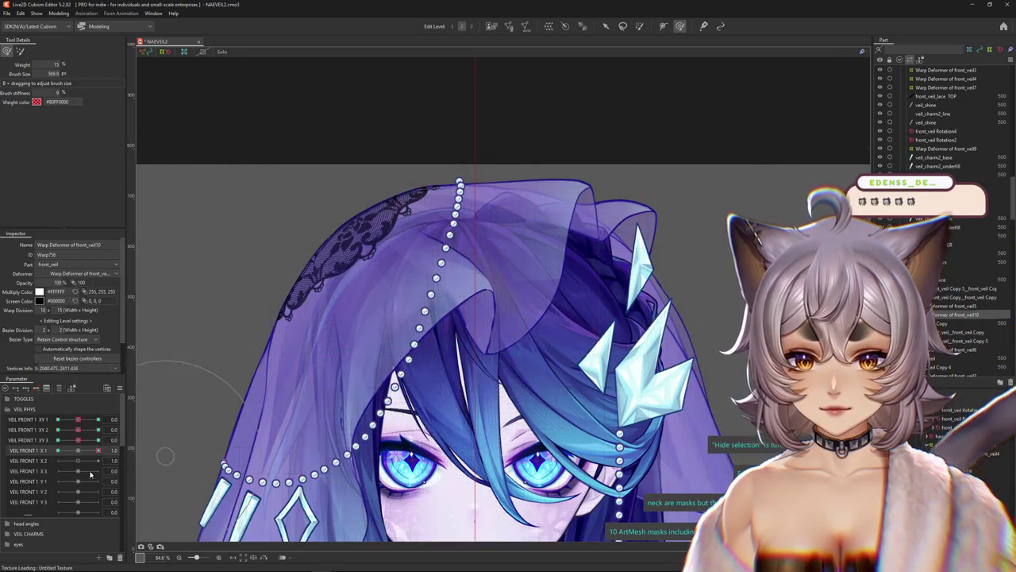
{"action": "key", "text": "ctrl+h"}
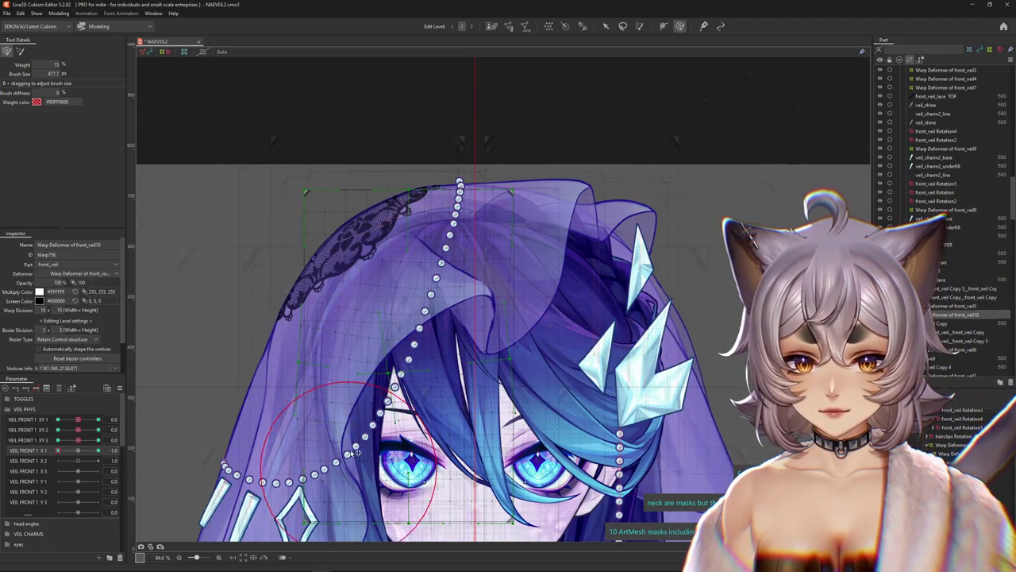
{"action": "key", "text": "ctrl+h"}
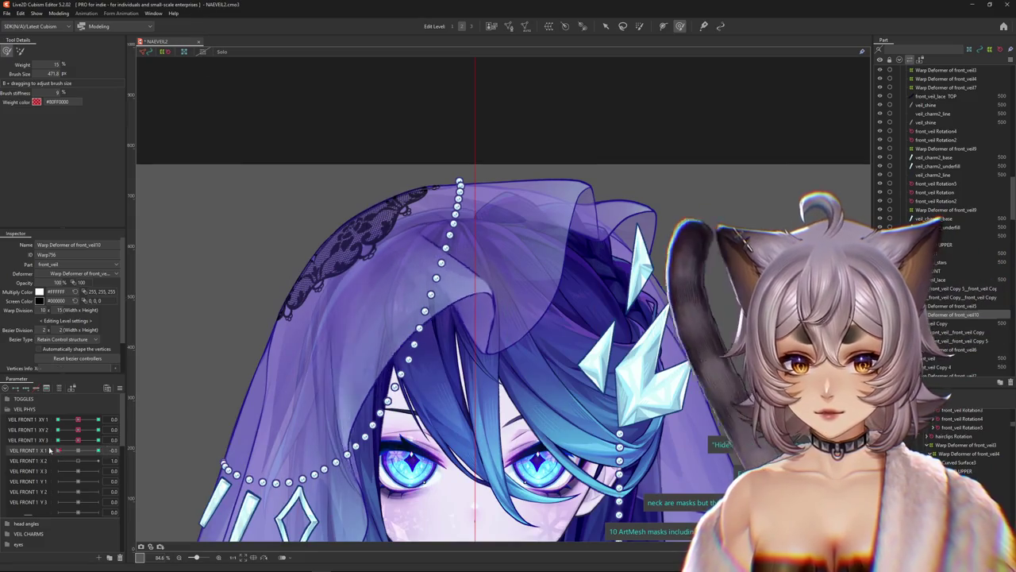
{"action": "left_click_drag", "start_coordinate": [58, 449], "coordinate": [13, 458]}
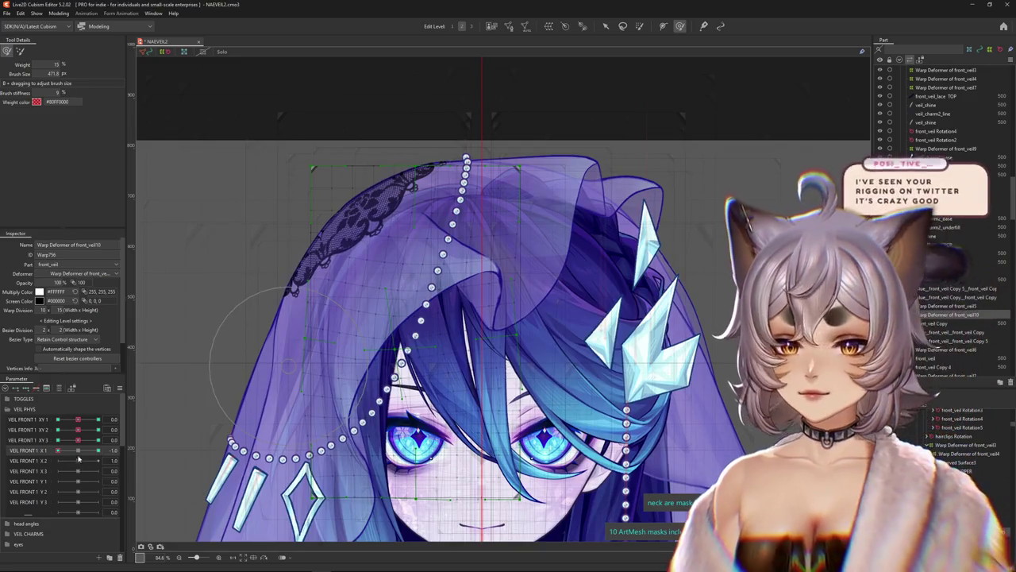
{"action": "left_click_drag", "start_coordinate": [78, 458], "coordinate": [302, 367]}
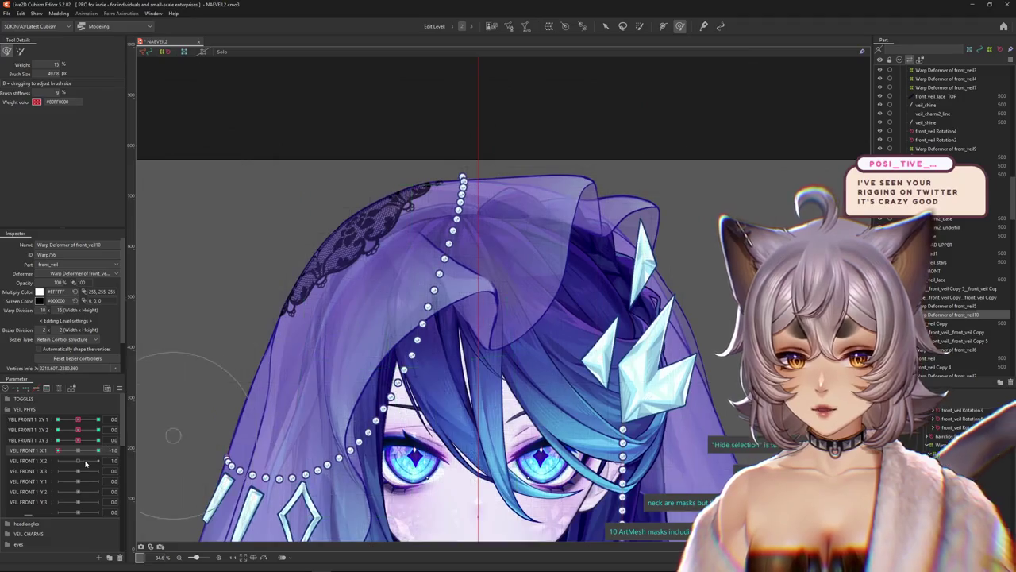
{"action": "left_click", "coordinate": [101, 449]}
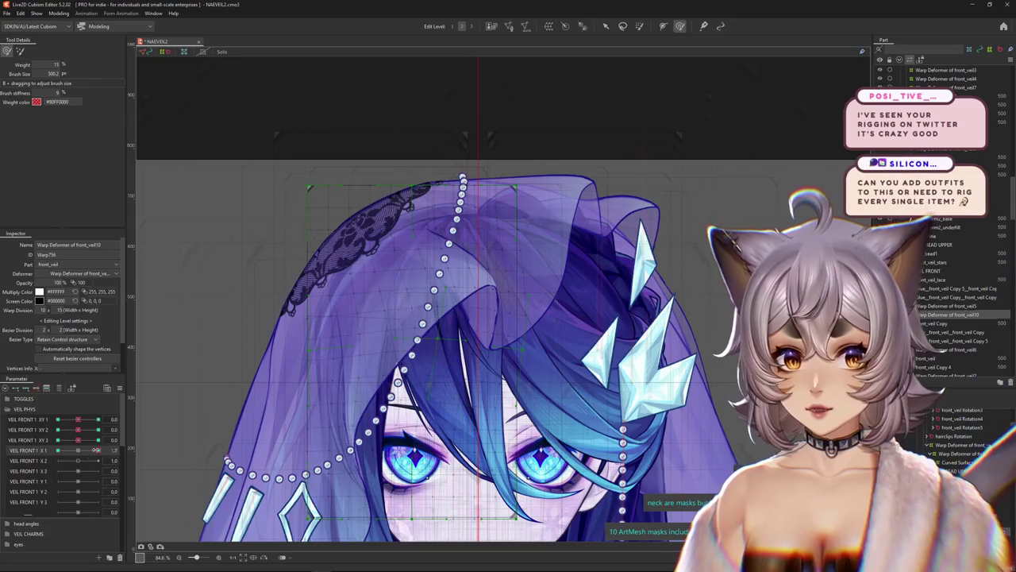
{"action": "left_click_drag", "start_coordinate": [97, 450], "coordinate": [57, 450]}
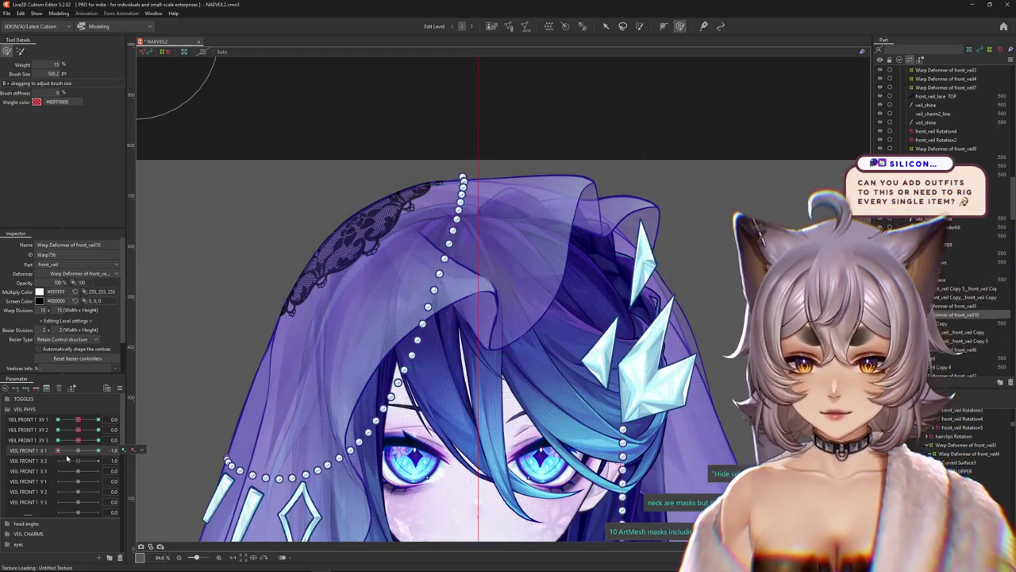
Select the front_veil Copy mesh's parent front_veil6 warp deformer and sweep VEIL FRONT 1 X 1 from 1.0 to -1.0.
{"action": "left_click", "coordinate": [494, 291]}
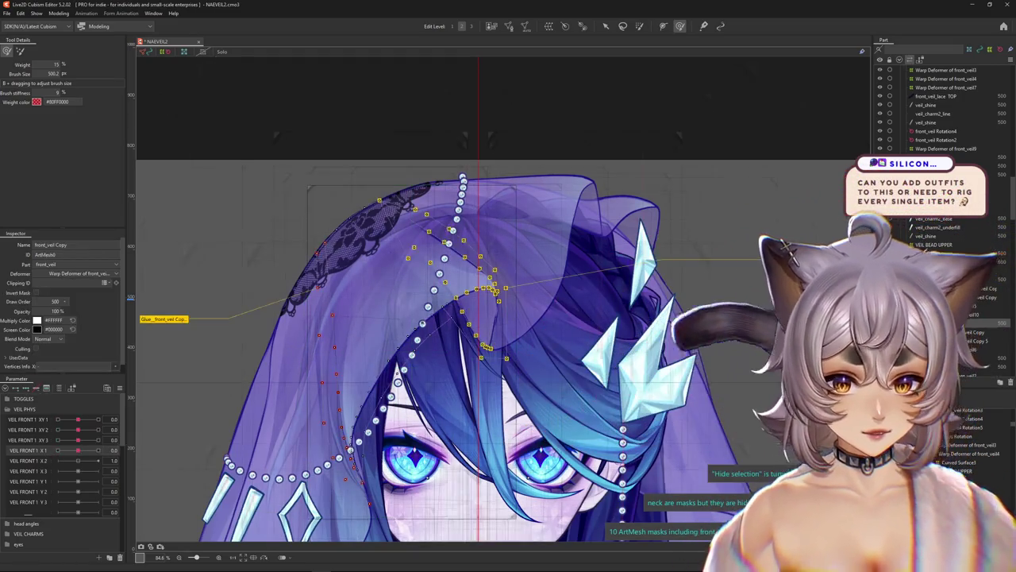
{"action": "key", "text": "Escape"}
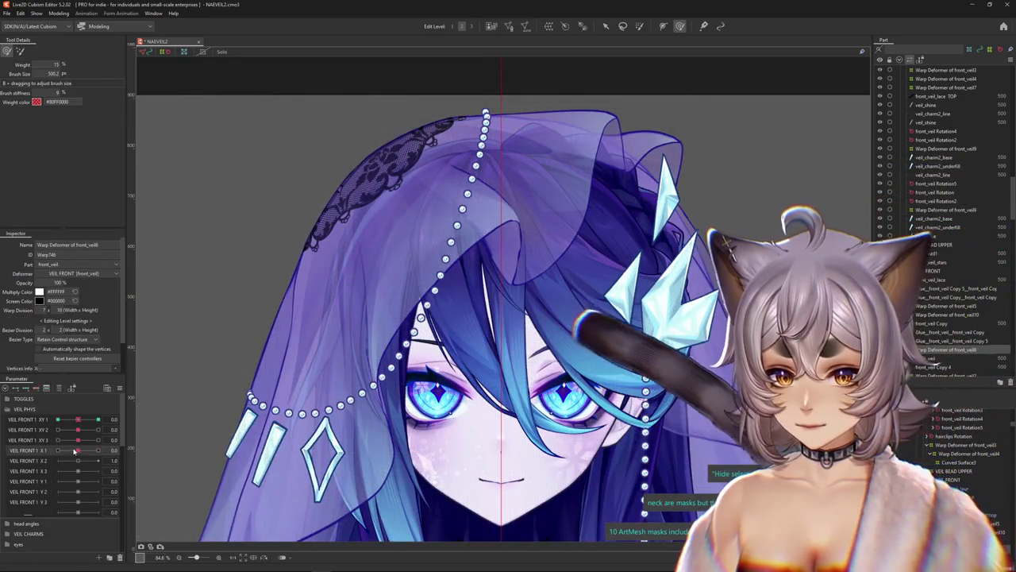
{"action": "left_click_drag", "start_coordinate": [87, 451], "coordinate": [98, 451]}
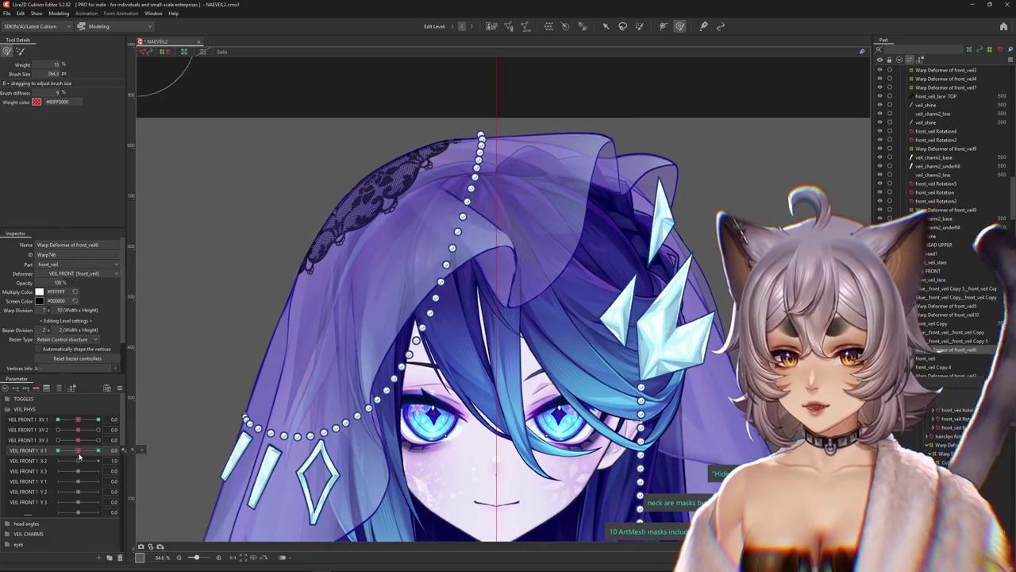
{"action": "left_click_drag", "start_coordinate": [97, 451], "coordinate": [58, 450]}
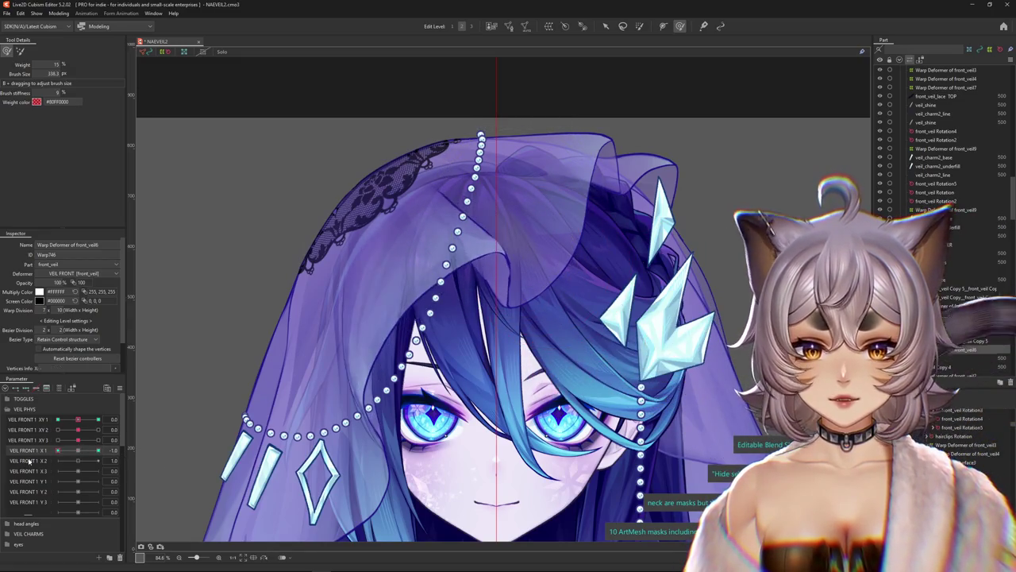
Select front_veil Copy 4 from the overlapping-mesh list and start a warp deformer for it.
{"action": "scroll", "coordinate": [381, 428], "scroll_direction": "up", "scroll_amount": 3}
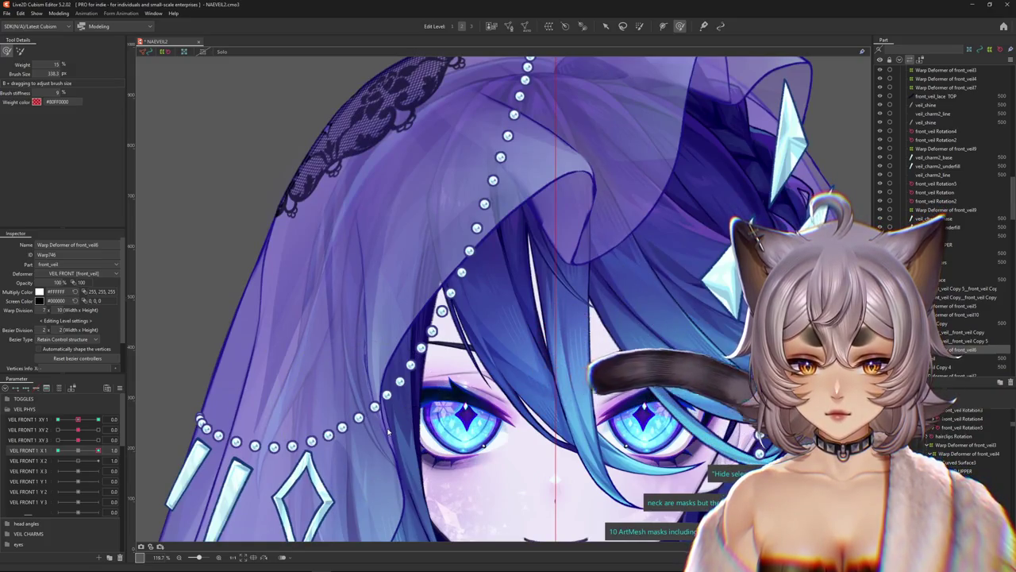
{"action": "right_click", "coordinate": [381, 416]}
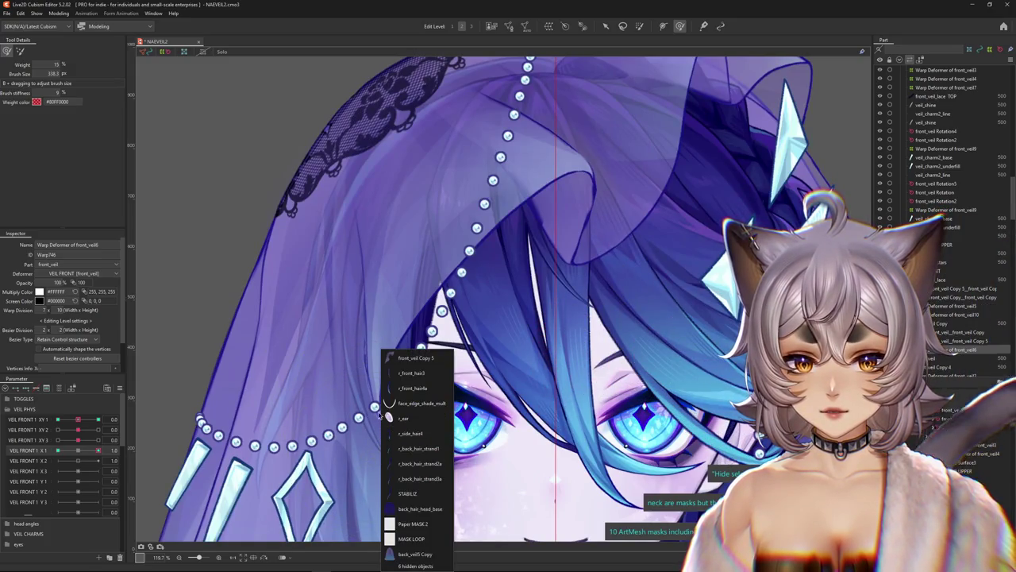
{"action": "right_click", "coordinate": [379, 367]}
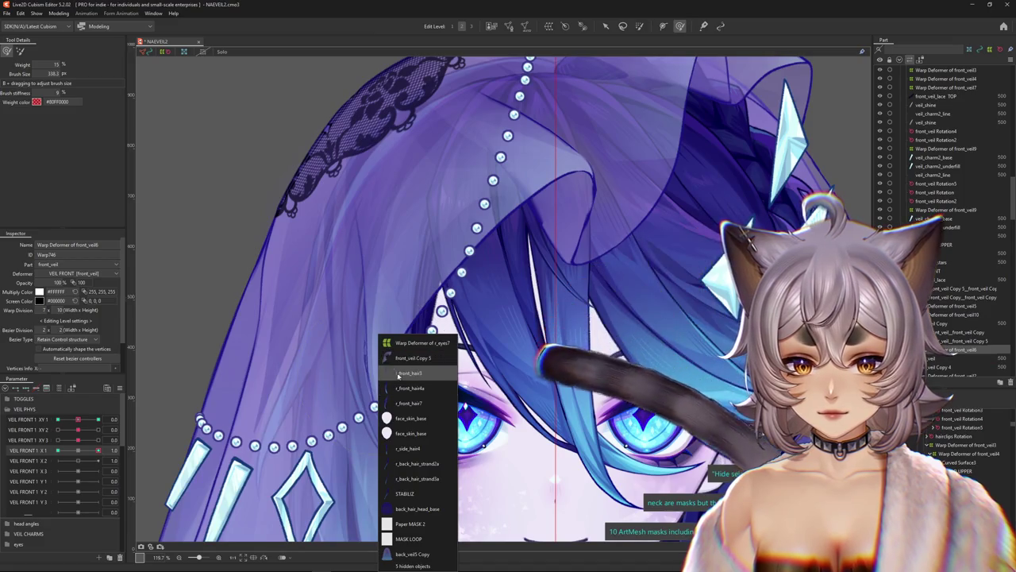
{"action": "scroll", "coordinate": [365, 423], "scroll_direction": "down", "scroll_amount": 3}
{"action": "scroll", "coordinate": [389, 417], "scroll_direction": "up", "scroll_amount": 8}
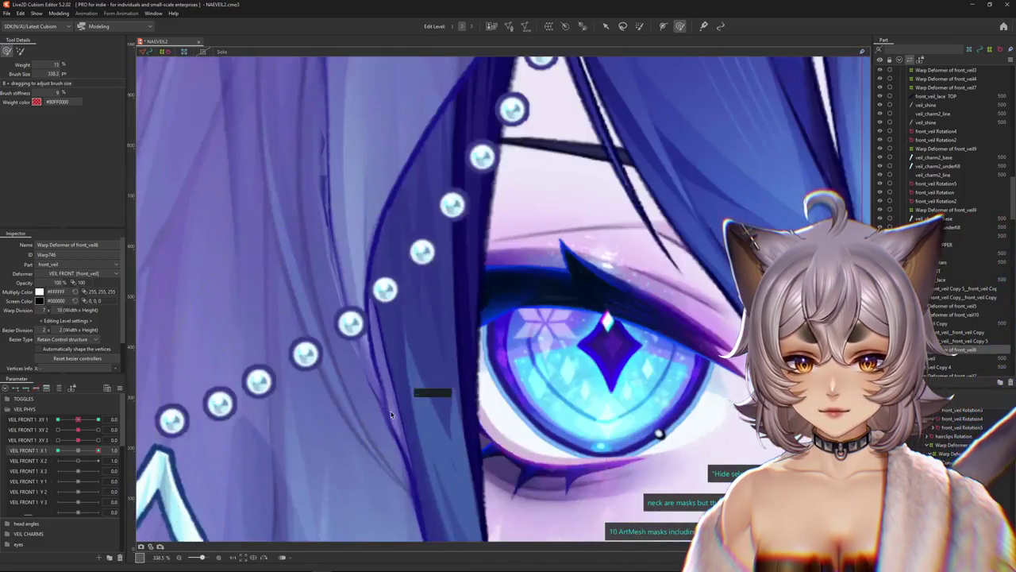
{"action": "right_click", "coordinate": [392, 414]}
{"action": "left_click", "coordinate": [437, 313]}
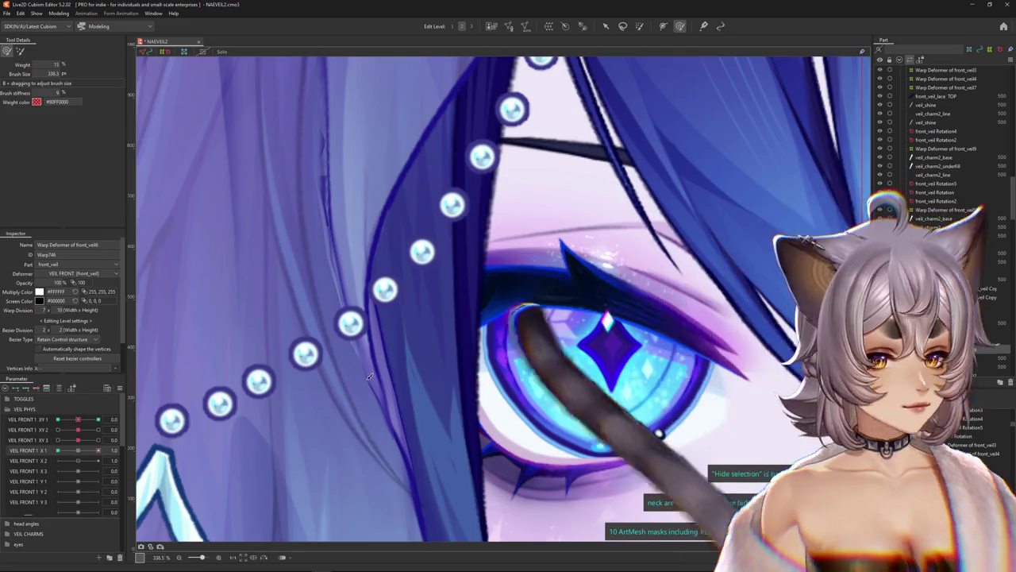
{"action": "scroll", "coordinate": [366, 390], "scroll_direction": "down", "scroll_amount": 2}
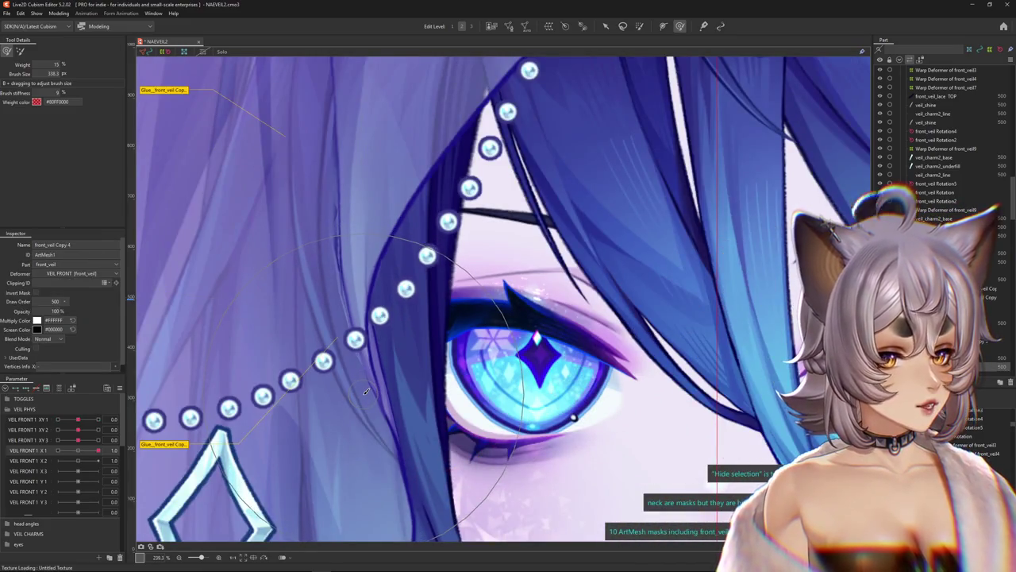
{"action": "scroll", "coordinate": [354, 393], "scroll_direction": "down", "scroll_amount": 2}
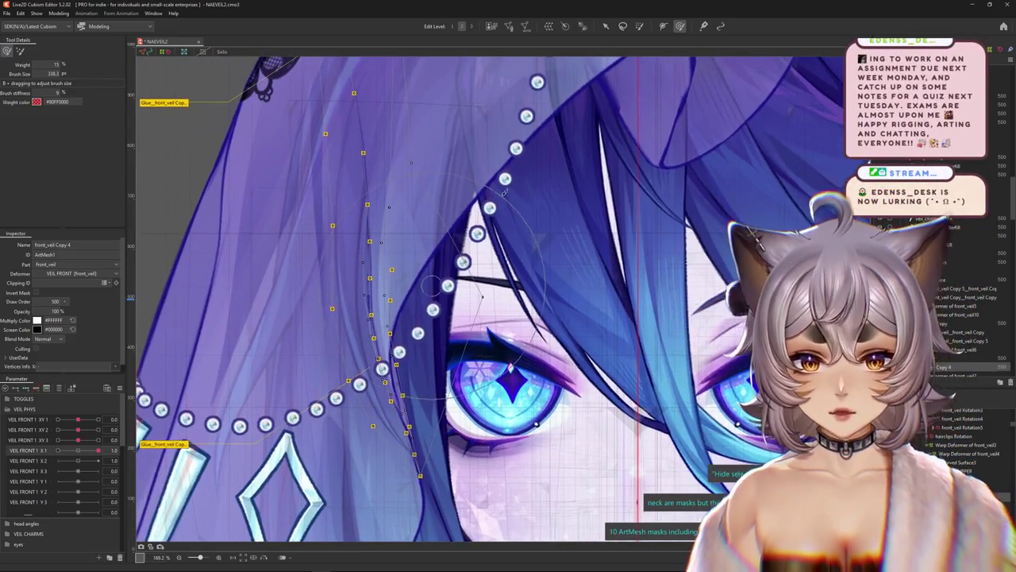
{"action": "left_click", "coordinate": [547, 27]}
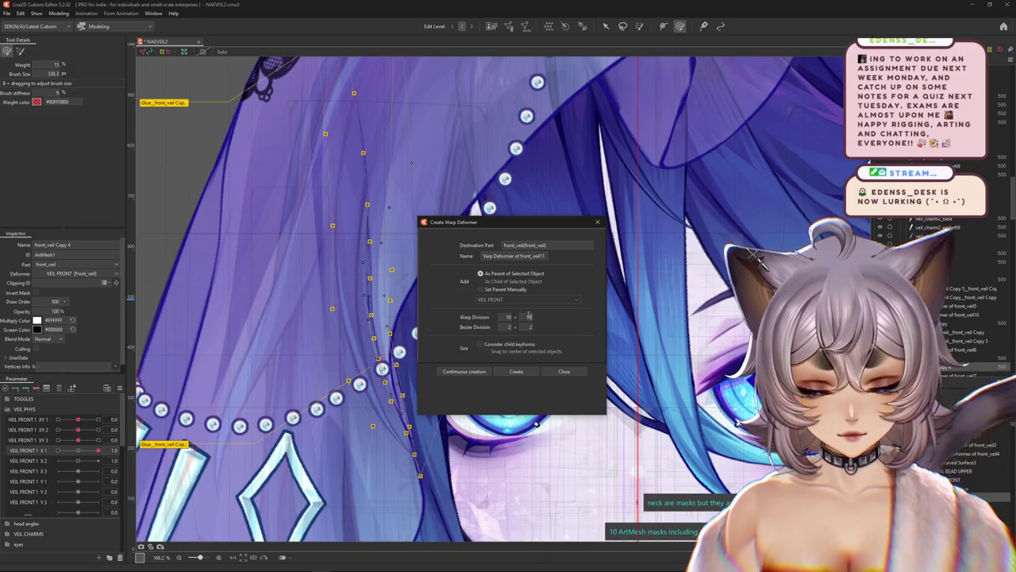
Create the front_veil11 warp deformer, zoom out, and reopen Physics Settings from the Modeling menu.
{"action": "left_click", "coordinate": [525, 369]}
{"action": "scroll", "coordinate": [396, 401], "scroll_direction": "down", "scroll_amount": 3}
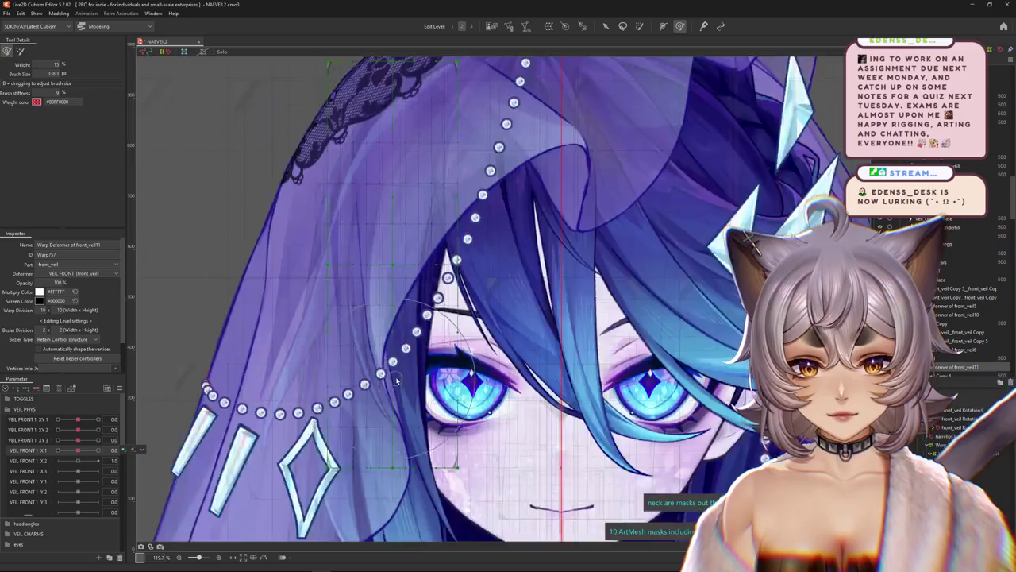
{"action": "scroll", "coordinate": [397, 402], "scroll_direction": "down", "scroll_amount": 3}
{"action": "scroll", "coordinate": [530, 240], "scroll_direction": "down", "scroll_amount": 2}
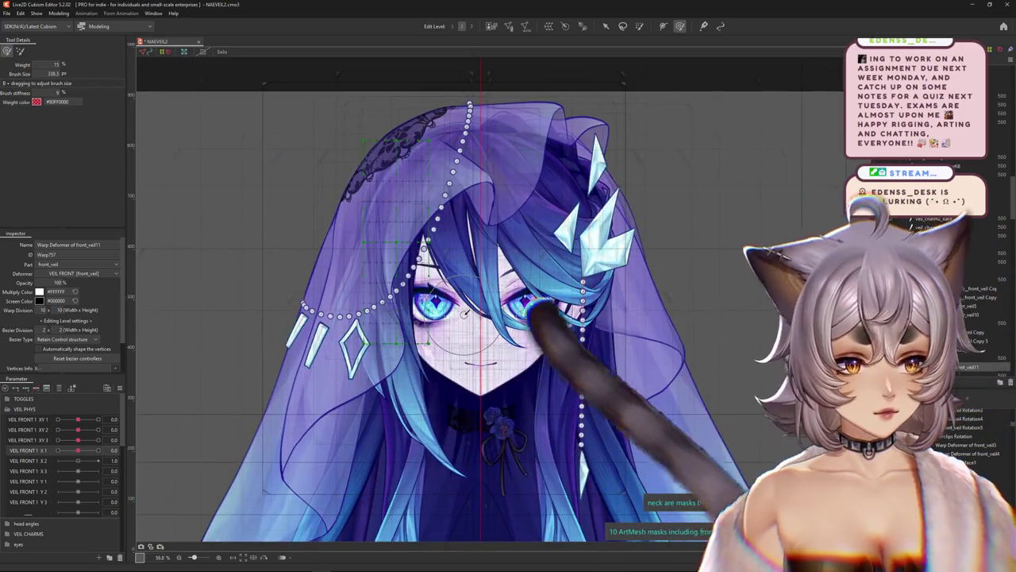
{"action": "scroll", "coordinate": [424, 344], "scroll_direction": "down", "scroll_amount": 2}
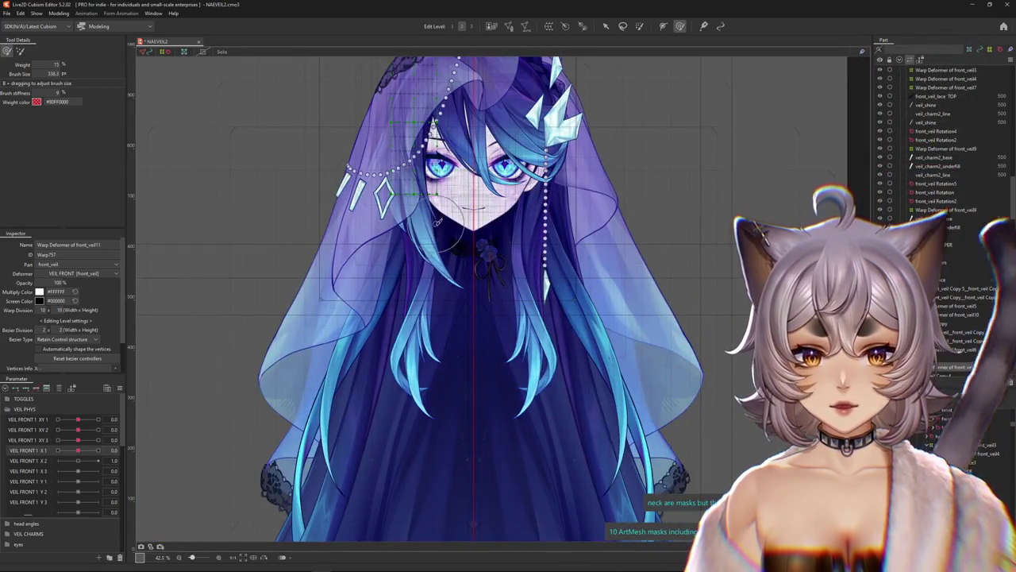
{"action": "left_click", "coordinate": [59, 14]}
{"action": "left_click", "coordinate": [110, 191]}
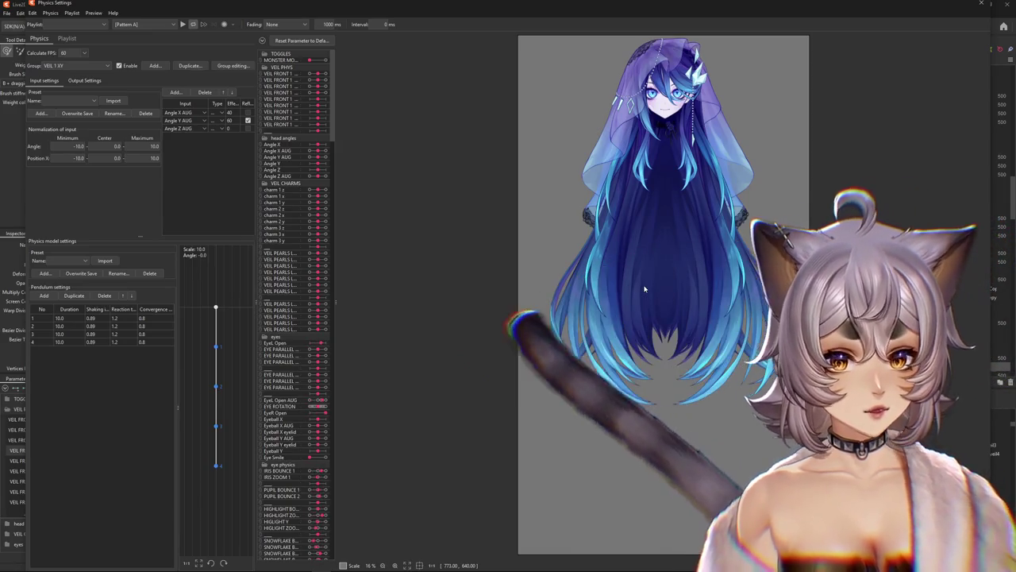
Zoom the physics preview and swing the model around to watch the VEIL 1 XY pendulums sway the veil.
{"action": "scroll", "coordinate": [663, 111], "scroll_direction": "up", "scroll_amount": 2}
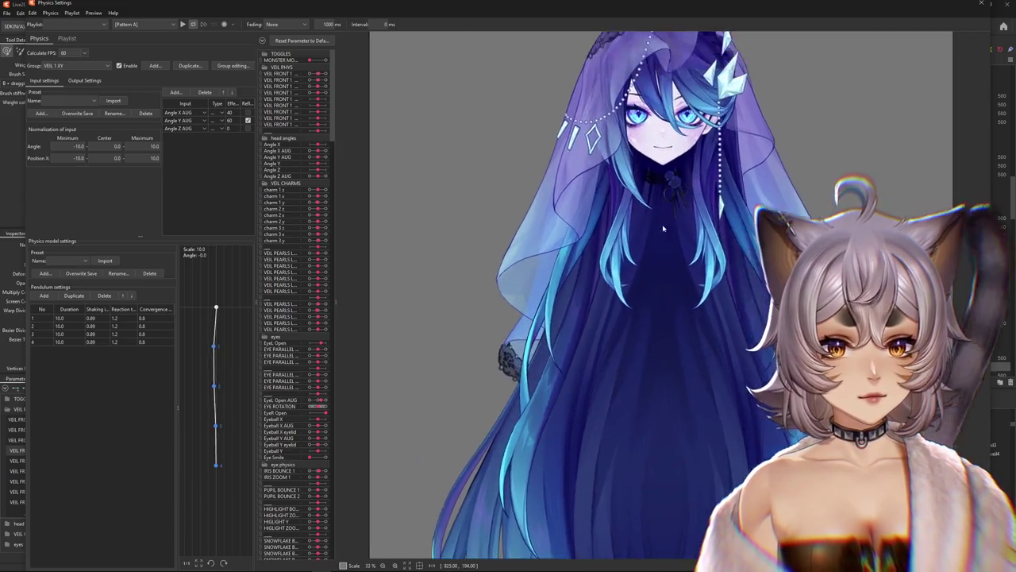
{"action": "scroll", "coordinate": [663, 127], "scroll_direction": "up", "scroll_amount": 1}
{"action": "scroll", "coordinate": [663, 142], "scroll_direction": "up", "scroll_amount": 1}
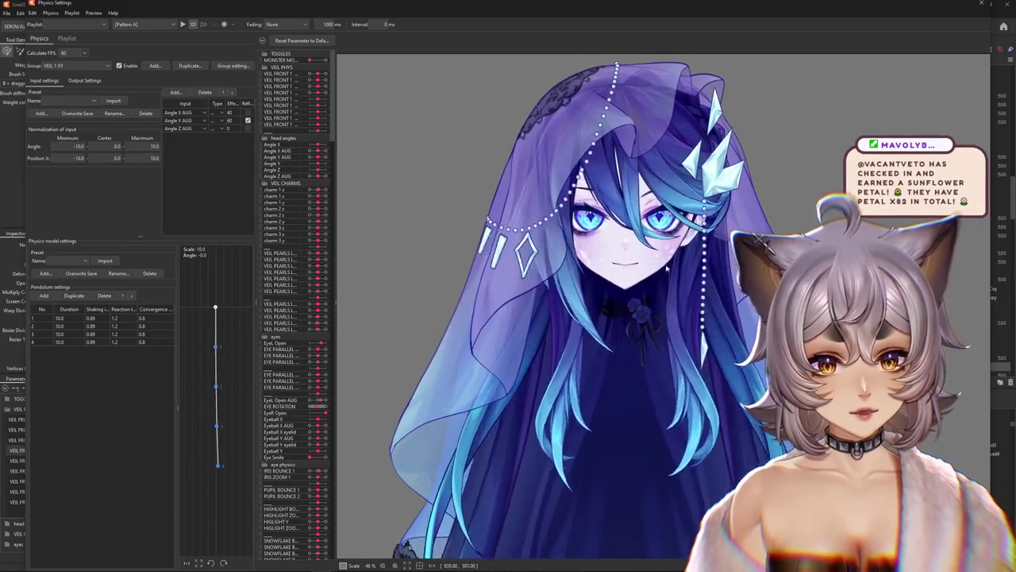
{"action": "scroll", "coordinate": [679, 286], "scroll_direction": "down", "scroll_amount": 3}
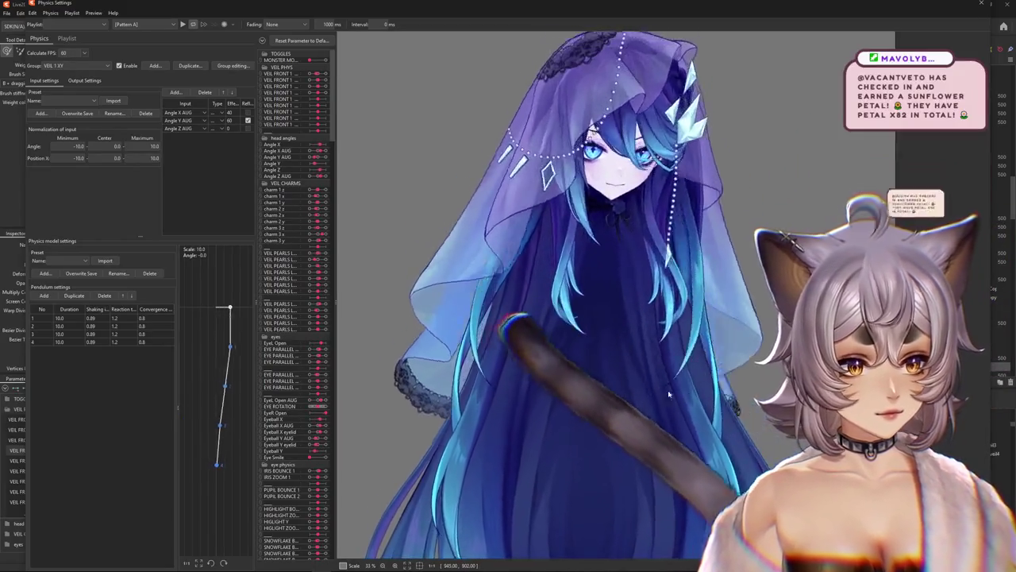
{"action": "left_click_drag", "start_coordinate": [679, 286], "coordinate": [562, 150]}
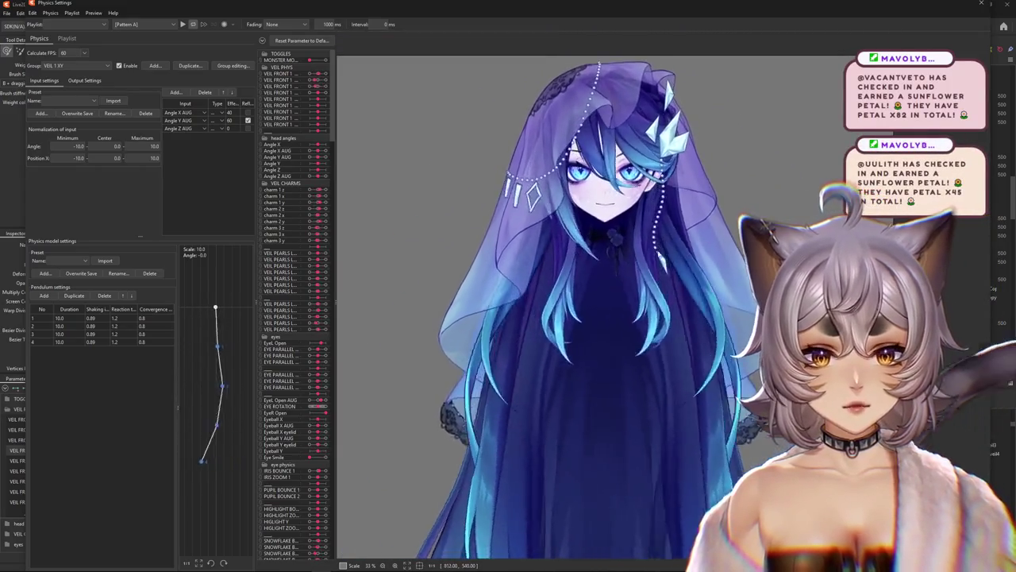
{"action": "left_click_drag", "start_coordinate": [659, 237], "coordinate": [568, 276]}
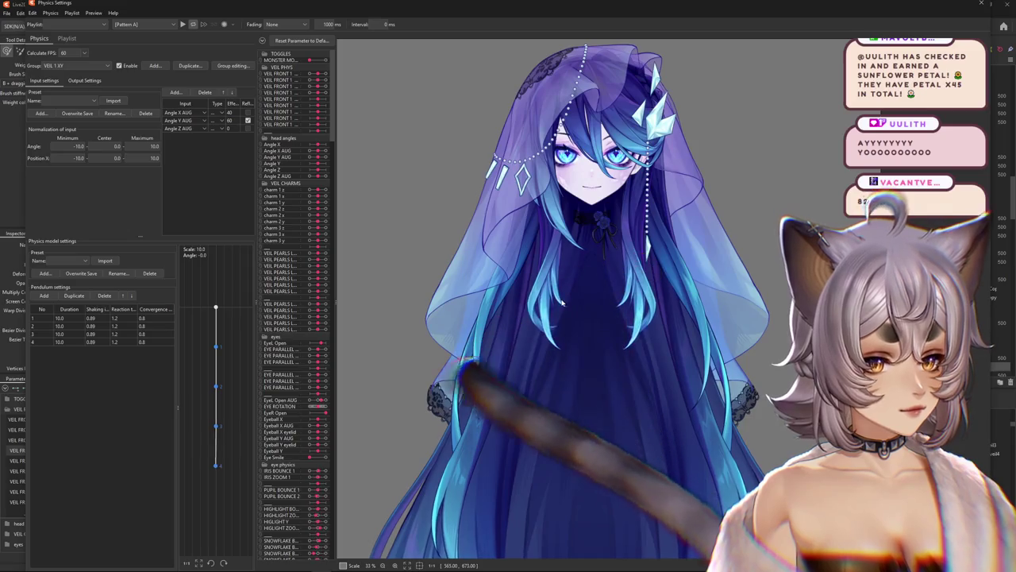
{"action": "left_click_drag", "start_coordinate": [576, 292], "coordinate": [578, 316]}
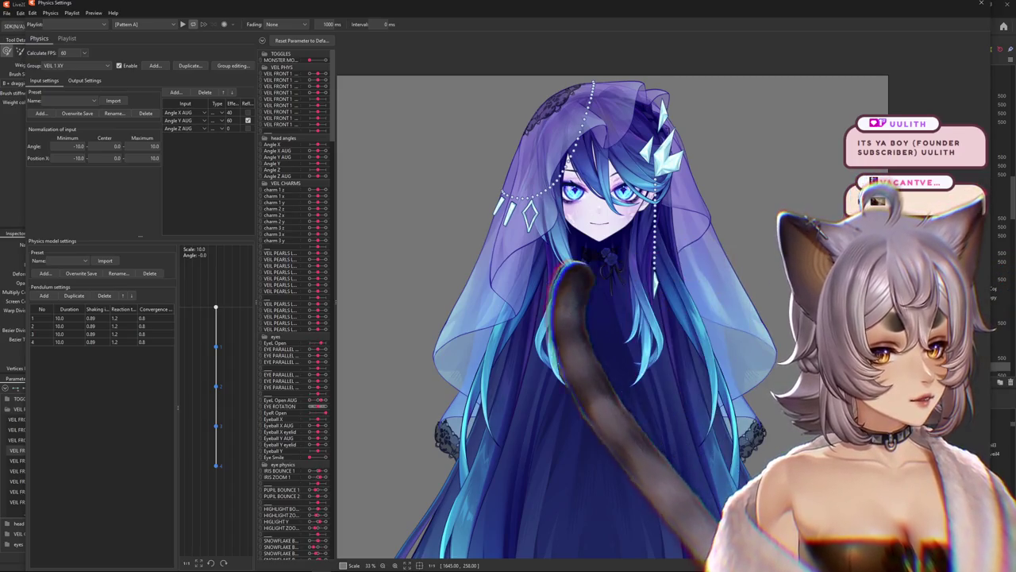
{"action": "scroll", "coordinate": [656, 248], "scroll_direction": "down", "scroll_amount": 2}
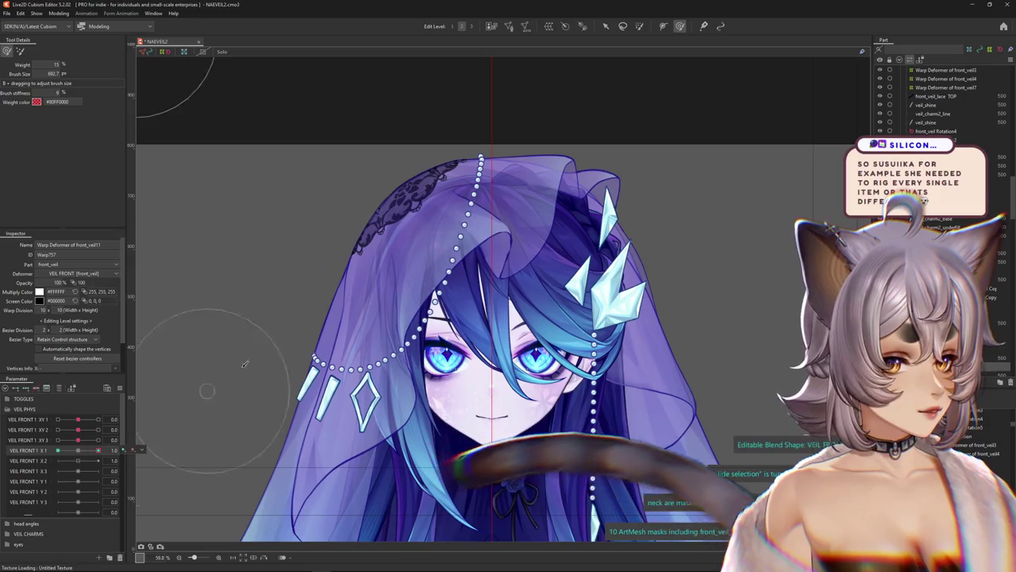
Enlarge the deform brush over the veil and recentre the view on the model.
{"action": "scroll", "coordinate": [320, 324], "scroll_direction": "up", "scroll_amount": 3}
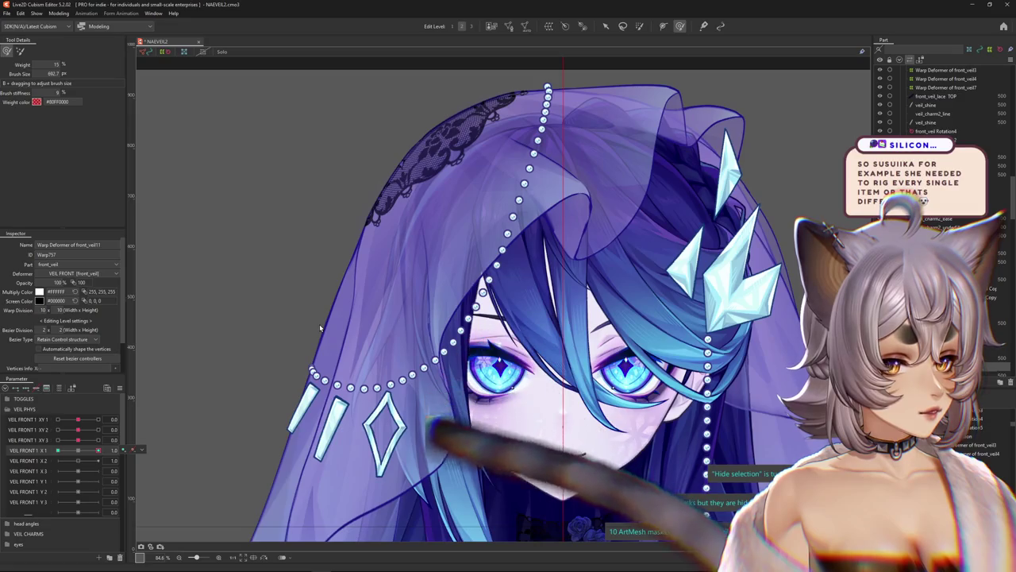
{"action": "left_click_drag", "start_coordinate": [320, 320], "coordinate": [387, 359]}
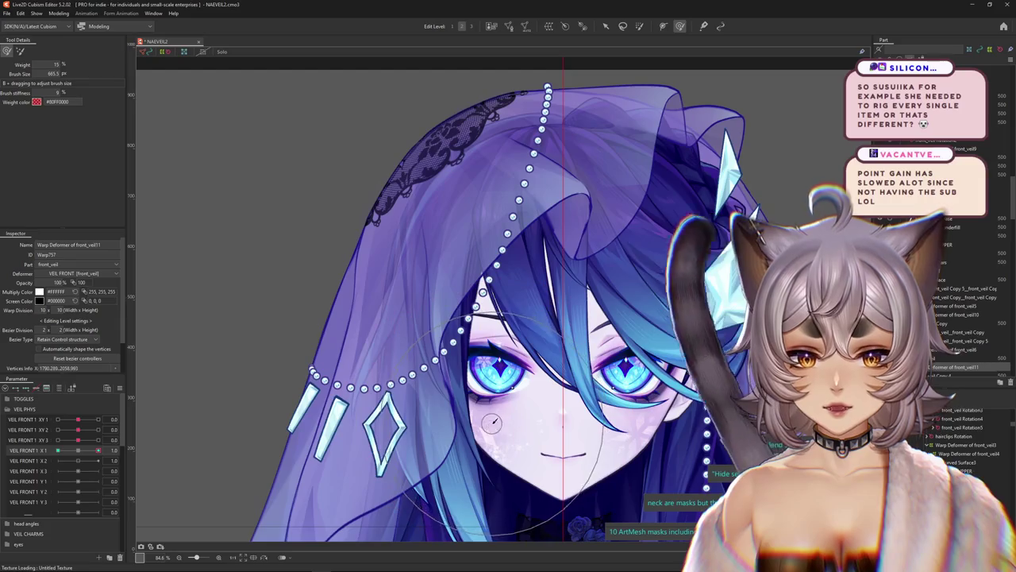
{"action": "scroll", "coordinate": [330, 104], "scroll_direction": "down", "scroll_amount": 5}
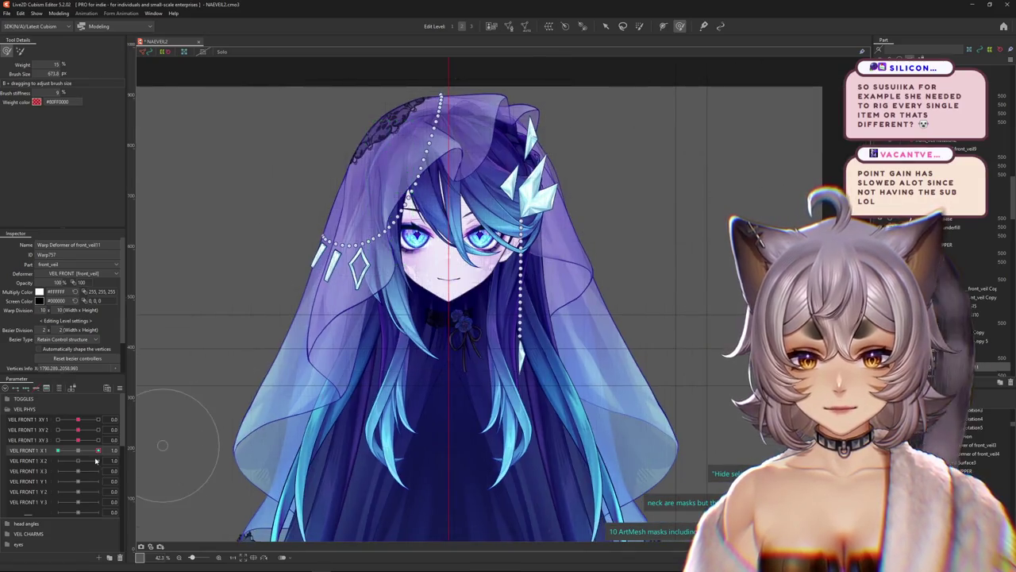
{"action": "right_click", "coordinate": [101, 429]}
{"action": "key", "text": "Escape"}
{"action": "scroll", "coordinate": [339, 353], "scroll_direction": "down", "scroll_amount": 4}
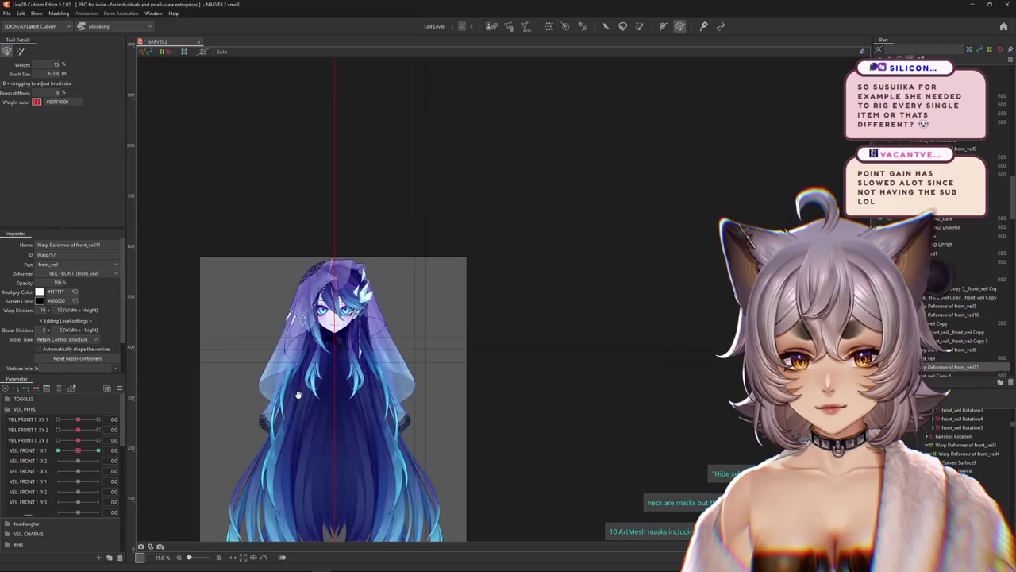
{"action": "left_click_drag", "start_coordinate": [339, 354], "coordinate": [382, 344]}
{"action": "scroll", "coordinate": [382, 334], "scroll_direction": "up", "scroll_amount": 2}
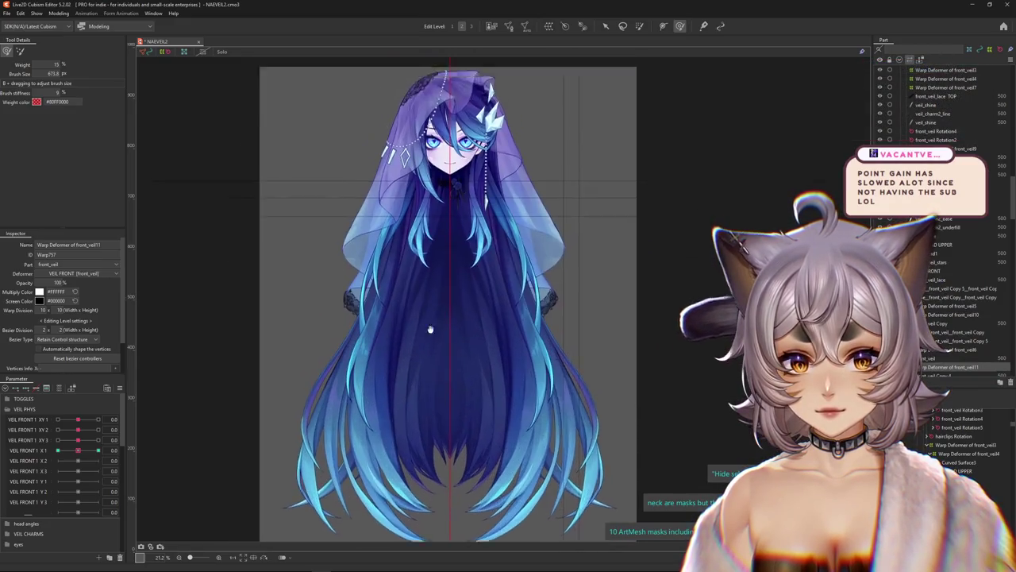
{"action": "scroll", "coordinate": [438, 331], "scroll_direction": "up", "scroll_amount": 2}
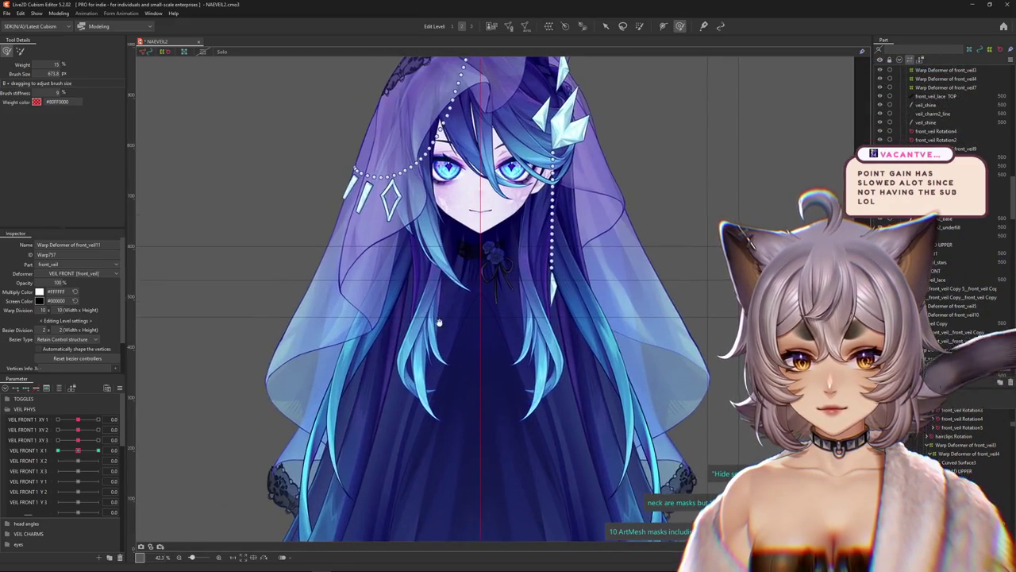
{"action": "left_click_drag", "start_coordinate": [438, 330], "coordinate": [445, 360]}
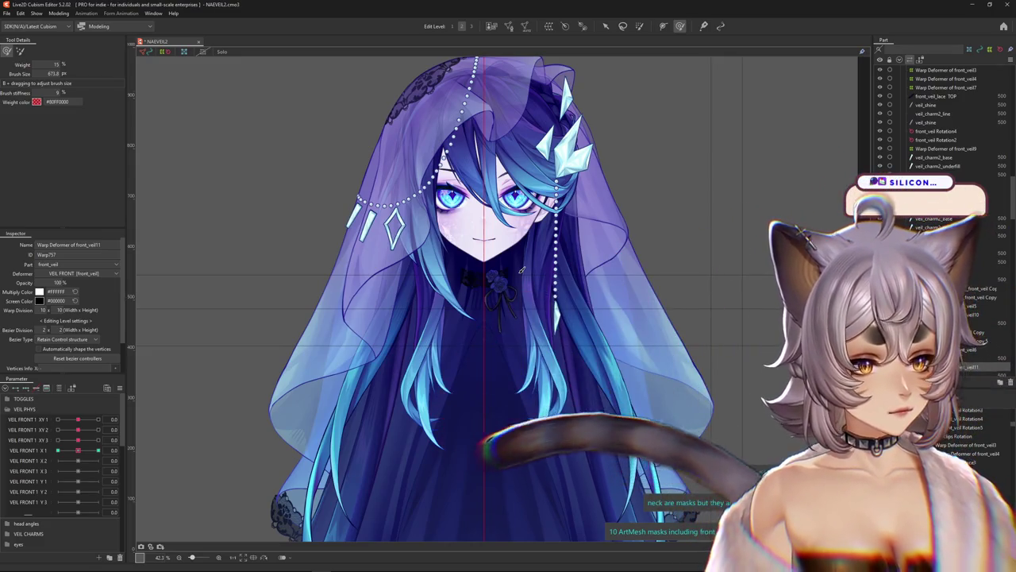
Set the front_veil11 warp deformer's division to a 7 x 15 grid.
{"action": "scroll", "coordinate": [435, 291], "scroll_direction": "down", "scroll_amount": 2}
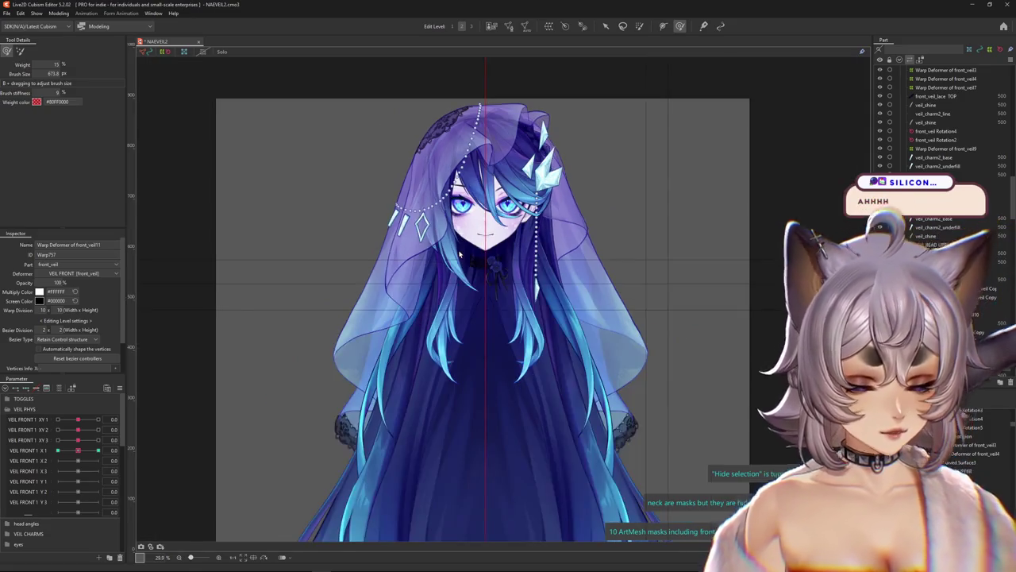
{"action": "scroll", "coordinate": [436, 290], "scroll_direction": "down", "scroll_amount": 1}
{"action": "scroll", "coordinate": [436, 291], "scroll_direction": "up", "scroll_amount": 3}
{"action": "scroll", "coordinate": [435, 290], "scroll_direction": "up", "scroll_amount": 2}
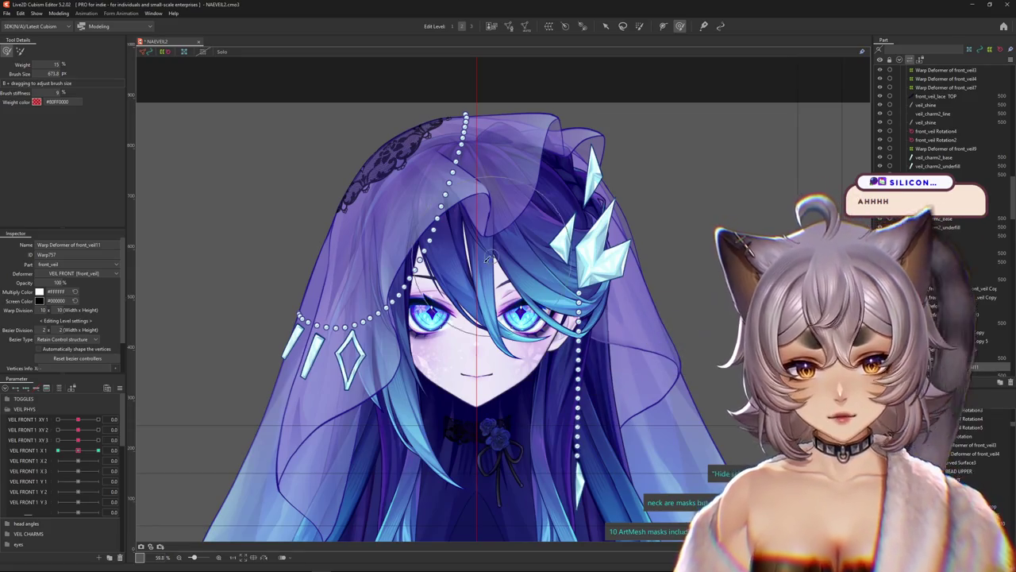
{"action": "scroll", "coordinate": [373, 373], "scroll_direction": "up", "scroll_amount": 4}
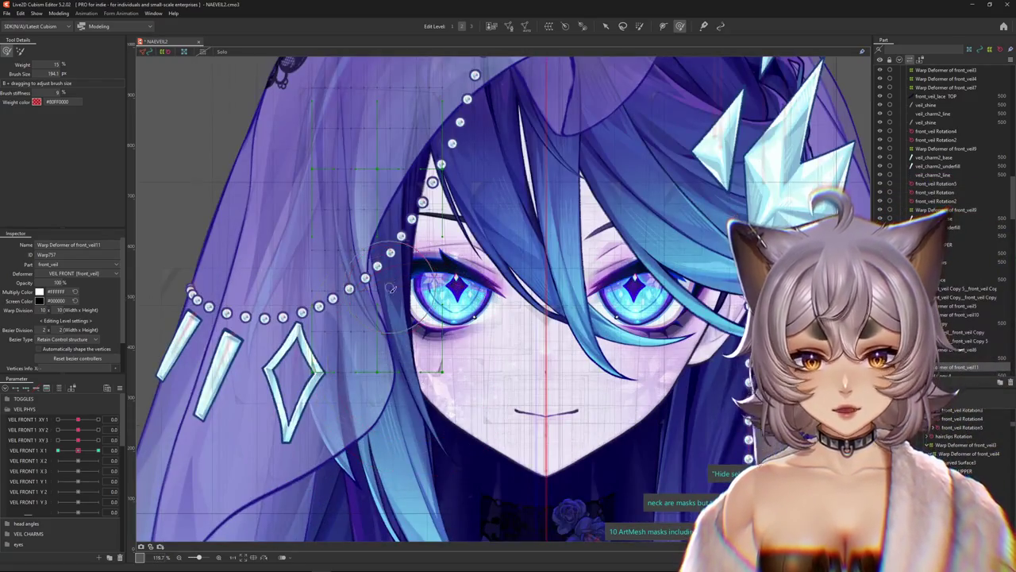
{"action": "scroll", "coordinate": [392, 288], "scroll_direction": "down", "scroll_amount": 2}
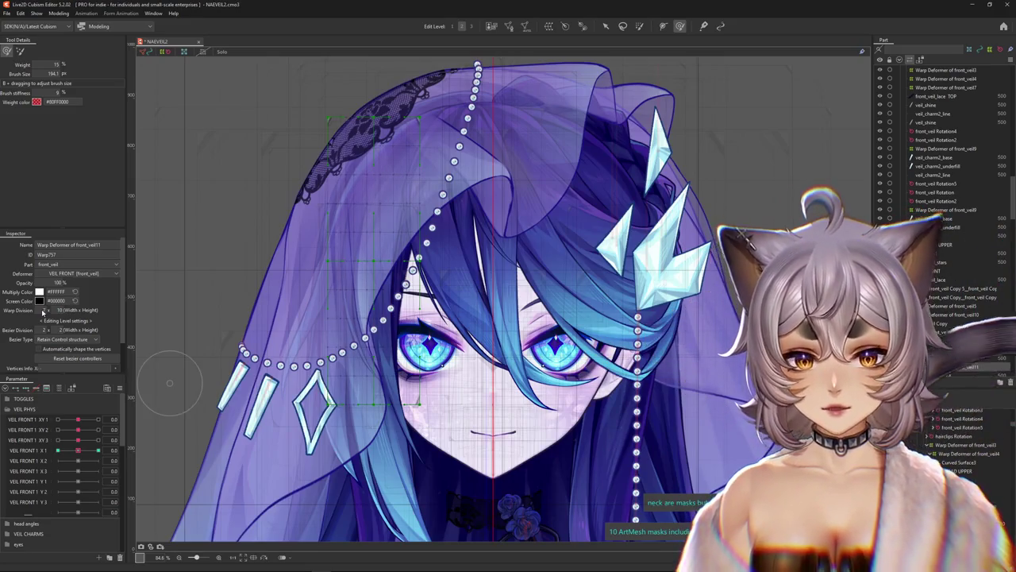
{"action": "left_click_drag", "start_coordinate": [56, 310], "coordinate": [109, 316]}
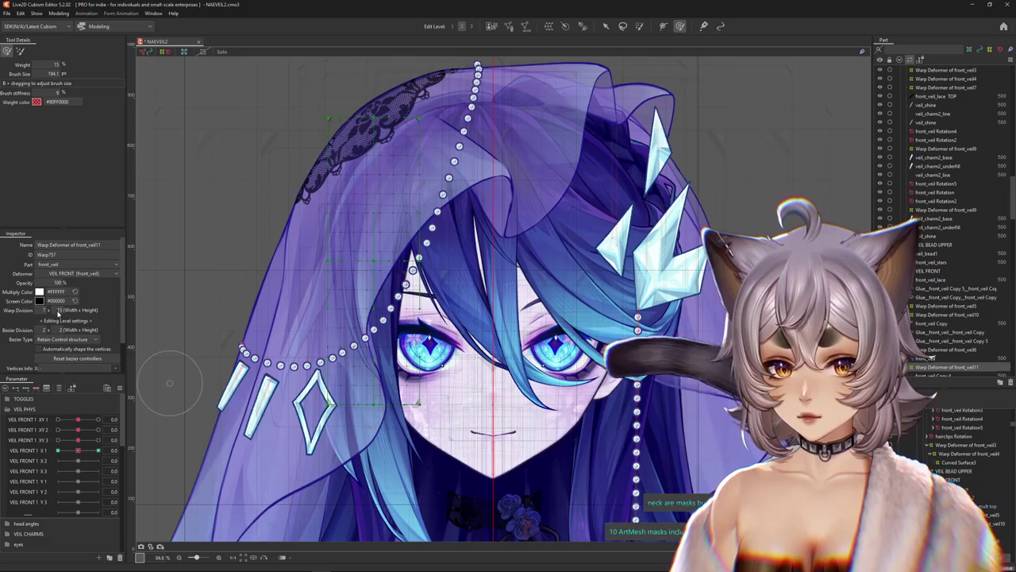
{"action": "scroll", "coordinate": [350, 365], "scroll_direction": "down", "scroll_amount": 2}
{"action": "scroll", "coordinate": [349, 365], "scroll_direction": "up", "scroll_amount": 3}
{"action": "scroll", "coordinate": [349, 365], "scroll_direction": "up", "scroll_amount": 1}
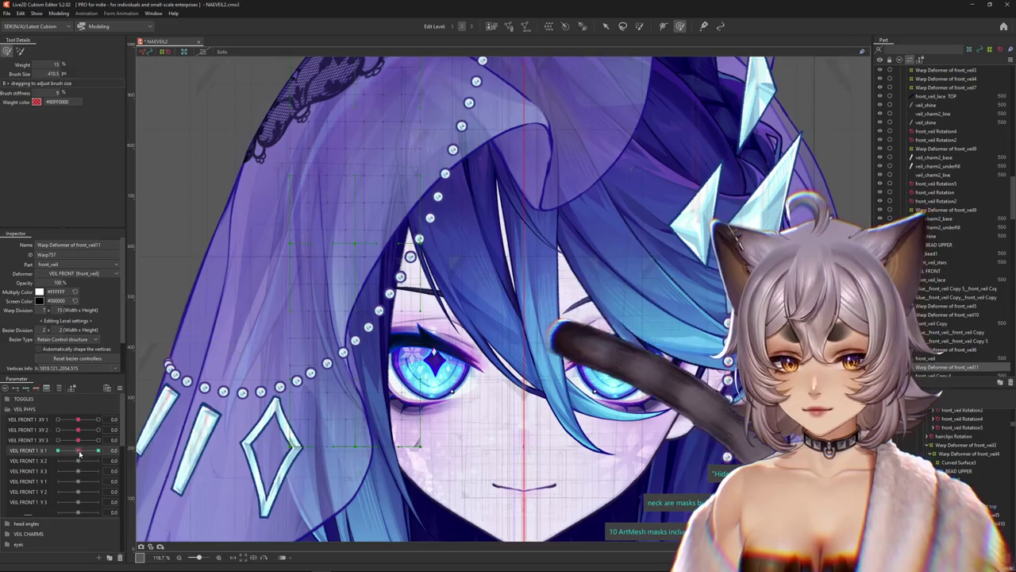
Enlarge the deform brush until it covers the whole veil.
{"action": "mouse_move", "coordinate": [402, 362]}
{"action": "left_mouse_down"}
{"action": "mouse_move", "coordinate": [445, 363]}
{"action": "mouse_move", "coordinate": [429, 363]}
{"action": "left_mouse_up"}
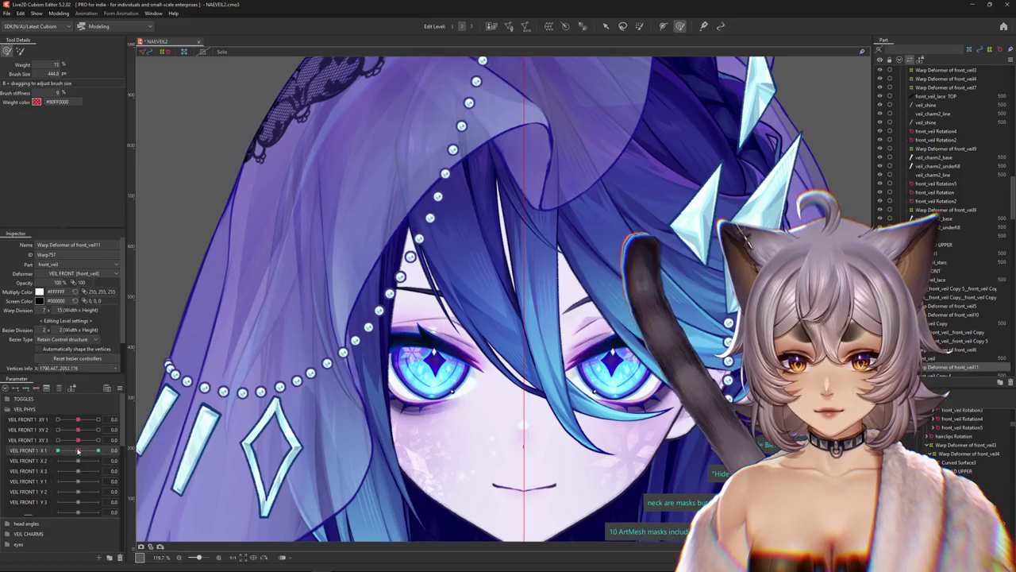
{"action": "mouse_move", "coordinate": [318, 366]}
{"action": "left_mouse_down"}
{"action": "mouse_move", "coordinate": [335, 371]}
{"action": "mouse_move", "coordinate": [324, 343]}
{"action": "left_mouse_up"}
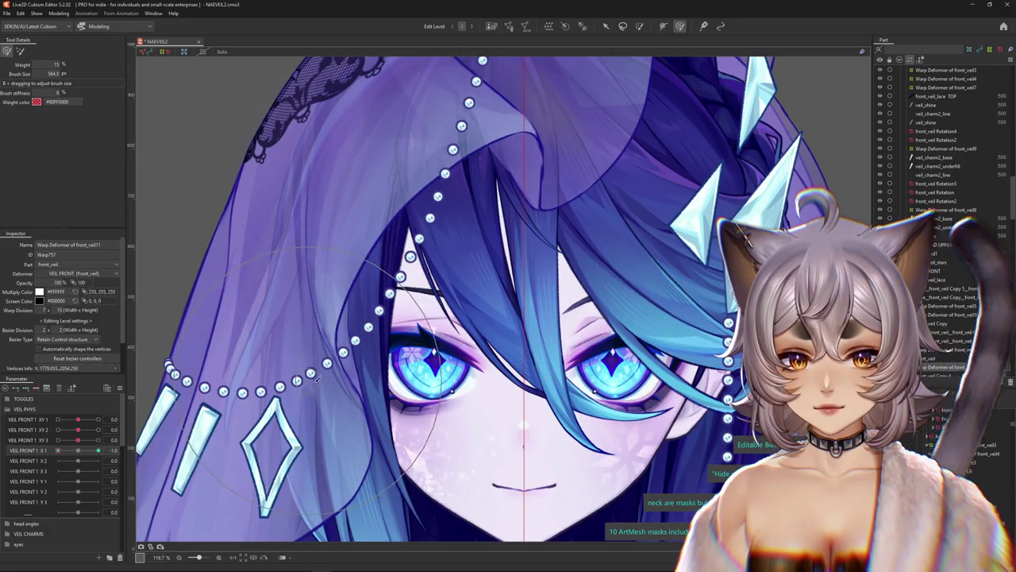
{"action": "left_click_drag", "start_coordinate": [331, 400], "coordinate": [340, 369]}
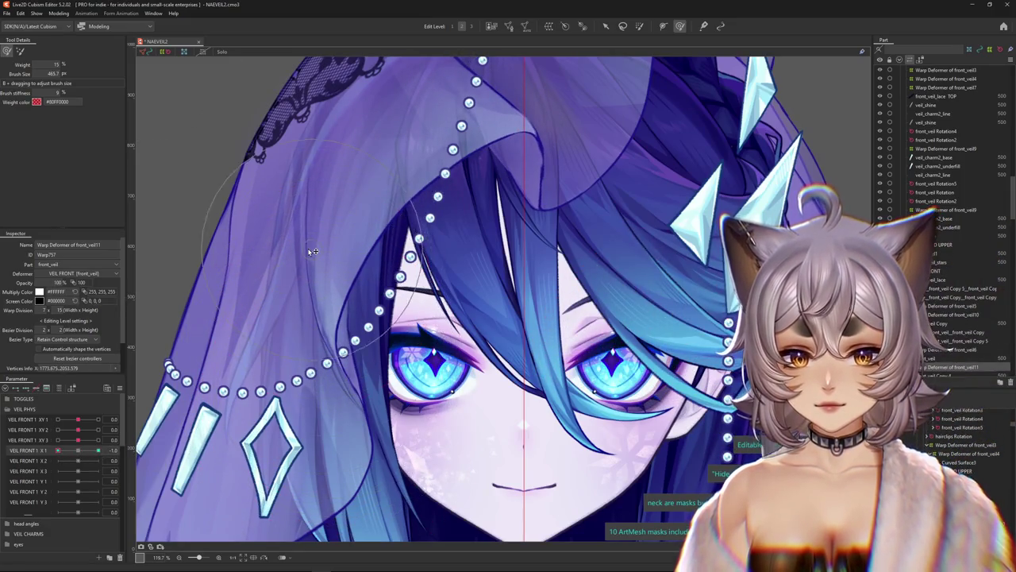
{"action": "left_click_drag", "start_coordinate": [312, 252], "coordinate": [387, 248]}
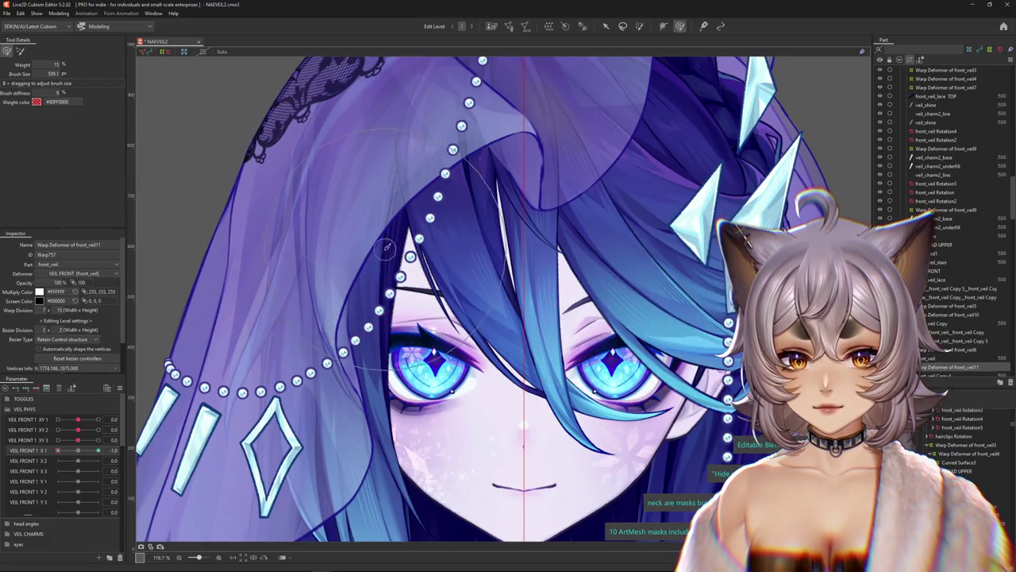
Push VEIL FRONT 1 X 1 to 1.0, then bring it back toward 0.
{"action": "left_click_drag", "start_coordinate": [57, 450], "coordinate": [128, 447]}
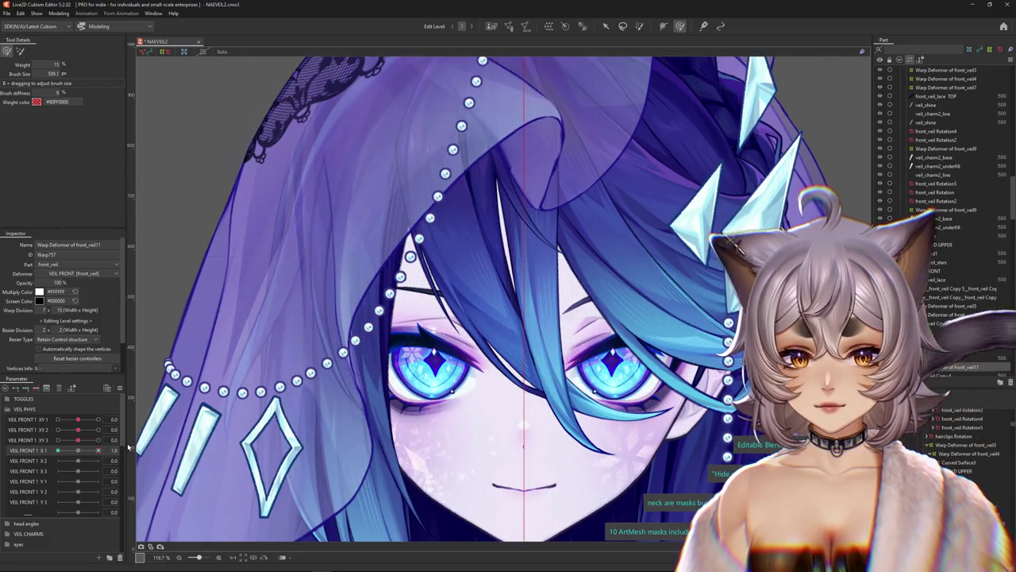
{"action": "scroll", "coordinate": [349, 428], "scroll_direction": "down", "scroll_amount": 3}
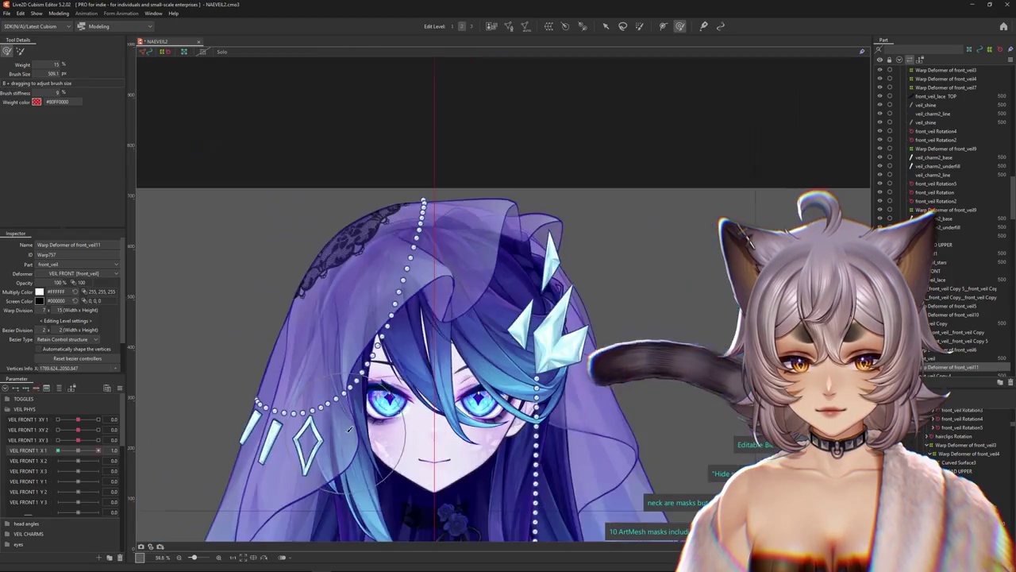
{"action": "mouse_move", "coordinate": [98, 450]}
{"action": "left_mouse_down"}
{"action": "mouse_move", "coordinate": [50, 450]}
{"action": "mouse_move", "coordinate": [78, 450]}
{"action": "left_mouse_up"}
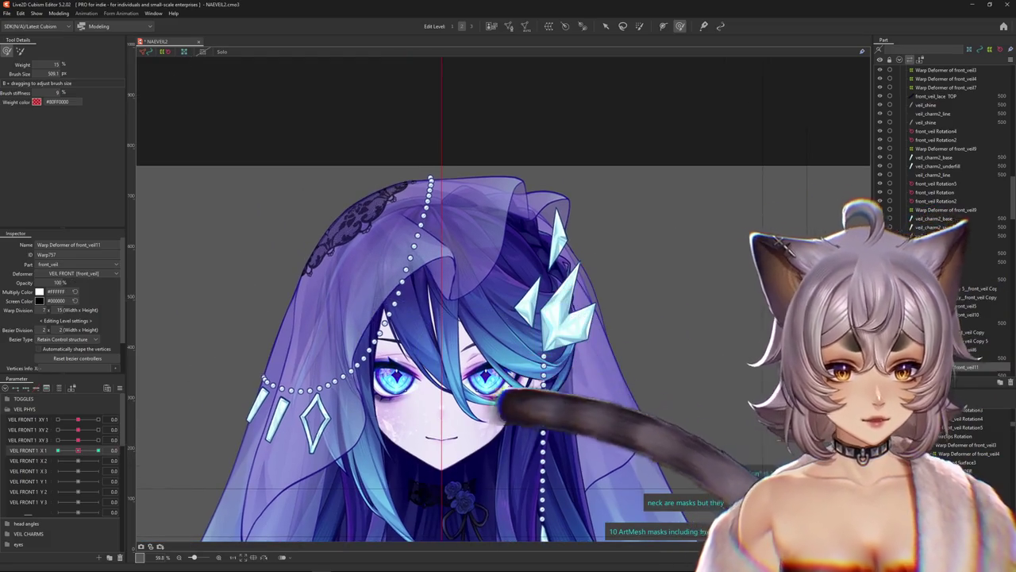
Select the front_veil10 warp deformer, move VEIL FRONT 1 X 1 to -1.0, and shrink the brush.
{"action": "left_click", "coordinate": [975, 350]}
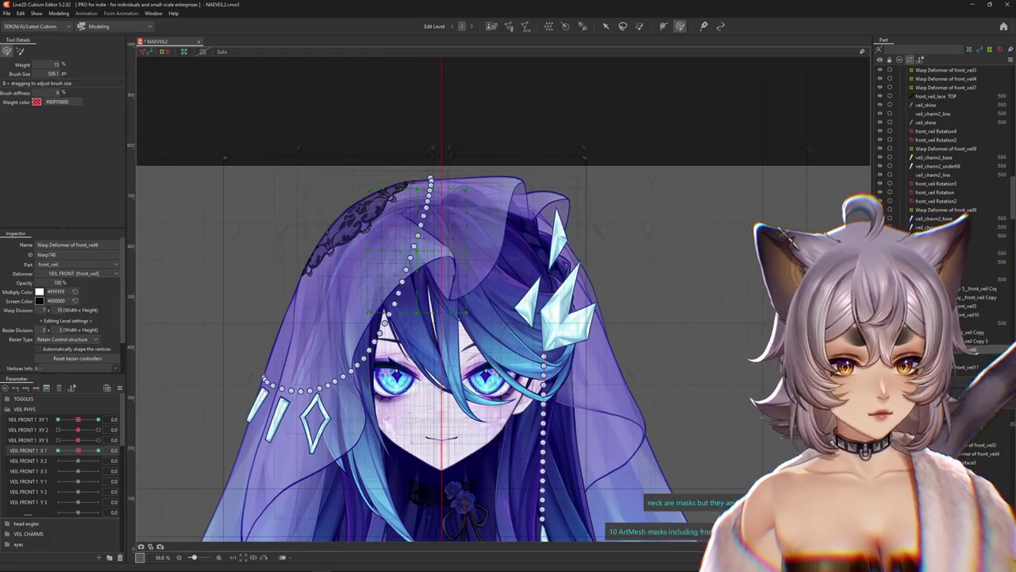
{"action": "left_click", "coordinate": [952, 315]}
{"action": "mouse_move", "coordinate": [78, 450]}
{"action": "left_mouse_down"}
{"action": "mouse_move", "coordinate": [45, 458]}
{"action": "mouse_move", "coordinate": [78, 450]}
{"action": "left_mouse_up"}
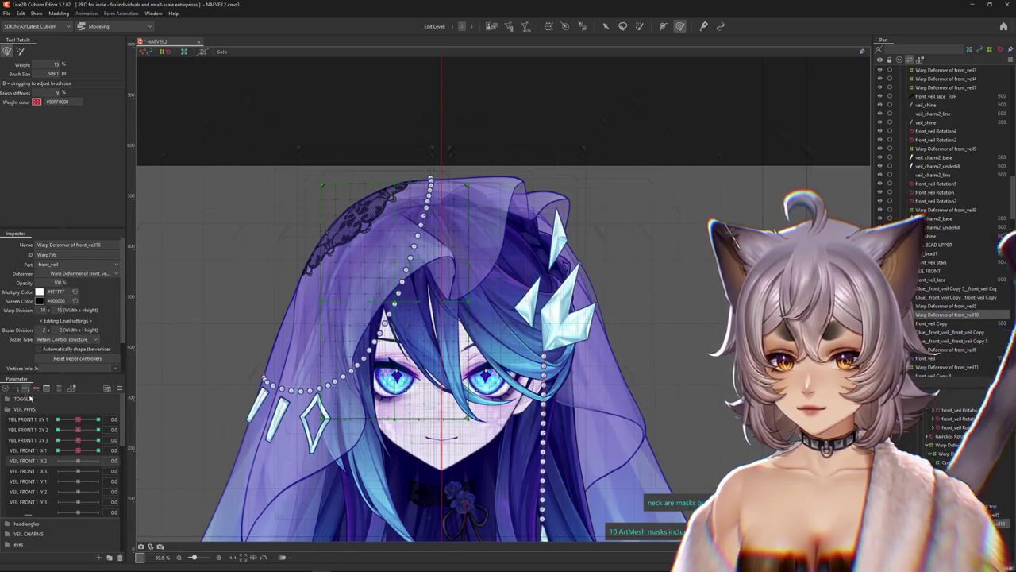
{"action": "scroll", "coordinate": [381, 282], "scroll_direction": "up", "scroll_amount": 2}
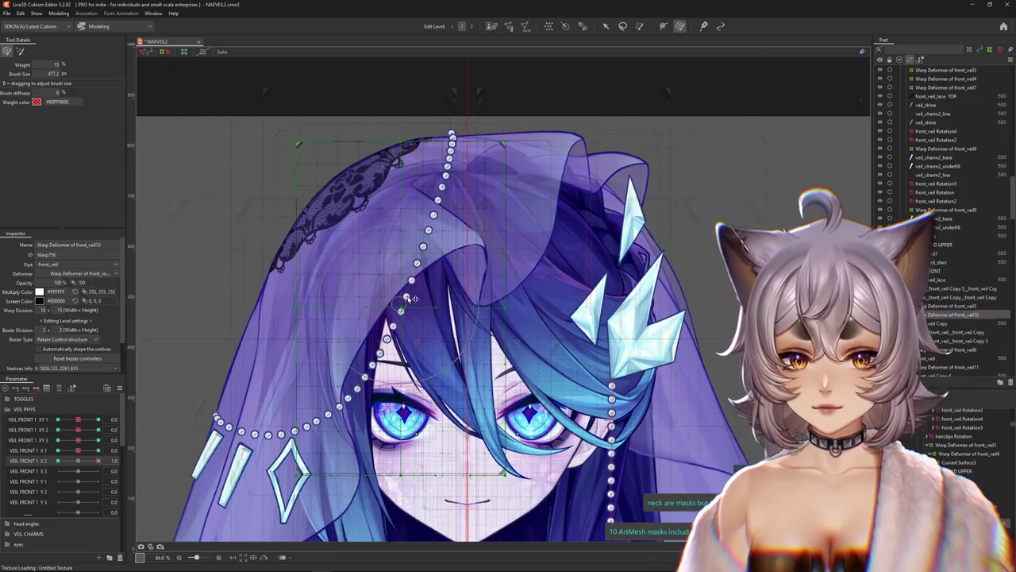
{"action": "mouse_move", "coordinate": [412, 298]}
{"action": "left_mouse_down"}
{"action": "mouse_move", "coordinate": [447, 259]}
{"action": "mouse_move", "coordinate": [358, 321]}
{"action": "left_mouse_up"}
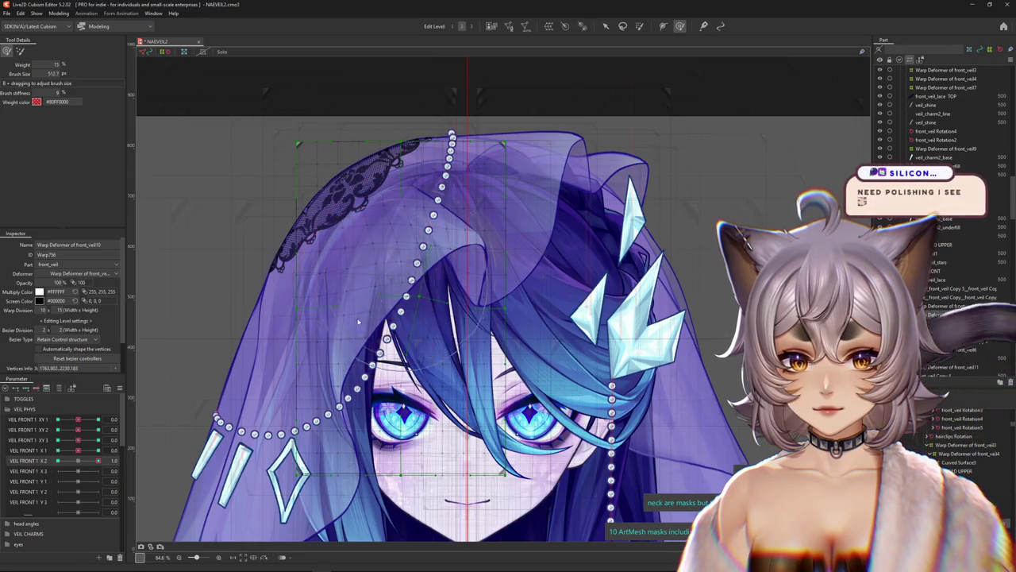
{"action": "key", "text": "Escape"}
Preview VEIL FRONT 1 X 1 at -1.0 and 1.0, then return it to 0.
{"action": "left_click", "coordinate": [102, 450]}
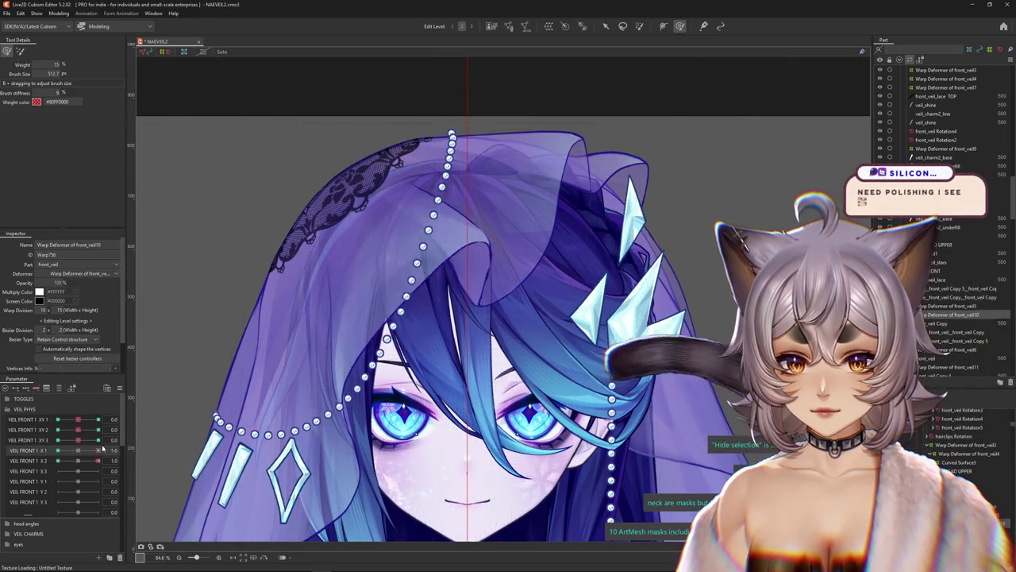
{"action": "left_click", "coordinate": [78, 461]}
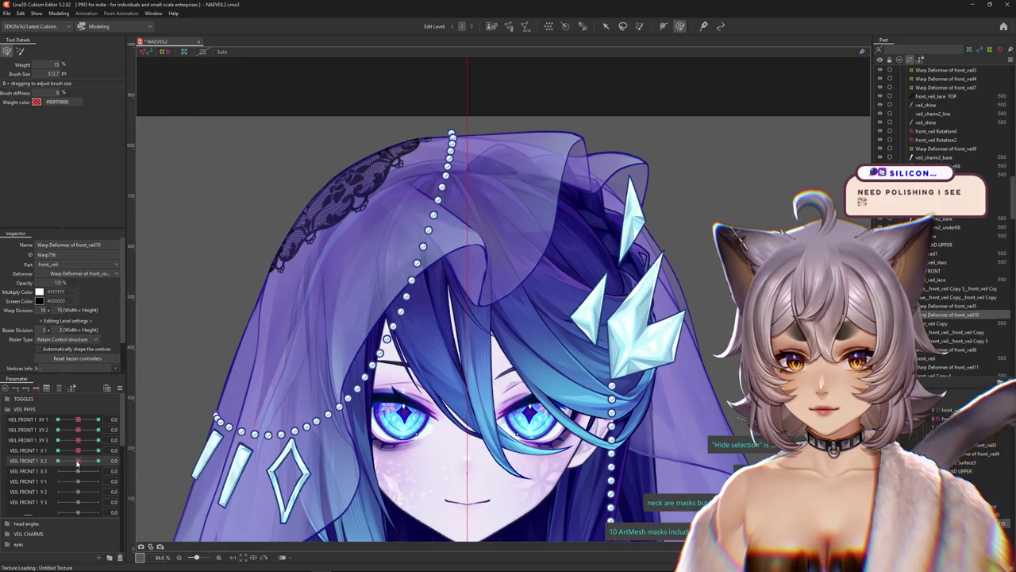
{"action": "left_click_drag", "start_coordinate": [78, 450], "coordinate": [58, 450]}
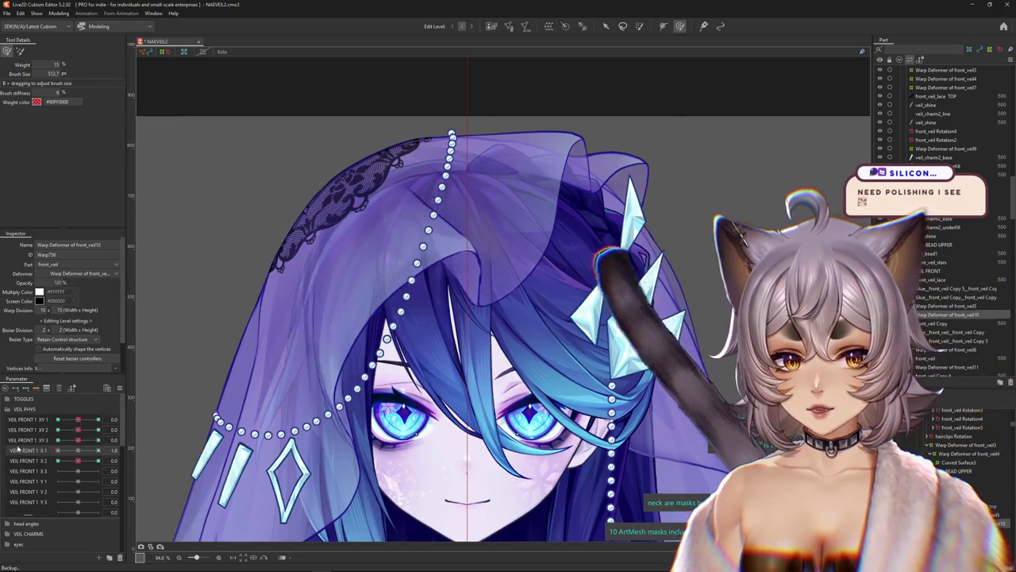
{"action": "left_click_drag", "start_coordinate": [58, 450], "coordinate": [98, 450]}
{"action": "left_click", "coordinate": [78, 450]}
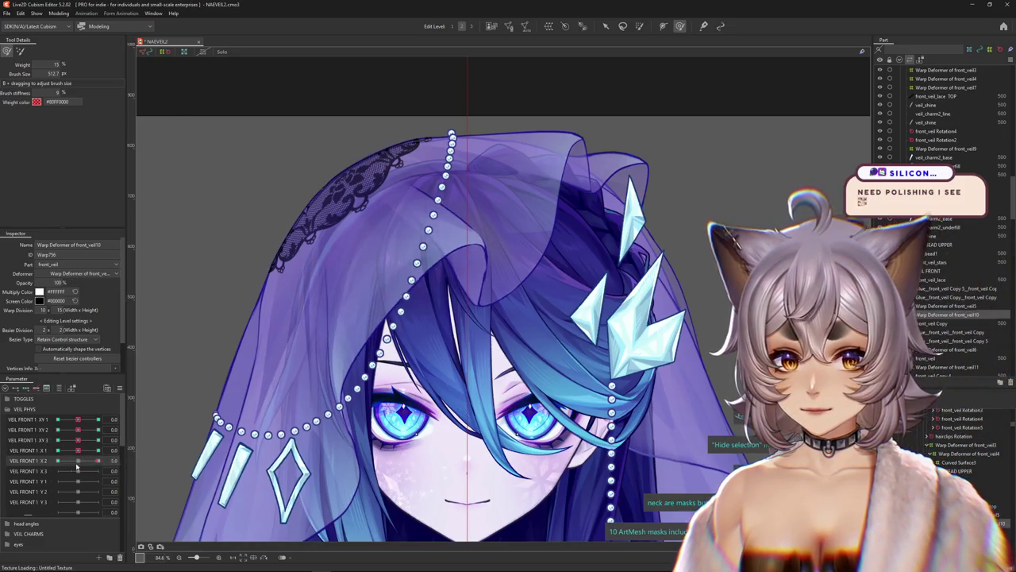
Set VEIL FRONT 1 X 2 to -1.0 with the deformer grid hidden.
{"action": "left_click", "coordinate": [58, 460]}
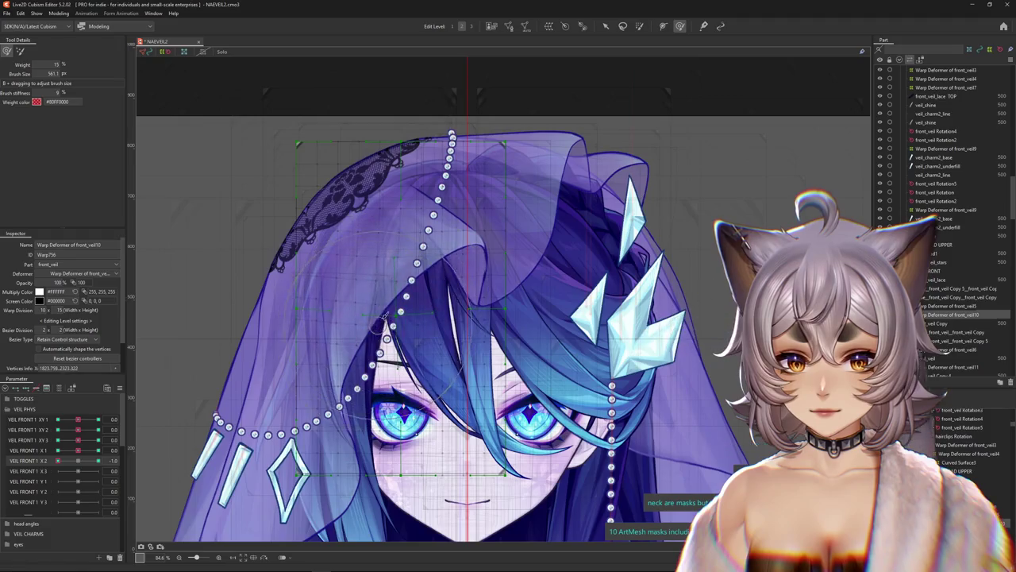
{"action": "key", "text": "h"}
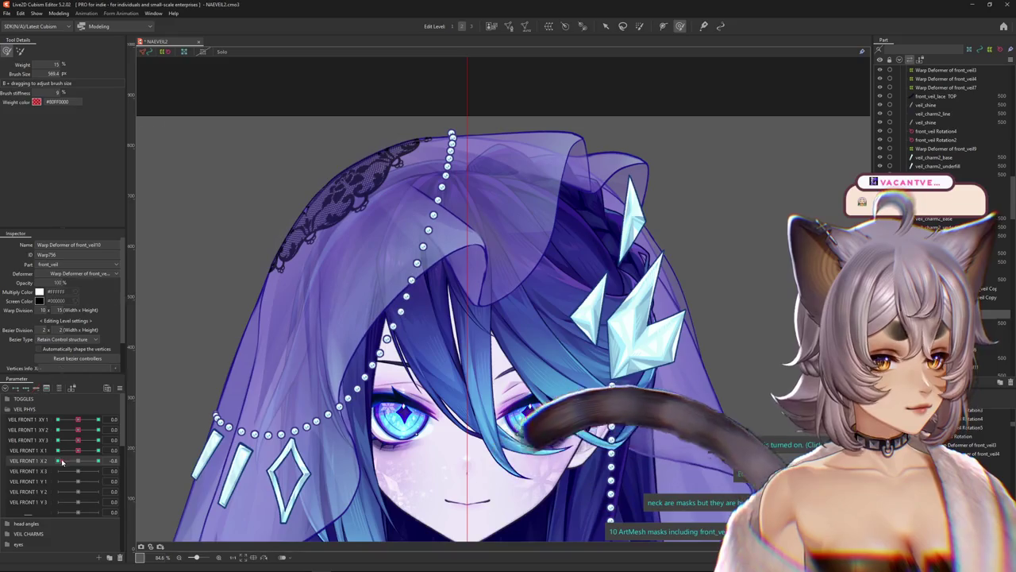
{"action": "left_click", "coordinate": [61, 462]}
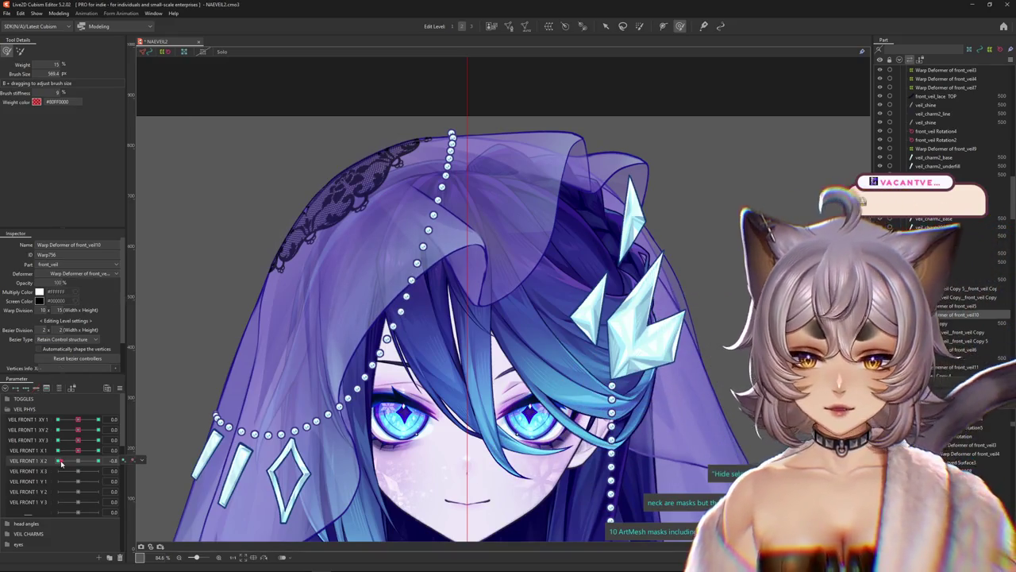
{"action": "left_click_drag", "start_coordinate": [80, 462], "coordinate": [37, 460]}
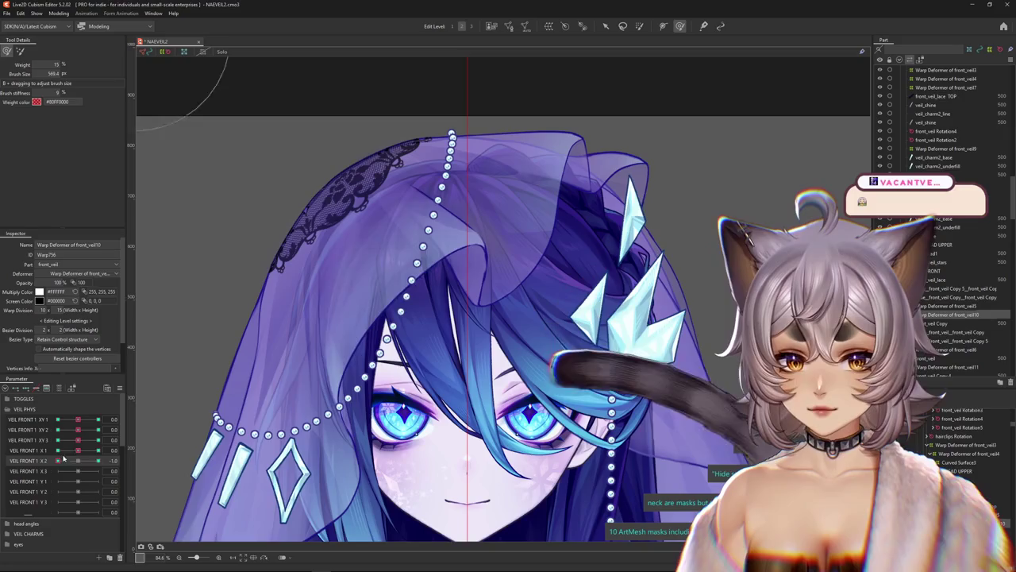
{"action": "left_click", "coordinate": [79, 462]}
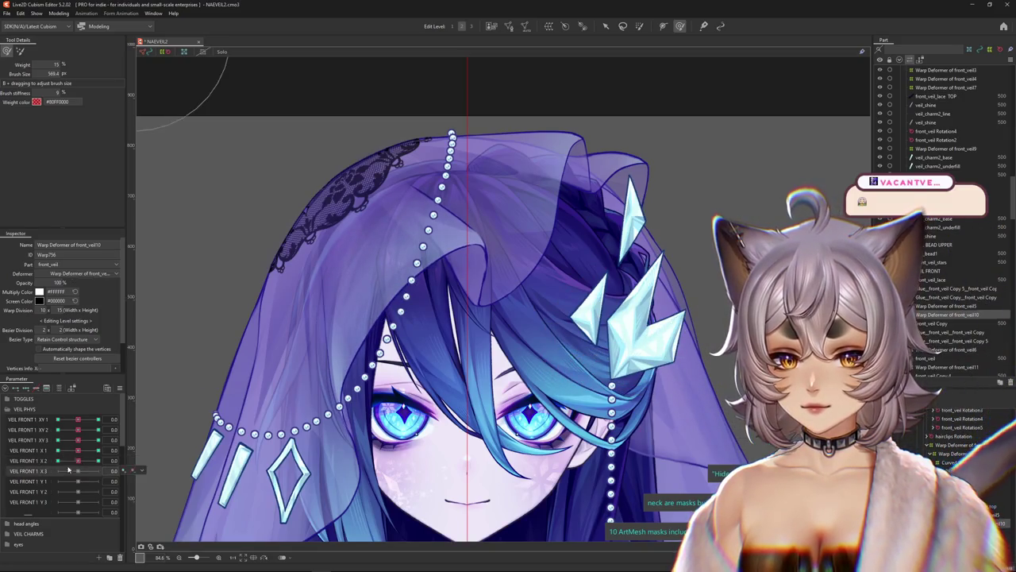
Set VEIL FRONT 1 X 3 to 1.0, enlarge the brush, and select the X 3 parameter.
{"action": "left_click", "coordinate": [99, 471]}
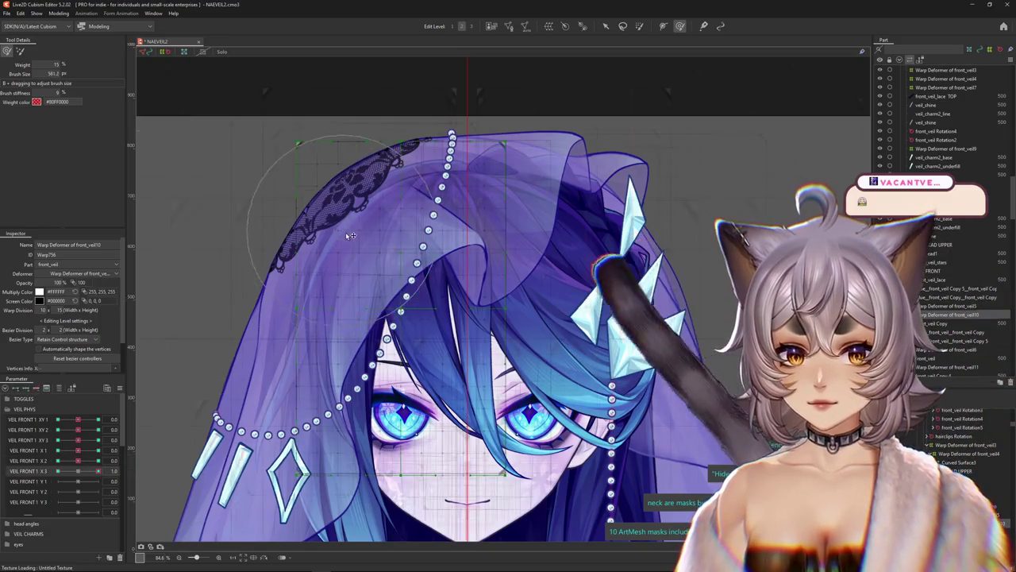
{"action": "left_click_drag", "start_coordinate": [381, 260], "coordinate": [381, 310]}
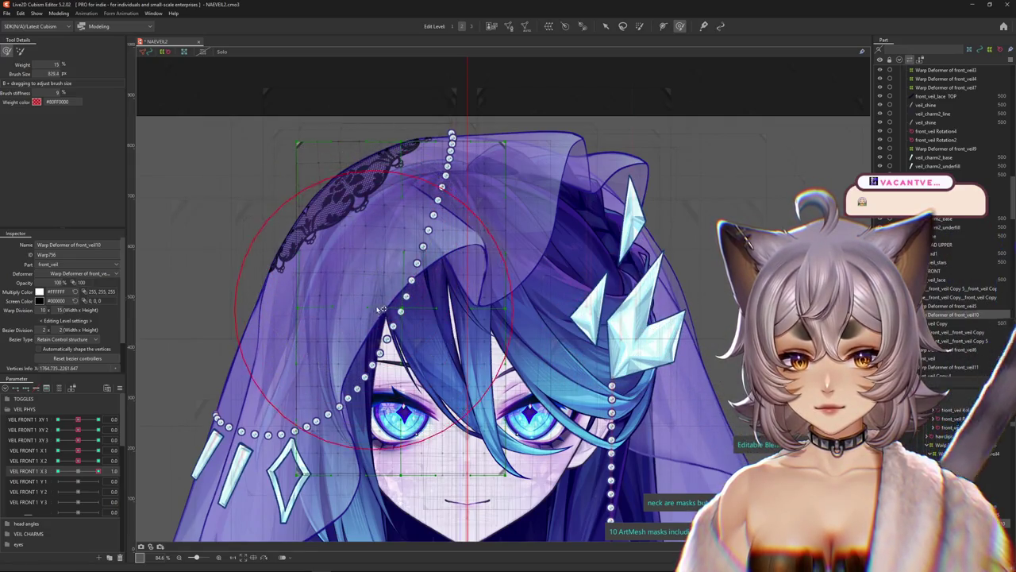
{"action": "left_click", "coordinate": [88, 461]}
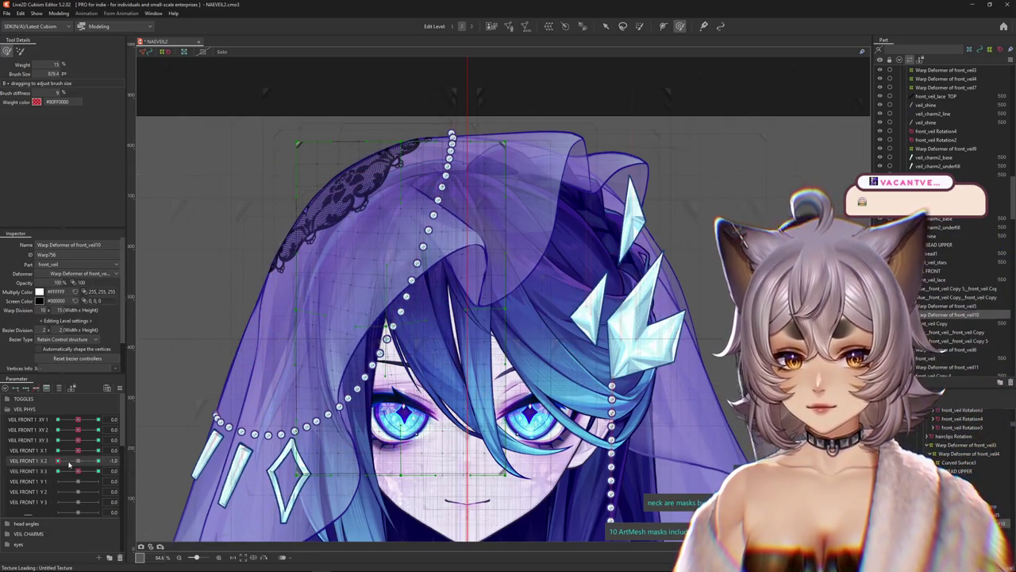
{"action": "left_click", "coordinate": [69, 470]}
Confirm deleting the VEIL FRONT 1 X 3 parameter and bring up Physics Settings.
{"action": "left_click", "coordinate": [119, 556]}
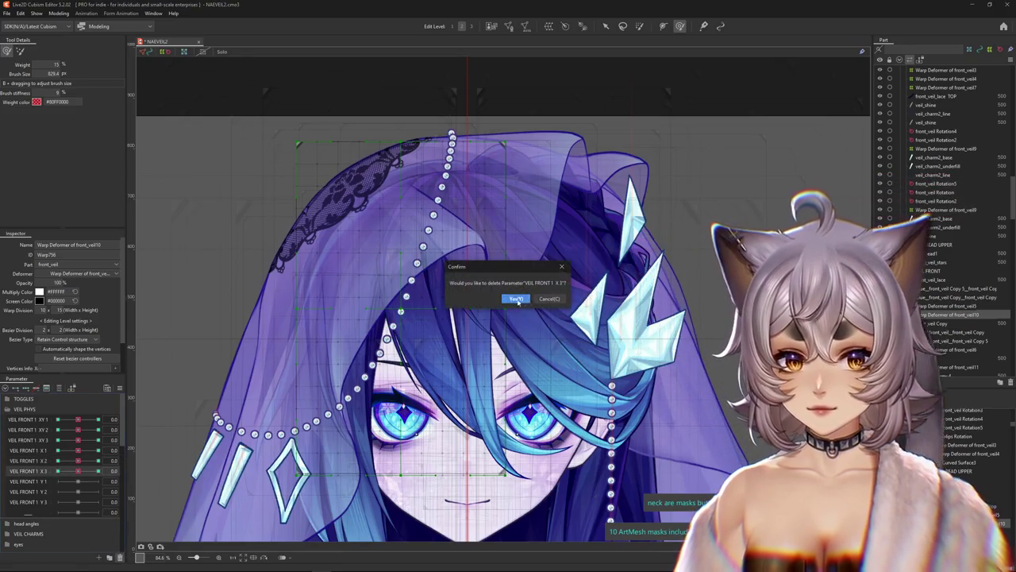
{"action": "left_click", "coordinate": [516, 299]}
{"action": "left_click", "coordinate": [59, 14]}
{"action": "left_click", "coordinate": [75, 191]}
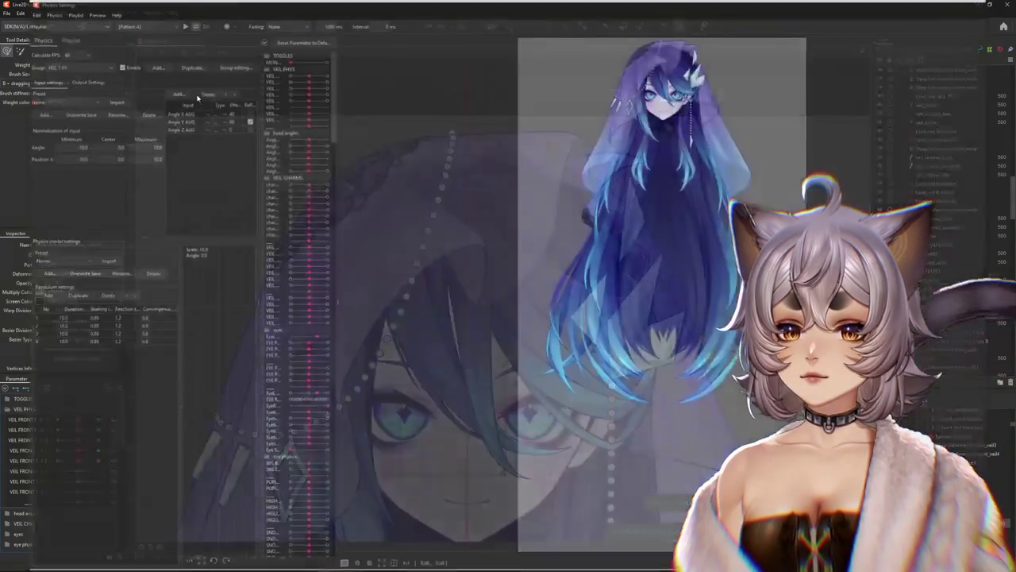
Duplicate the physics group as VEIL 1 X and edit its Angle Z AUG input weight.
{"action": "left_click", "coordinate": [189, 65]}
{"action": "key", "text": "Home"}
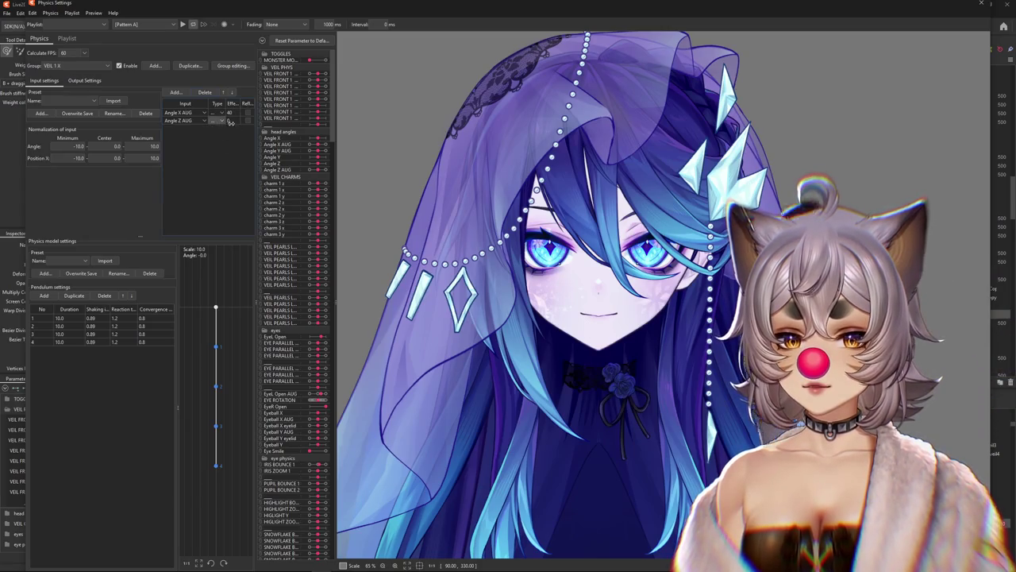
{"action": "left_click", "coordinate": [229, 120]}
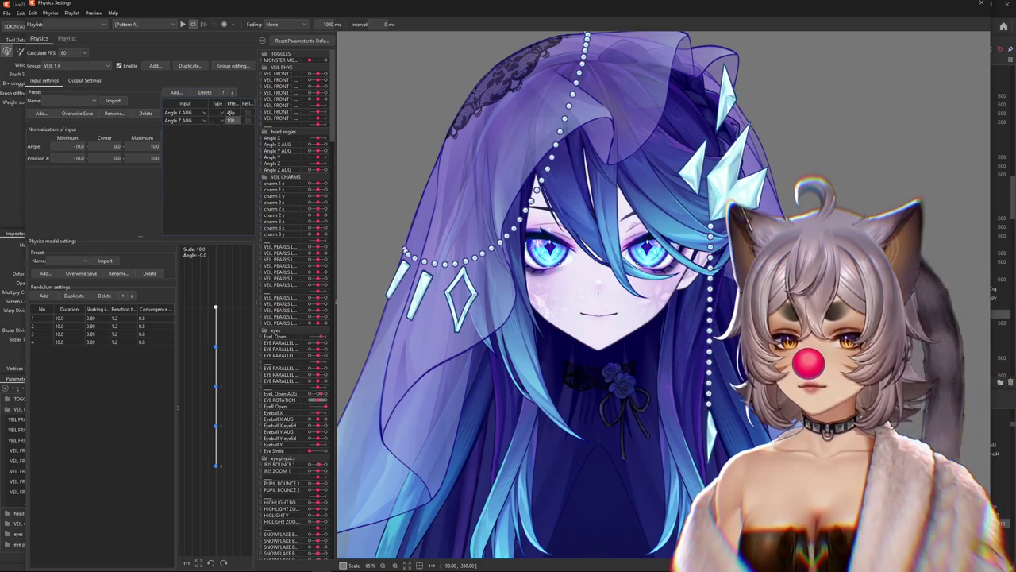
{"action": "left_click", "coordinate": [84, 80]}
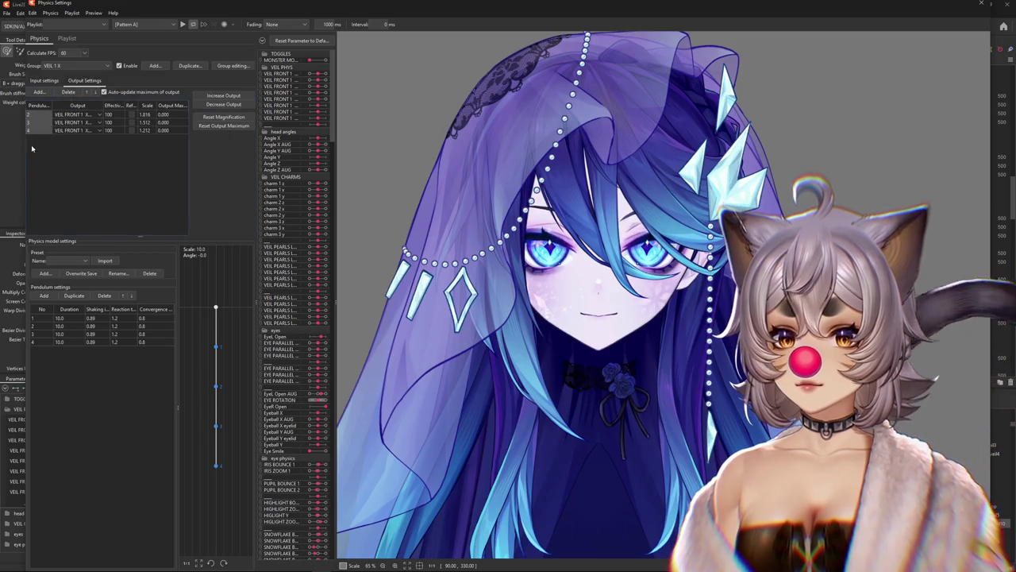
Add a VEIL FRONT output to the VEIL 1 X group and swing the head to test it.
{"action": "left_click", "coordinate": [55, 95]}
{"action": "left_click", "coordinate": [492, 386]}
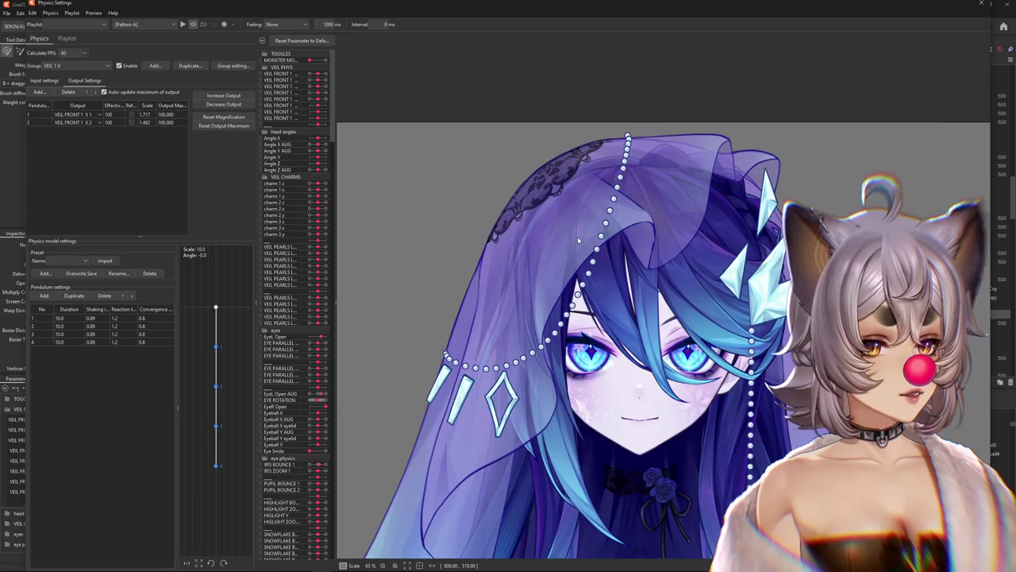
{"action": "mouse_move", "coordinate": [578, 240]}
{"action": "left_mouse_down"}
{"action": "mouse_move", "coordinate": [812, 198]}
{"action": "mouse_move", "coordinate": [435, 231]}
{"action": "mouse_move", "coordinate": [804, 257]}
{"action": "mouse_move", "coordinate": [464, 220]}
{"action": "left_mouse_up"}
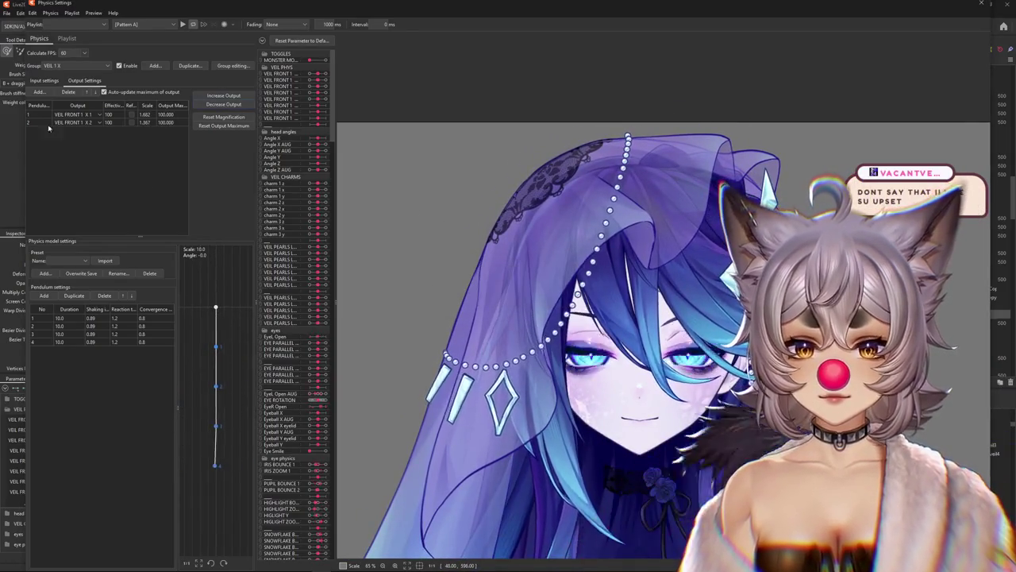
{"action": "left_click", "coordinate": [46, 81]}
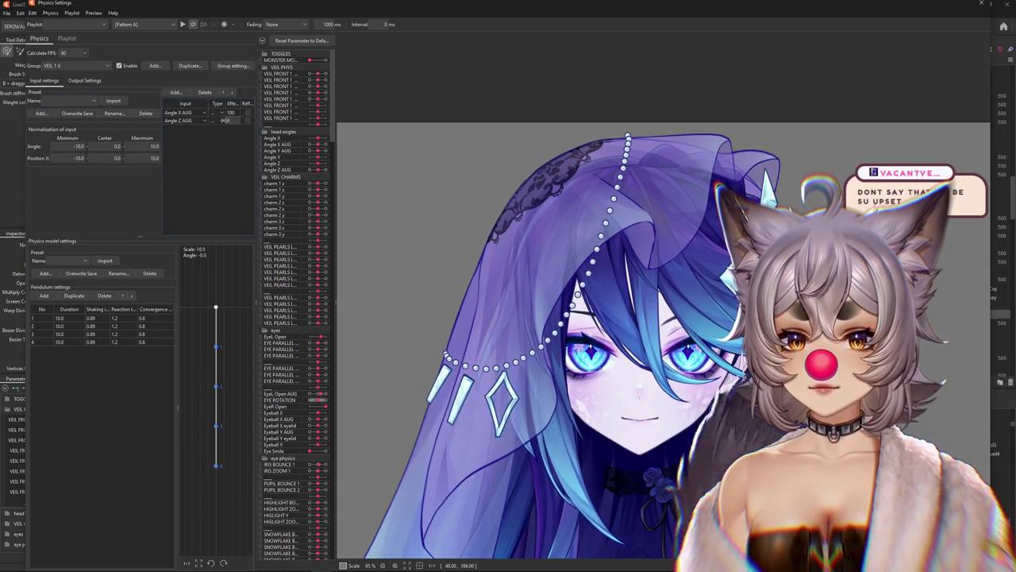
{"action": "mouse_move", "coordinate": [985, 231]}
{"action": "left_mouse_down"}
{"action": "mouse_move", "coordinate": [533, 224]}
{"action": "mouse_move", "coordinate": [372, 248]}
{"action": "mouse_move", "coordinate": [462, 232]}
{"action": "left_mouse_up"}
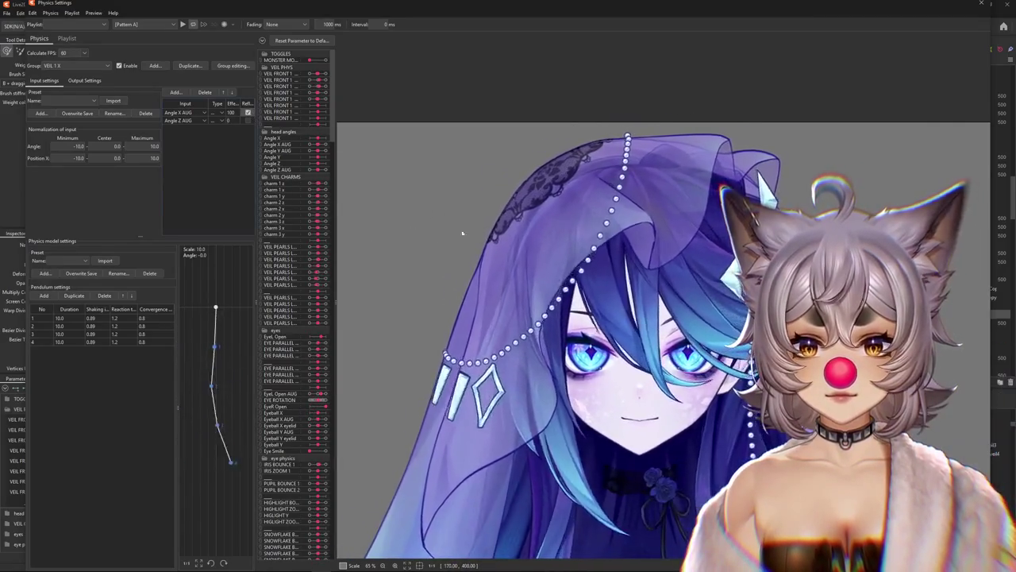
{"action": "left_click_drag", "start_coordinate": [580, 272], "coordinate": [456, 266]}
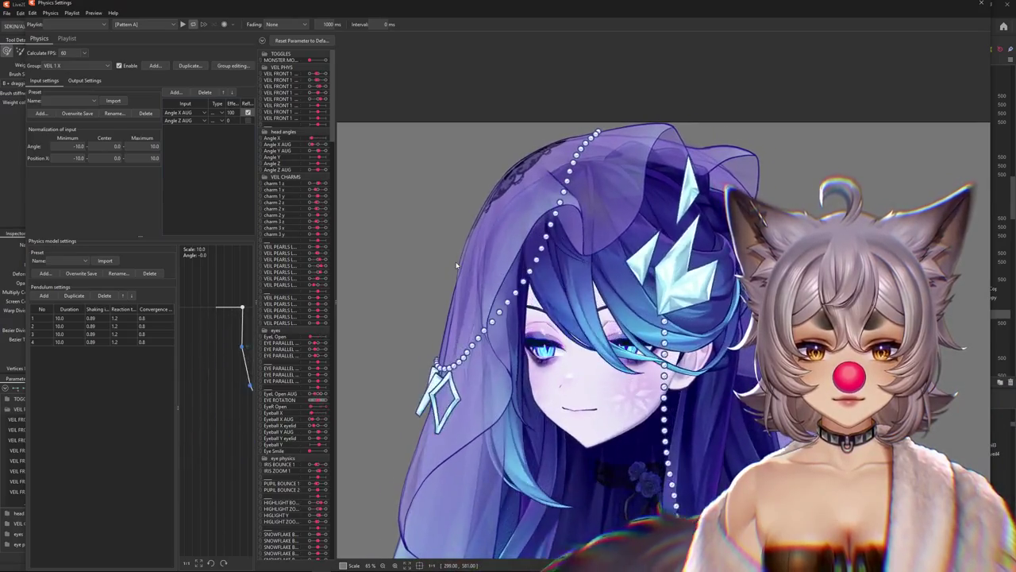
{"action": "left_click_drag", "start_coordinate": [611, 262], "coordinate": [935, 257]}
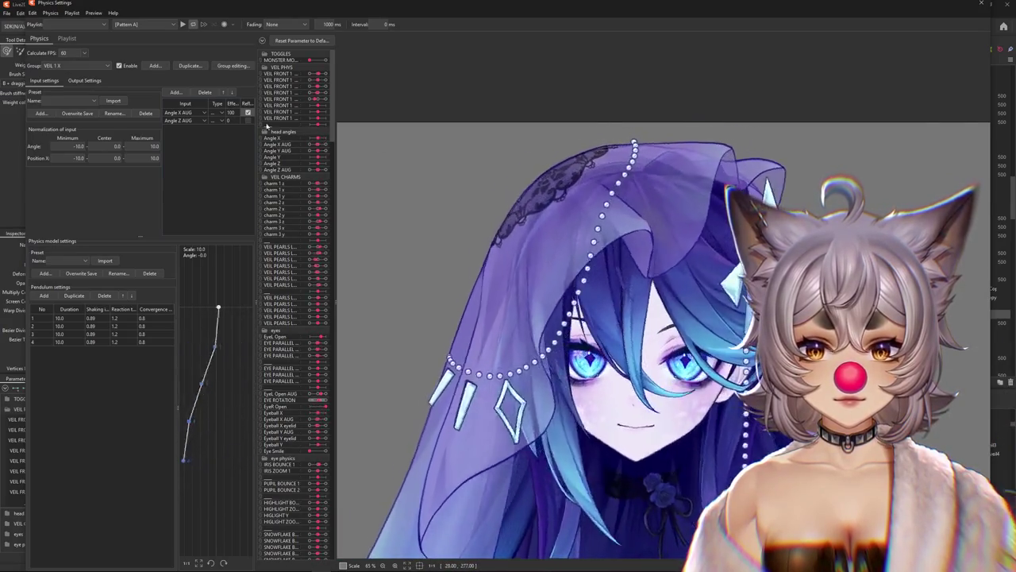
Accept fitting output scales to the parameter range, then remove the VEIL FRONT 1 X 2 output.
{"action": "left_click", "coordinate": [86, 81]}
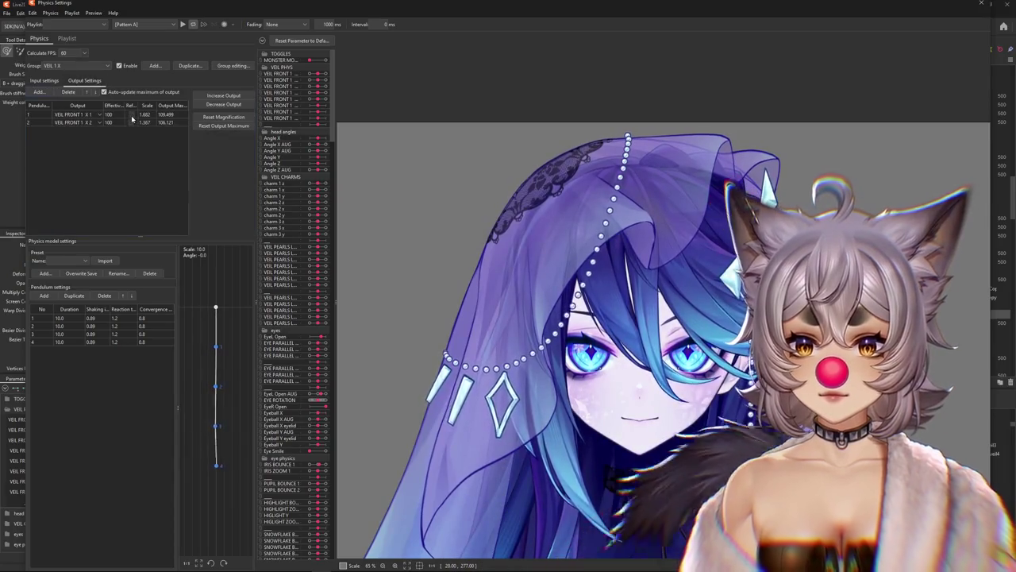
{"action": "left_click_drag", "start_coordinate": [817, 254], "coordinate": [635, 240]}
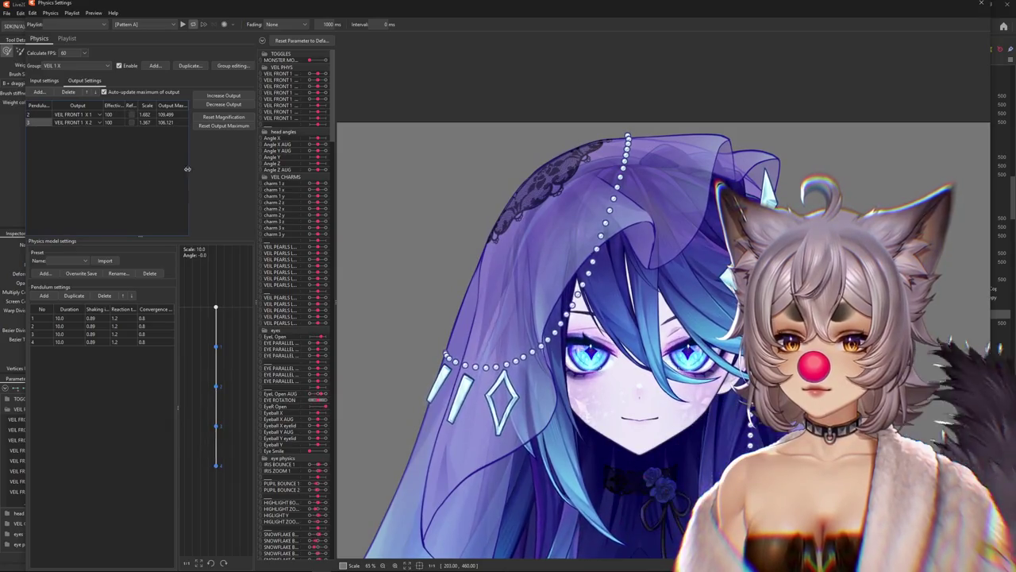
{"action": "left_click_drag", "start_coordinate": [445, 238], "coordinate": [503, 256]}
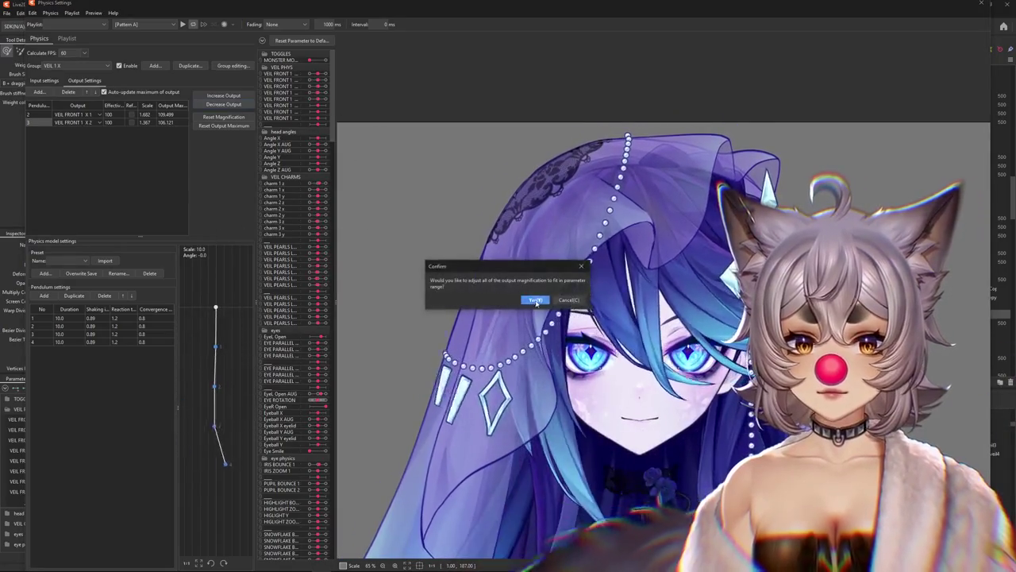
{"action": "key", "text": "Return"}
{"action": "left_click", "coordinate": [44, 80]}
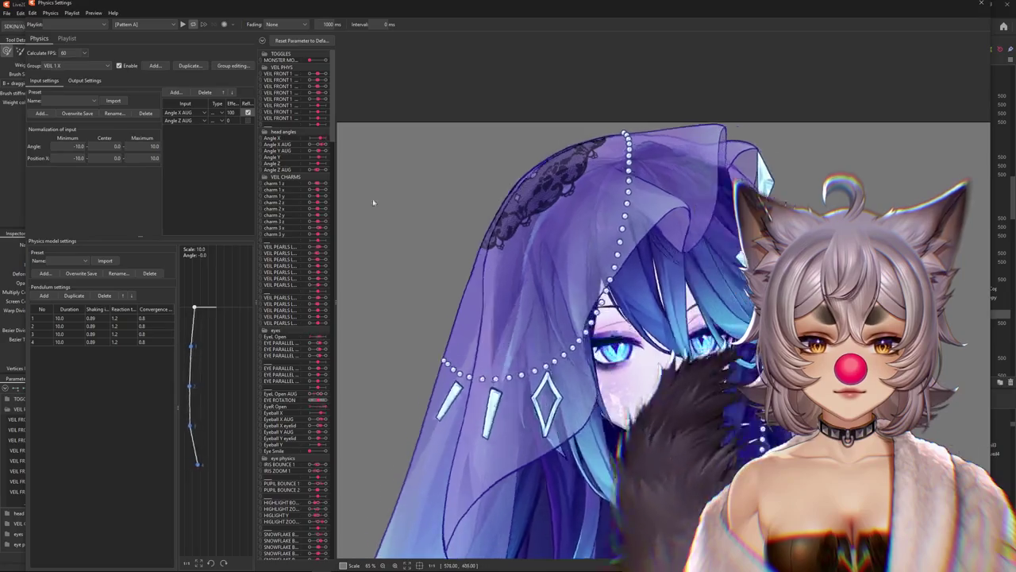
{"action": "left_click", "coordinate": [75, 82]}
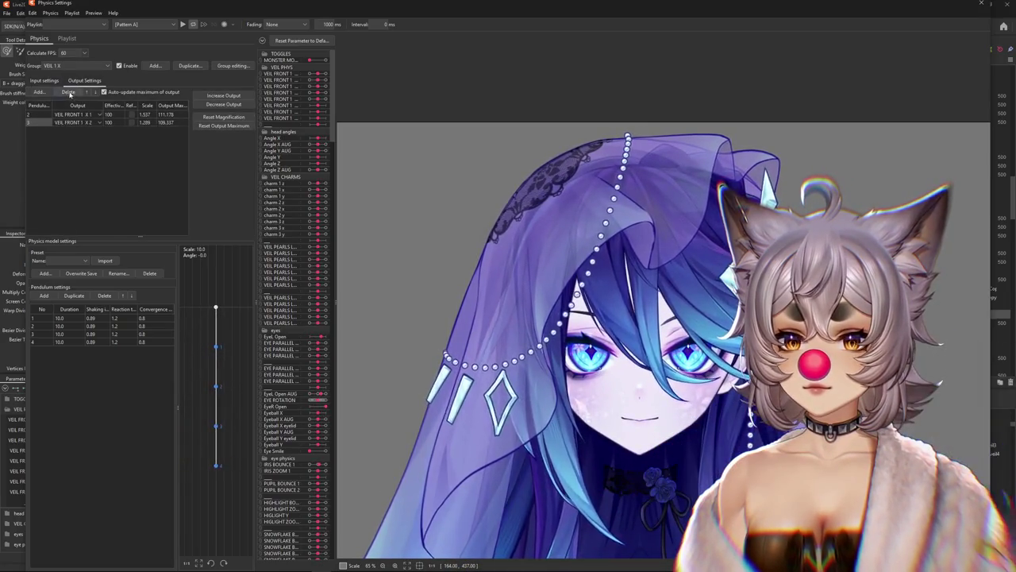
{"action": "left_click", "coordinate": [69, 92]}
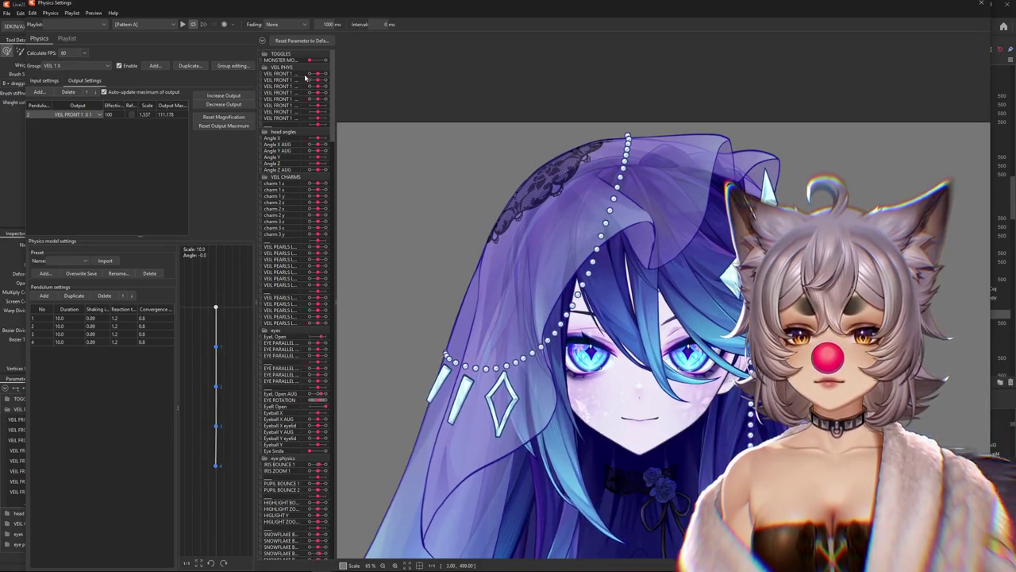
Refit the VEIL FRONT 1 X 1 output magnification to 1.303 and test the veil swing.
{"action": "left_click_drag", "start_coordinate": [337, 81], "coordinate": [356, 82]}
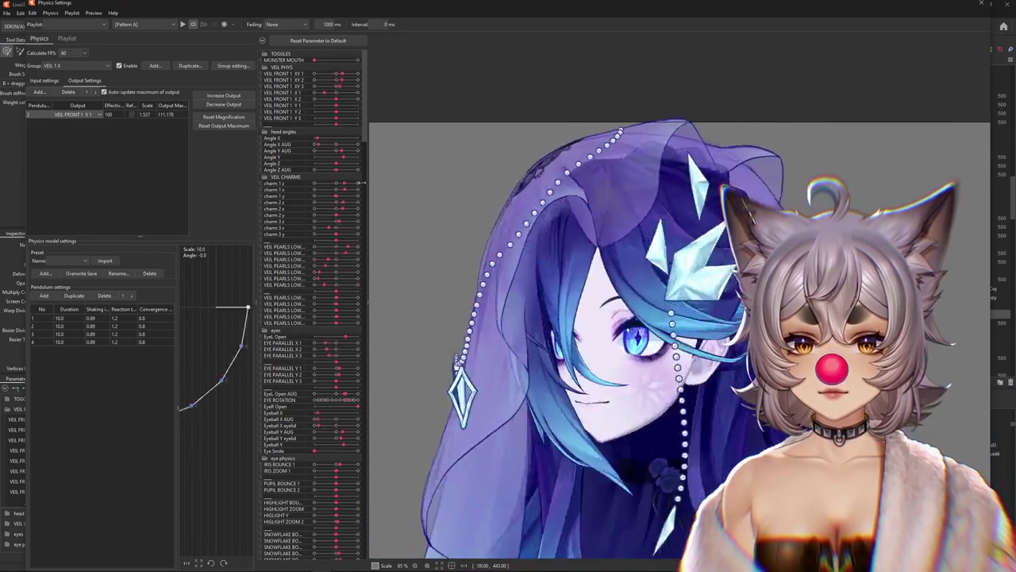
{"action": "left_click", "coordinate": [223, 117]}
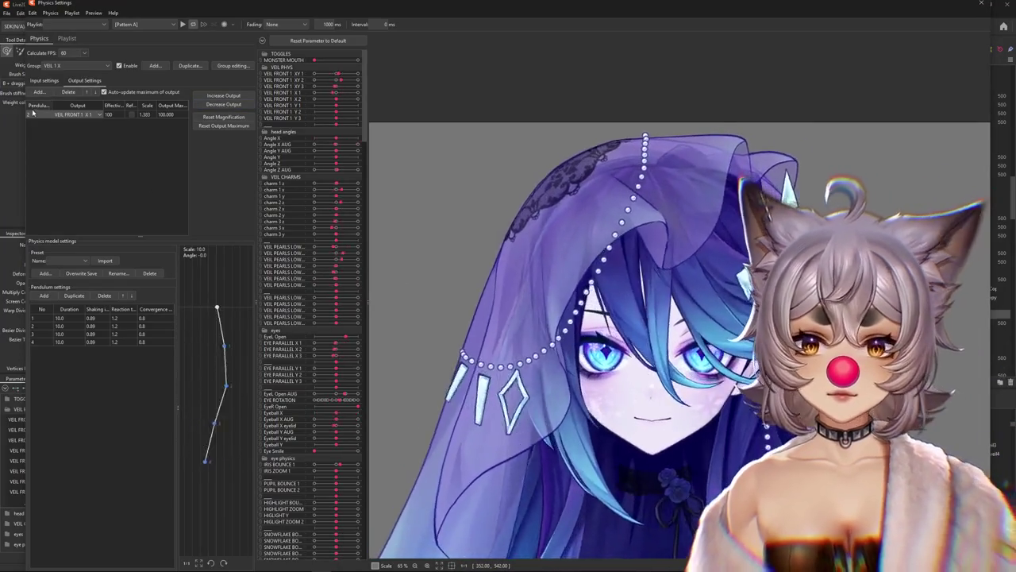
{"action": "left_click", "coordinate": [215, 126]}
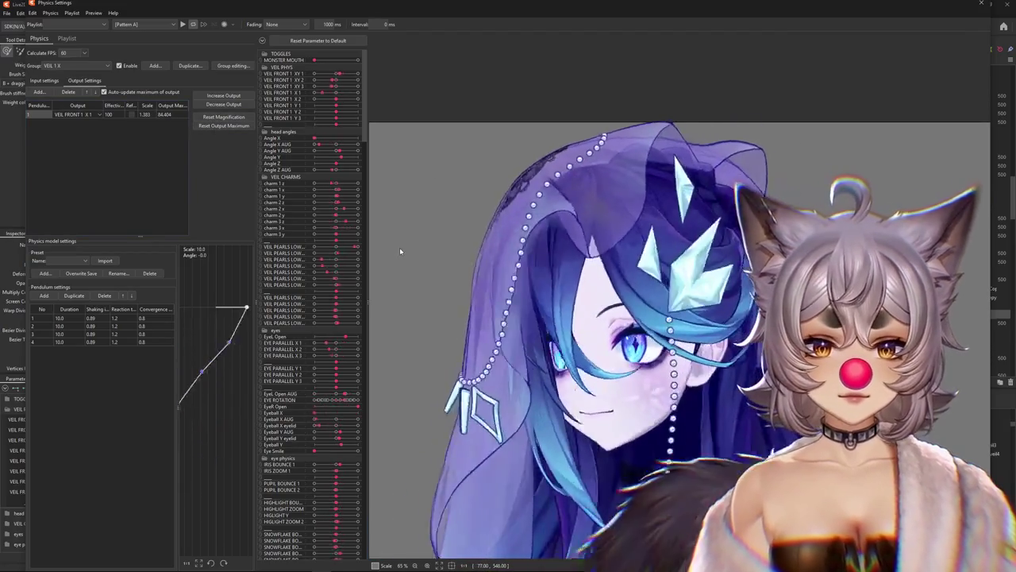
{"action": "left_click_drag", "start_coordinate": [398, 250], "coordinate": [755, 263]}
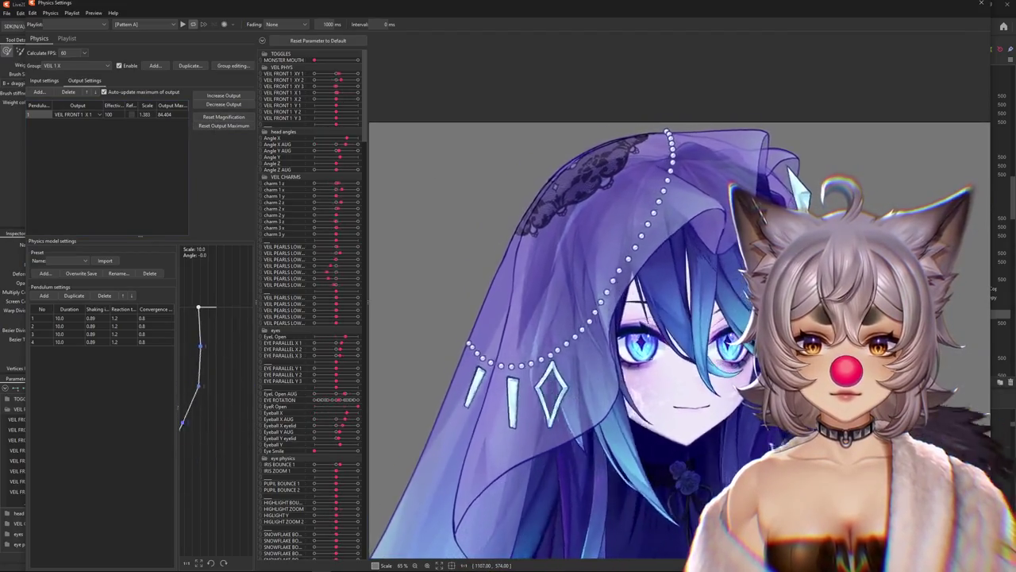
Tick Reflect on the Angle Z AUG input and check the head swing.
{"action": "left_click", "coordinate": [38, 80]}
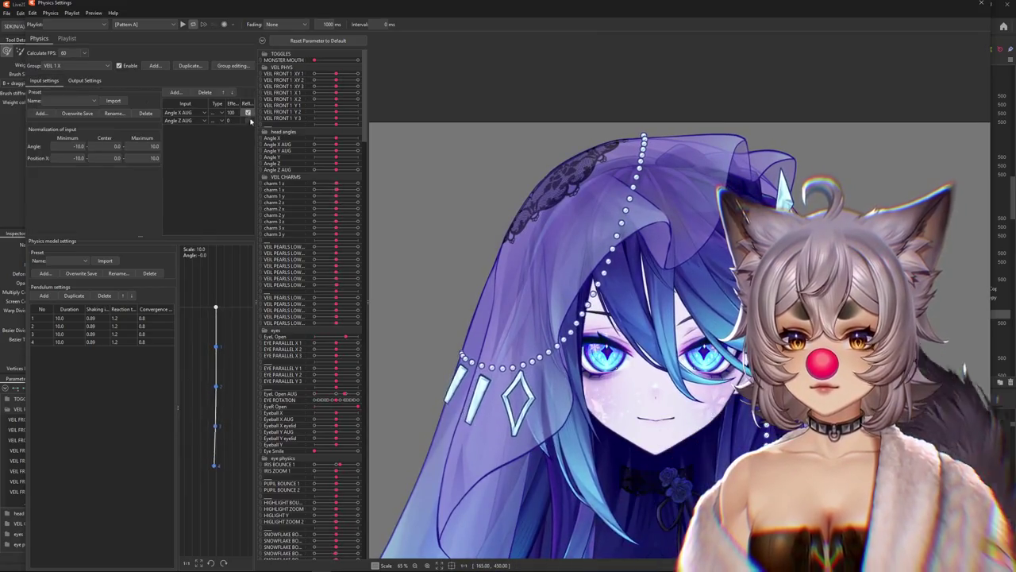
{"action": "left_click_drag", "start_coordinate": [581, 243], "coordinate": [605, 248]}
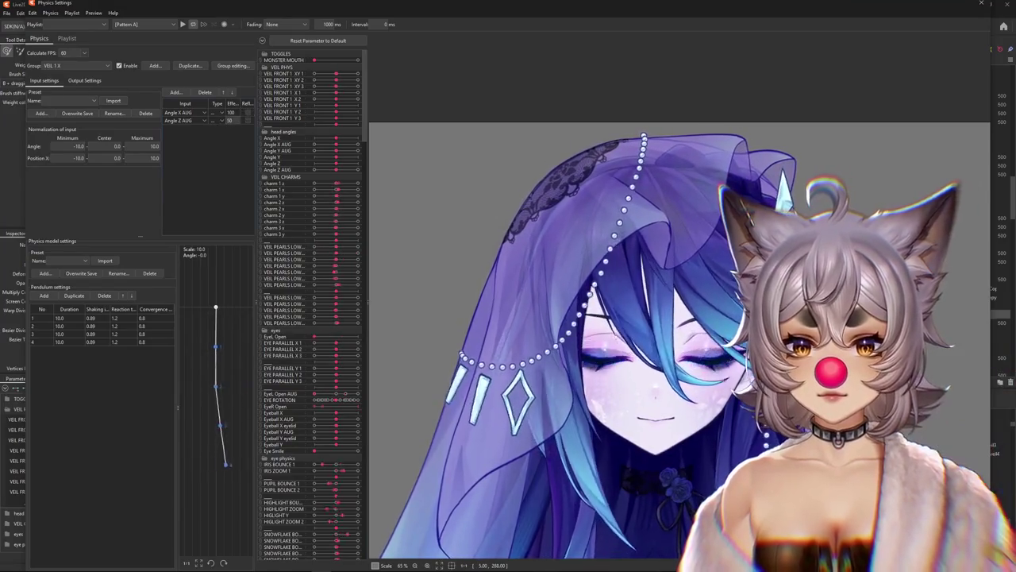
{"action": "left_click_drag", "start_coordinate": [603, 333], "coordinate": [991, 323]}
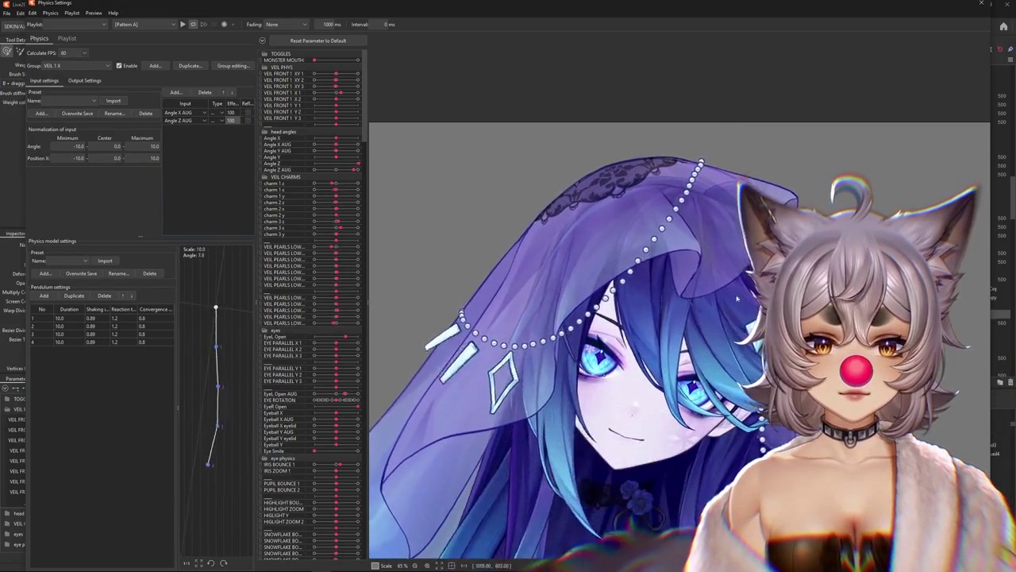
{"action": "left_click_drag", "start_coordinate": [737, 299], "coordinate": [286, 253]}
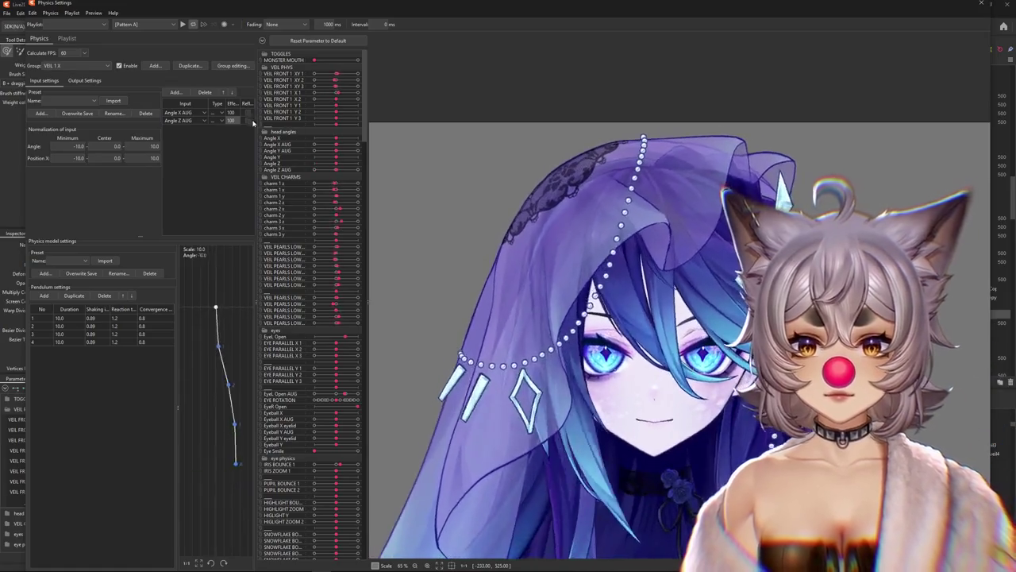
{"action": "left_click", "coordinate": [248, 120]}
{"action": "mouse_move", "coordinate": [974, 338]}
{"action": "left_mouse_down"}
{"action": "mouse_move", "coordinate": [433, 286]}
{"action": "mouse_move", "coordinate": [998, 328]}
{"action": "left_mouse_up"}
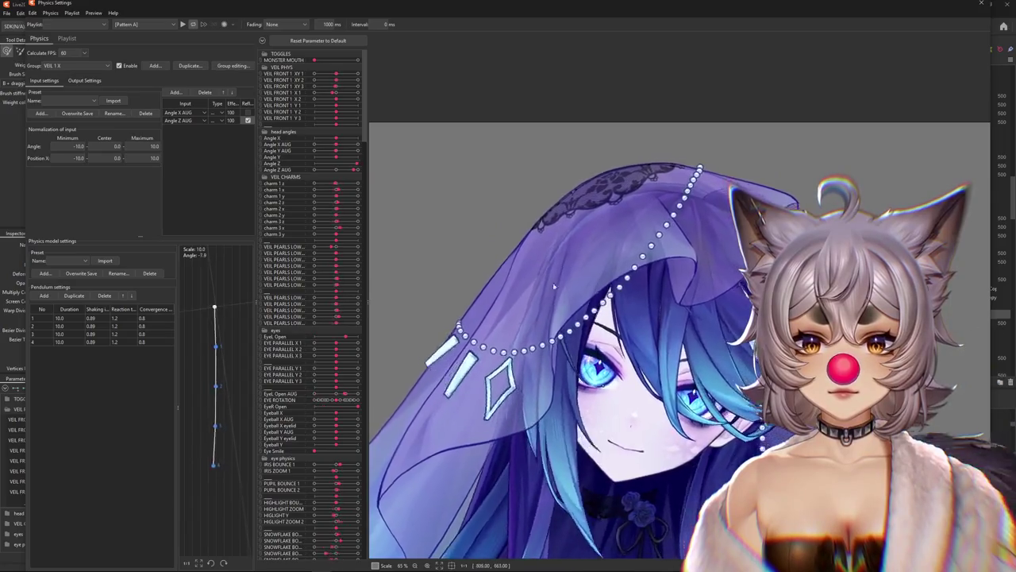
Refit the output magnification and test the rescaled veil swing.
{"action": "left_click", "coordinate": [84, 80]}
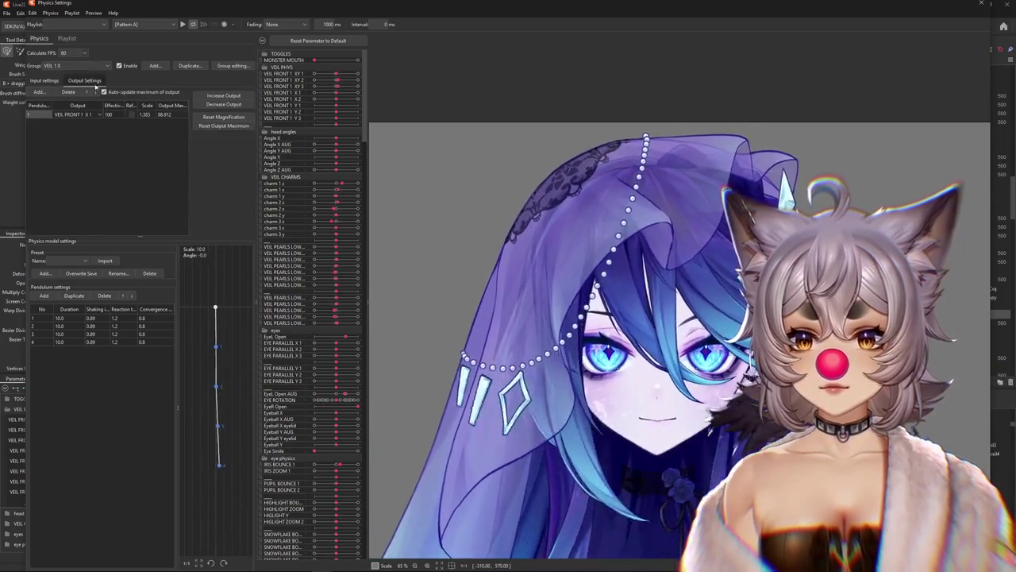
{"action": "left_click", "coordinate": [223, 95]}
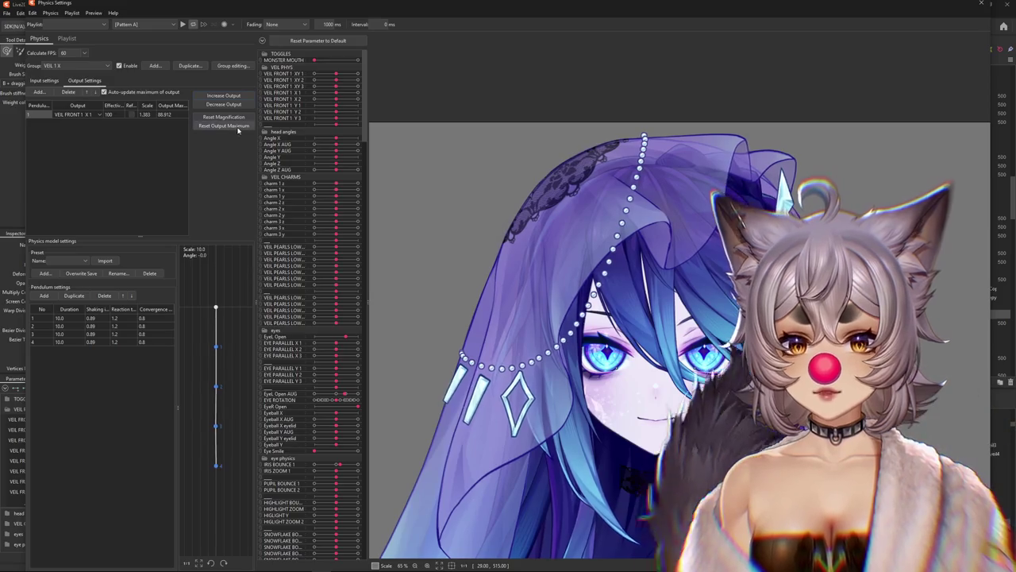
{"action": "left_click_drag", "start_coordinate": [949, 284], "coordinate": [260, 253]}
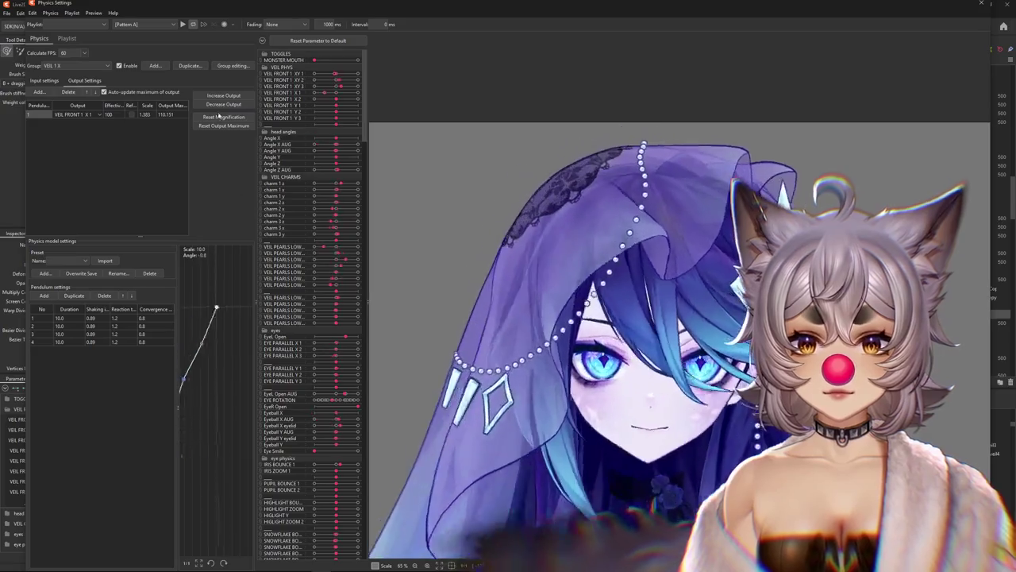
Set both VEIL 1 X input weights to 50 and retest the veil output, now scaled 1.256.
{"action": "left_click", "coordinate": [44, 80]}
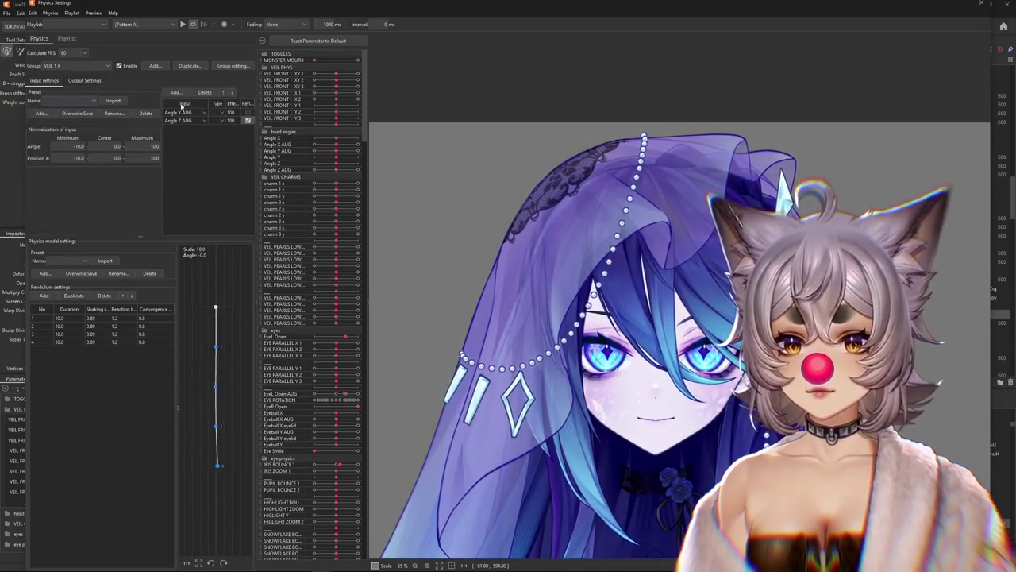
{"action": "left_click", "coordinate": [225, 131]}
{"action": "type", "text": "30"}
{"action": "key", "text": "Return"}
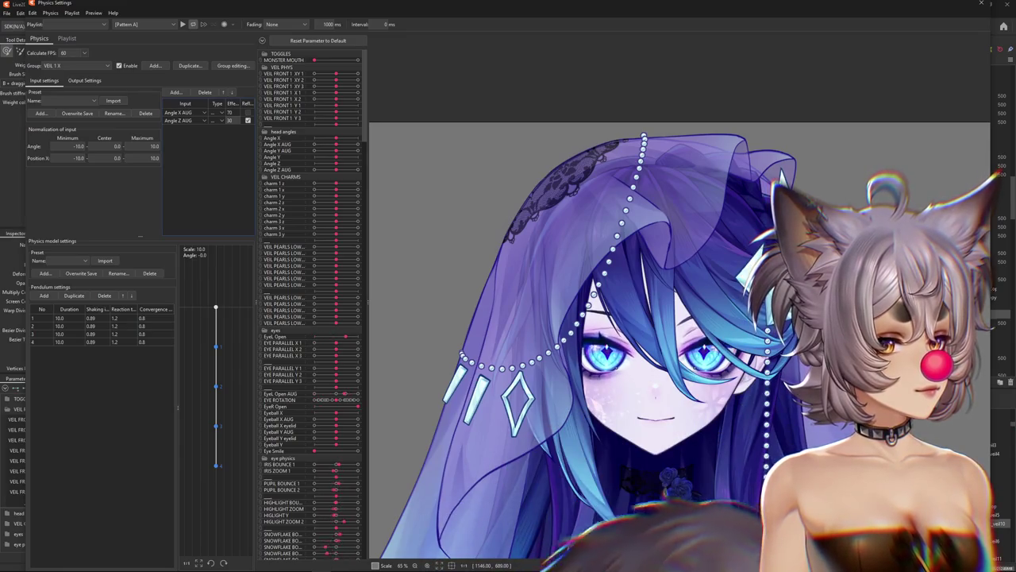
{"action": "mouse_move", "coordinate": [852, 176]}
{"action": "left_mouse_down"}
{"action": "mouse_move", "coordinate": [471, 273]}
{"action": "mouse_move", "coordinate": [542, 253]}
{"action": "mouse_move", "coordinate": [513, 310]}
{"action": "mouse_move", "coordinate": [451, 288]}
{"action": "left_mouse_up"}
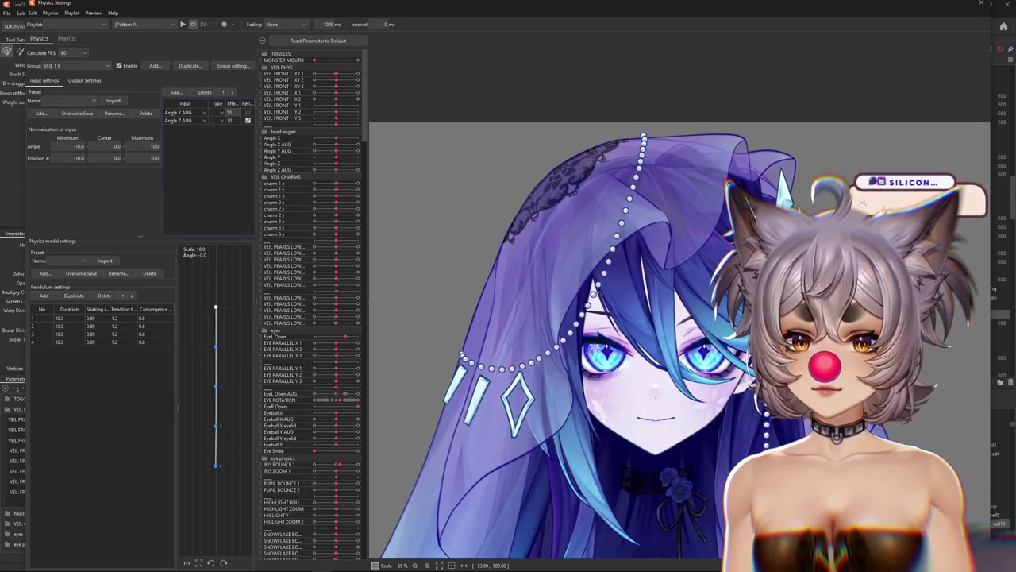
{"action": "left_click", "coordinate": [85, 86]}
{"action": "left_click_drag", "start_coordinate": [477, 243], "coordinate": [448, 236]}
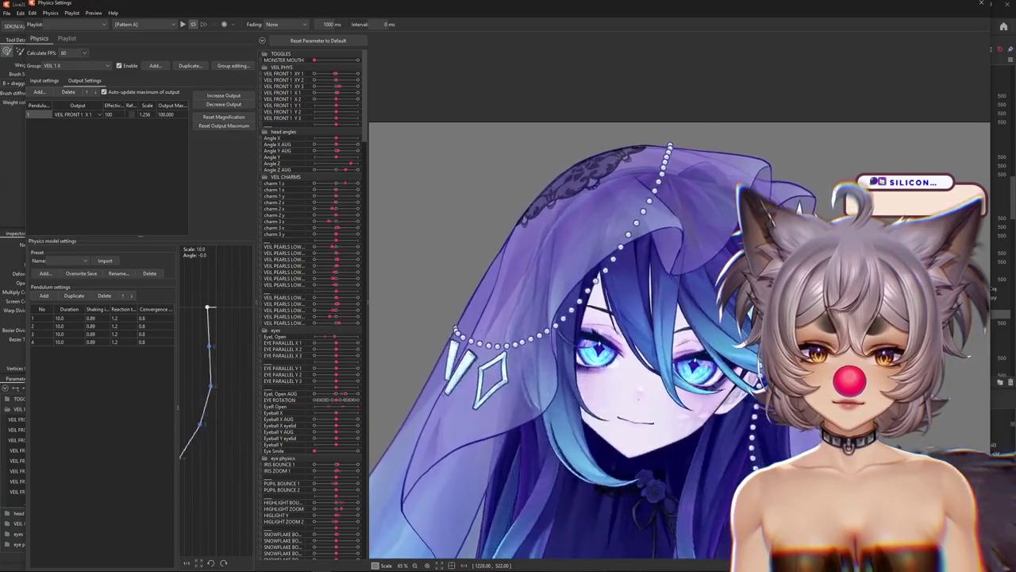
Reset the output maximum, lower the VEIL FRONT 1 X 1 scale to 2.183, and close Physics Settings.
{"action": "left_click", "coordinate": [213, 124]}
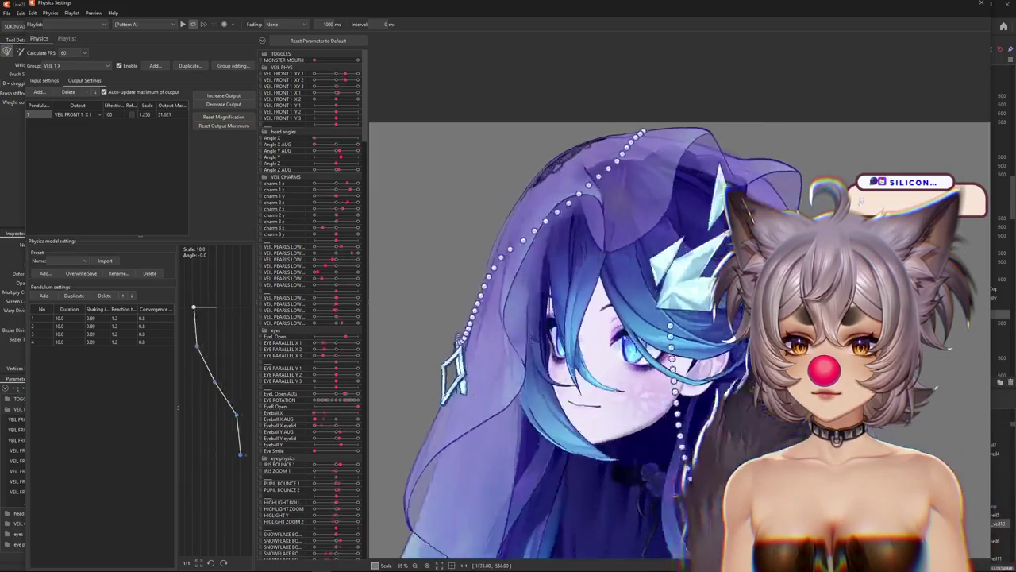
{"action": "left_click", "coordinate": [210, 104]}
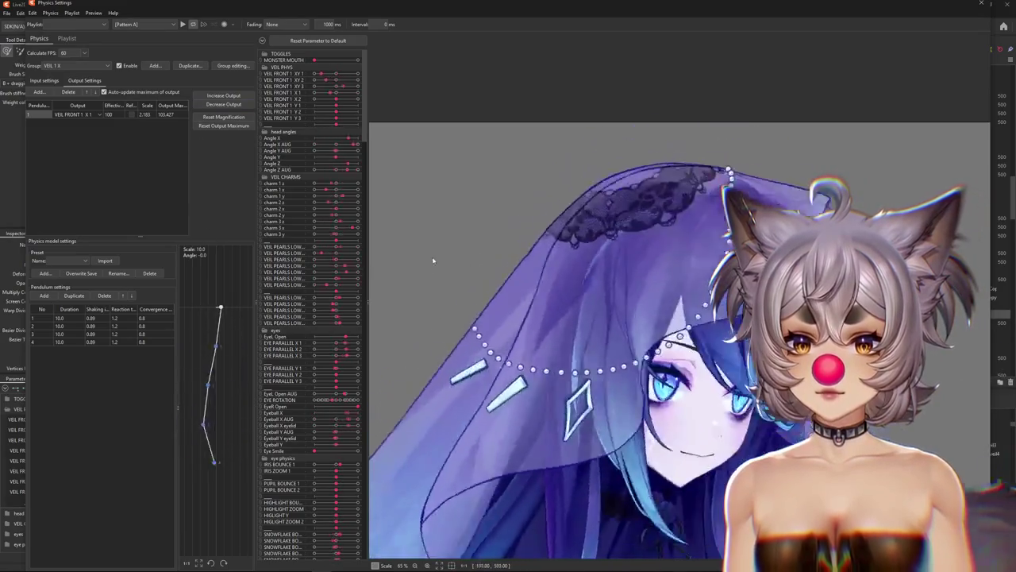
{"action": "left_click", "coordinate": [44, 80]}
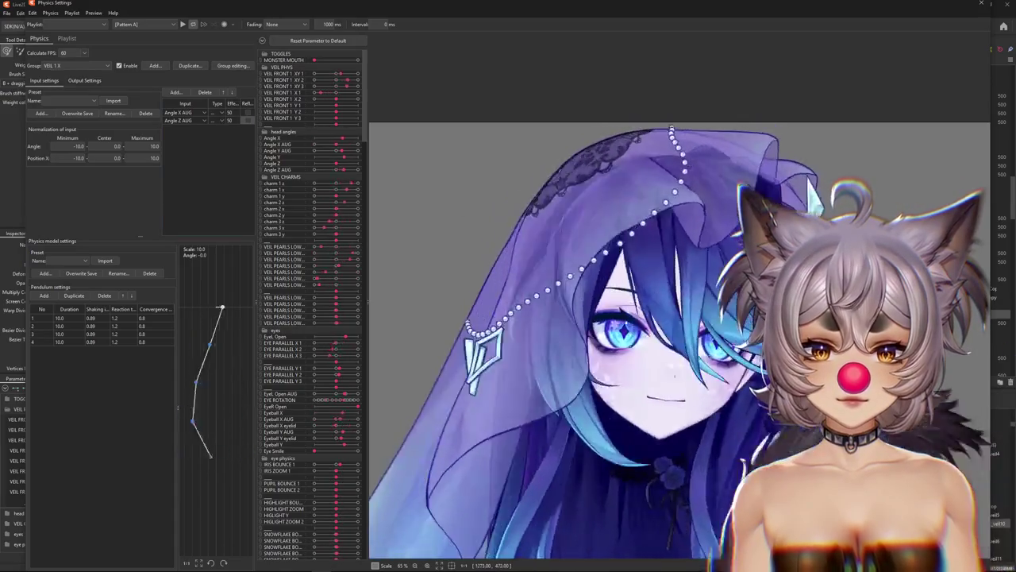
{"action": "left_click", "coordinate": [84, 80]}
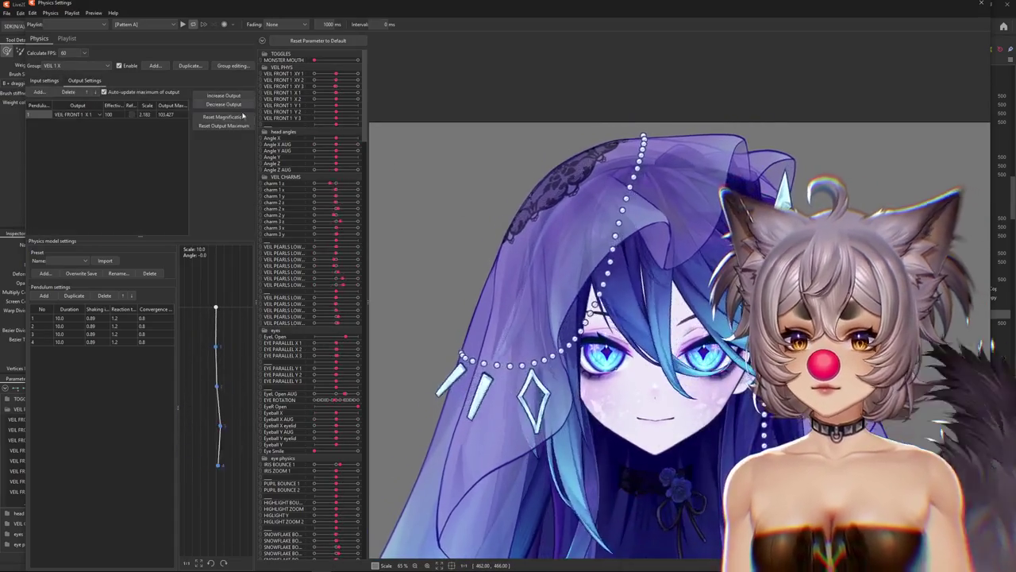
{"action": "left_click", "coordinate": [978, 6]}
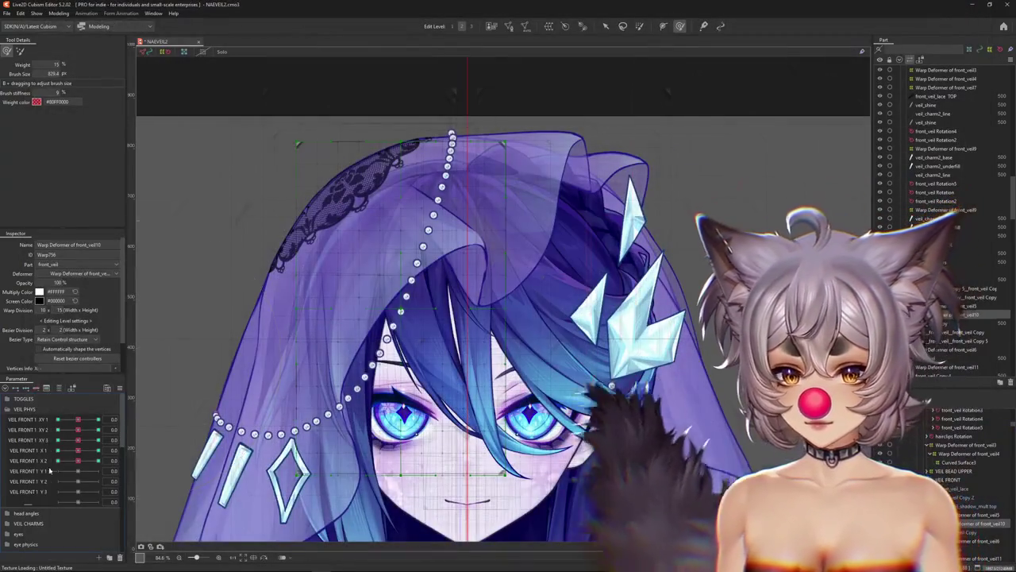
Delete the VEIL FRONT 1 X 2 parameter along with its physics.
{"action": "left_click_drag", "start_coordinate": [55, 459], "coordinate": [77, 461]}
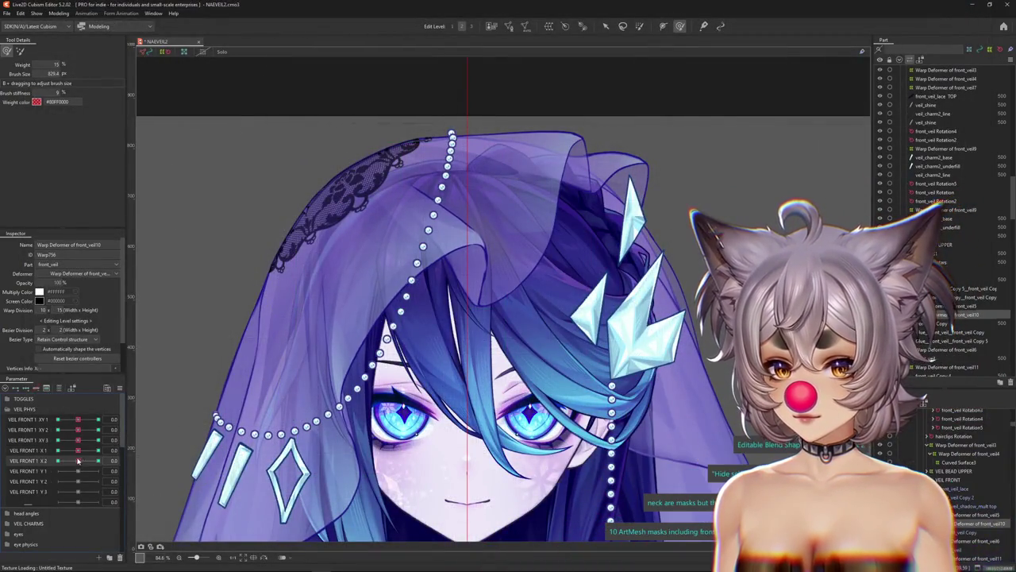
{"action": "left_click", "coordinate": [120, 557]}
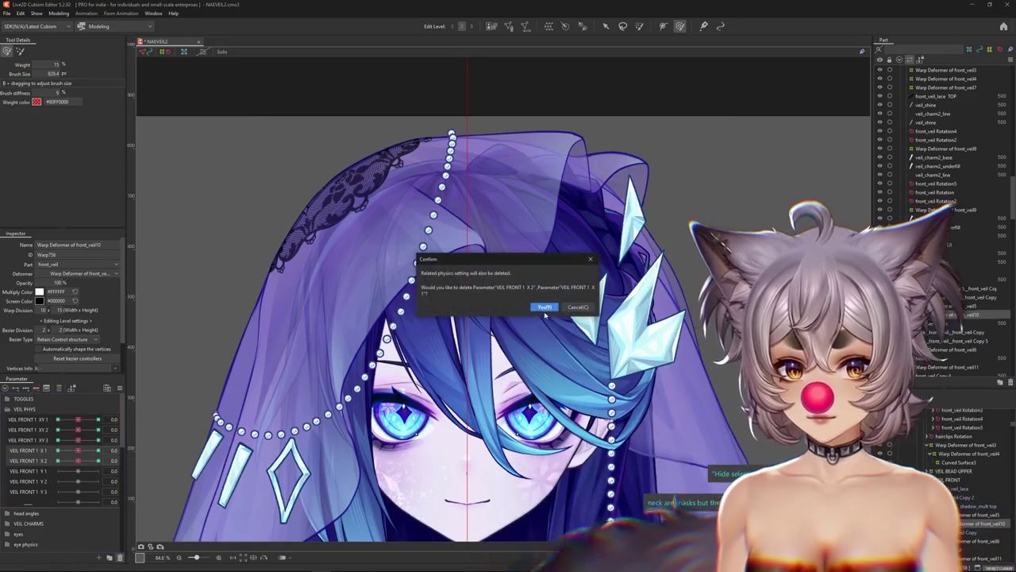
{"action": "key", "text": "Return"}
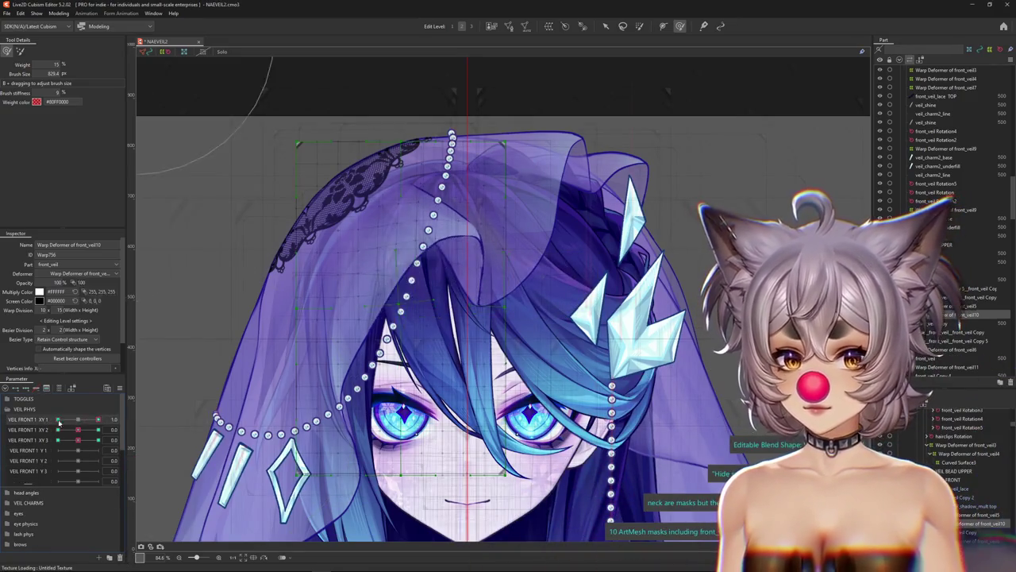
Reshape the front_veil10 veil at VEIL FRONT 1 Y 1 = 1.0, then move Y 1 to -1.
{"action": "right_click", "coordinate": [47, 455]}
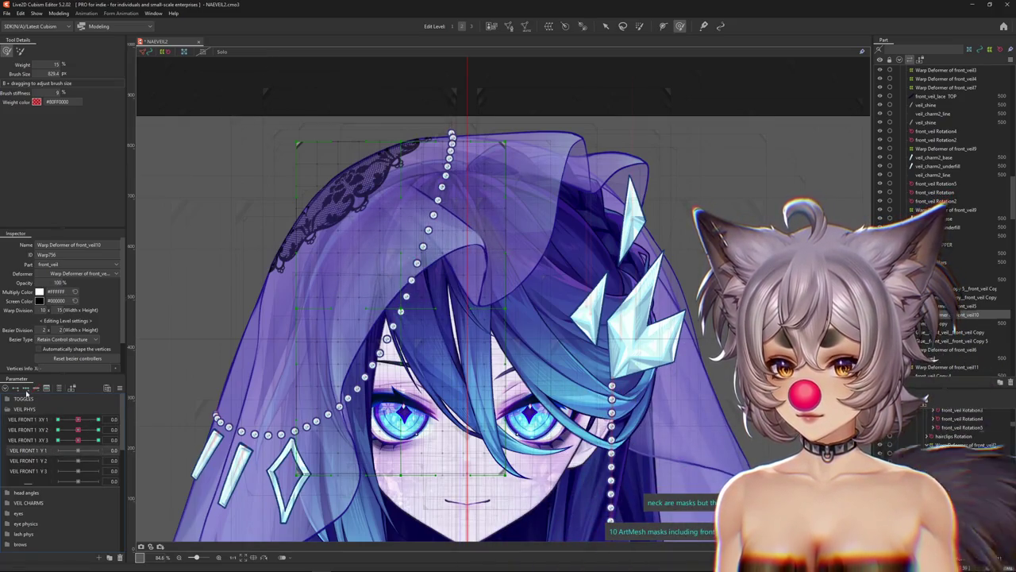
{"action": "left_click", "coordinate": [98, 450]}
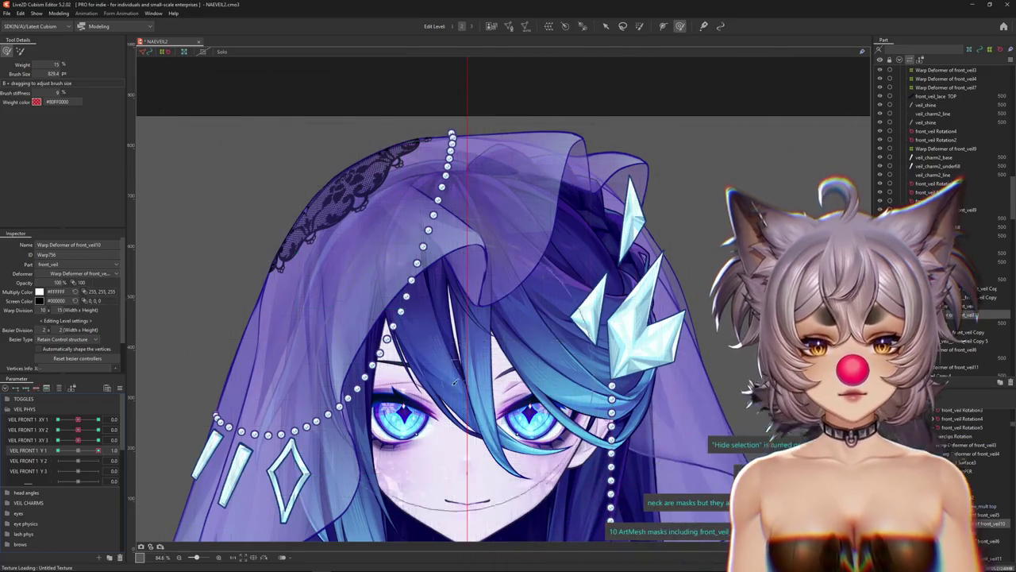
{"action": "left_click", "coordinate": [478, 281]}
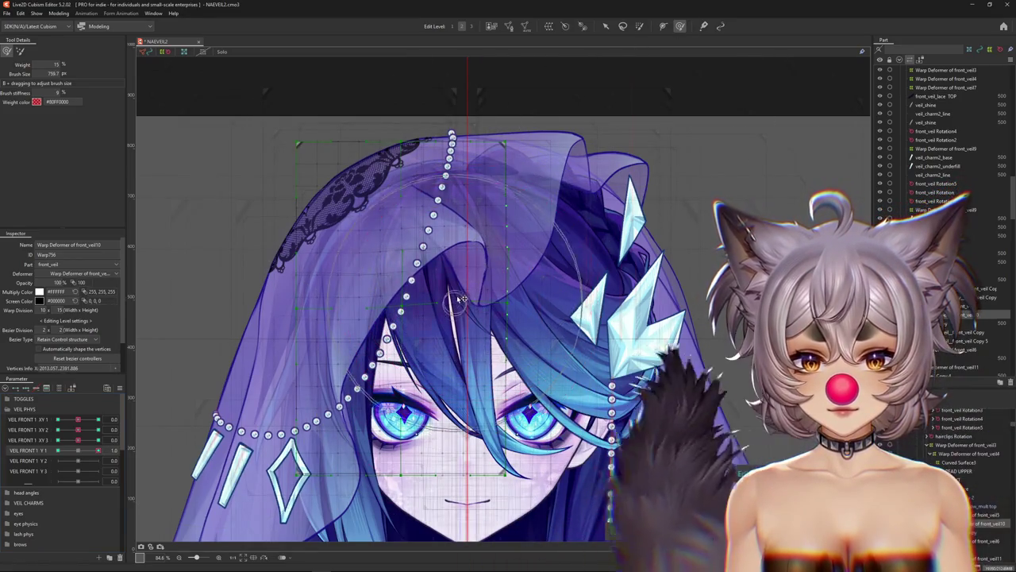
{"action": "mouse_move", "coordinate": [482, 246]}
{"action": "left_mouse_down"}
{"action": "mouse_move", "coordinate": [403, 328]}
{"action": "mouse_move", "coordinate": [394, 322]}
{"action": "left_mouse_up"}
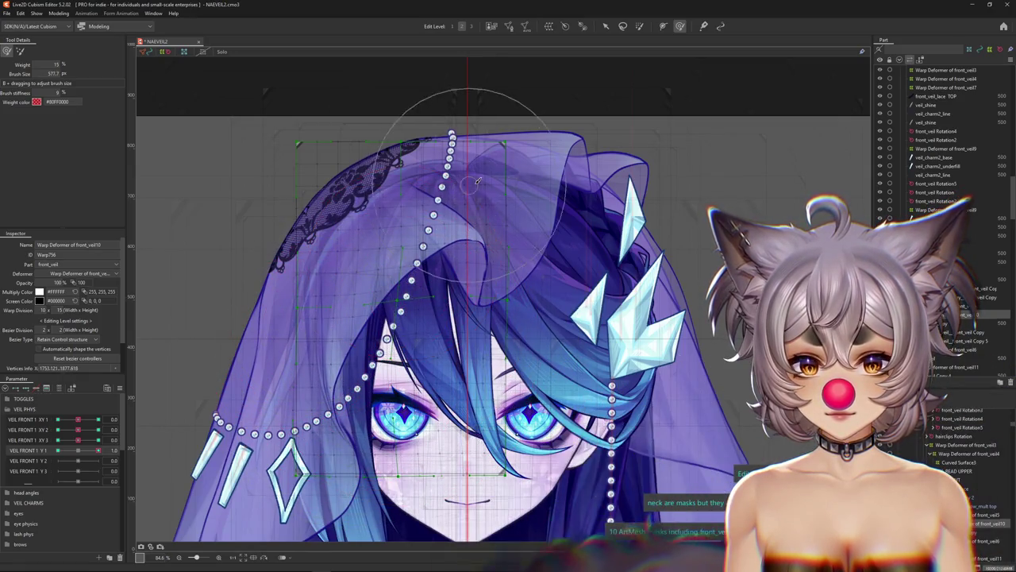
{"action": "mouse_move", "coordinate": [97, 451]}
{"action": "left_mouse_down"}
{"action": "mouse_move", "coordinate": [80, 451]}
{"action": "mouse_move", "coordinate": [125, 449]}
{"action": "left_mouse_up"}
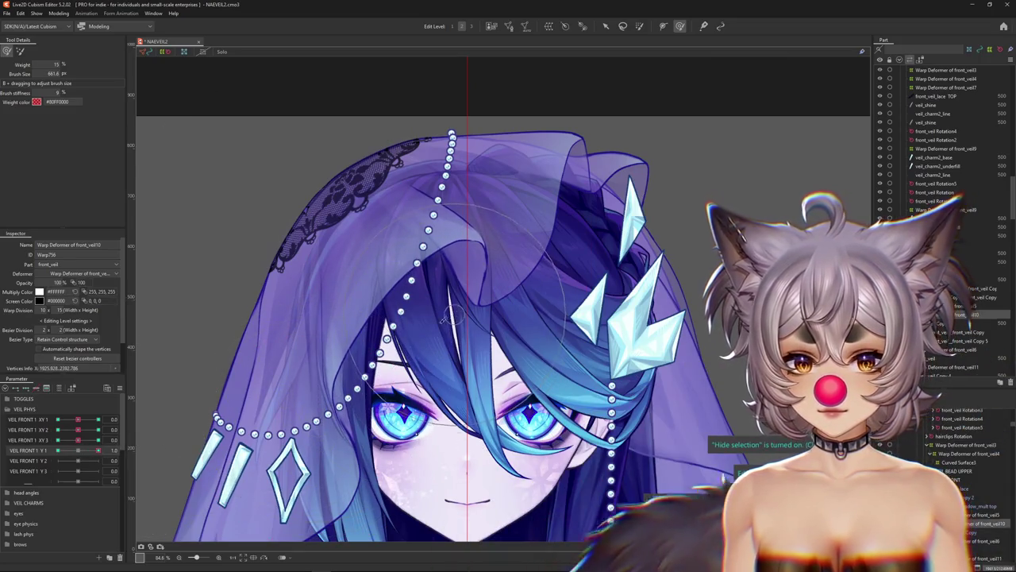
{"action": "left_click_drag", "start_coordinate": [97, 454], "coordinate": [56, 450]}
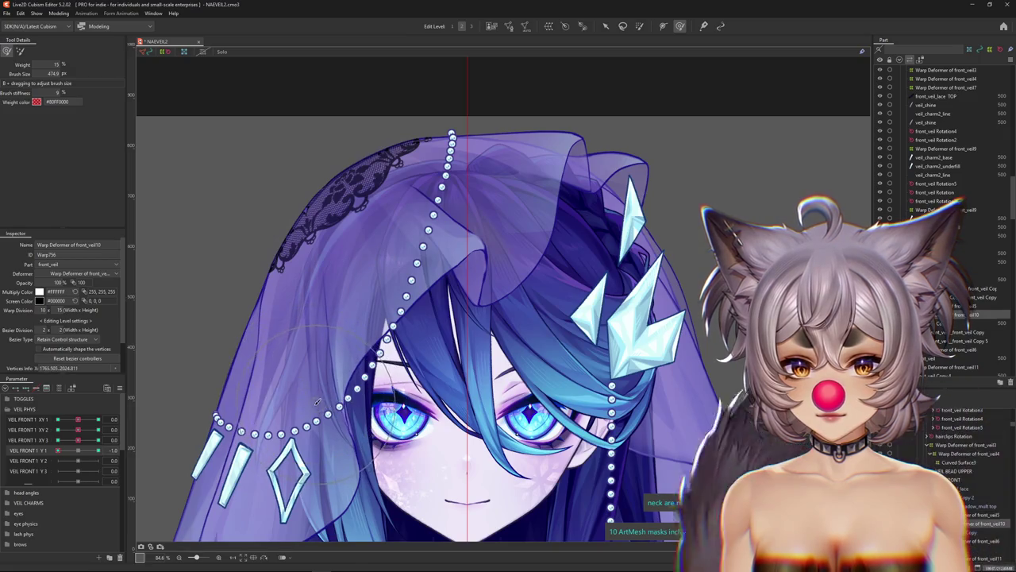
Select the front_veil6 warp deformer, enlarge the brush, and set VEIL FRONT 1 Y 1 to 1.0.
{"action": "right_click", "coordinate": [491, 276]}
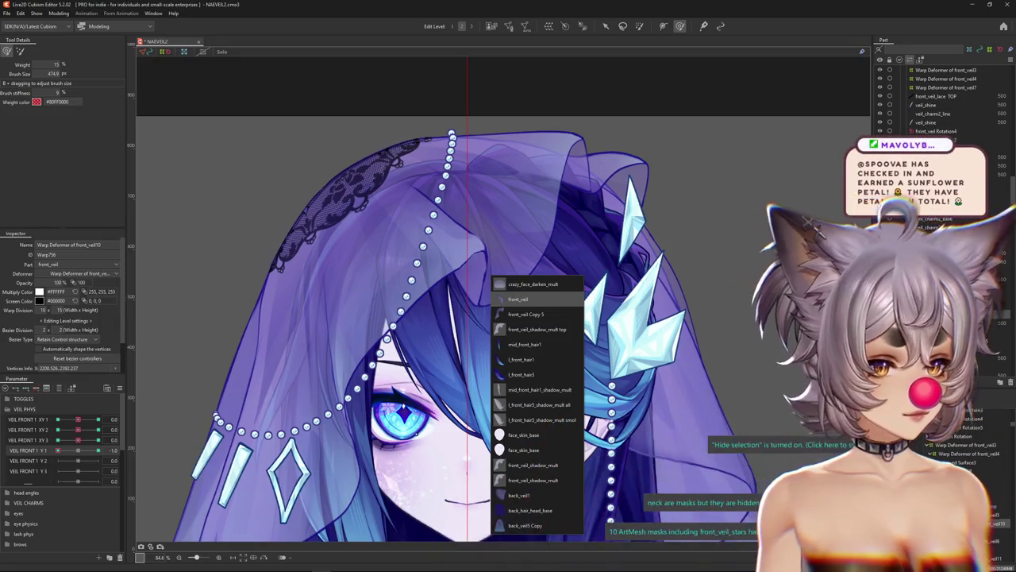
{"action": "left_click", "coordinate": [517, 298]}
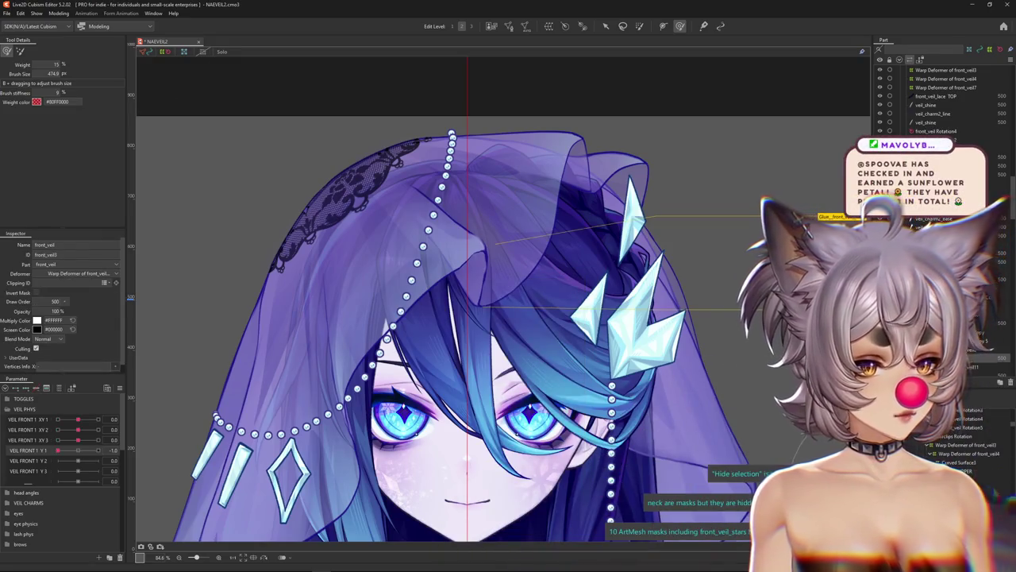
{"action": "left_click", "coordinate": [518, 299]}
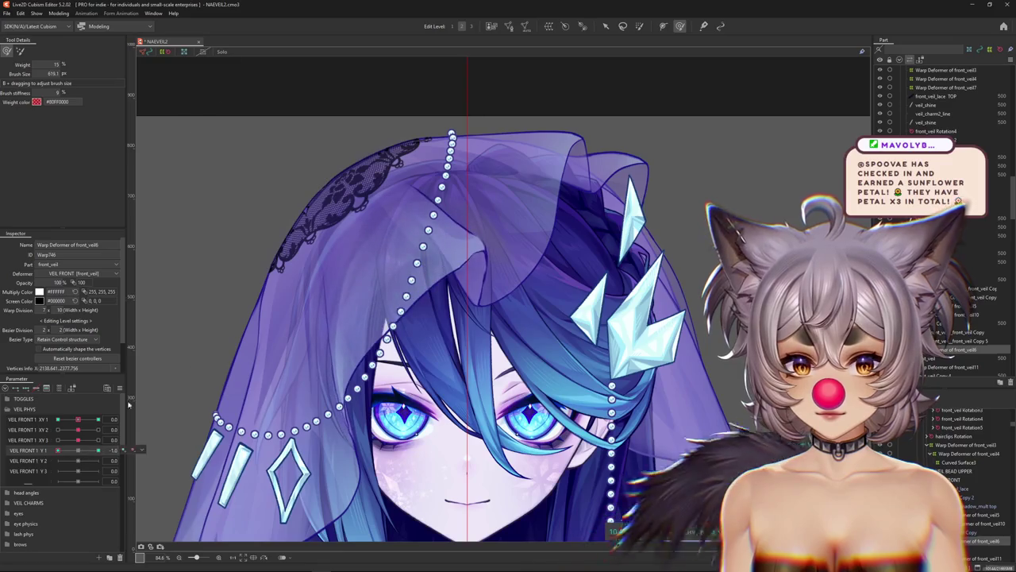
{"action": "left_click_drag", "start_coordinate": [492, 230], "coordinate": [530, 231]}
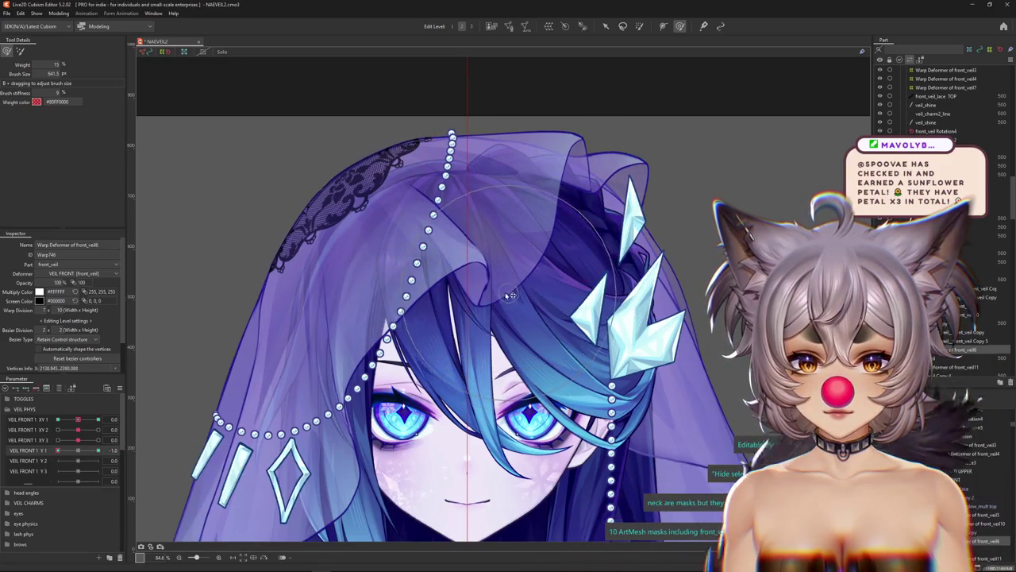
{"action": "left_click", "coordinate": [59, 450]}
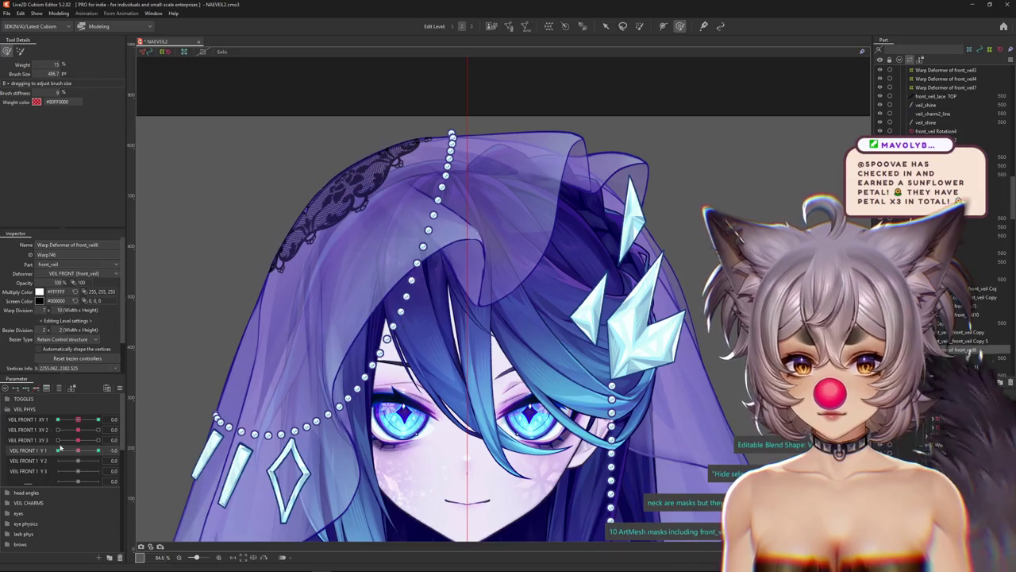
{"action": "left_click", "coordinate": [97, 450]}
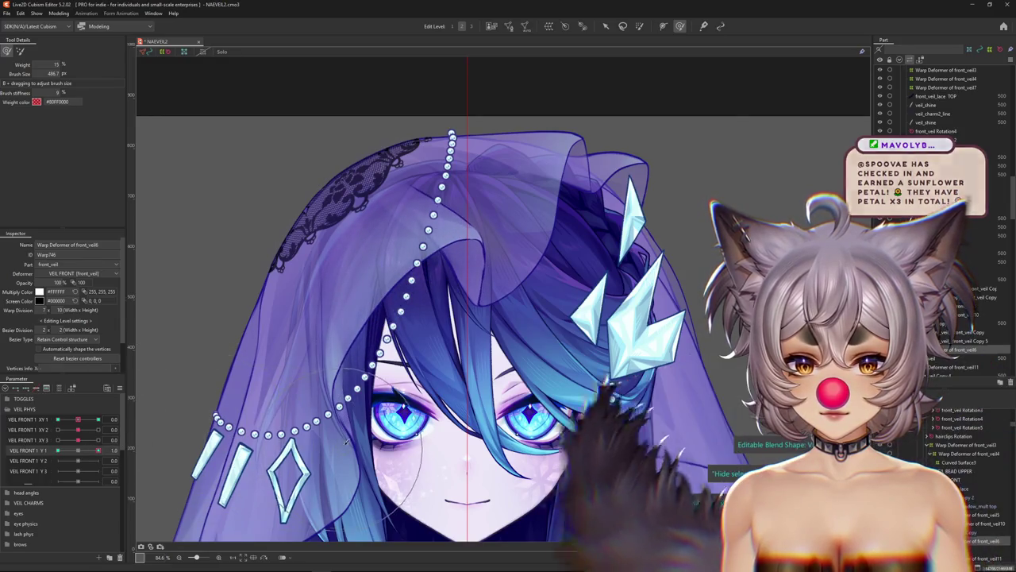
Select the front_veil11 warp deformer and test VEIL FRONT 1 Y 1 between 0 and 1.0.
{"action": "right_click", "coordinate": [359, 318]}
{"action": "left_click", "coordinate": [379, 323]}
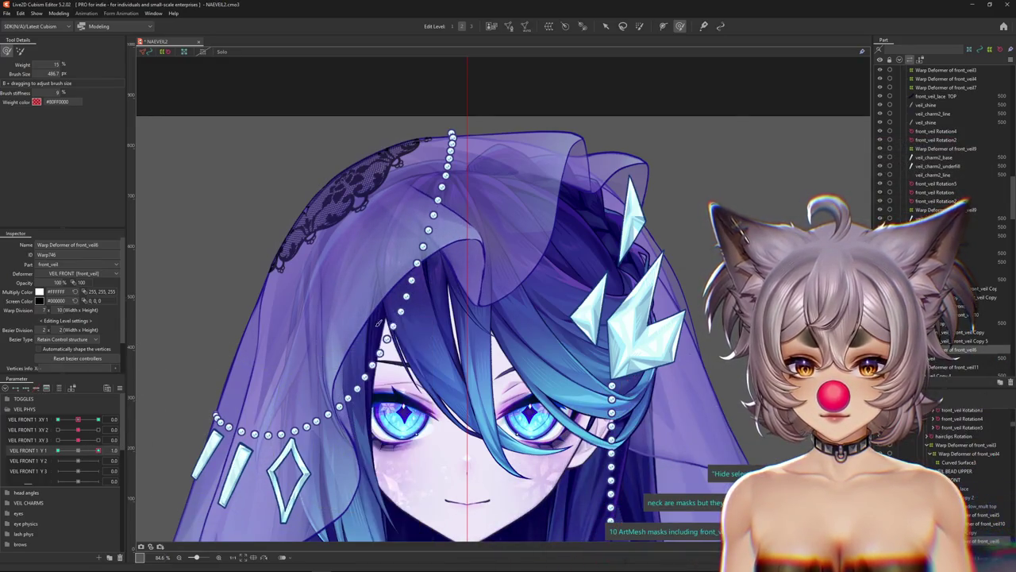
{"action": "key", "text": "ctrl+v"}
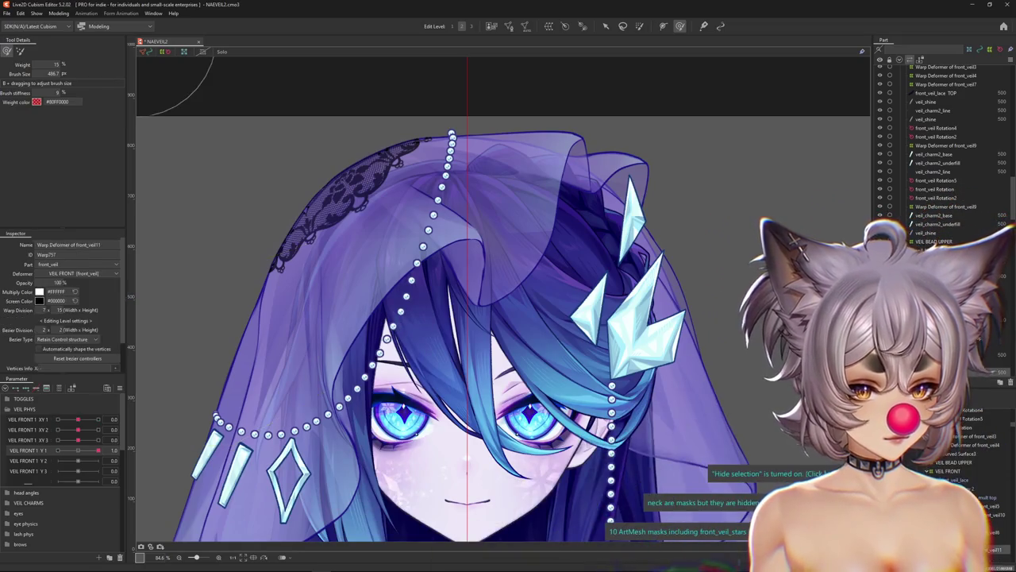
{"action": "left_click", "coordinate": [77, 449]}
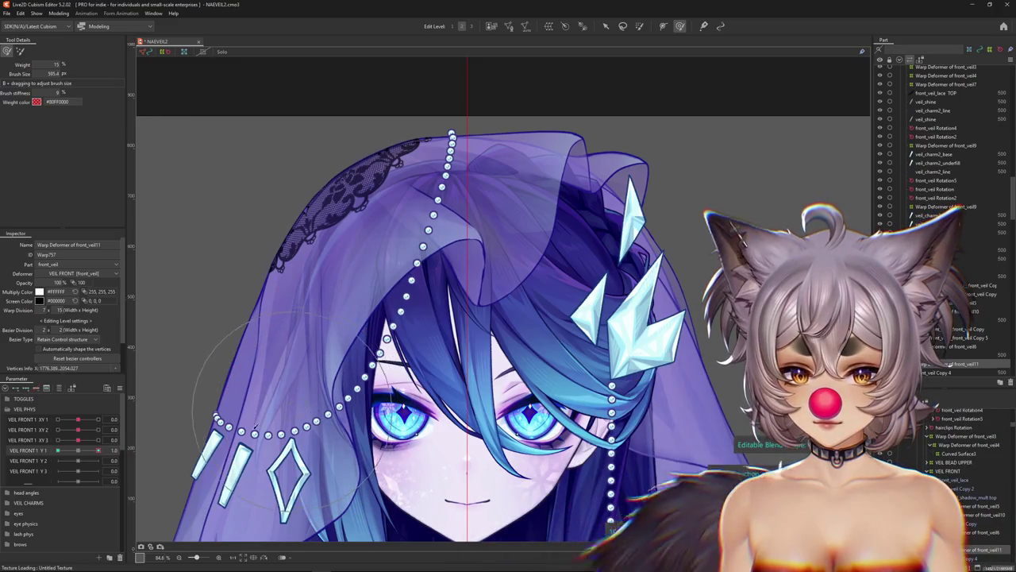
{"action": "mouse_move", "coordinate": [106, 450]}
{"action": "left_mouse_down"}
{"action": "mouse_move", "coordinate": [93, 451]}
{"action": "mouse_move", "coordinate": [123, 450]}
{"action": "left_mouse_up"}
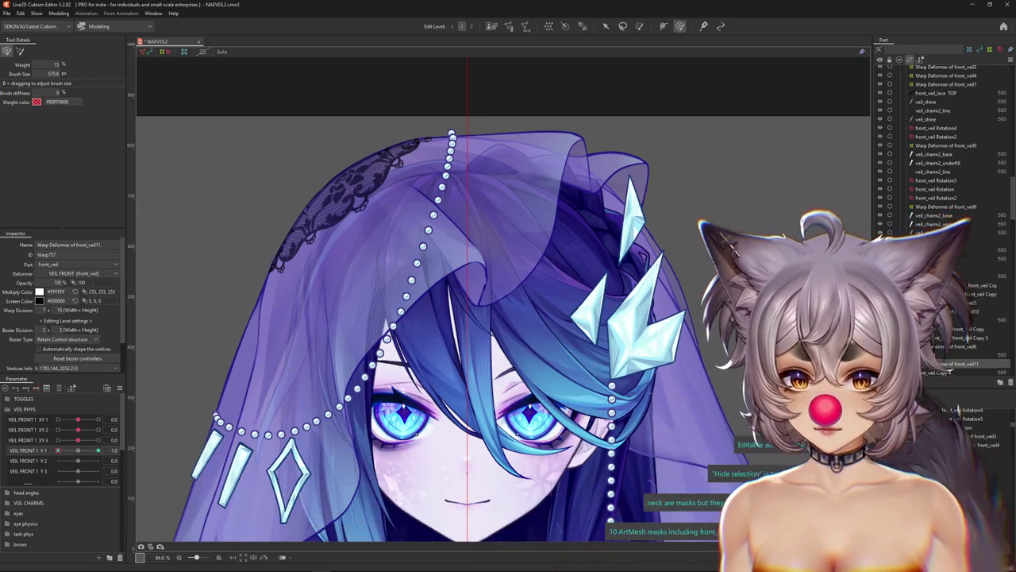
{"action": "left_click", "coordinate": [79, 451]}
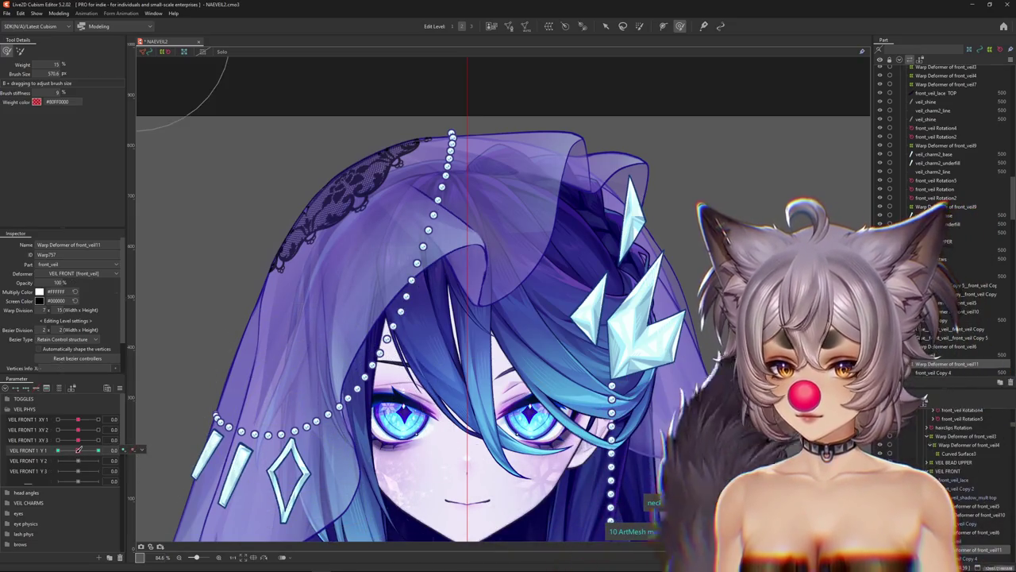
{"action": "left_click", "coordinate": [118, 449]}
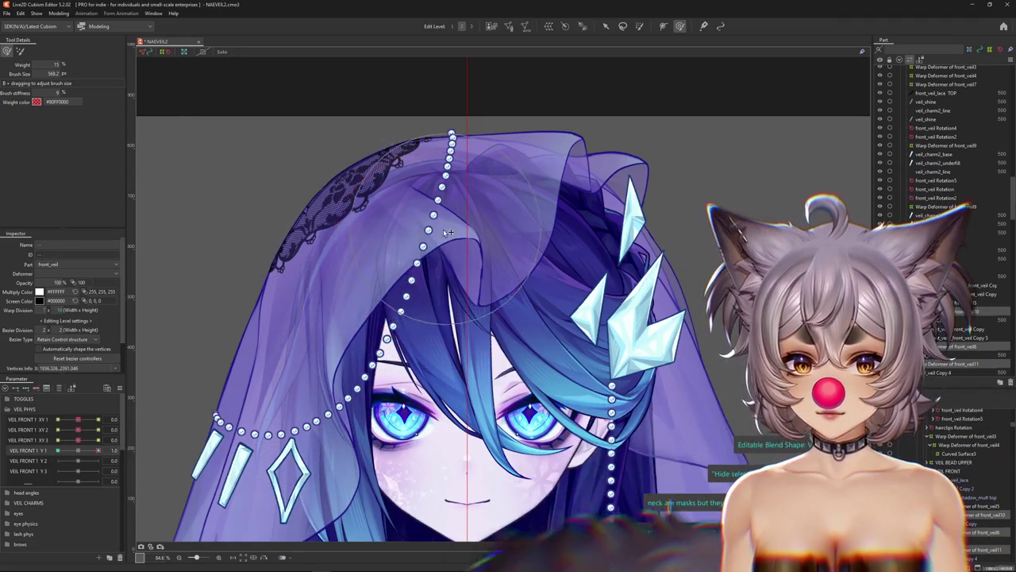
{"action": "left_click_drag", "start_coordinate": [96, 449], "coordinate": [70, 451]}
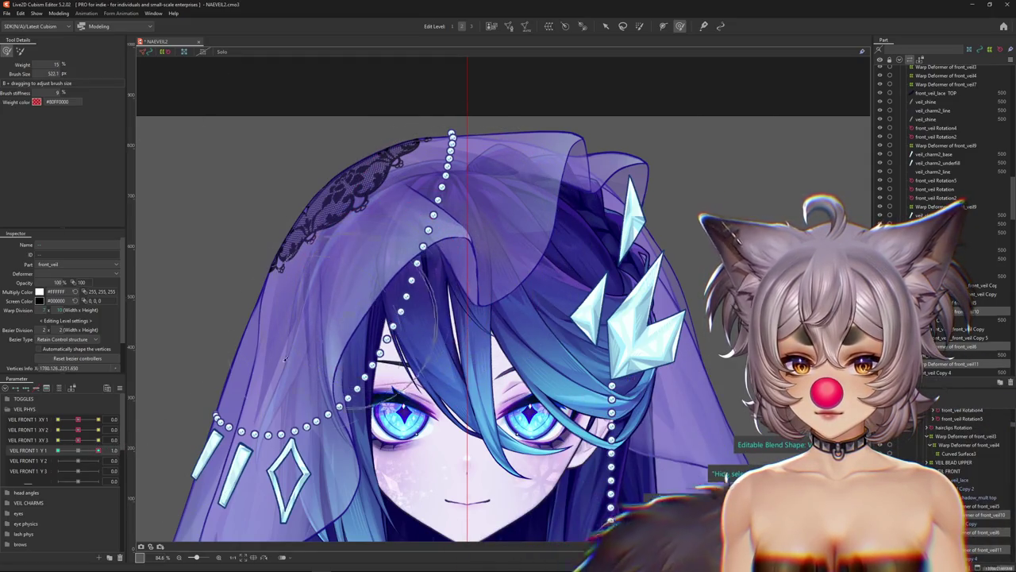
{"action": "left_click_drag", "start_coordinate": [98, 450], "coordinate": [57, 451]}
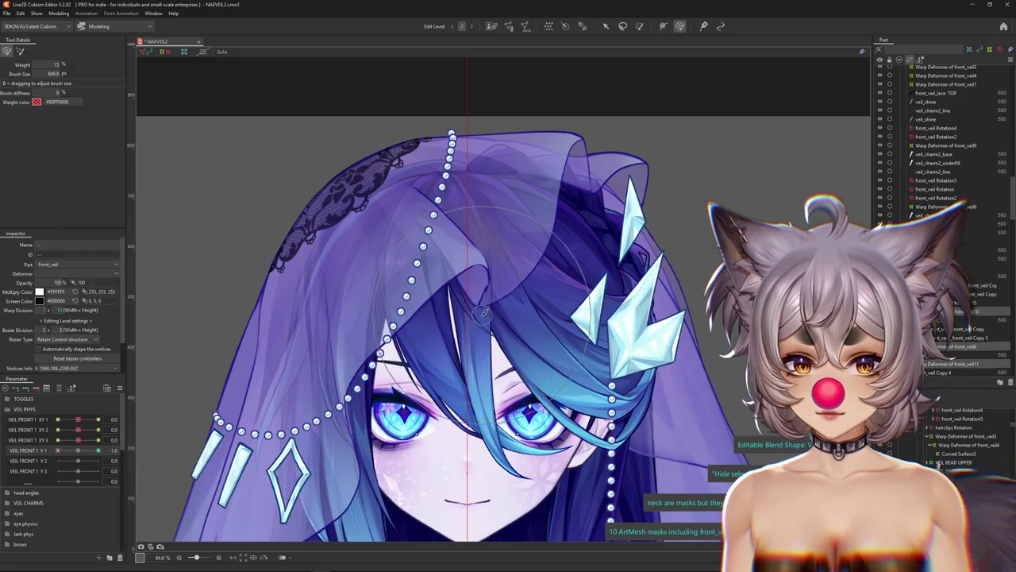
Bend the top of the veil at the VEIL FRONT 1 Y 1 = -1 keyform.
{"action": "left_click_drag", "start_coordinate": [456, 317], "coordinate": [470, 274]}
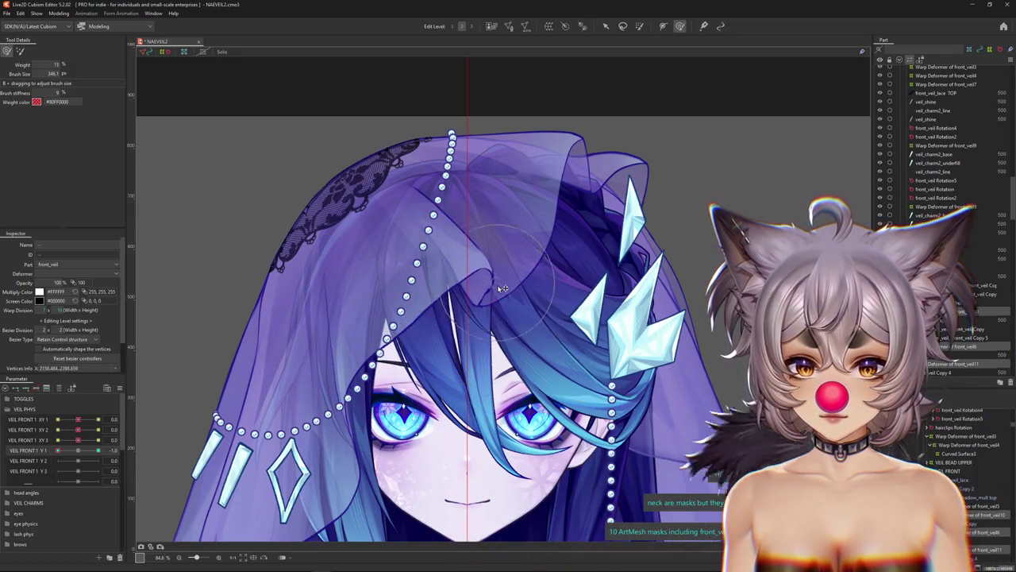
{"action": "left_click_drag", "start_coordinate": [426, 308], "coordinate": [445, 262]}
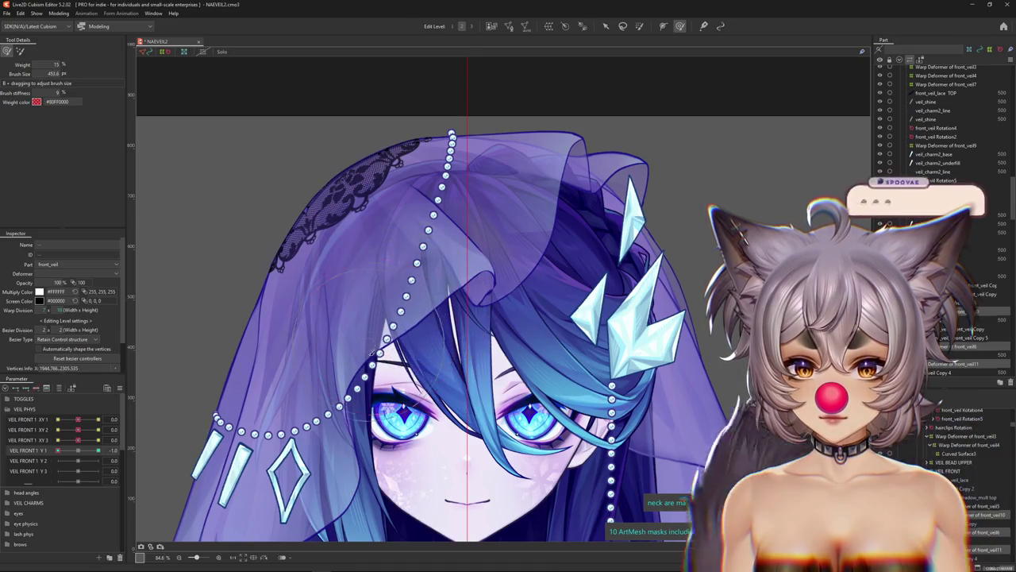
{"action": "left_click", "coordinate": [80, 450]}
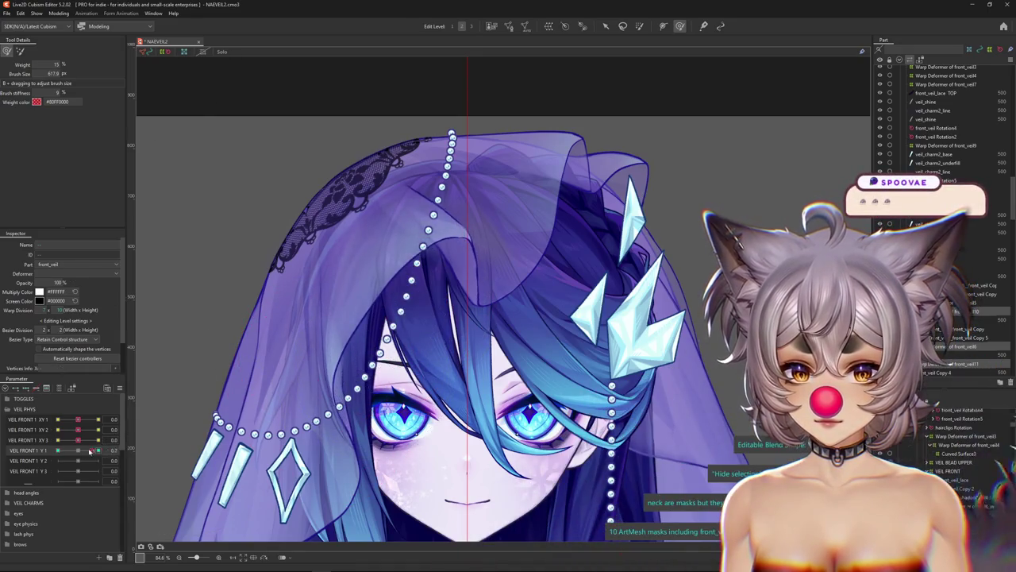
{"action": "left_click_drag", "start_coordinate": [80, 450], "coordinate": [58, 451]}
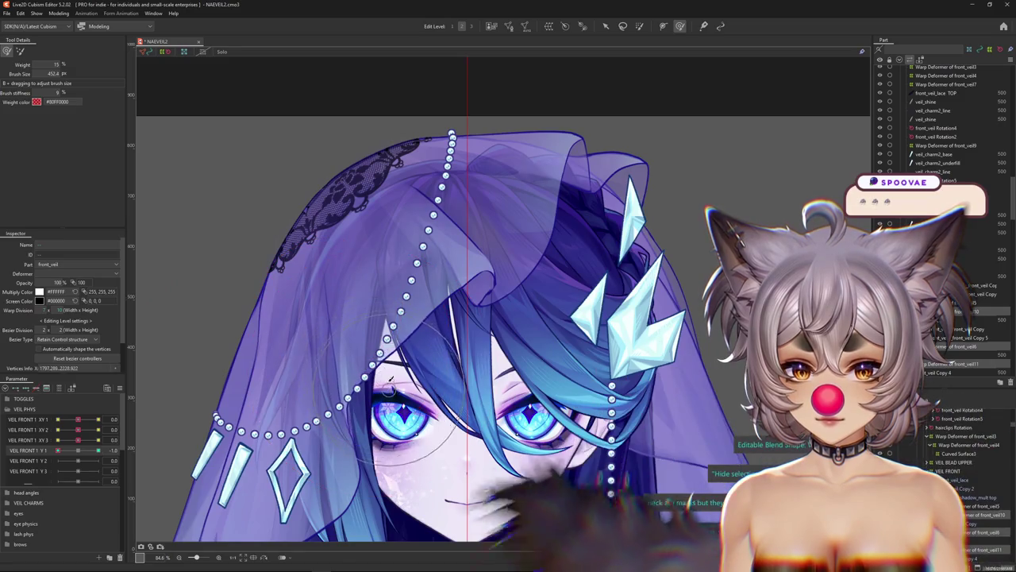
{"action": "left_click_drag", "start_coordinate": [377, 368], "coordinate": [449, 319]}
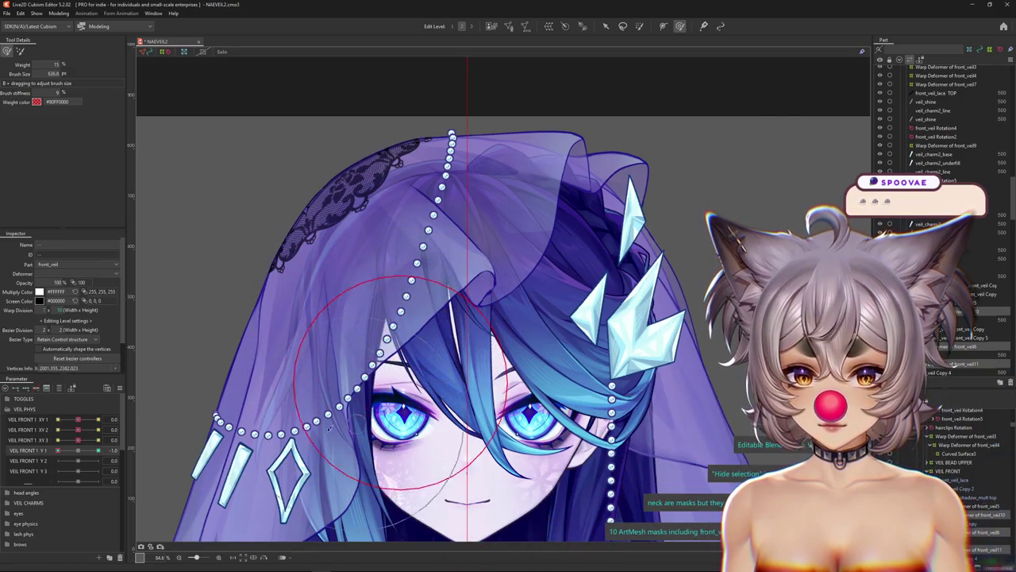
{"action": "mouse_move", "coordinate": [410, 459]}
{"action": "left_mouse_down"}
{"action": "mouse_move", "coordinate": [503, 244]}
{"action": "mouse_move", "coordinate": [458, 293]}
{"action": "left_mouse_up"}
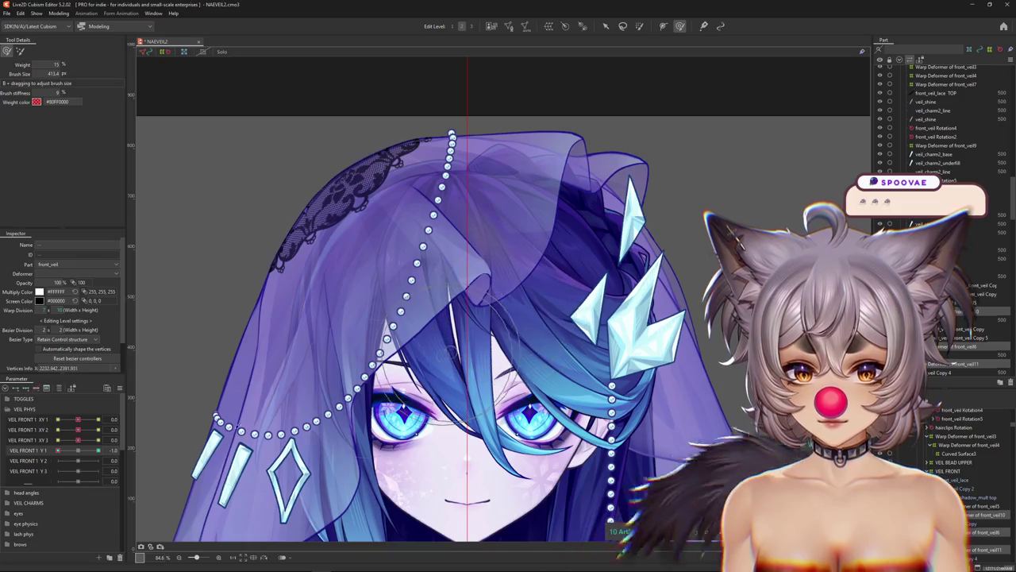
Reshape the veil at Y 1 = 1.0, then return Y 1 to 0.
{"action": "left_click", "coordinate": [77, 451]}
{"action": "left_click_drag", "start_coordinate": [77, 451], "coordinate": [176, 419]}
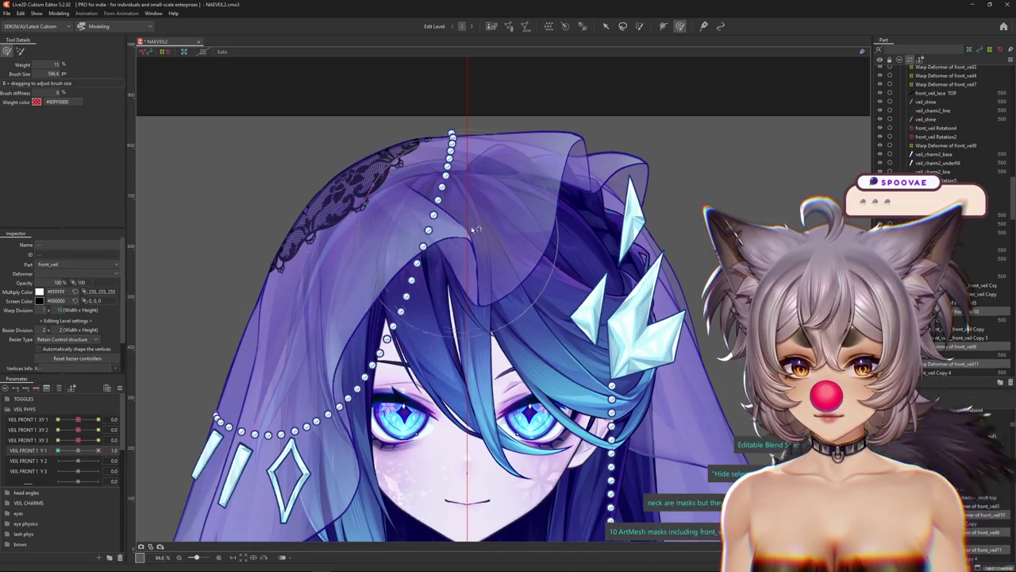
{"action": "left_click_drag", "start_coordinate": [477, 230], "coordinate": [375, 304]}
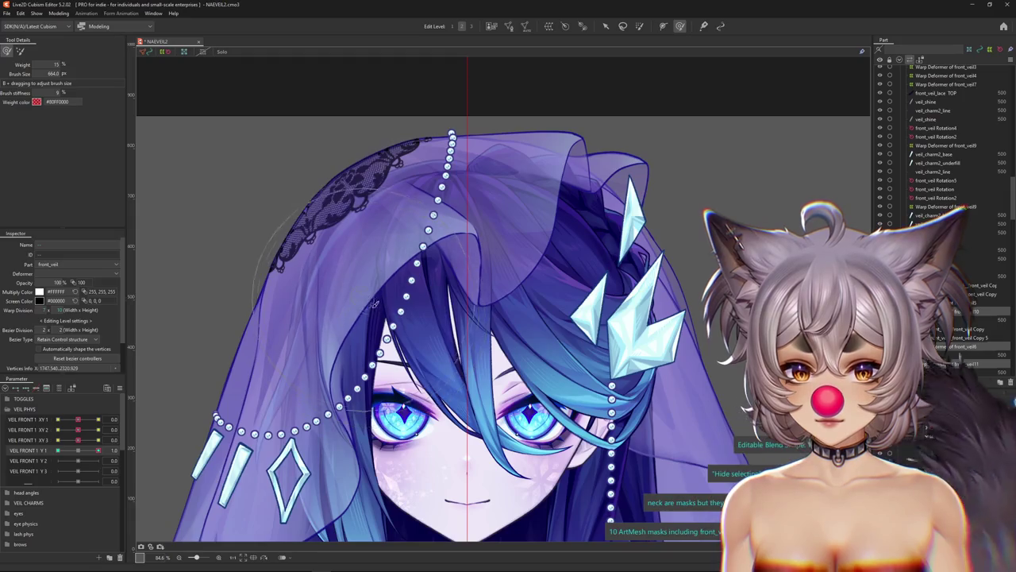
{"action": "left_click", "coordinate": [75, 451]}
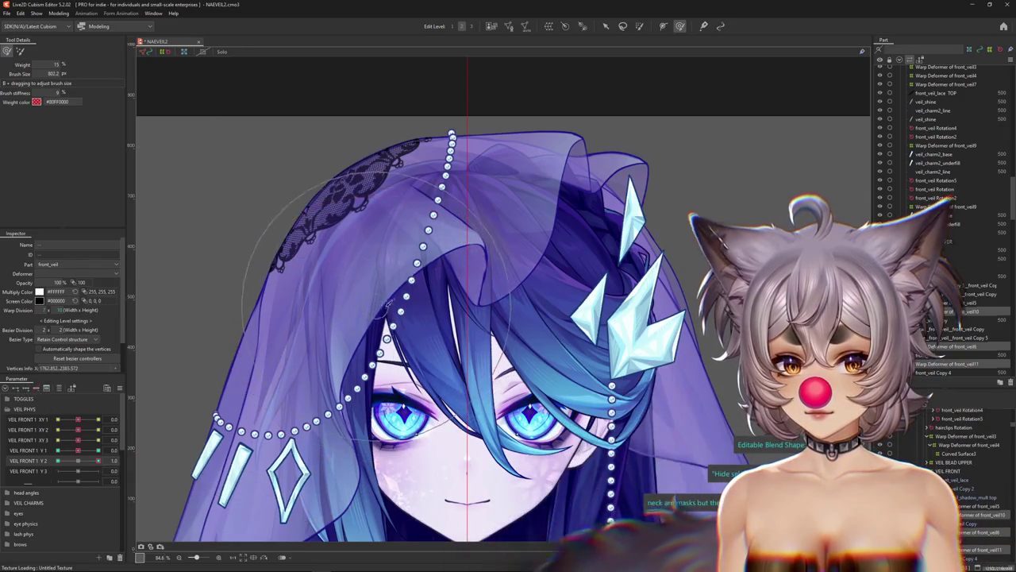
Shrink the brush, reshape the veil at neutral, and set it to the -1 keyform.
{"action": "left_click_drag", "start_coordinate": [292, 366], "coordinate": [270, 317]}
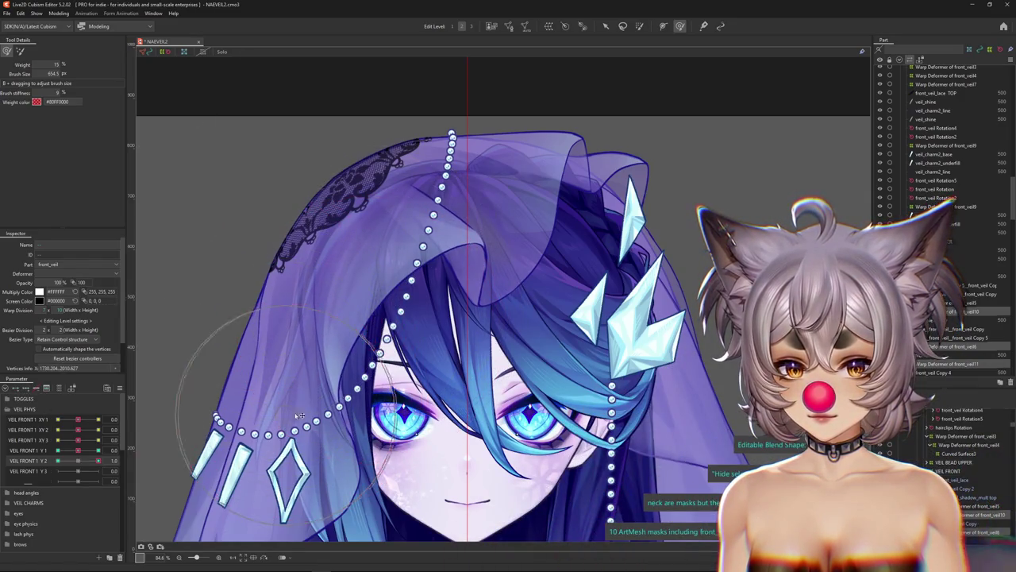
{"action": "left_click_drag", "start_coordinate": [433, 230], "coordinate": [448, 193]}
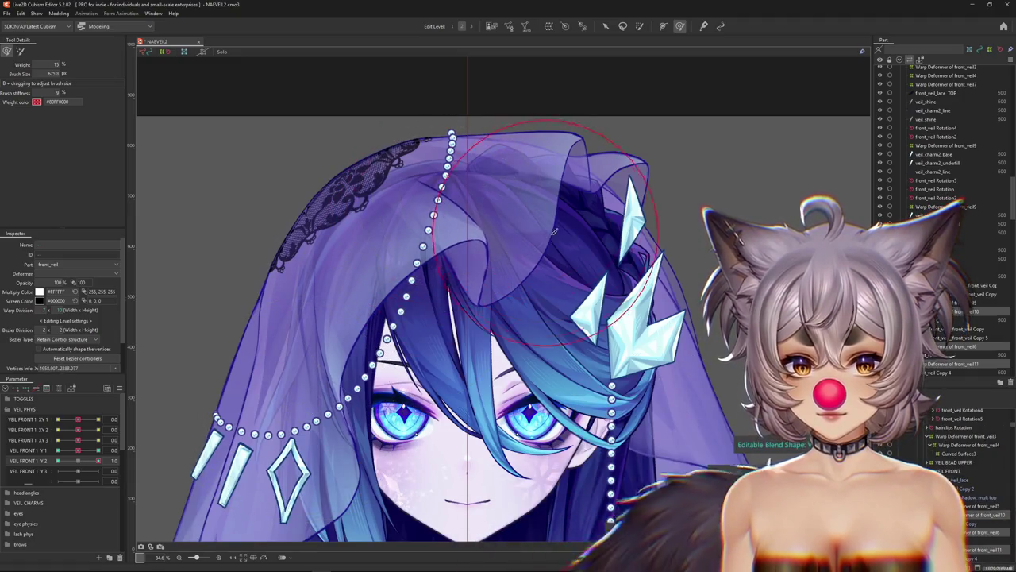
{"action": "left_click", "coordinate": [80, 460]}
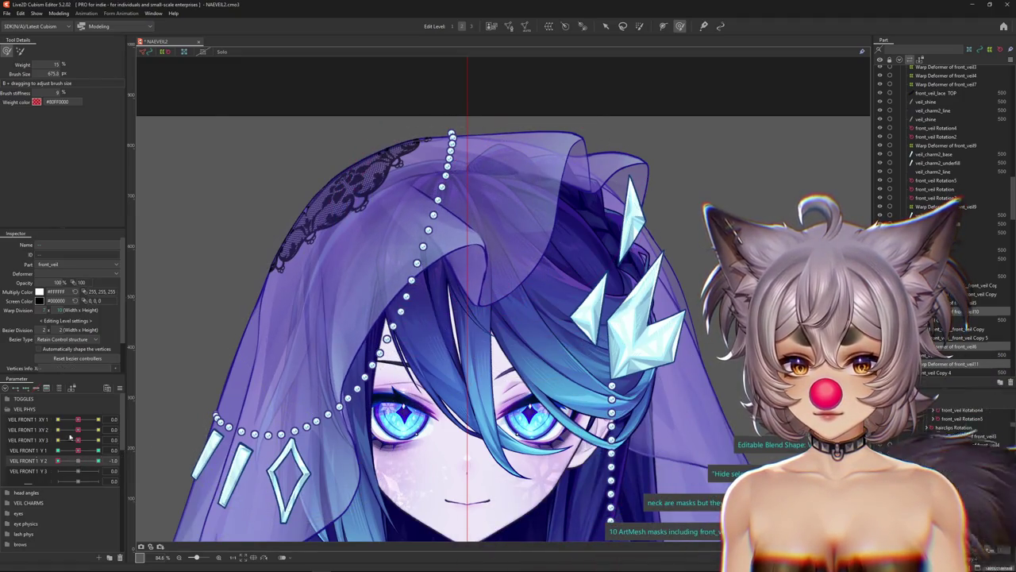
{"action": "mouse_move", "coordinate": [474, 268]}
{"action": "left_mouse_down"}
{"action": "mouse_move", "coordinate": [463, 188]}
{"action": "mouse_move", "coordinate": [450, 302]}
{"action": "left_mouse_up"}
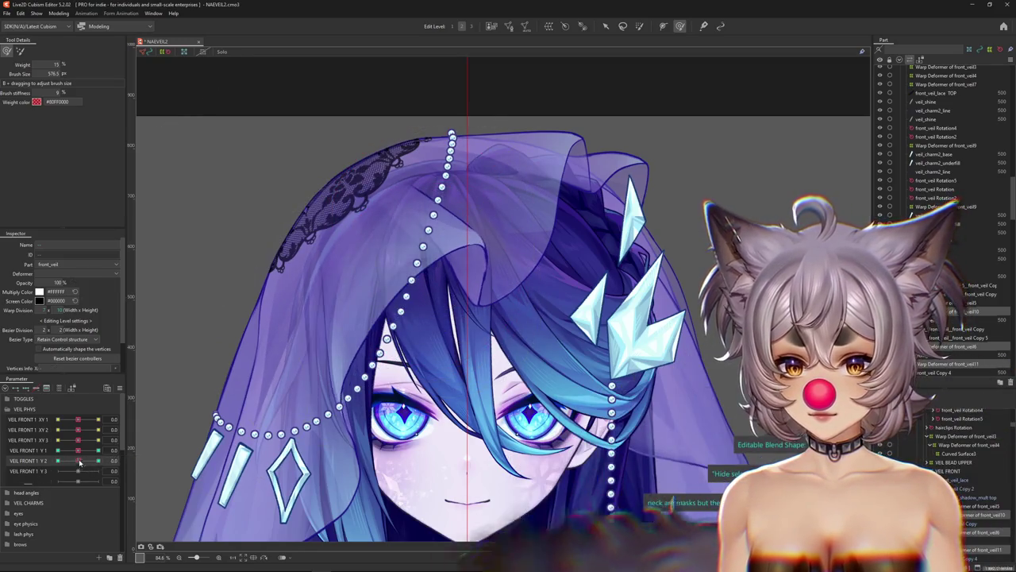
{"action": "left_click", "coordinate": [57, 449]}
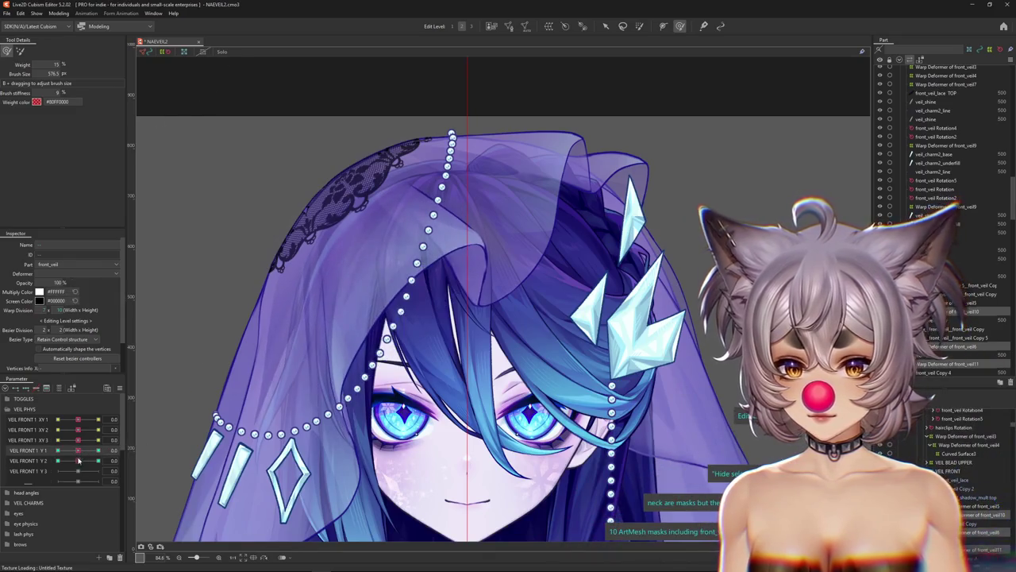
Preview VEIL FRONT 1 Y2 and Y3 at -1 and 1, returning both to 0.
{"action": "left_click", "coordinate": [57, 460]}
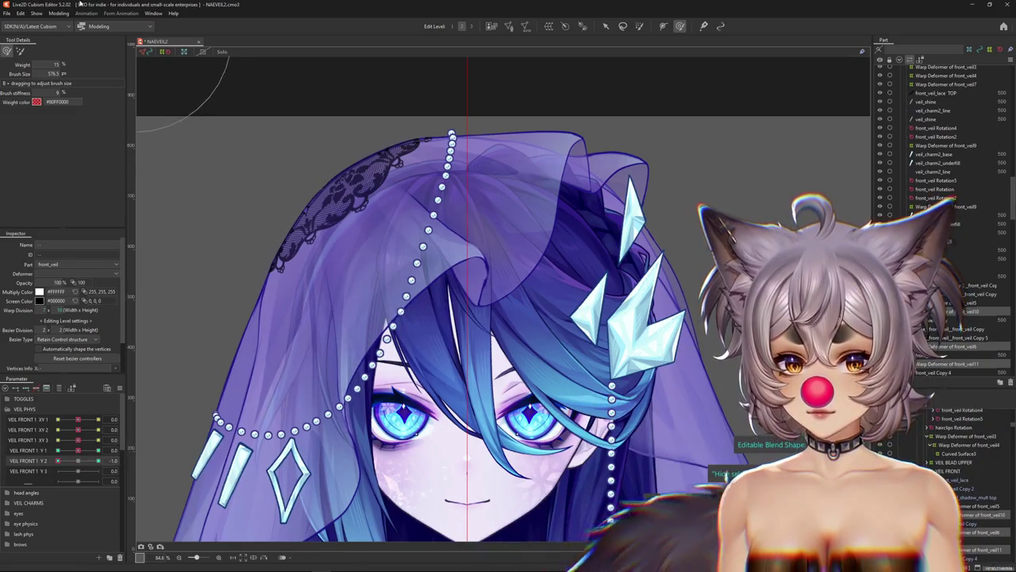
{"action": "left_click", "coordinate": [78, 471]}
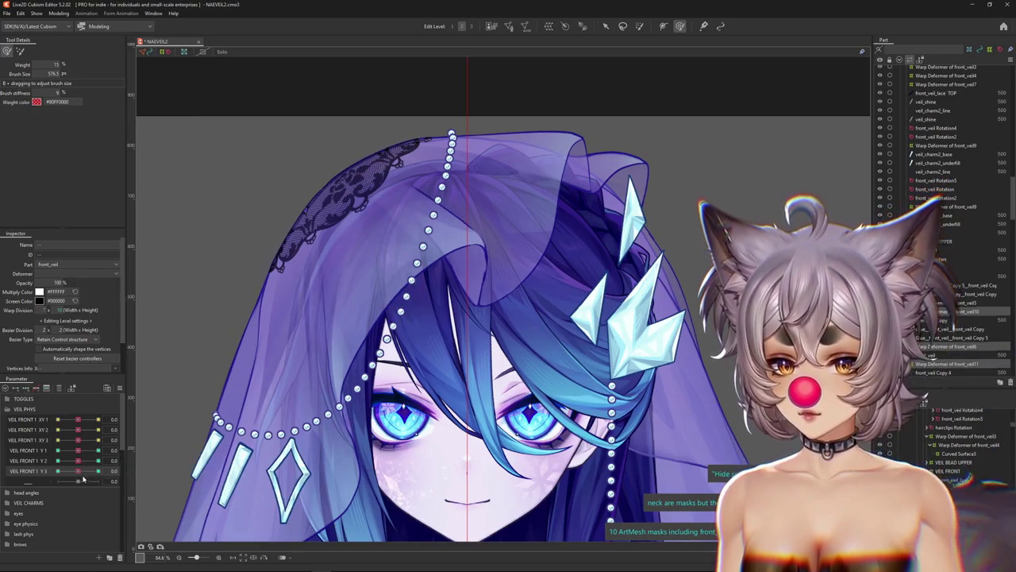
{"action": "left_click_drag", "start_coordinate": [368, 273], "coordinate": [317, 270]}
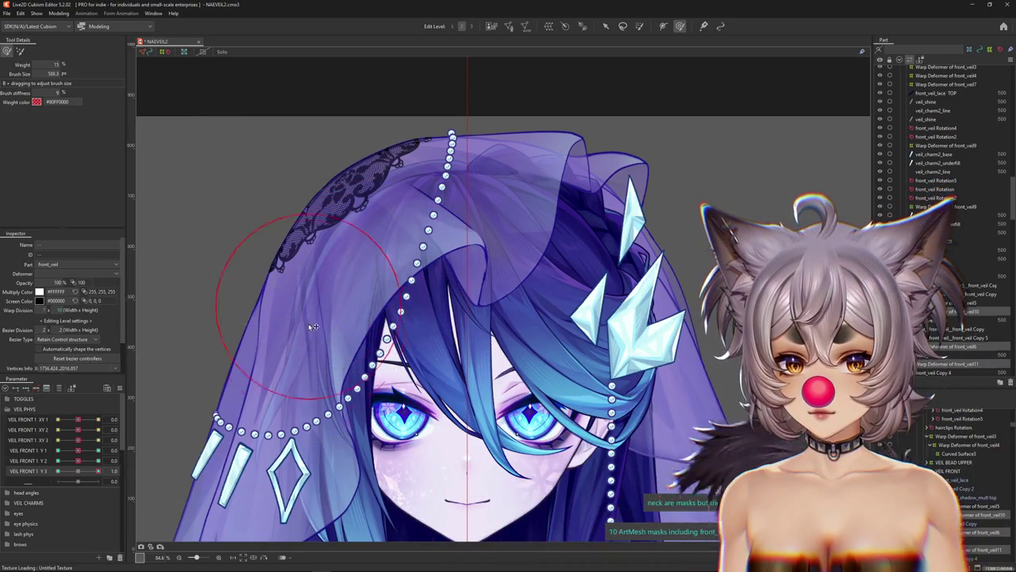
{"action": "left_click_drag", "start_coordinate": [313, 326], "coordinate": [275, 295]}
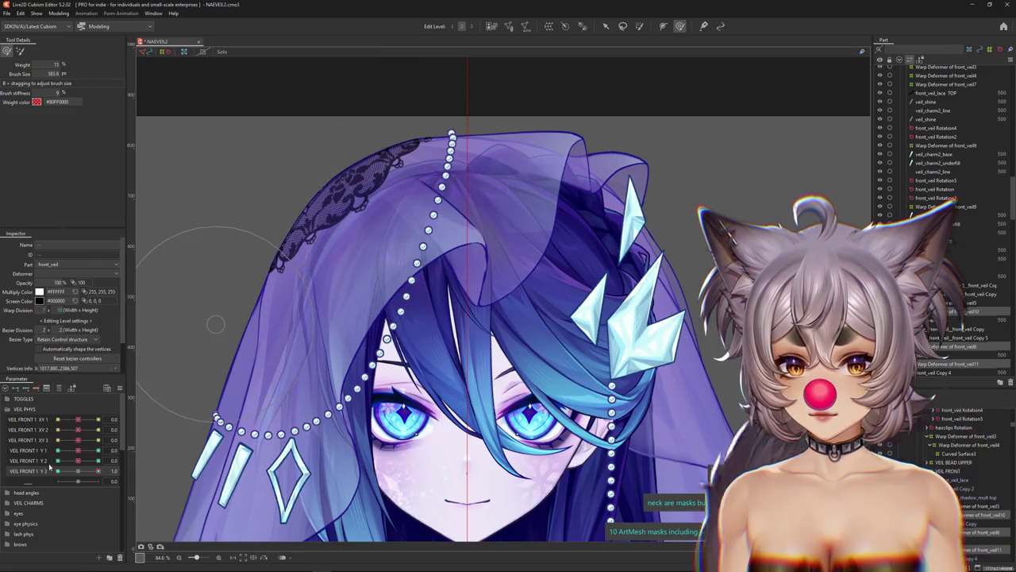
{"action": "left_click", "coordinate": [57, 471]}
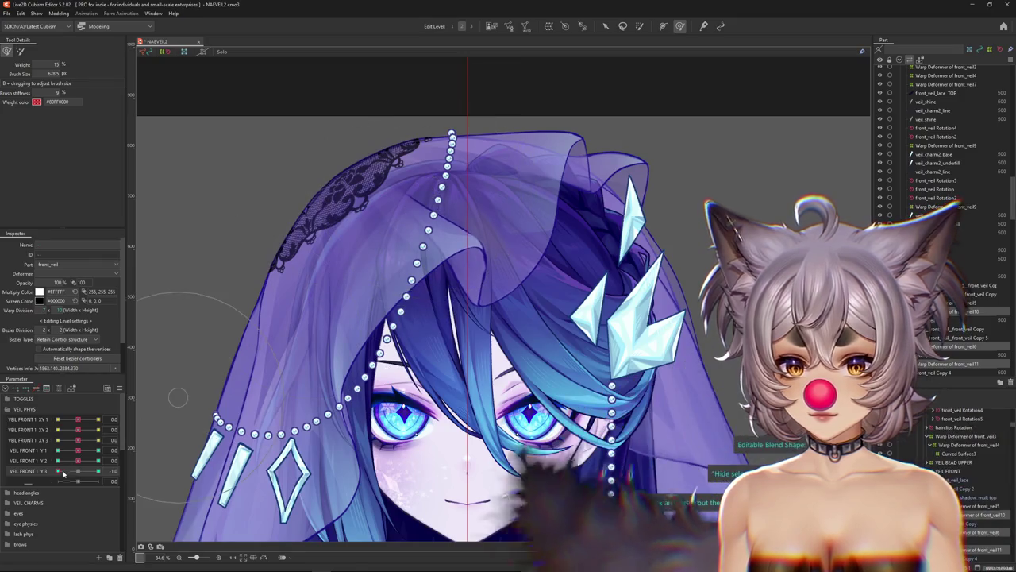
{"action": "left_click", "coordinate": [98, 471]}
{"action": "left_click", "coordinate": [80, 471]}
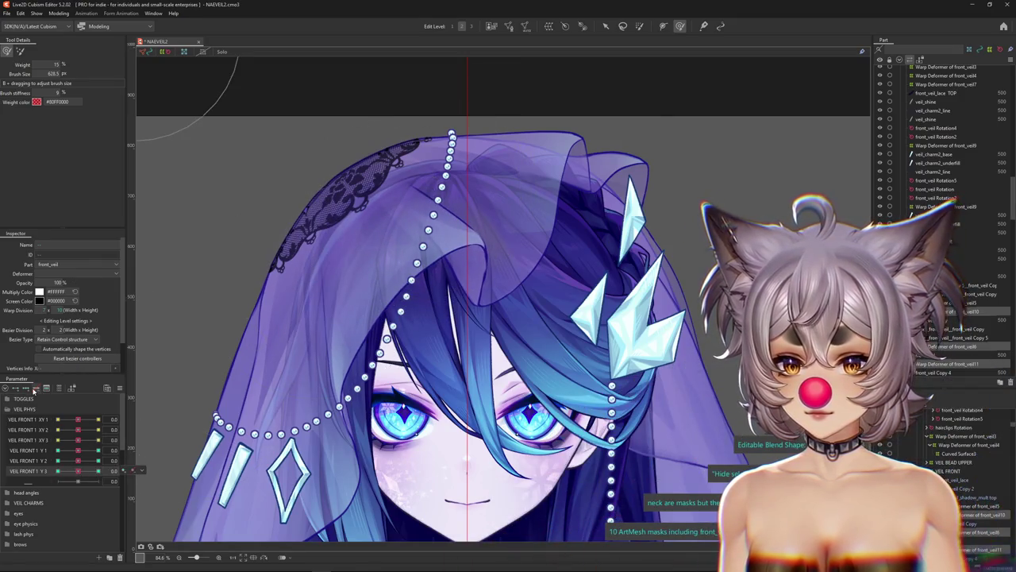
{"action": "left_click", "coordinate": [60, 13]}
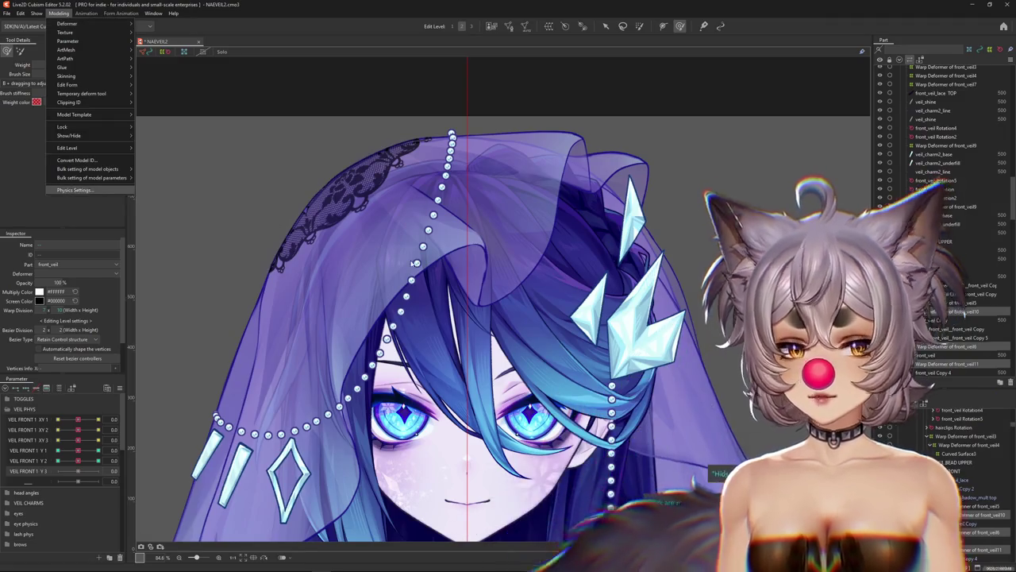
Change the VEIL 1 X input from Angle X AUG to Angle Y AUG and add VEIL FRONT 1 Y1–Y3 as outputs.
{"action": "left_click", "coordinate": [84, 189]}
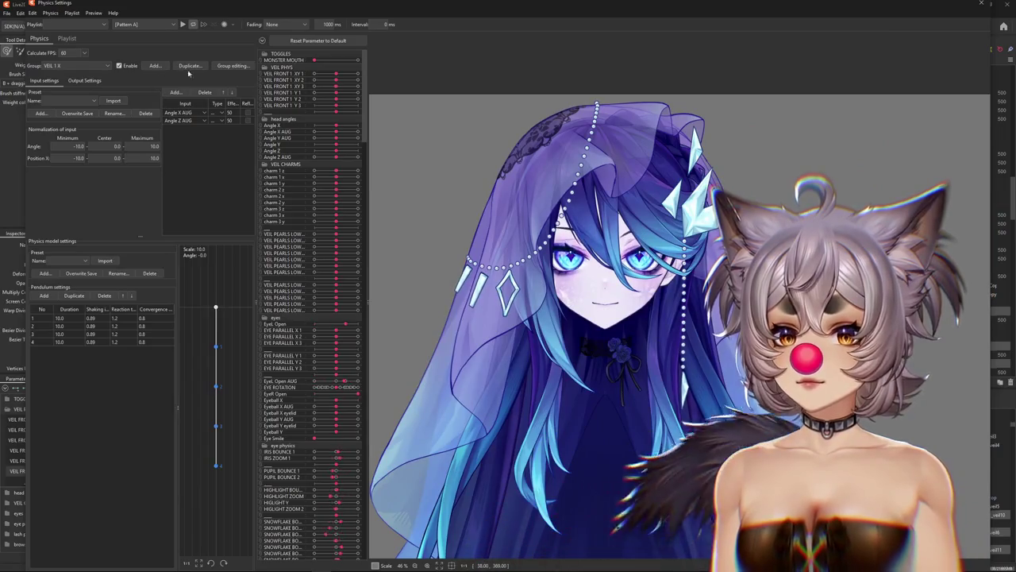
{"action": "left_click", "coordinate": [97, 81]}
{"action": "left_click", "coordinate": [48, 81]}
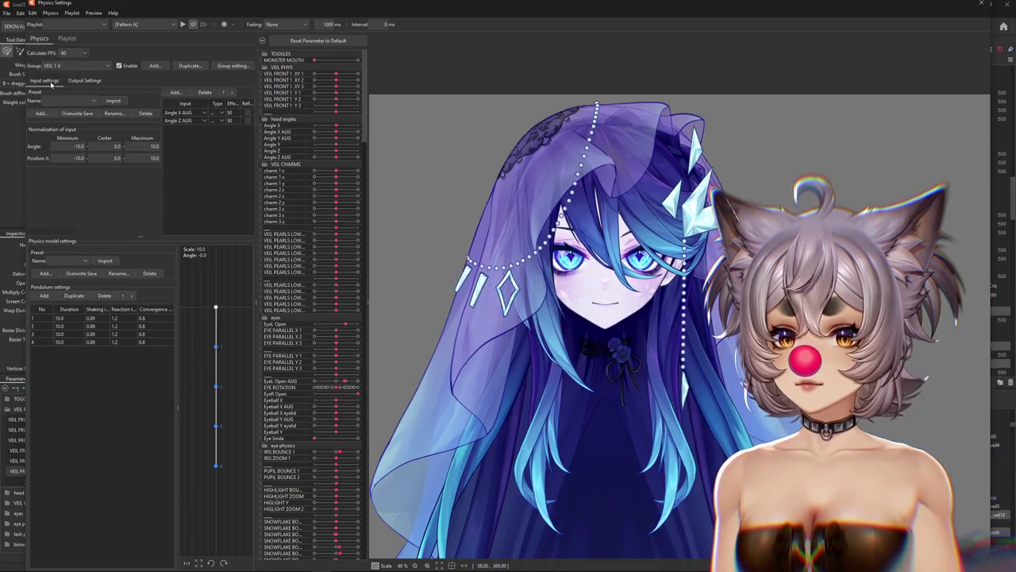
{"action": "left_click", "coordinate": [188, 113]}
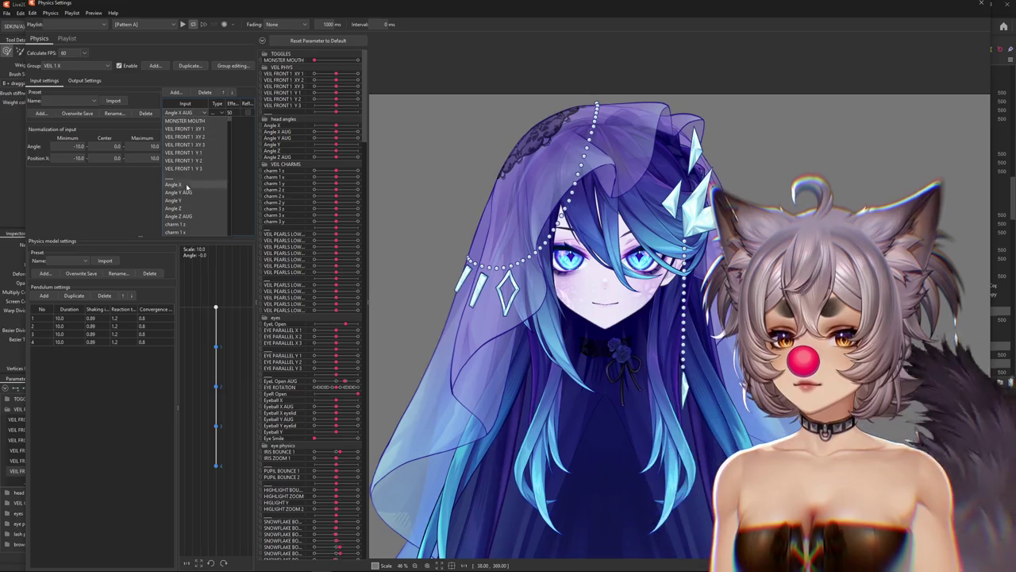
{"action": "left_click", "coordinate": [181, 192]}
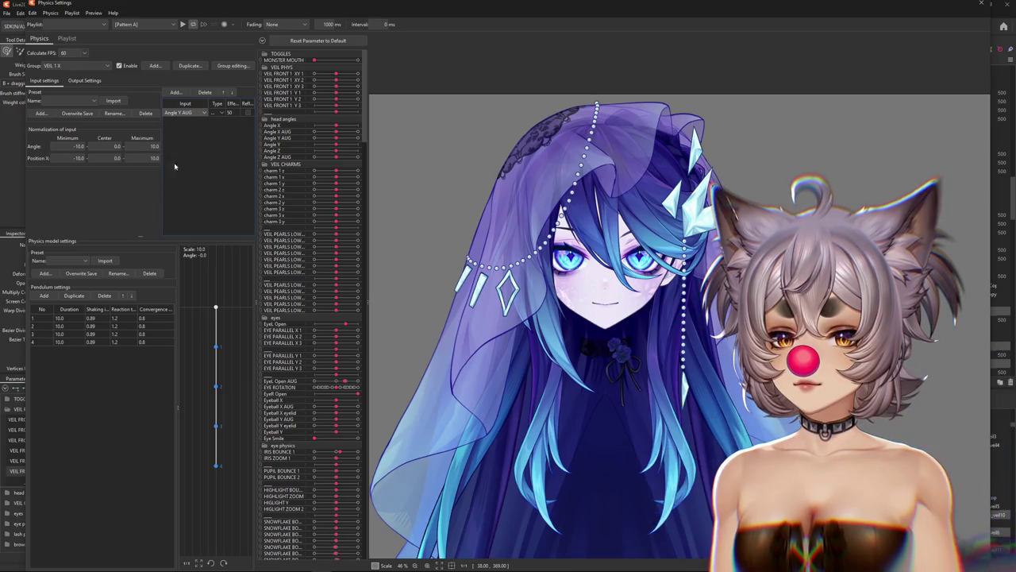
{"action": "left_click", "coordinate": [84, 80]}
{"action": "left_click", "coordinate": [39, 92]}
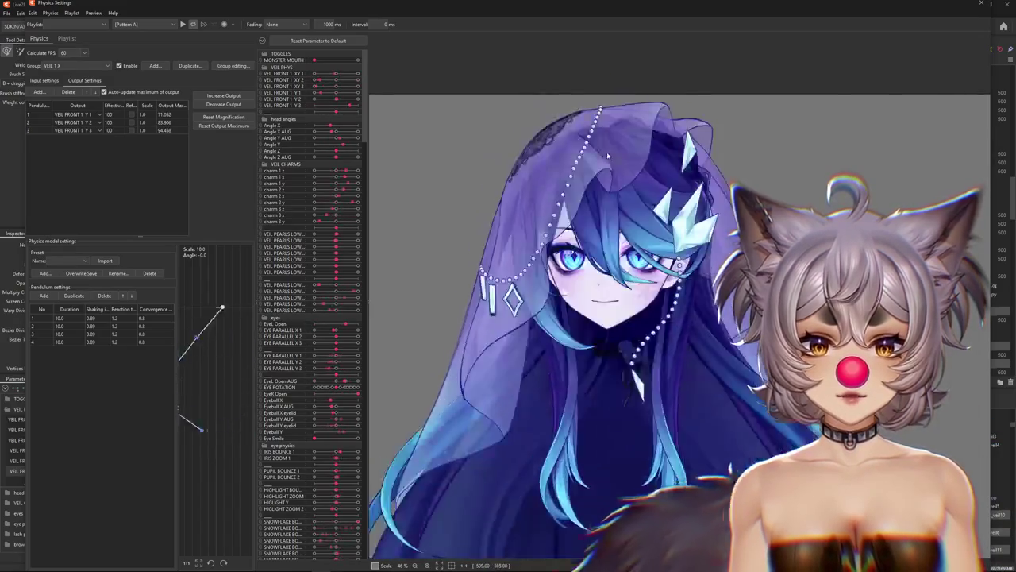
Fit the veil outputs to the parameter range, giving scales 1.32, 1.149 and 1.025.
{"action": "left_click", "coordinate": [227, 97]}
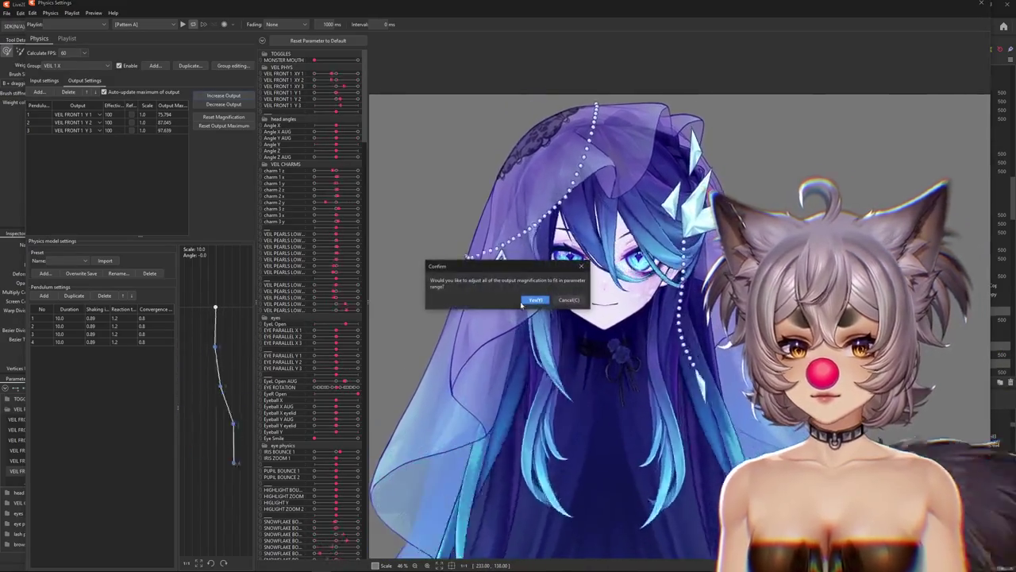
{"action": "left_click", "coordinate": [529, 299]}
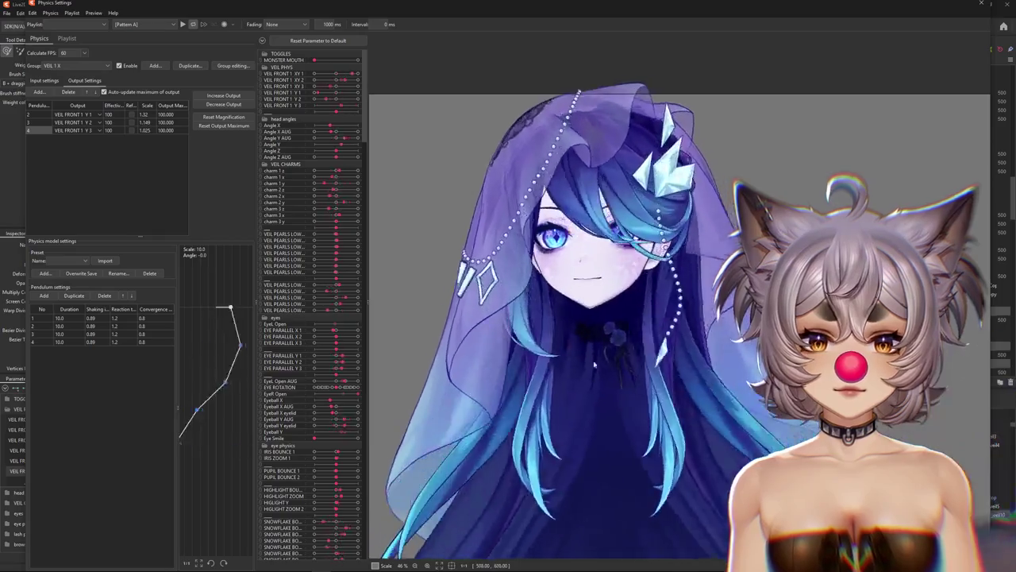
Reflect the Angle Y AUG input and reset the output maximums to 100.
{"action": "left_click", "coordinate": [44, 80]}
{"action": "left_click", "coordinate": [248, 112]}
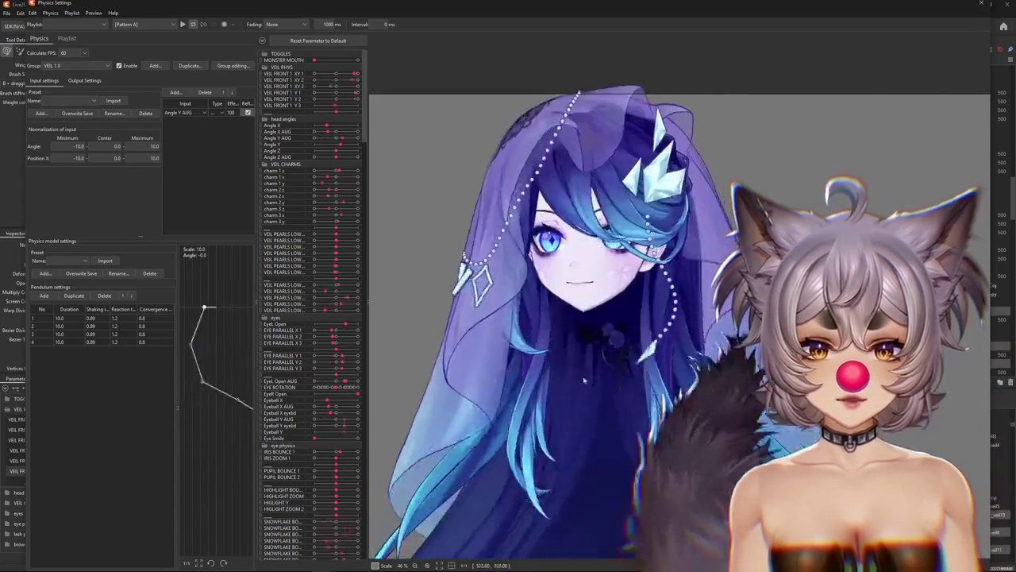
{"action": "left_click", "coordinate": [84, 80]}
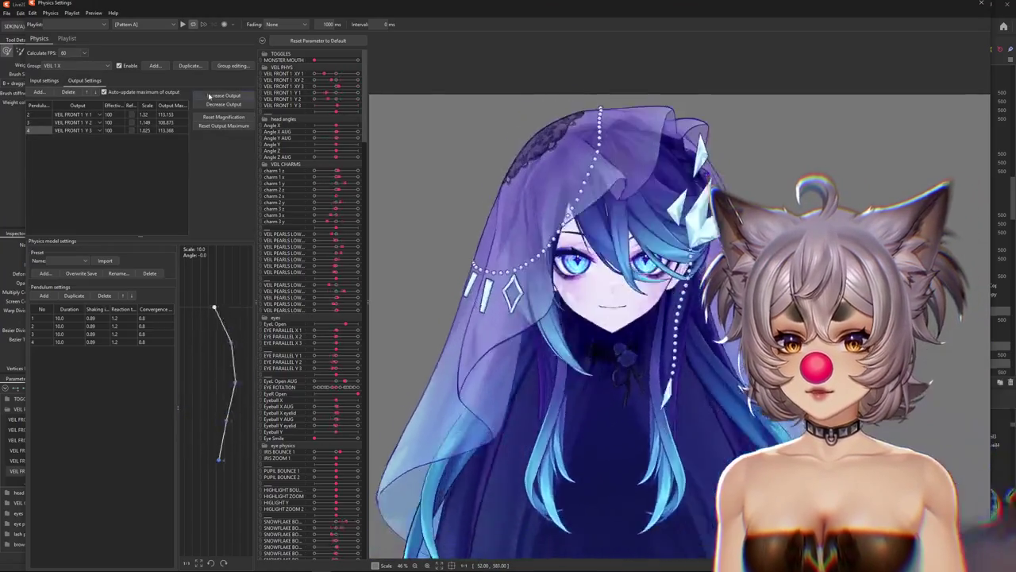
{"action": "left_click", "coordinate": [534, 299]}
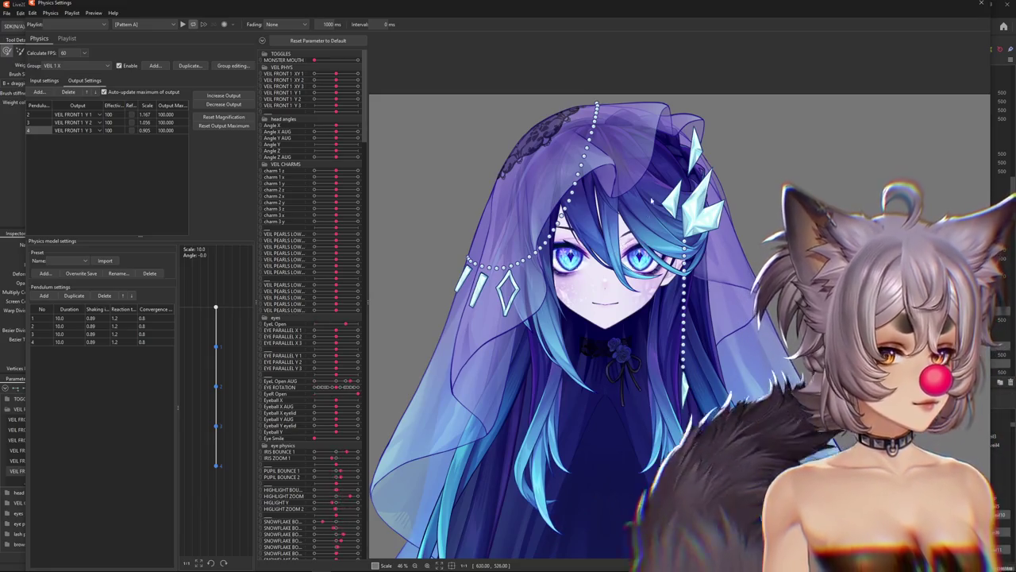
Drag the preview head to test the veil sway, then refit outputs to the parameter range.
{"action": "left_click_drag", "start_coordinate": [651, 202], "coordinate": [605, 254]}
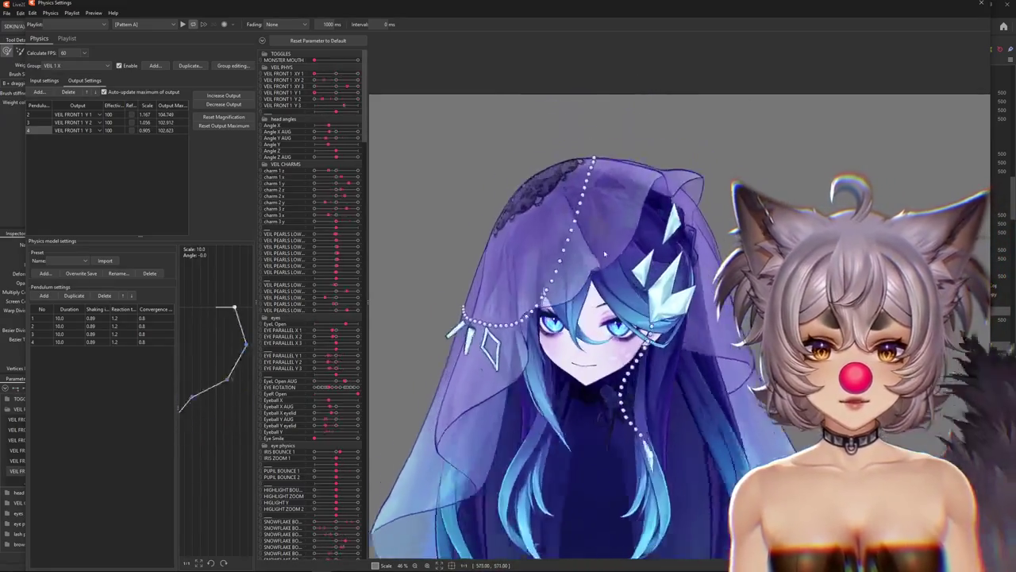
{"action": "mouse_move", "coordinate": [605, 254]}
{"action": "left_mouse_down"}
{"action": "mouse_move", "coordinate": [623, 228]}
{"action": "mouse_move", "coordinate": [532, 468]}
{"action": "left_mouse_up"}
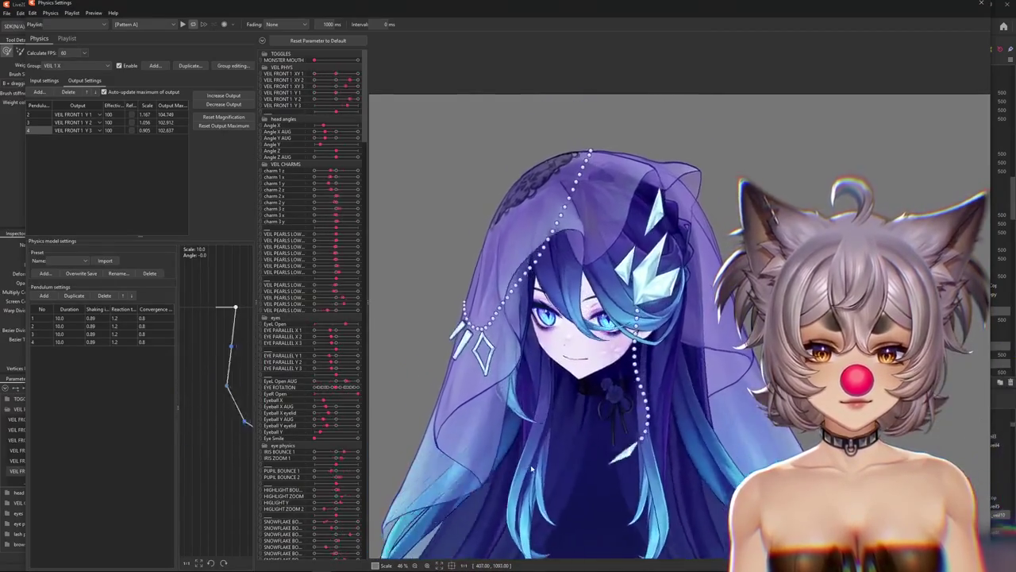
{"action": "mouse_move", "coordinate": [533, 468]}
{"action": "left_mouse_down"}
{"action": "mouse_move", "coordinate": [480, 340]}
{"action": "mouse_move", "coordinate": [475, 491]}
{"action": "mouse_move", "coordinate": [845, 443]}
{"action": "mouse_move", "coordinate": [810, 447]}
{"action": "mouse_move", "coordinate": [428, 303]}
{"action": "left_mouse_up"}
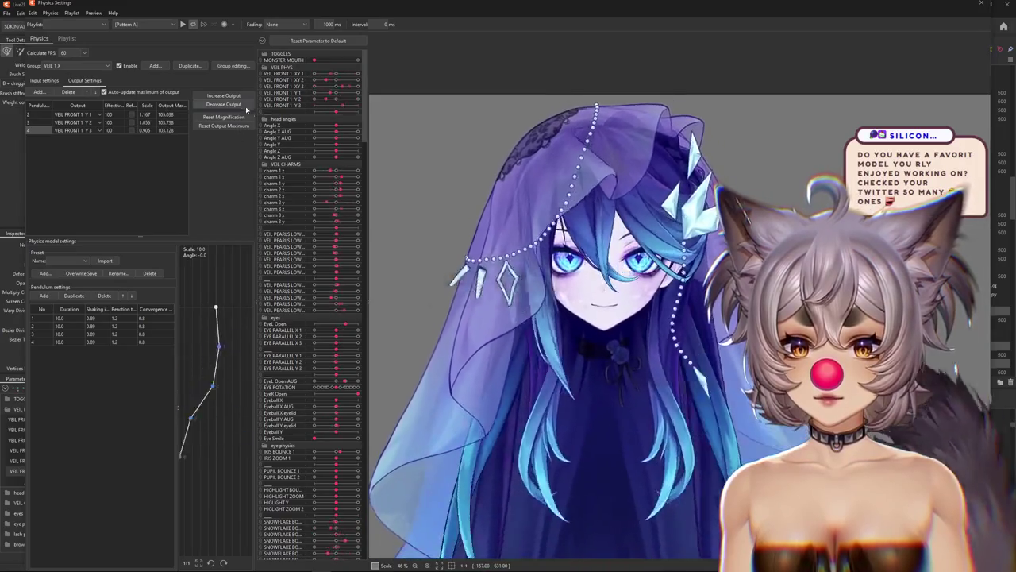
{"action": "left_click", "coordinate": [224, 116]}
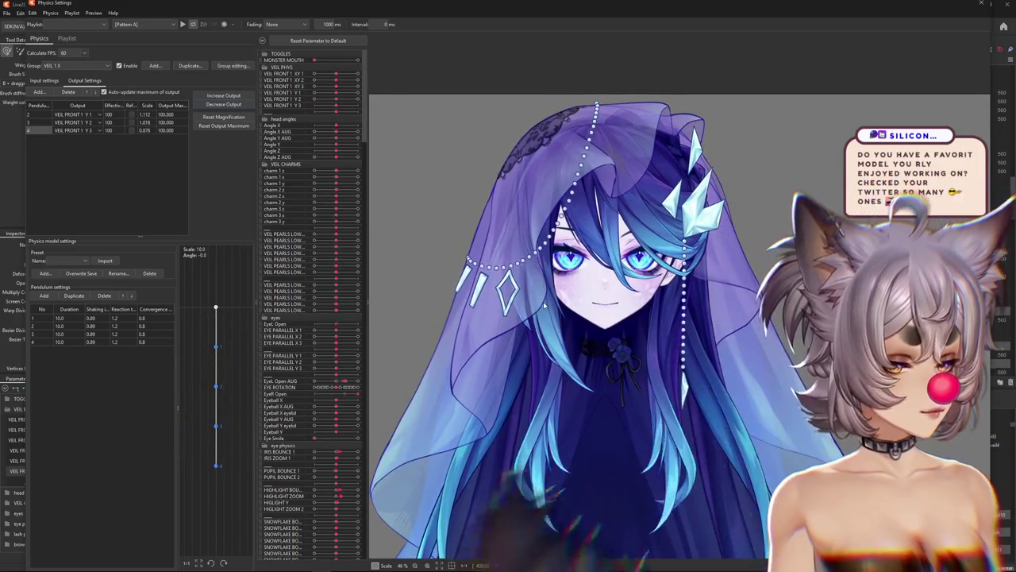
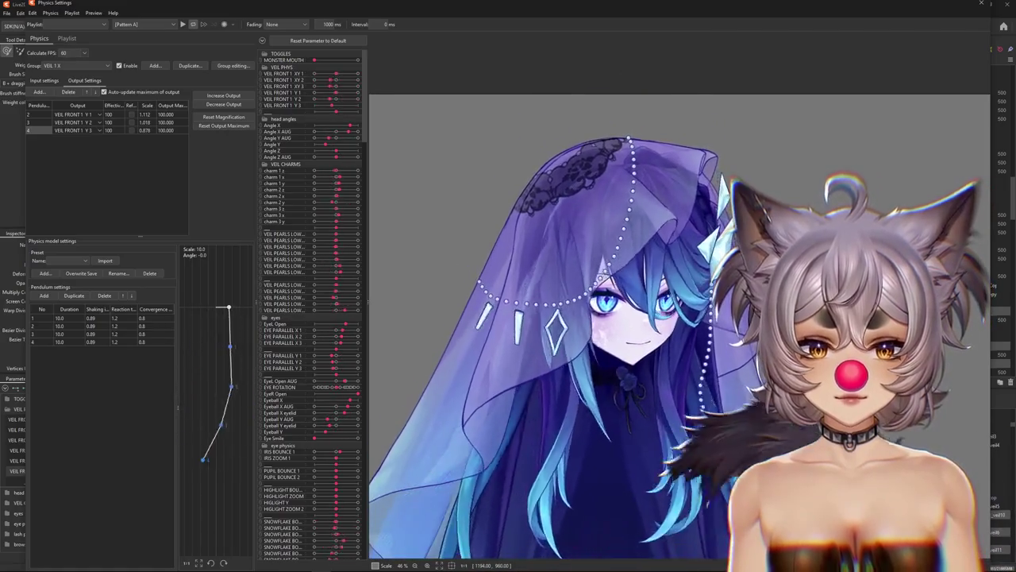
Swing the model's head in the Physics Settings preview to check the veil sway.
{"action": "mouse_move", "coordinate": [808, 414]}
{"action": "left_mouse_down"}
{"action": "mouse_move", "coordinate": [401, 370]}
{"action": "mouse_move", "coordinate": [598, 401]}
{"action": "mouse_move", "coordinate": [831, 405]}
{"action": "left_mouse_up"}
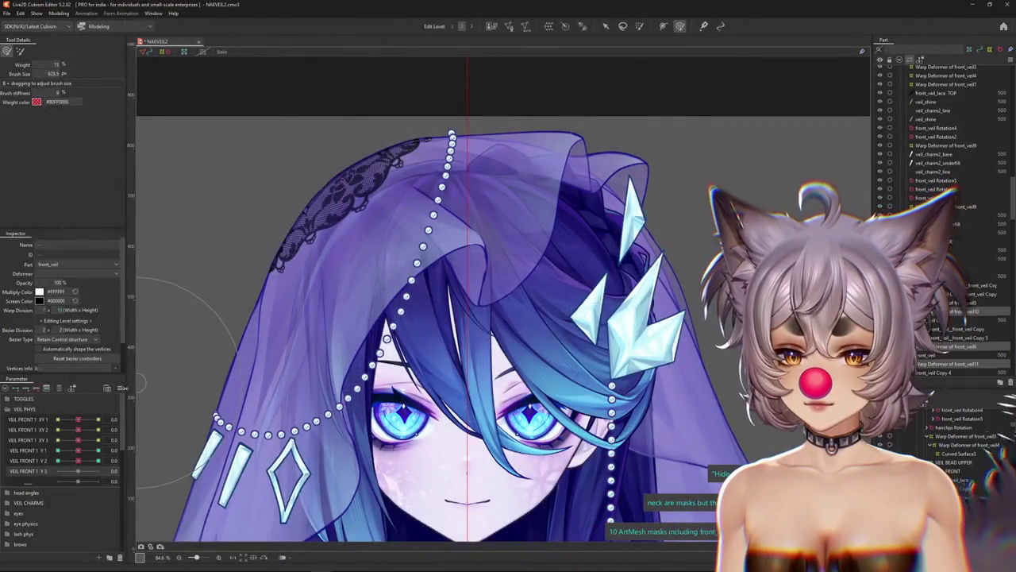
Open and dismiss the parameter options, then zoom in on the face.
{"action": "left_click", "coordinate": [122, 388]}
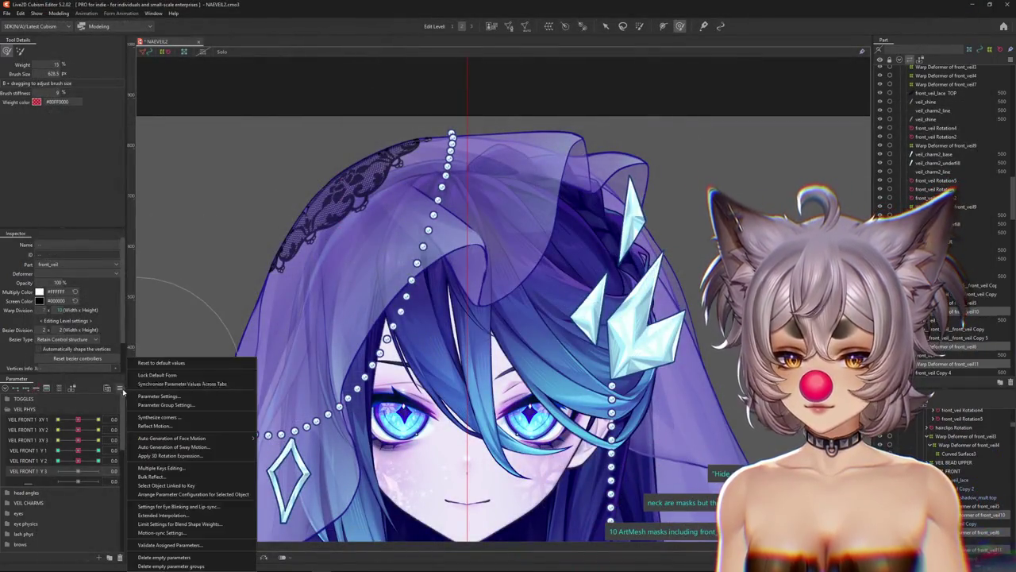
{"action": "left_click", "coordinate": [151, 366]}
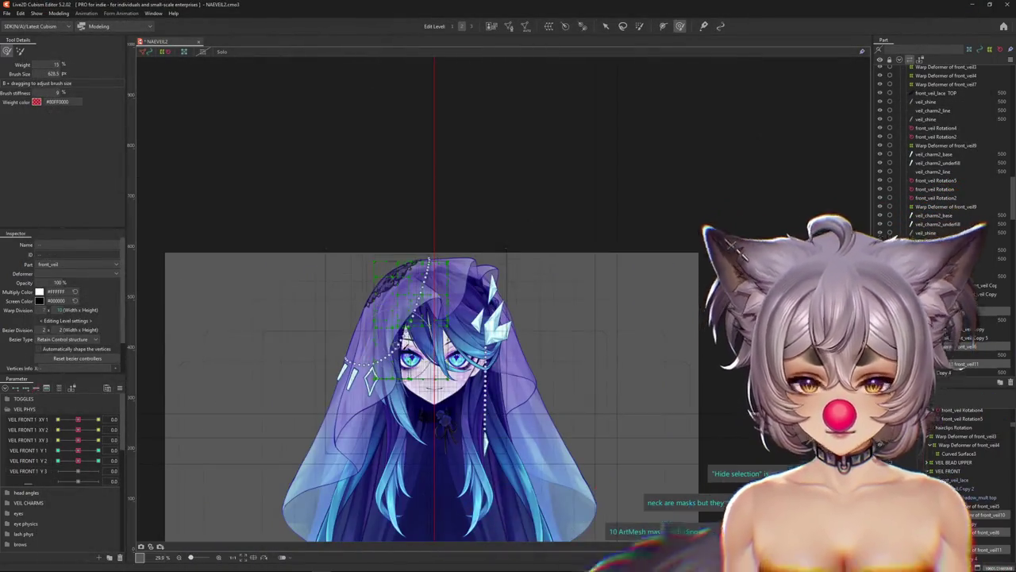
{"action": "scroll", "coordinate": [365, 270], "scroll_direction": "up", "scroll_amount": 5}
{"action": "scroll", "coordinate": [365, 270], "scroll_direction": "down", "scroll_amount": 5}
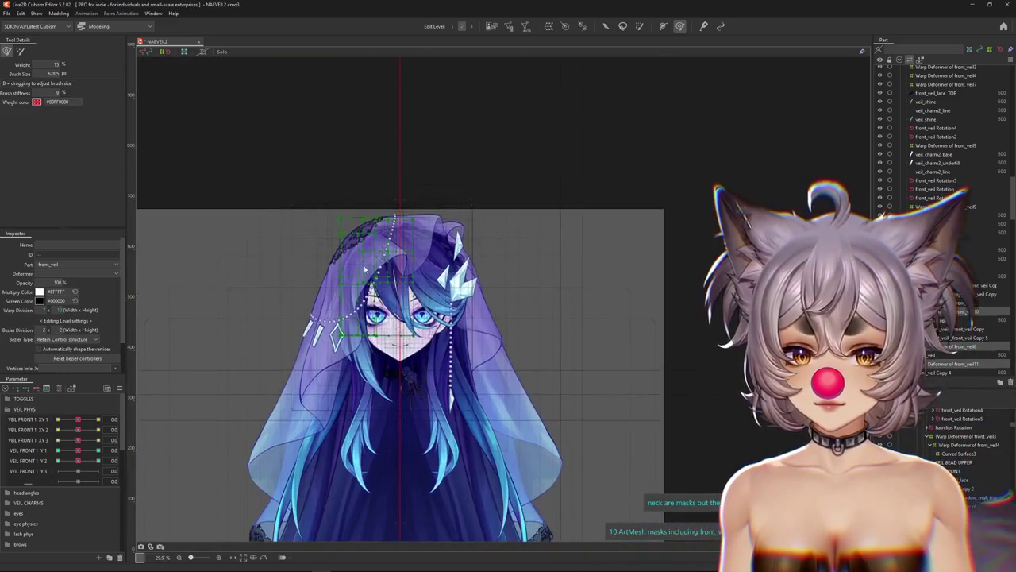
{"action": "scroll", "coordinate": [364, 269], "scroll_direction": "up", "scroll_amount": 5}
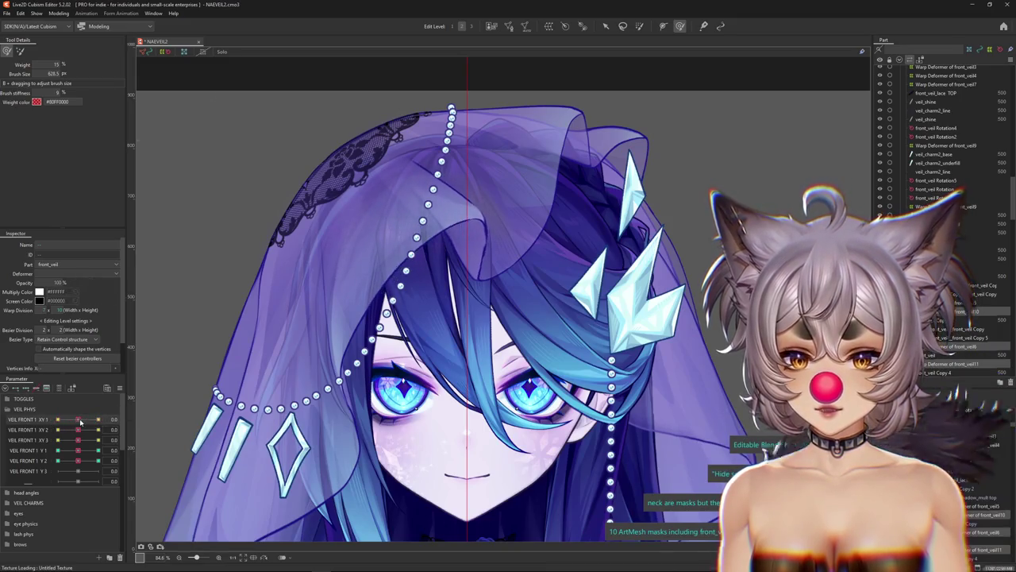
Sweep VEIL FRONT 1 Y1 and Y2 between -1.0 and 1.0 to test the front veil.
{"action": "left_click_drag", "start_coordinate": [77, 456], "coordinate": [124, 446]}
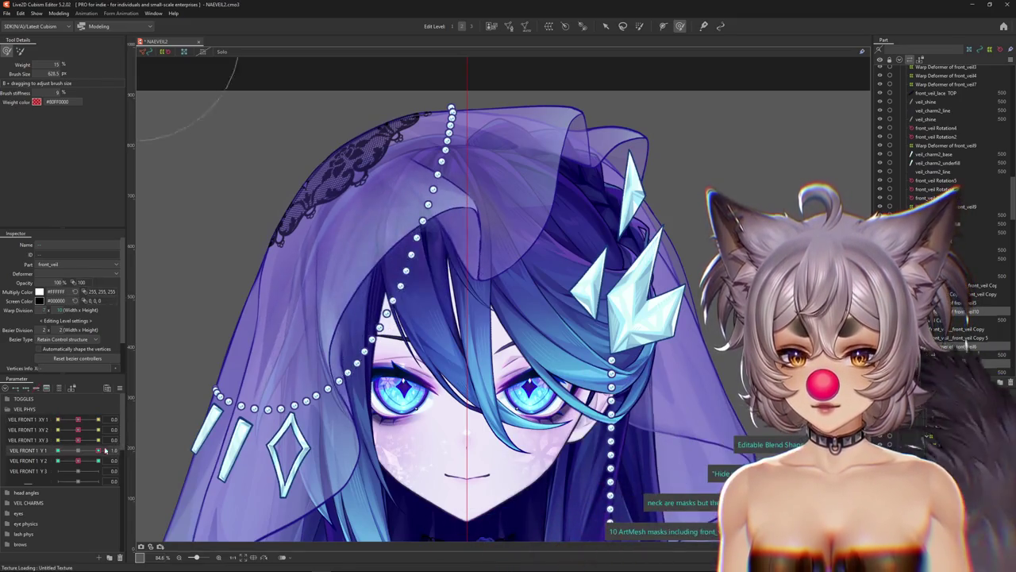
{"action": "left_click_drag", "start_coordinate": [89, 461], "coordinate": [105, 449]}
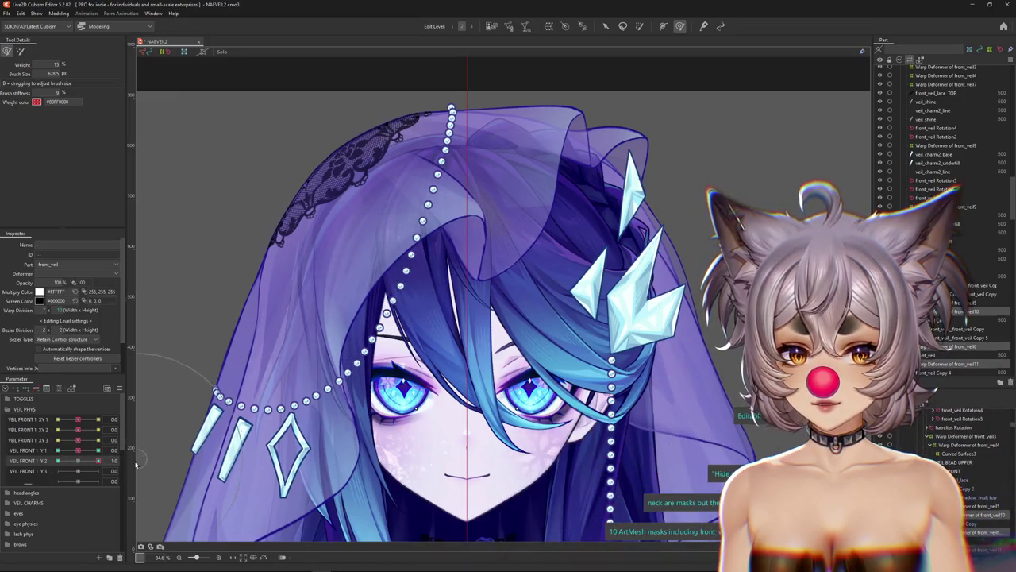
{"action": "left_click_drag", "start_coordinate": [98, 460], "coordinate": [73, 466]}
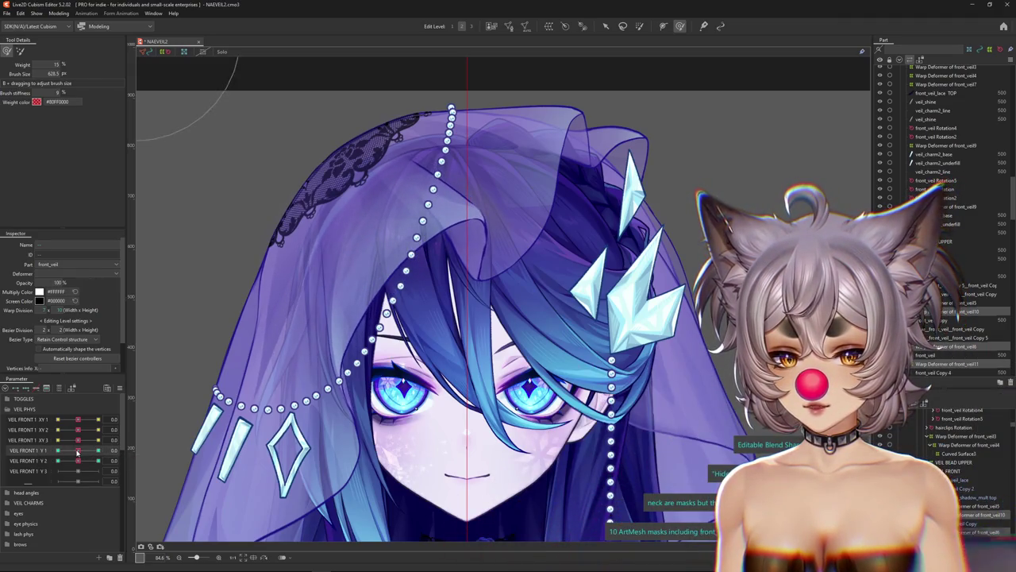
{"action": "left_click_drag", "start_coordinate": [105, 449], "coordinate": [87, 454]}
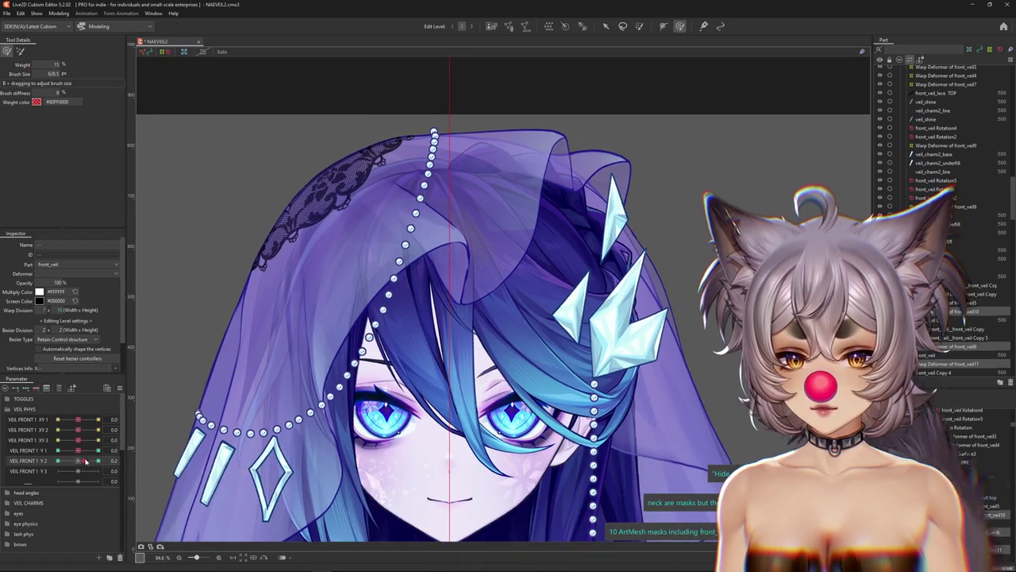
{"action": "left_click_drag", "start_coordinate": [97, 461], "coordinate": [71, 463]}
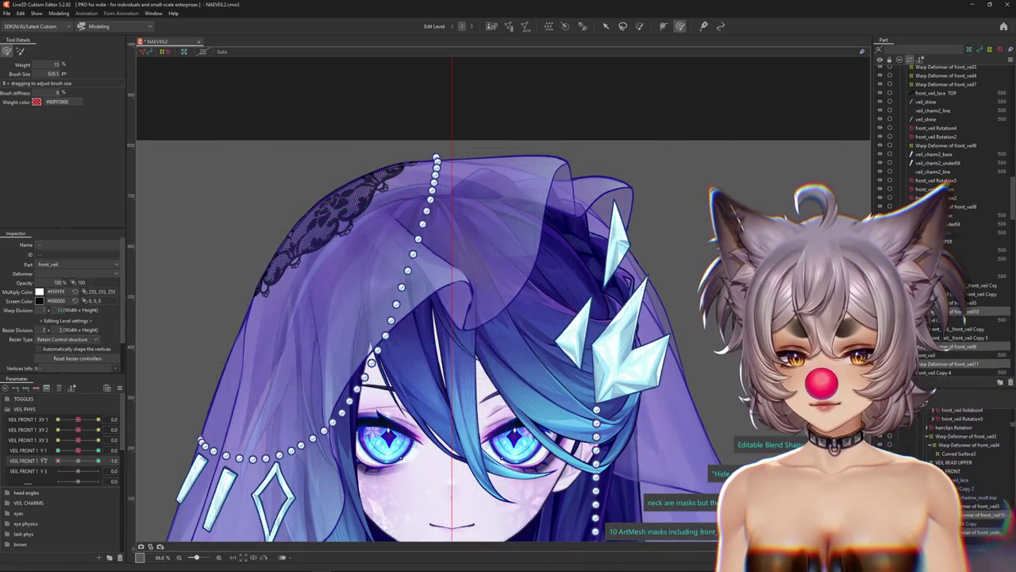
{"action": "scroll", "coordinate": [437, 302], "scroll_direction": "down", "scroll_amount": 2}
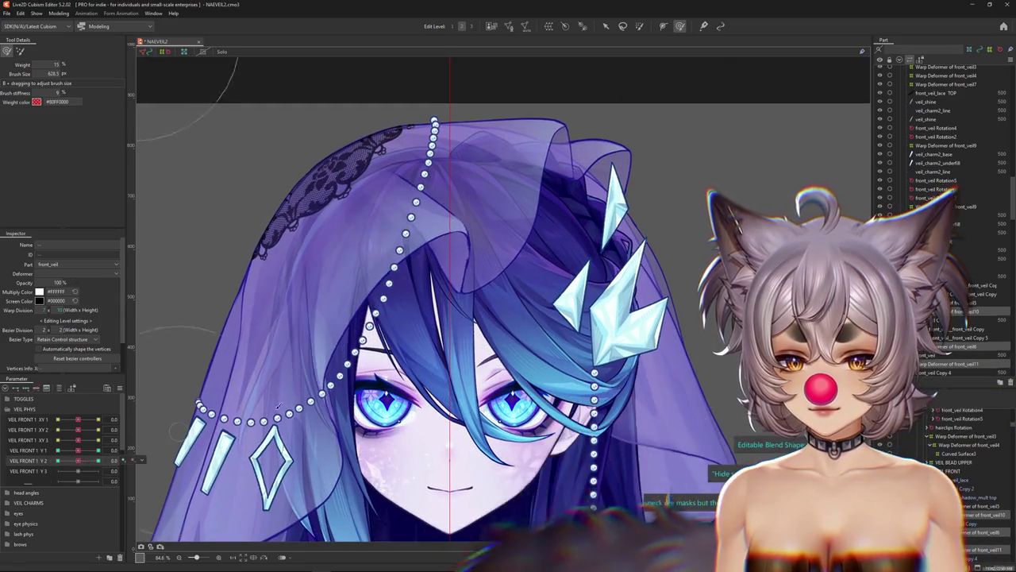
{"action": "scroll", "coordinate": [437, 301], "scroll_direction": "down", "scroll_amount": 2}
{"action": "scroll", "coordinate": [437, 302], "scroll_direction": "up", "scroll_amount": 3}
Select the front_veil Copy 5 mesh, delete VEIL FRONT 1 Y 3, and duplicate the VEIL FRONT 1 parameters.
{"action": "right_click", "coordinate": [436, 300]}
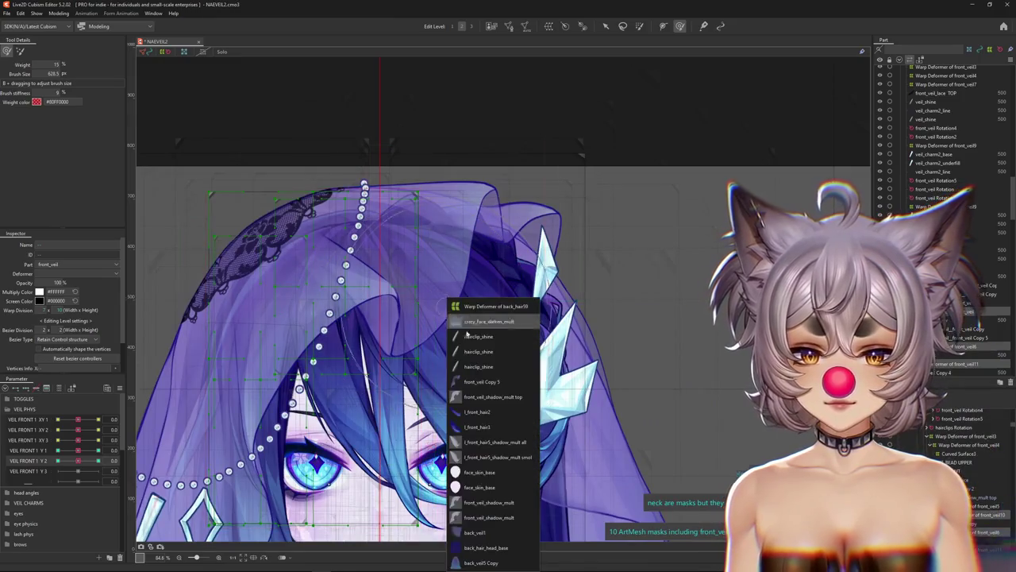
{"action": "left_click", "coordinate": [495, 374]}
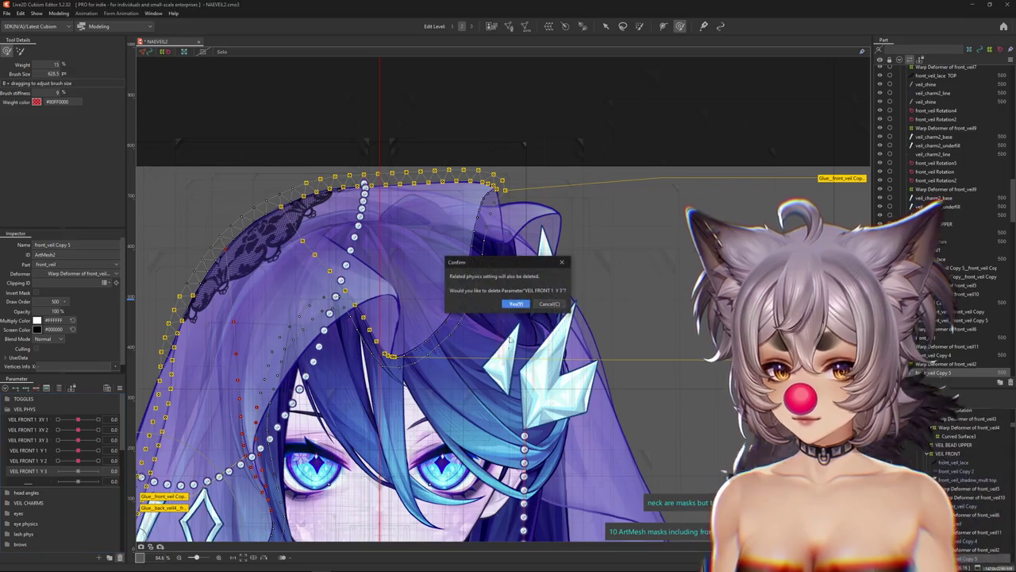
{"action": "key", "text": "Return"}
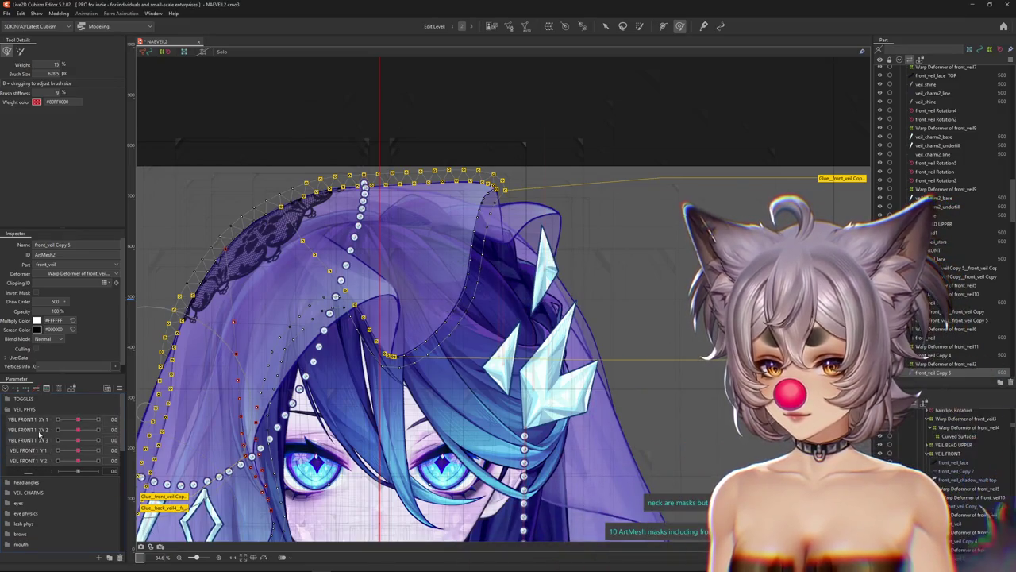
{"action": "left_click_drag", "start_coordinate": [45, 428], "coordinate": [49, 475]}
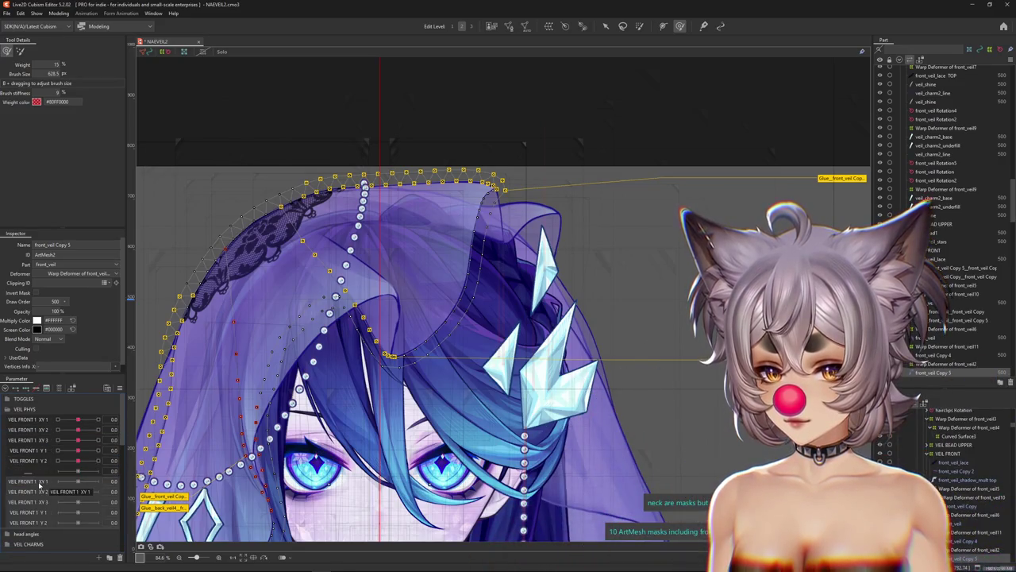
Rename the copied XY parameters to VEIL FRONT 2 XY 1, XY 2 and XY 3.
{"action": "left_click", "coordinate": [60, 487]}
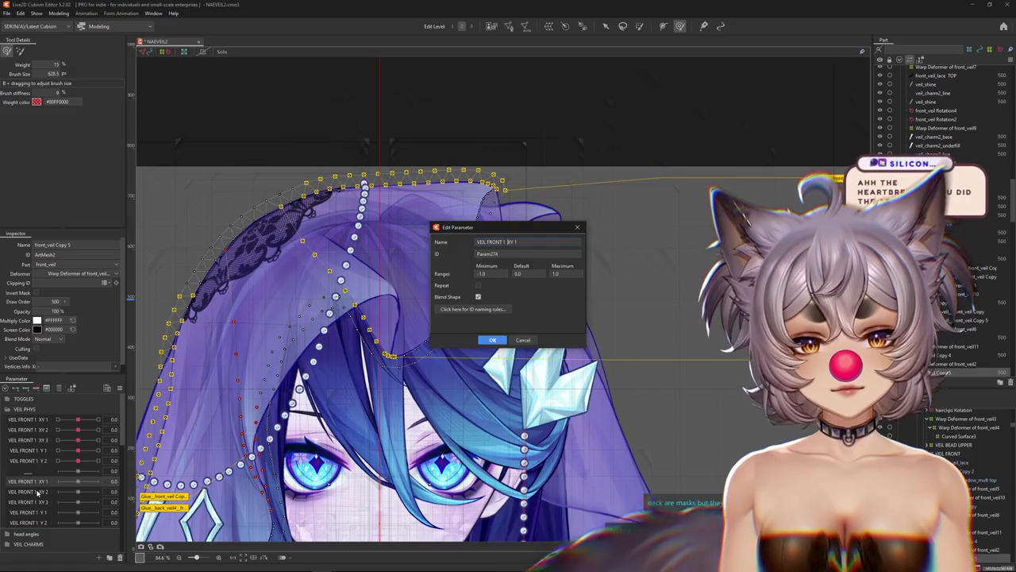
{"action": "key", "text": "Return"}
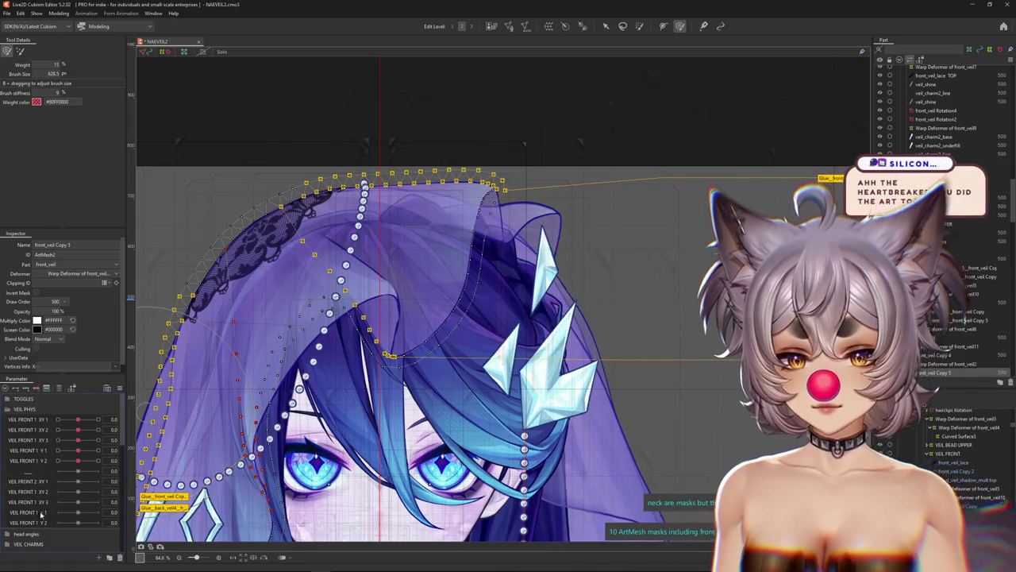
{"action": "double_click", "coordinate": [44, 492]}
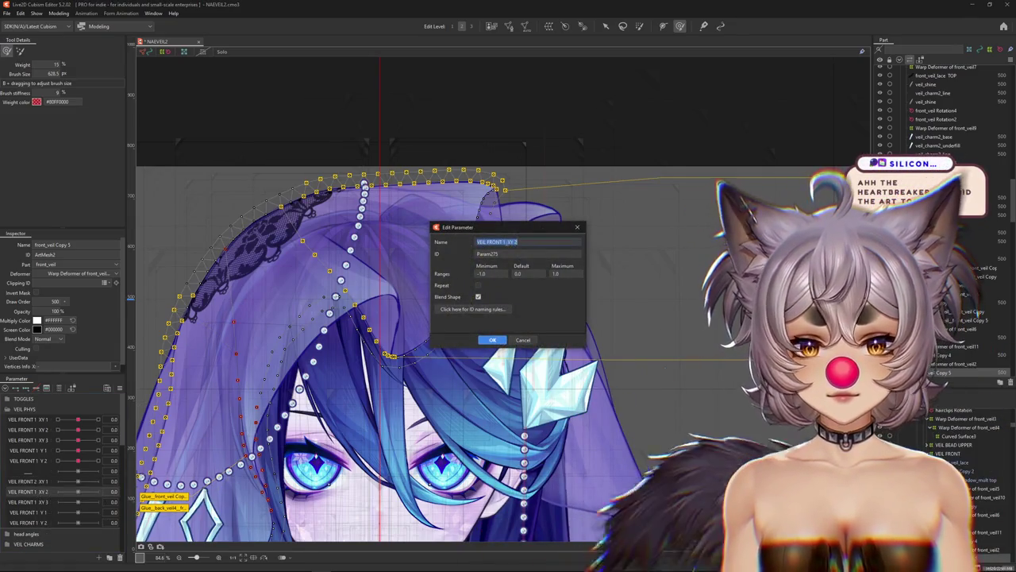
{"action": "left_click", "coordinate": [494, 339]}
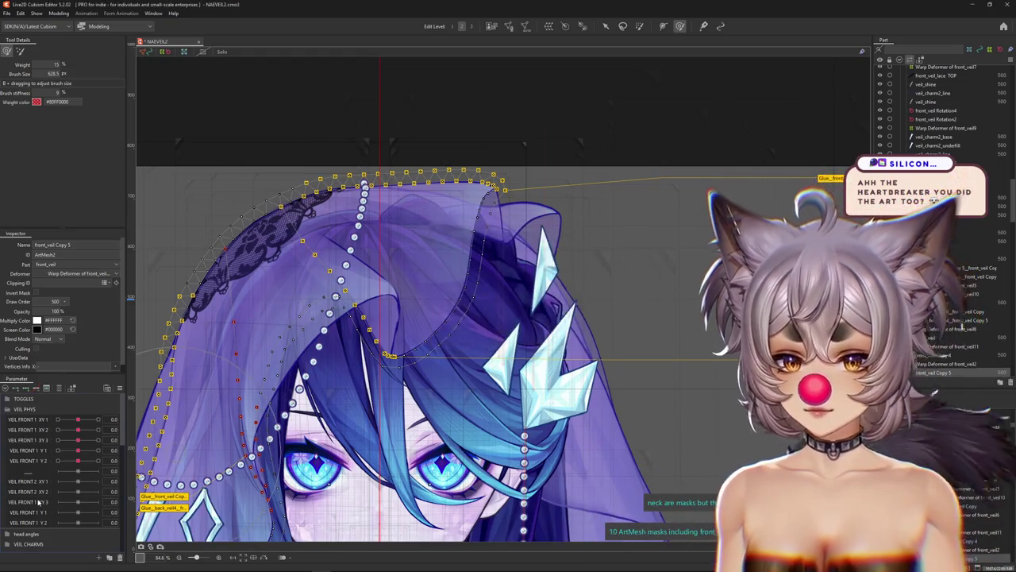
{"action": "double_click", "coordinate": [45, 502]}
{"action": "left_click", "coordinate": [503, 243]}
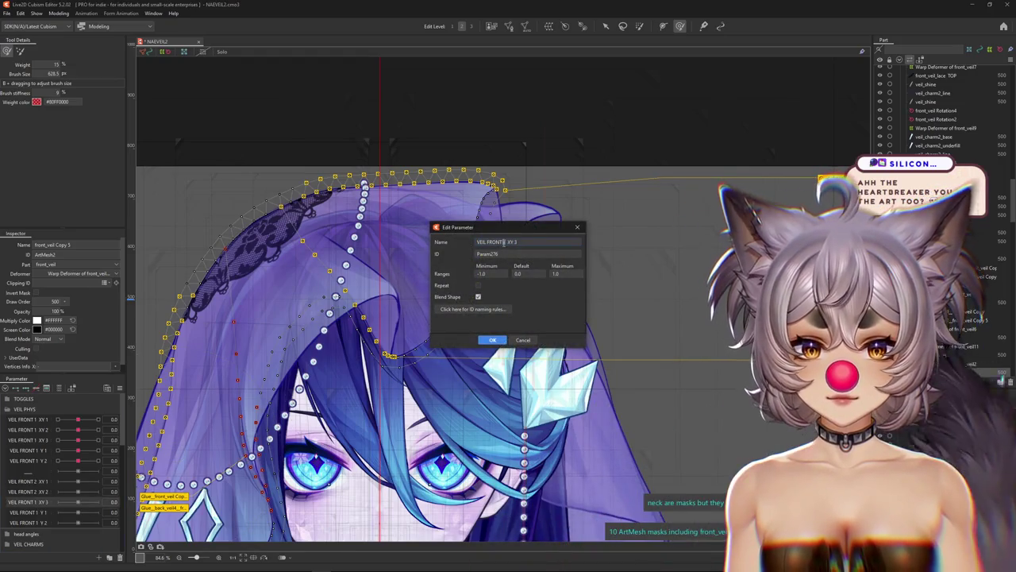
{"action": "left_click", "coordinate": [493, 340]}
Rename the copied Y parameters to VEIL FRONT 2 Y 1 and Y 2.
{"action": "left_click", "coordinate": [70, 517]}
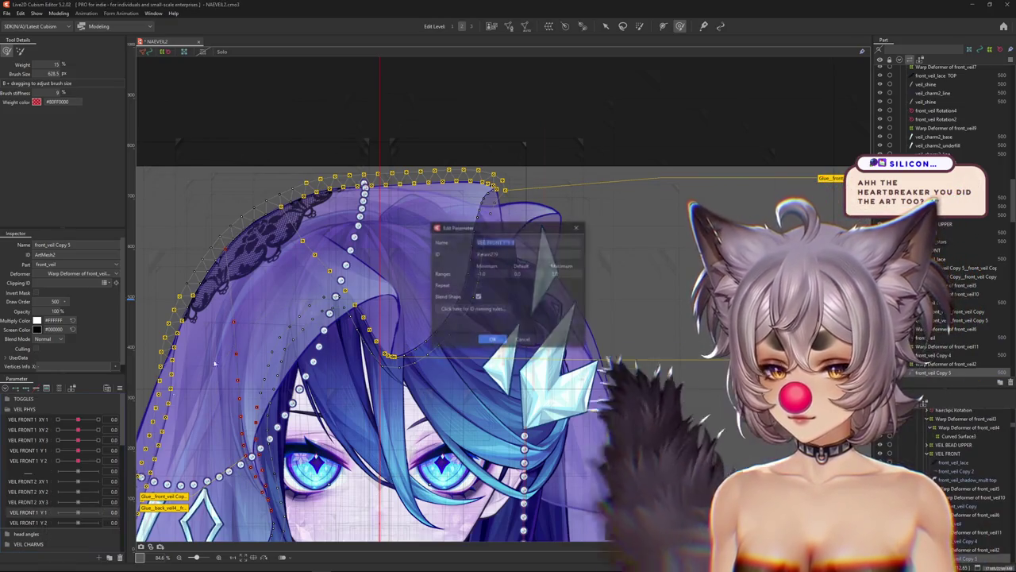
{"action": "left_click", "coordinate": [504, 243]}
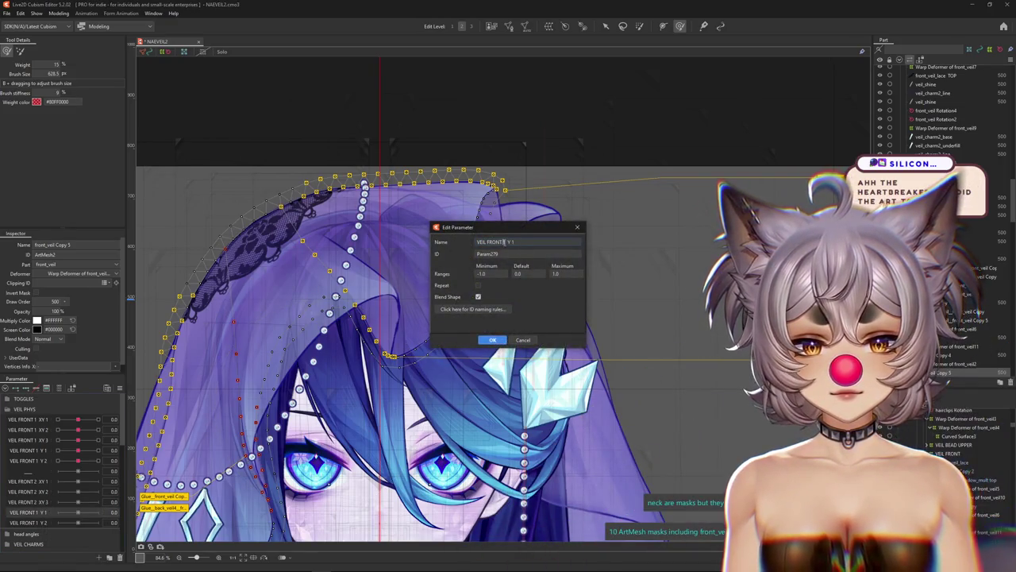
{"action": "type", "text": "2"}
{"action": "left_click", "coordinate": [493, 340]}
{"action": "right_click", "coordinate": [32, 521]}
{"action": "left_click", "coordinate": [70, 526]}
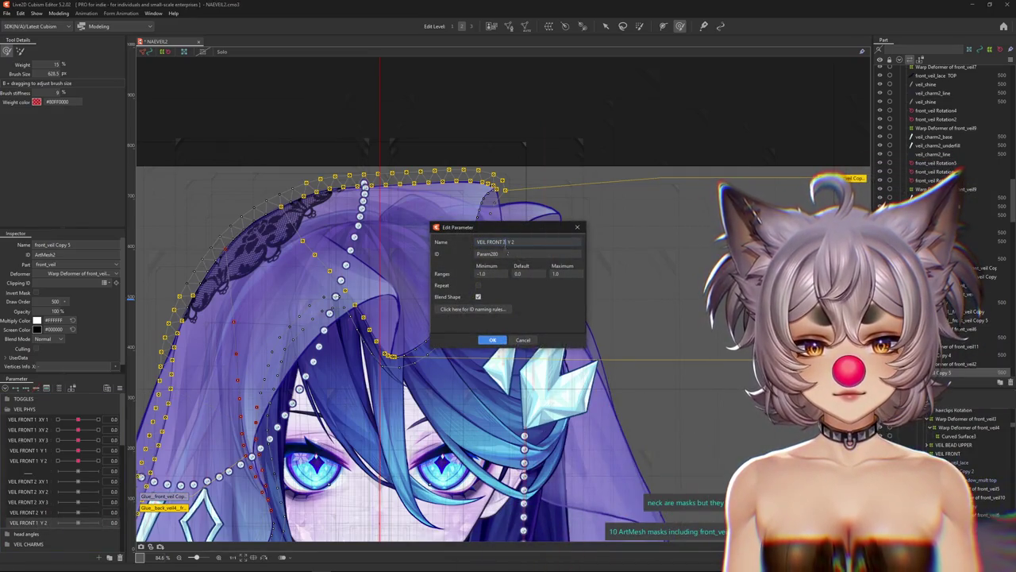
{"action": "left_click", "coordinate": [495, 341]}
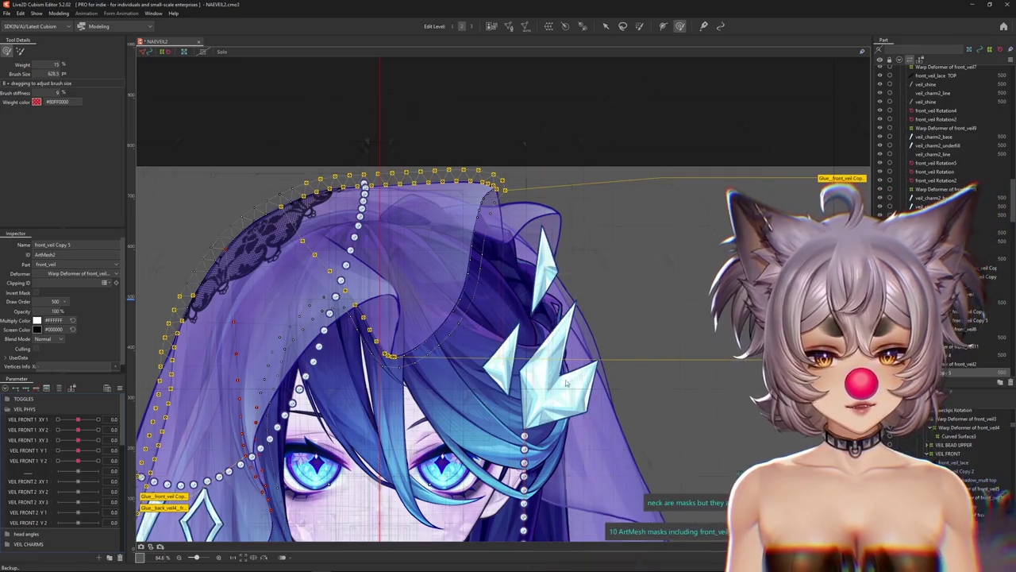
Wrap the front_veil Copy 5 mesh in a 15×15 warp deformer named for front_veil12.
{"action": "scroll", "coordinate": [473, 289], "scroll_direction": "down", "scroll_amount": 2}
{"action": "scroll", "coordinate": [472, 289], "scroll_direction": "up", "scroll_amount": 2}
{"action": "scroll", "coordinate": [472, 289], "scroll_direction": "up", "scroll_amount": 3}
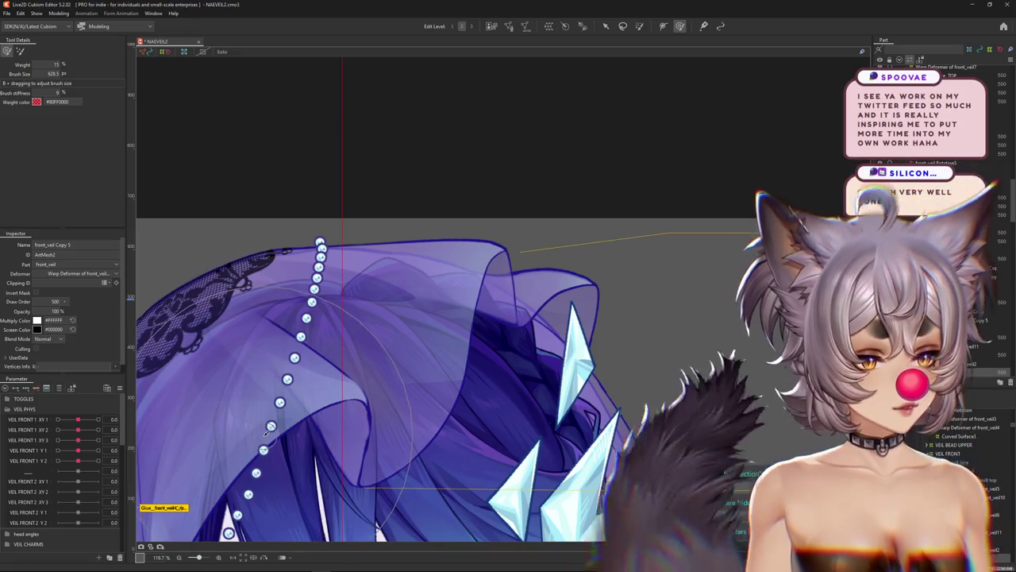
{"action": "scroll", "coordinate": [669, 61], "scroll_direction": "up", "scroll_amount": 2}
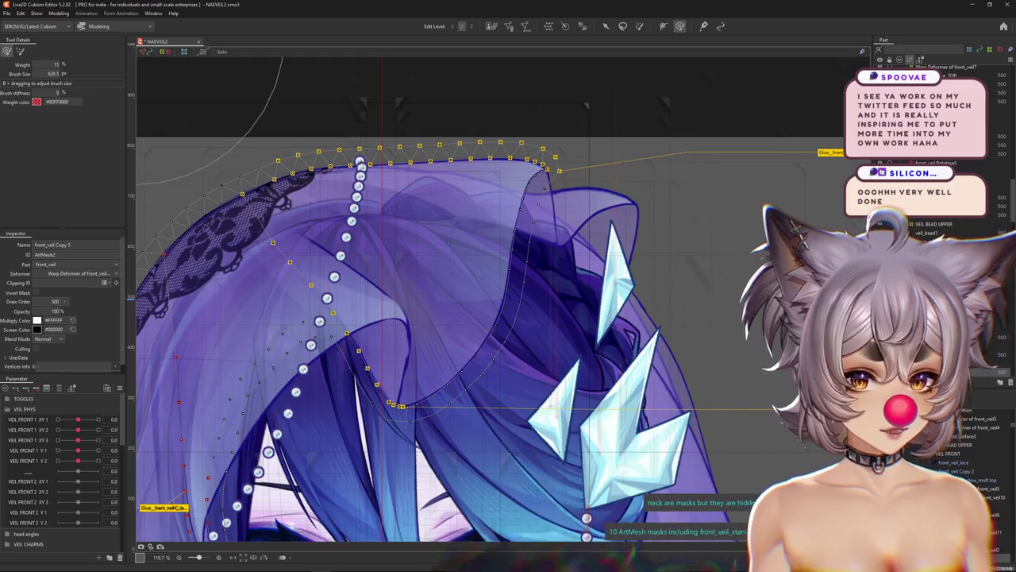
{"action": "scroll", "coordinate": [381, 301], "scroll_direction": "down", "scroll_amount": 2}
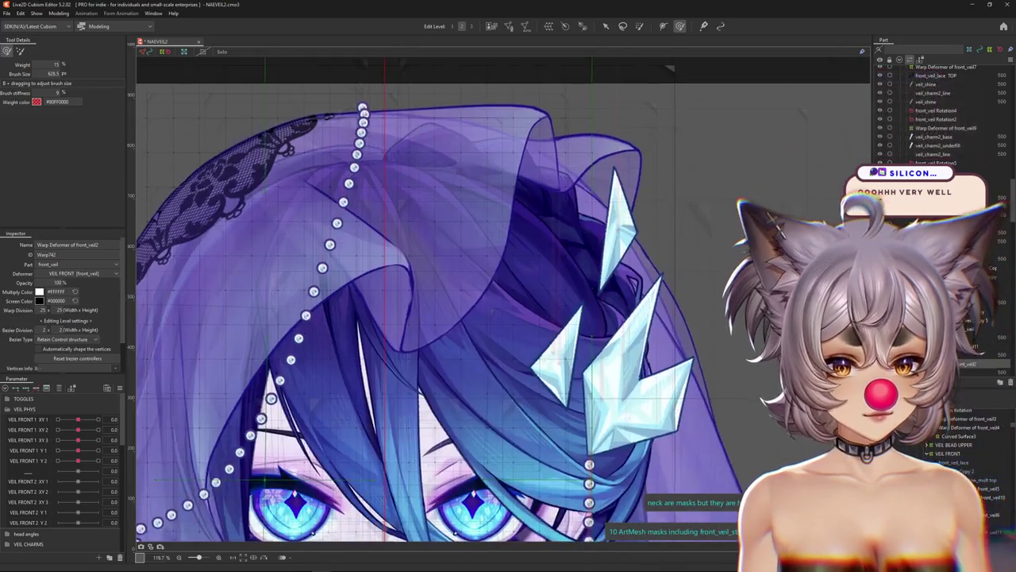
{"action": "scroll", "coordinate": [484, 286], "scroll_direction": "down", "scroll_amount": 2}
{"action": "scroll", "coordinate": [485, 286], "scroll_direction": "down", "scroll_amount": 2}
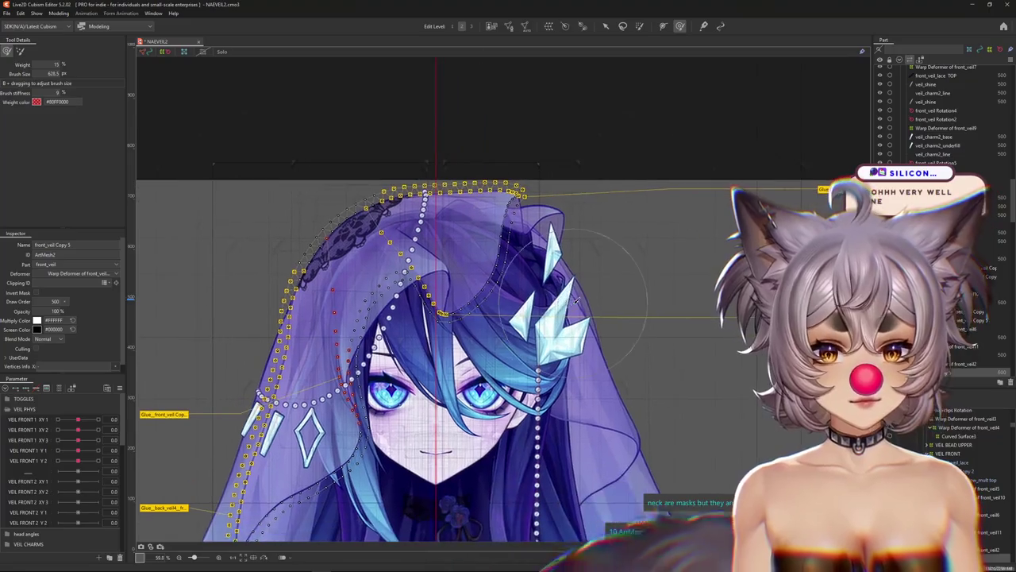
{"action": "left_click", "coordinate": [607, 39]}
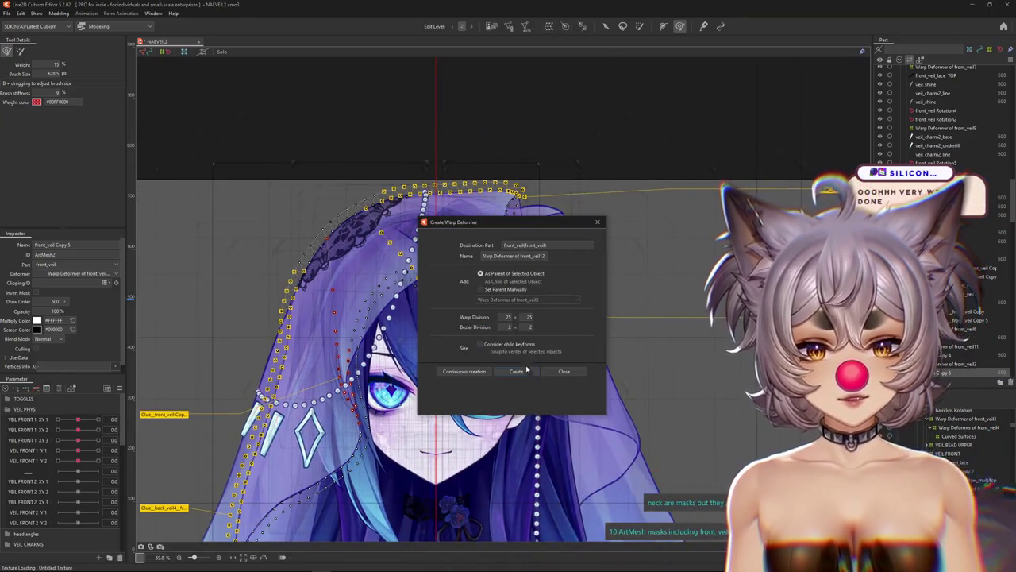
{"action": "type", "text": "15"}
{"action": "key", "text": "Tab"}
{"action": "type", "text": "15"}
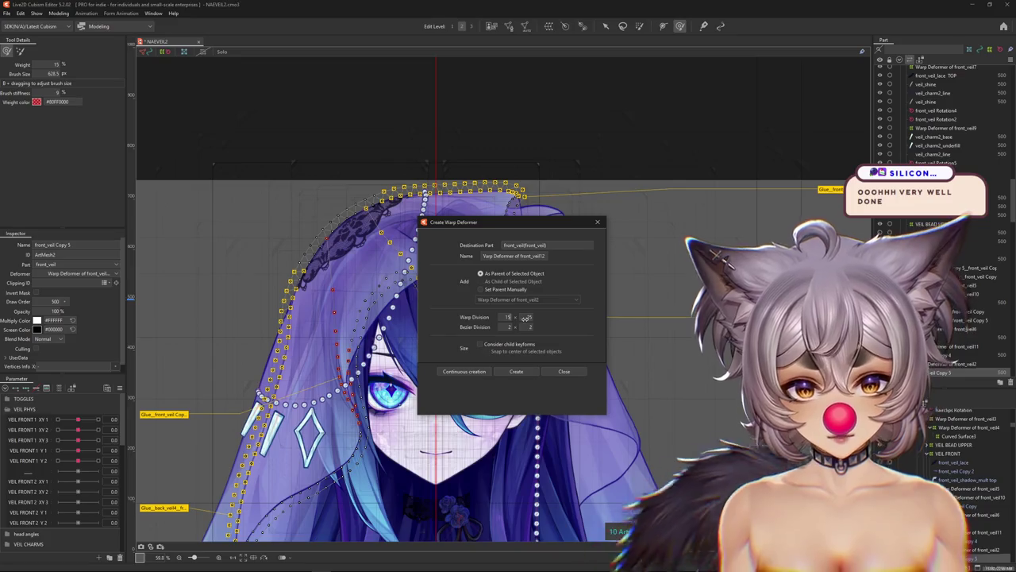
{"action": "left_click", "coordinate": [525, 372]}
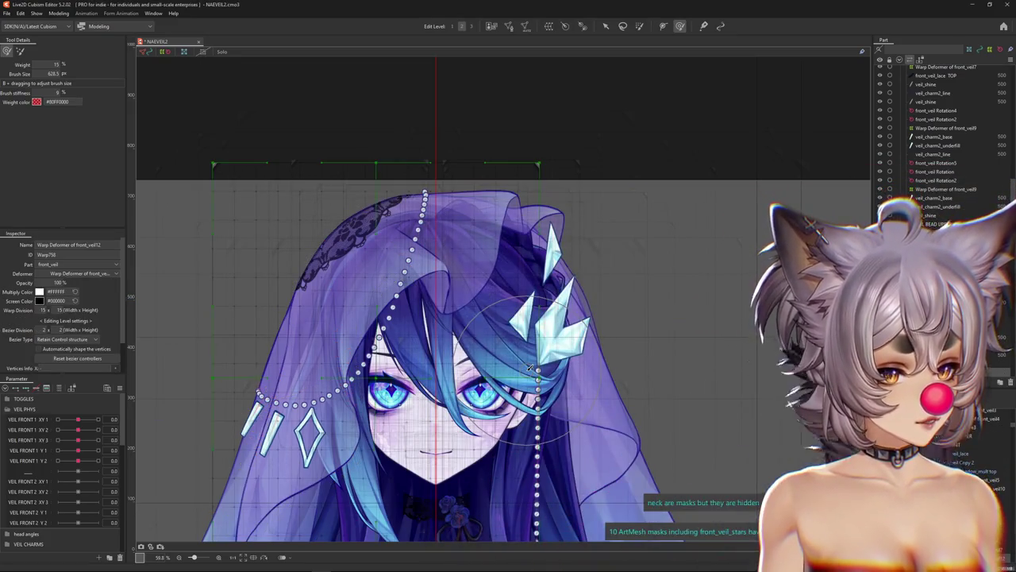
Frame the area above the veil and reset VEIL FRONT 1 XY 1 to 0.
{"action": "scroll", "coordinate": [673, 245], "scroll_direction": "down", "scroll_amount": 2}
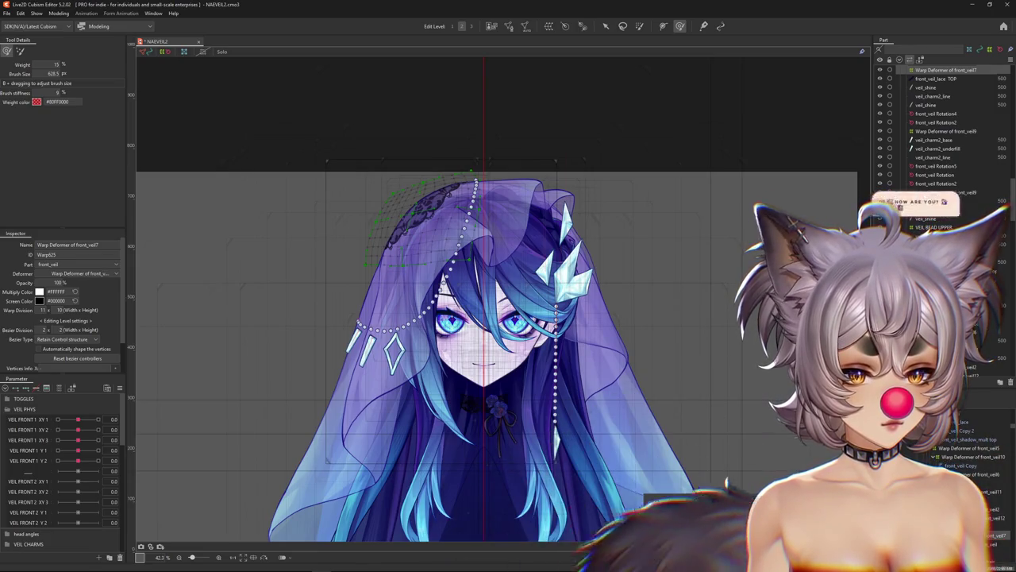
{"action": "scroll", "coordinate": [615, 321], "scroll_direction": "up", "scroll_amount": 2}
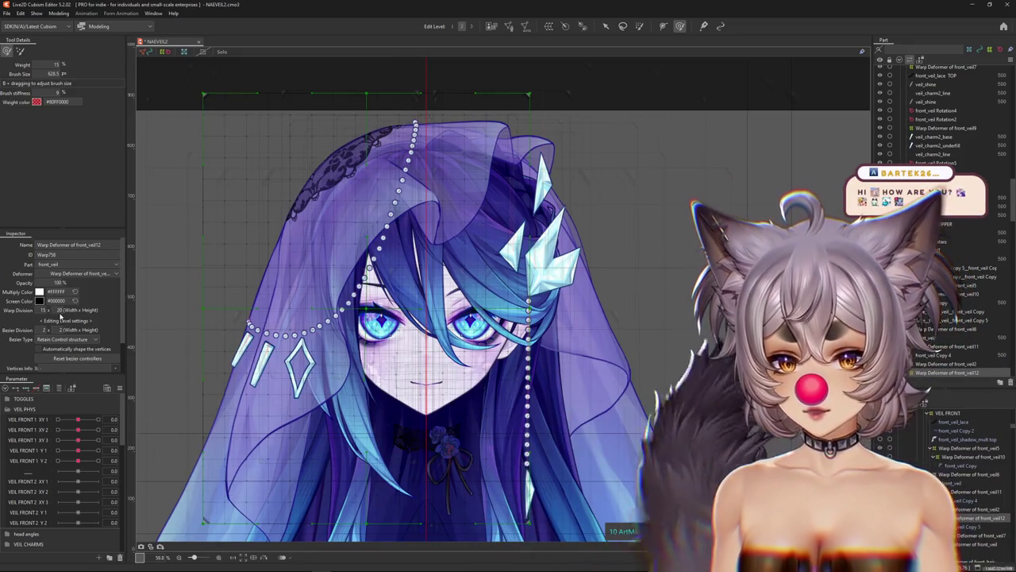
{"action": "scroll", "coordinate": [238, 341], "scroll_direction": "down", "scroll_amount": 3}
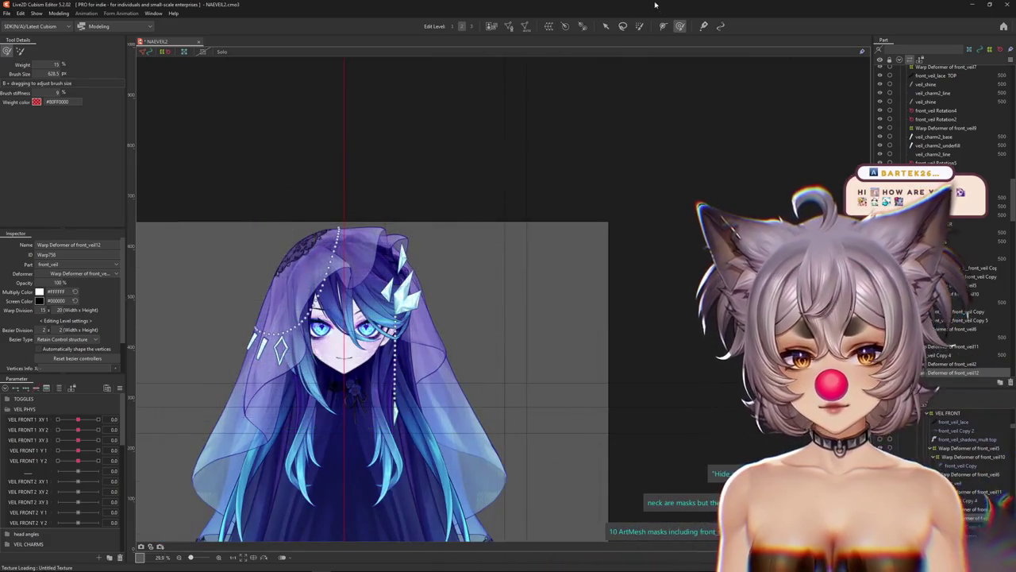
{"action": "scroll", "coordinate": [357, 268], "scroll_direction": "up", "scroll_amount": 5}
{"action": "left_click_drag", "start_coordinate": [357, 268], "coordinate": [345, 316]}
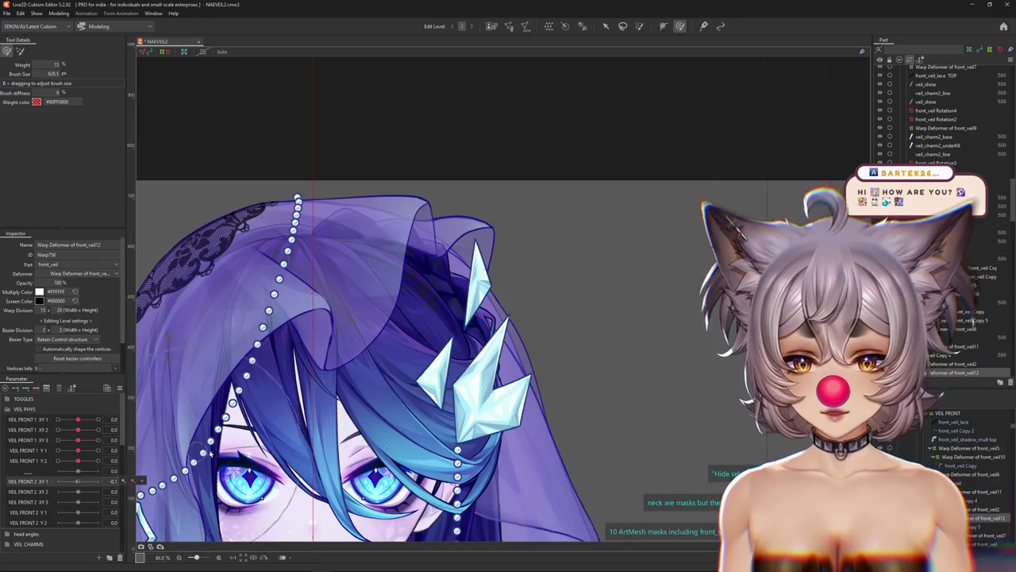
{"action": "scroll", "coordinate": [168, 361], "scroll_direction": "down", "scroll_amount": 5}
{"action": "scroll", "coordinate": [168, 361], "scroll_direction": "up", "scroll_amount": 1}
{"action": "right_click", "coordinate": [168, 361]}
{"action": "key", "text": "Escape"}
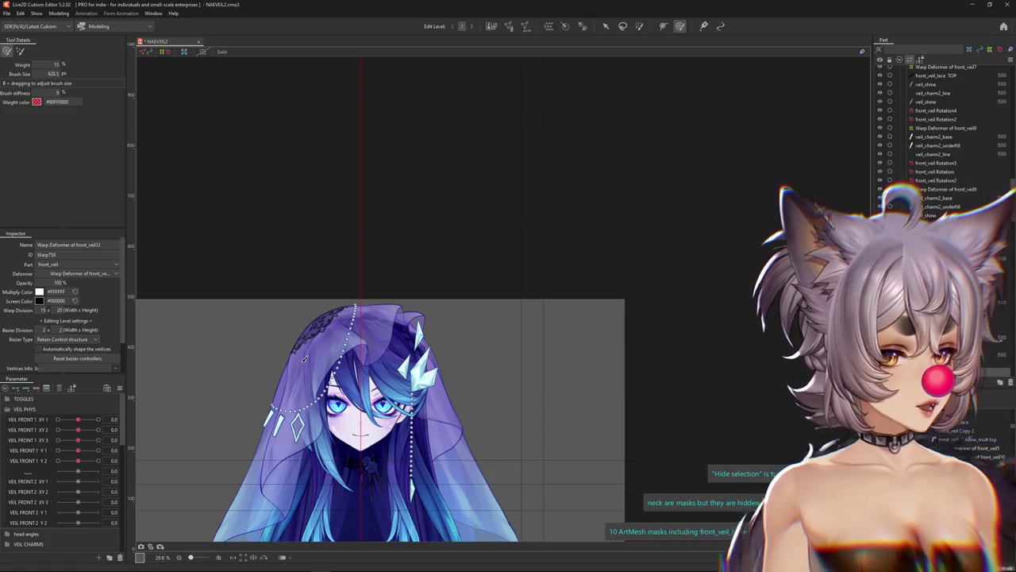
{"action": "scroll", "coordinate": [304, 359], "scroll_direction": "up", "scroll_amount": 4}
{"action": "scroll", "coordinate": [290, 350], "scroll_direction": "up", "scroll_amount": 1}
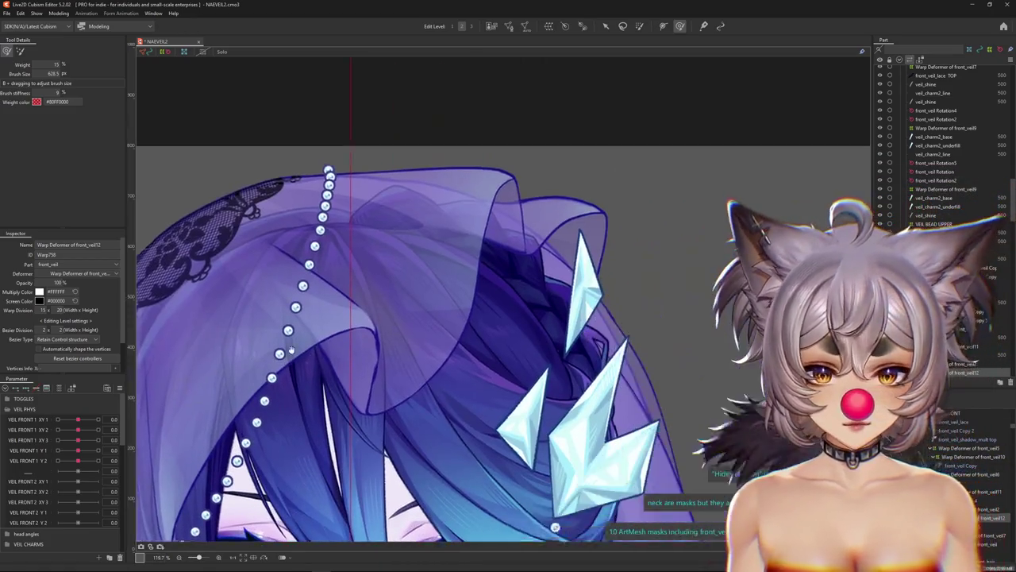
{"action": "left_click_drag", "start_coordinate": [291, 350], "coordinate": [235, 362]}
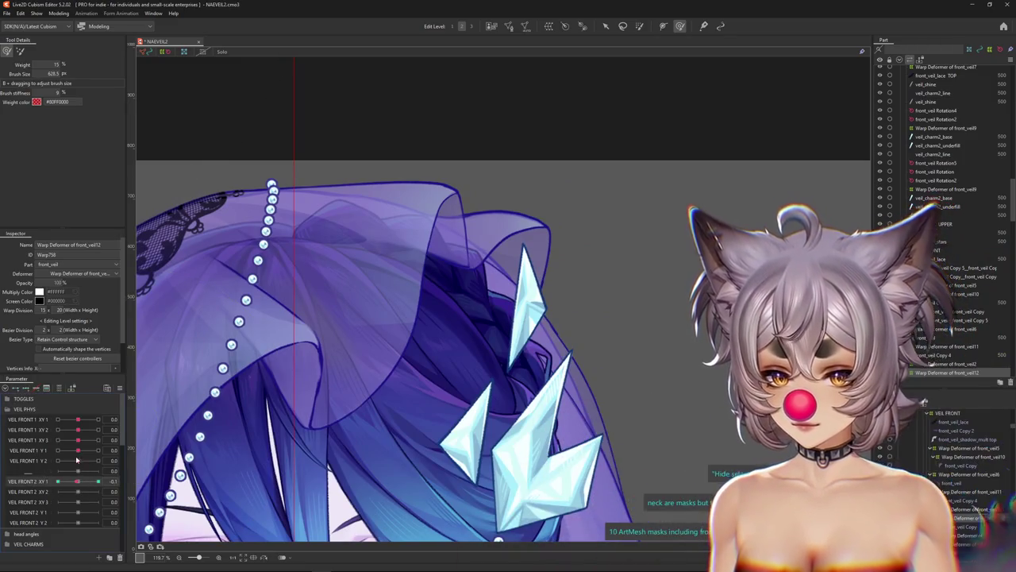
{"action": "left_click_drag", "start_coordinate": [101, 418], "coordinate": [78, 418]}
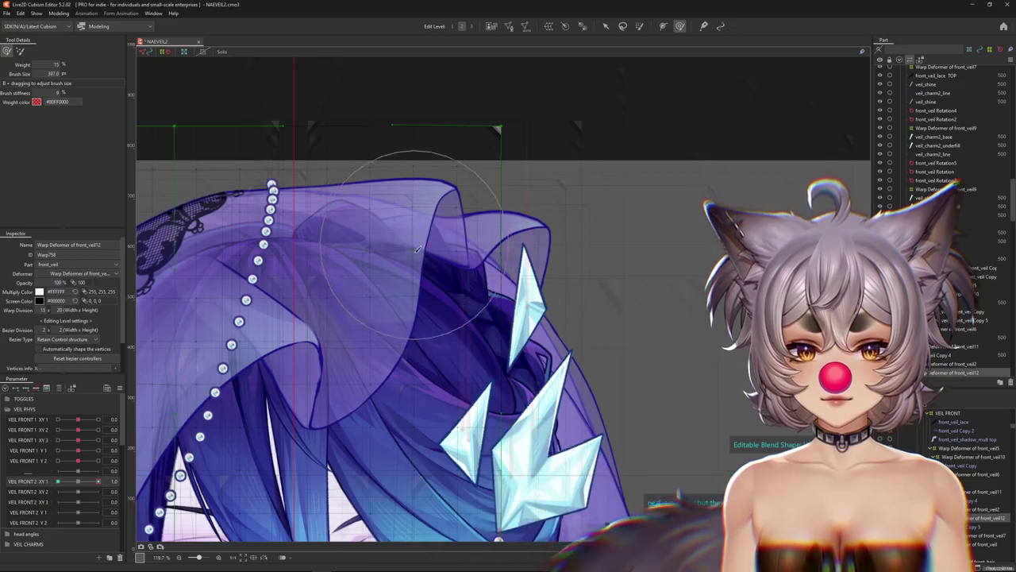
With VEIL FRONT 2 XY 1 at 1.0, nudge the veil's top edge using the Deform Brush.
{"action": "scroll", "coordinate": [417, 256], "scroll_direction": "down", "scroll_amount": 5}
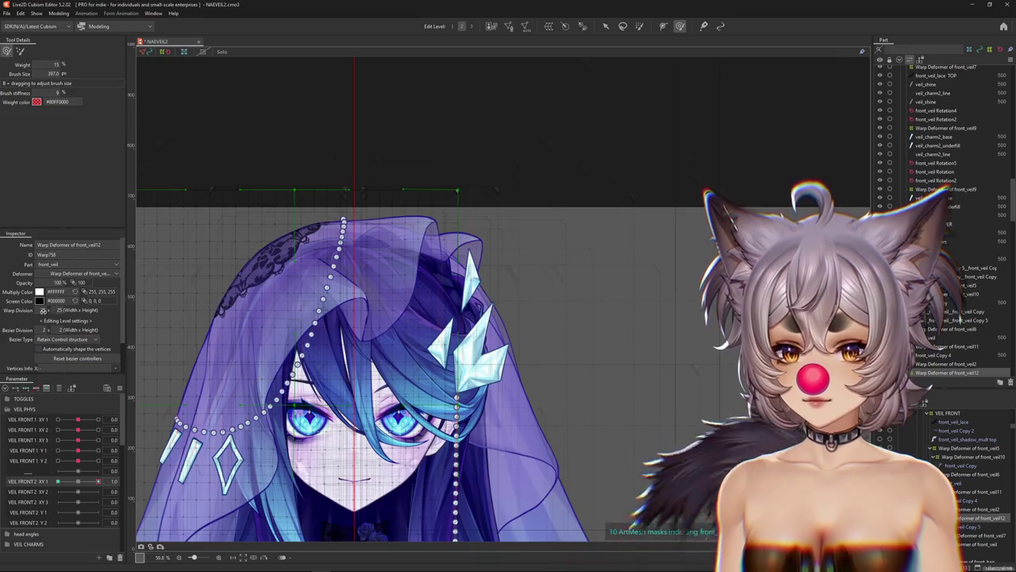
{"action": "scroll", "coordinate": [488, 232], "scroll_direction": "up", "scroll_amount": 2}
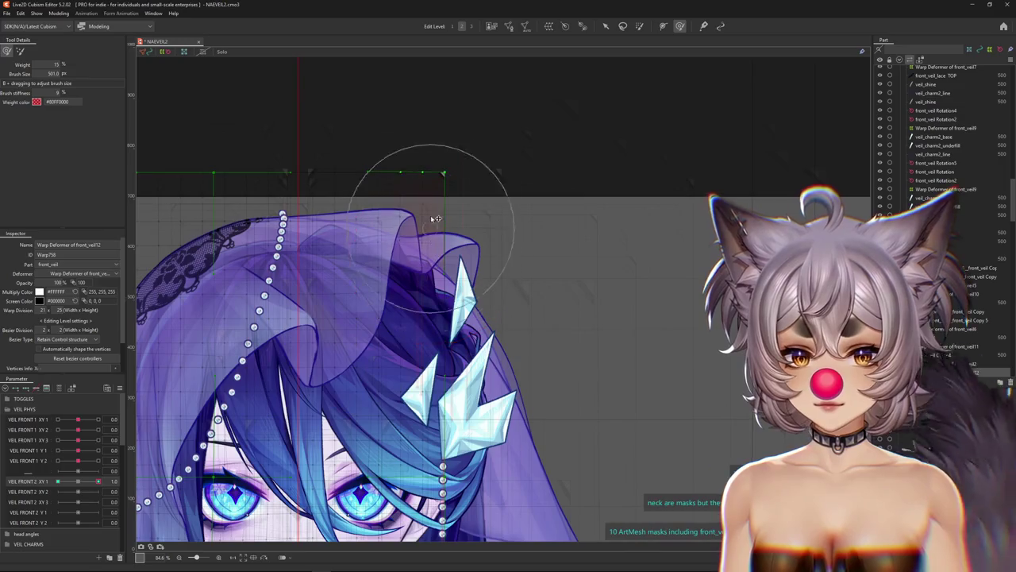
{"action": "left_click_drag", "start_coordinate": [403, 259], "coordinate": [389, 230]}
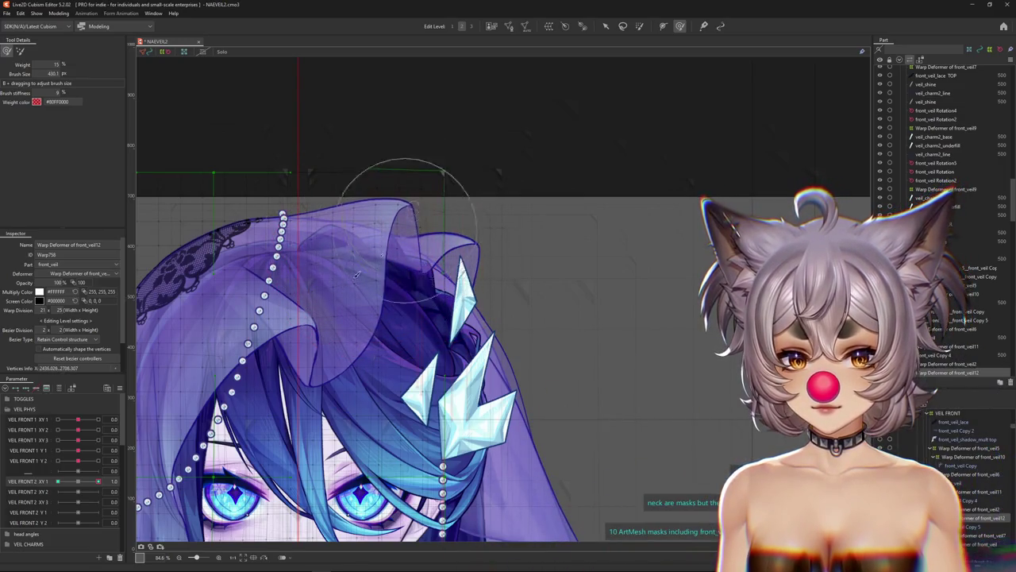
{"action": "key", "text": "ctrl+h"}
{"action": "left_click", "coordinate": [99, 481]}
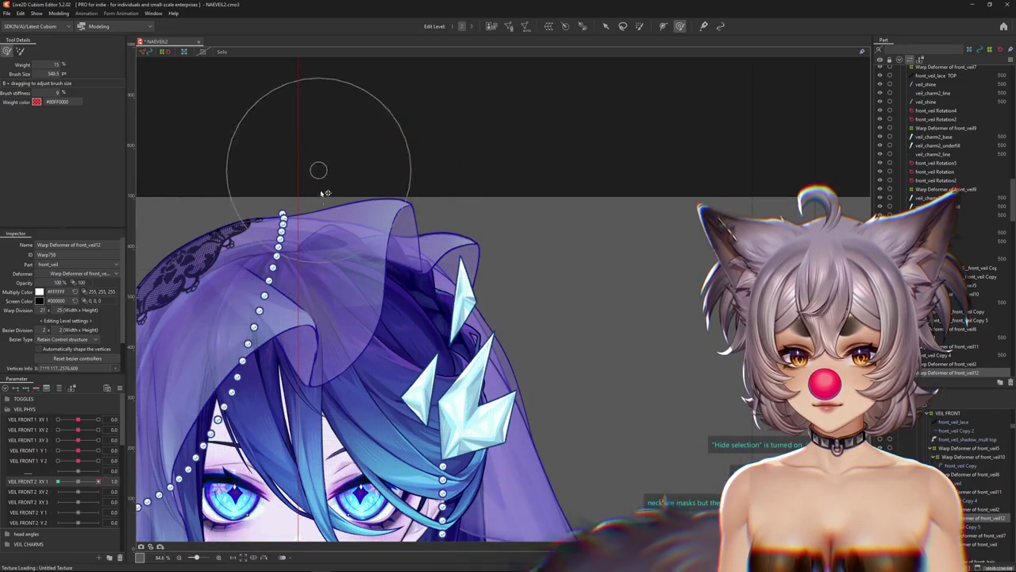
{"action": "left_click_drag", "start_coordinate": [318, 167], "coordinate": [395, 240]}
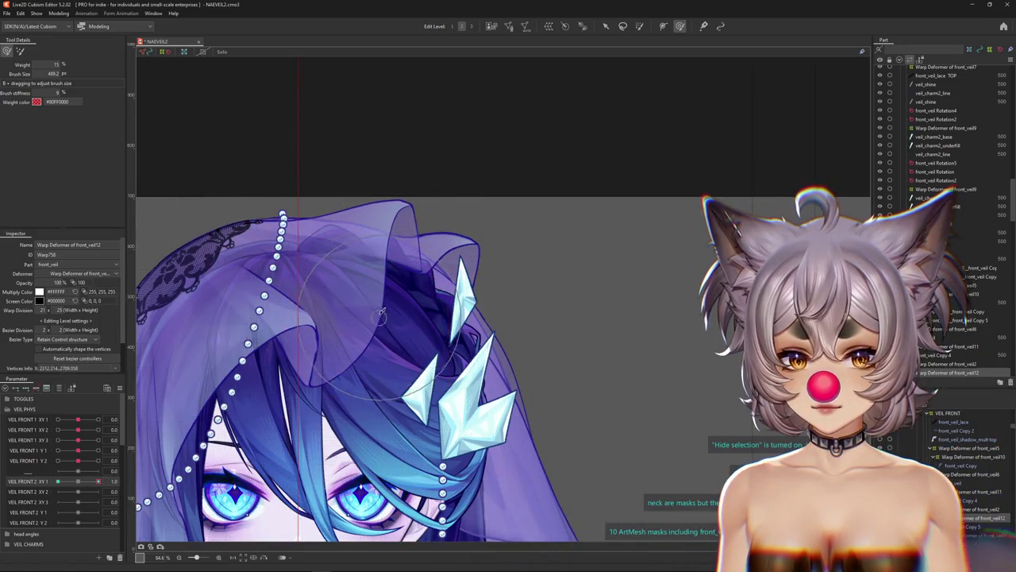
{"action": "left_click_drag", "start_coordinate": [339, 312], "coordinate": [374, 243]}
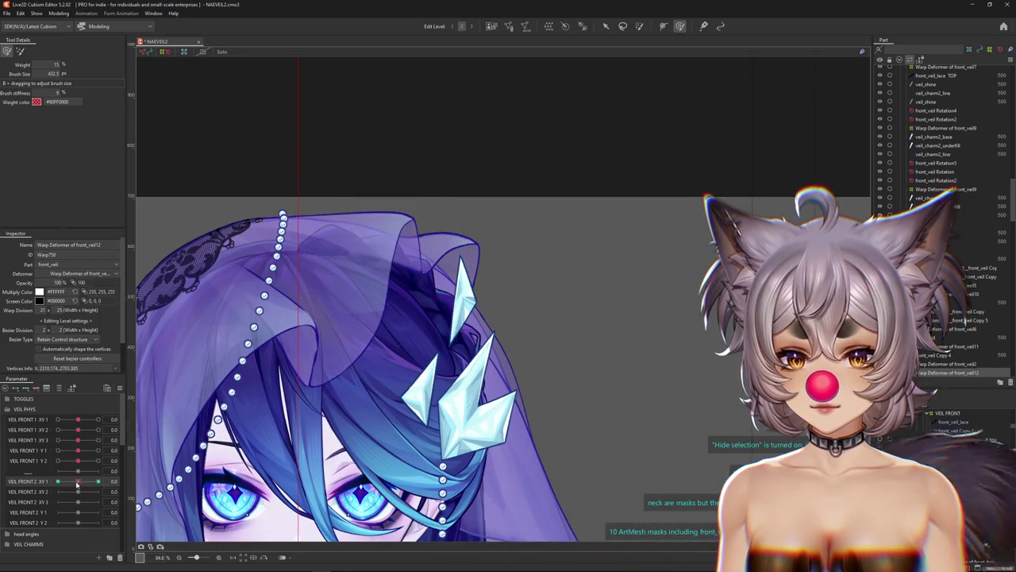
{"action": "left_click_drag", "start_coordinate": [413, 161], "coordinate": [394, 161]}
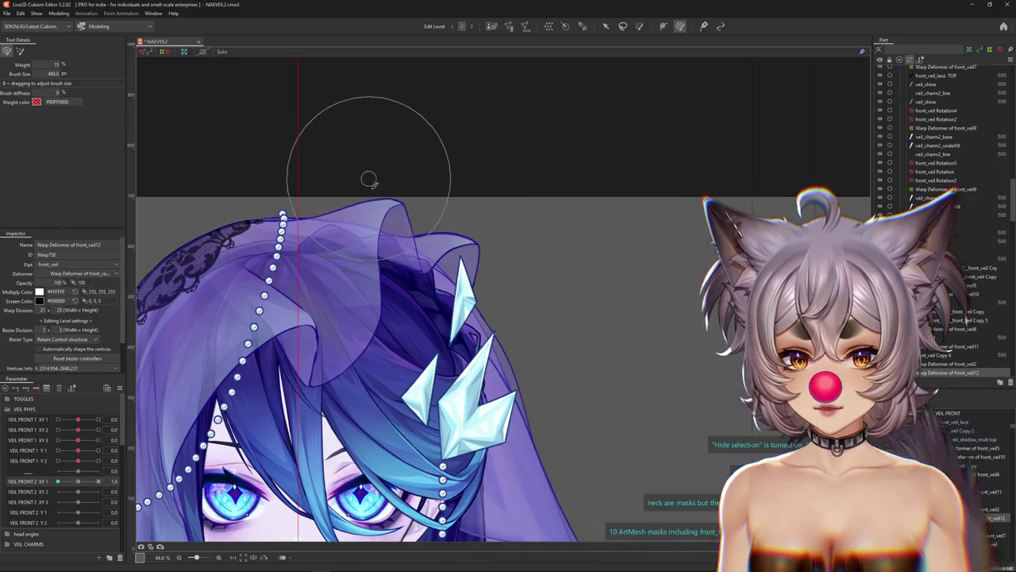
{"action": "left_click_drag", "start_coordinate": [373, 250], "coordinate": [389, 250]}
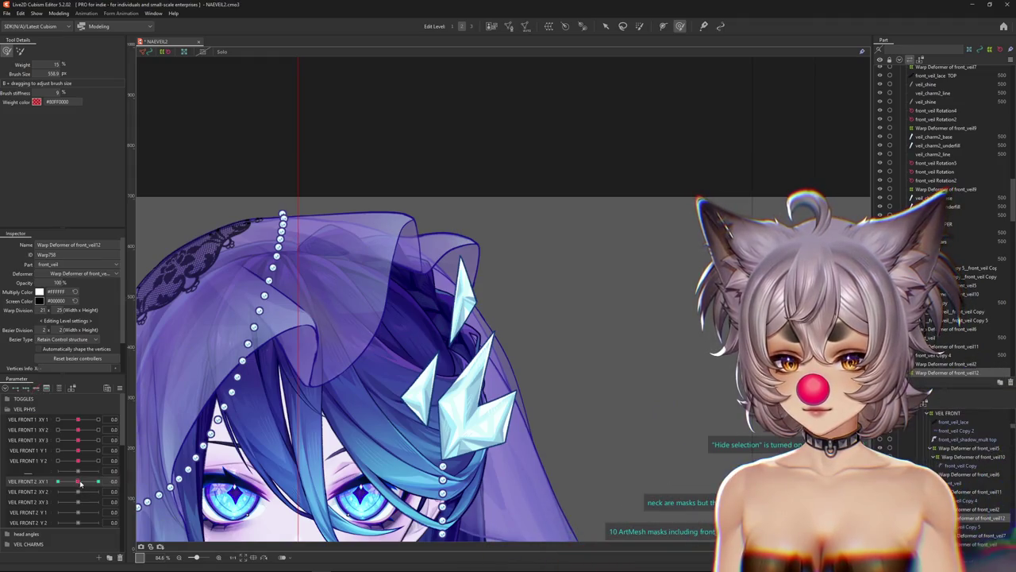
{"action": "left_click", "coordinate": [78, 426]}
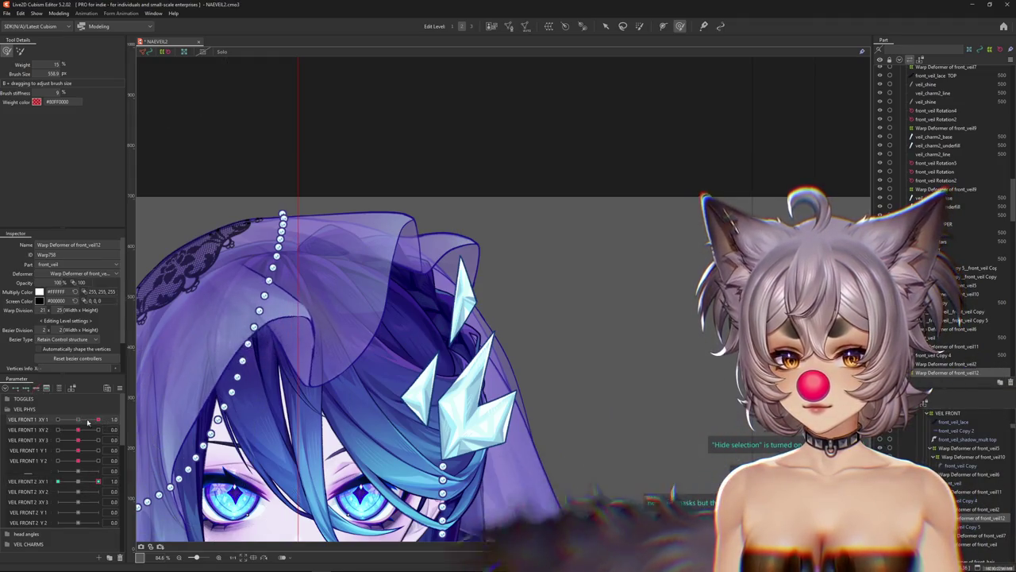
{"action": "left_click", "coordinate": [77, 482]}
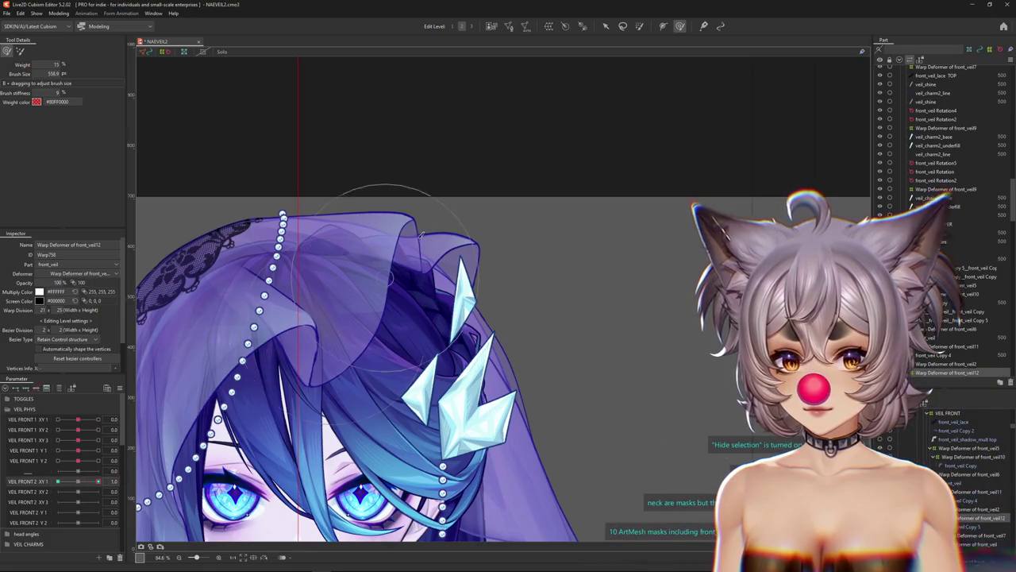
Reshape the veil's top folds and lobe, then recheck the VEIL FRONT 2 XY 1 1.0 pose.
{"action": "left_click_drag", "start_coordinate": [317, 227], "coordinate": [381, 275]}
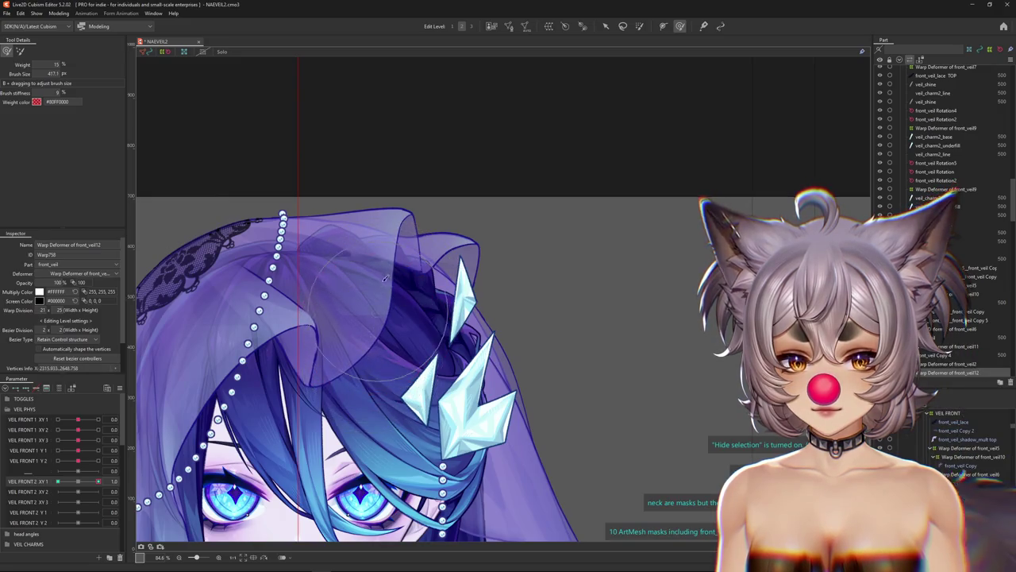
{"action": "left_click_drag", "start_coordinate": [341, 195], "coordinate": [389, 262]}
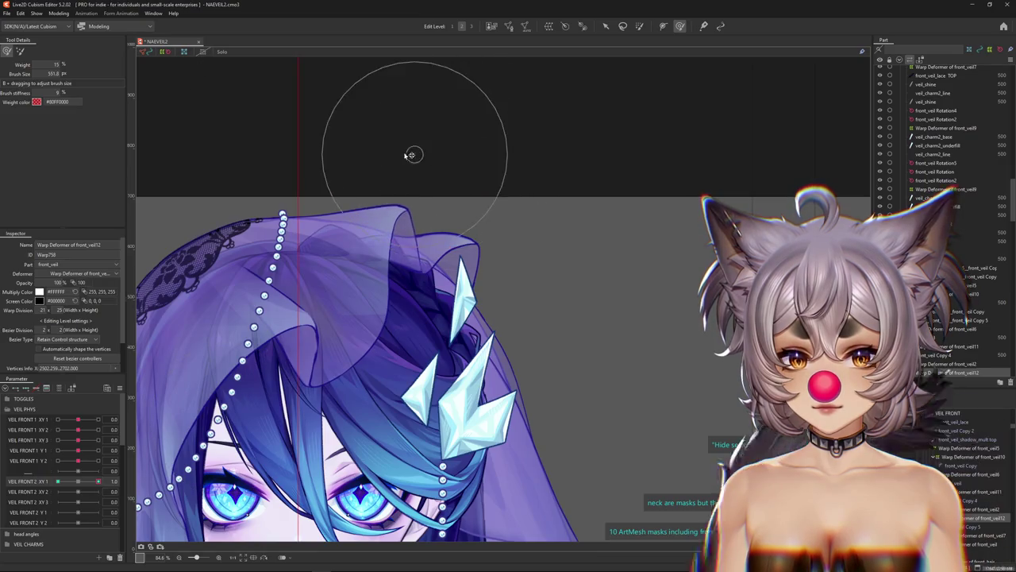
{"action": "mouse_move", "coordinate": [363, 163]}
{"action": "left_mouse_down"}
{"action": "mouse_move", "coordinate": [334, 254]}
{"action": "mouse_move", "coordinate": [376, 325]}
{"action": "mouse_move", "coordinate": [374, 246]}
{"action": "left_mouse_up"}
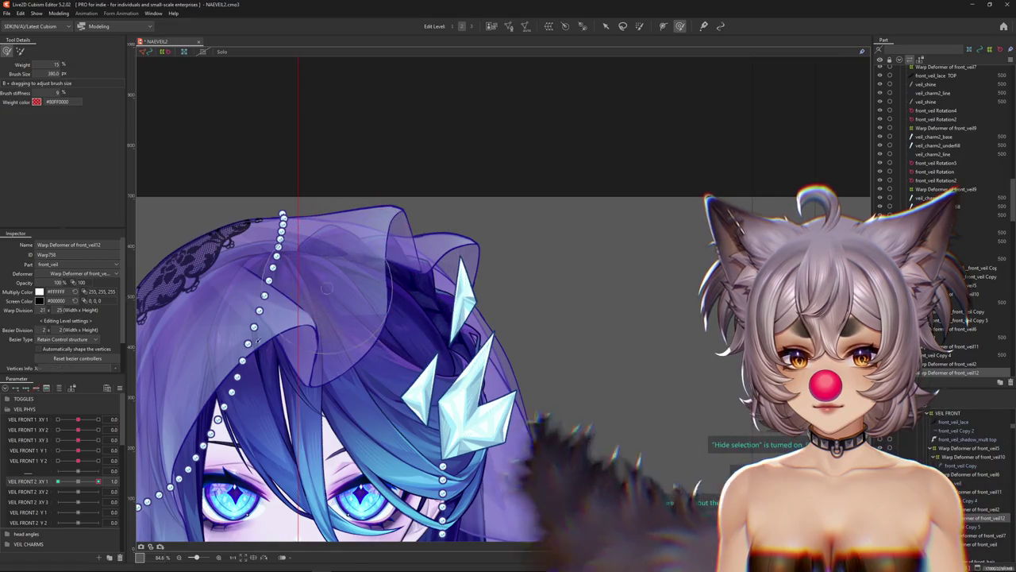
{"action": "left_click_drag", "start_coordinate": [357, 301], "coordinate": [378, 270]}
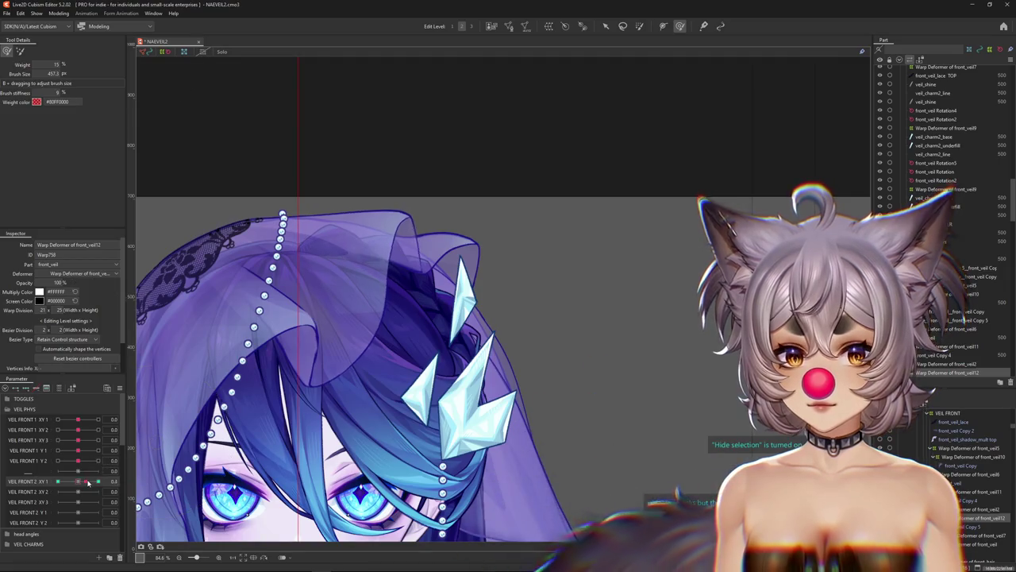
{"action": "left_click_drag", "start_coordinate": [438, 177], "coordinate": [395, 158]}
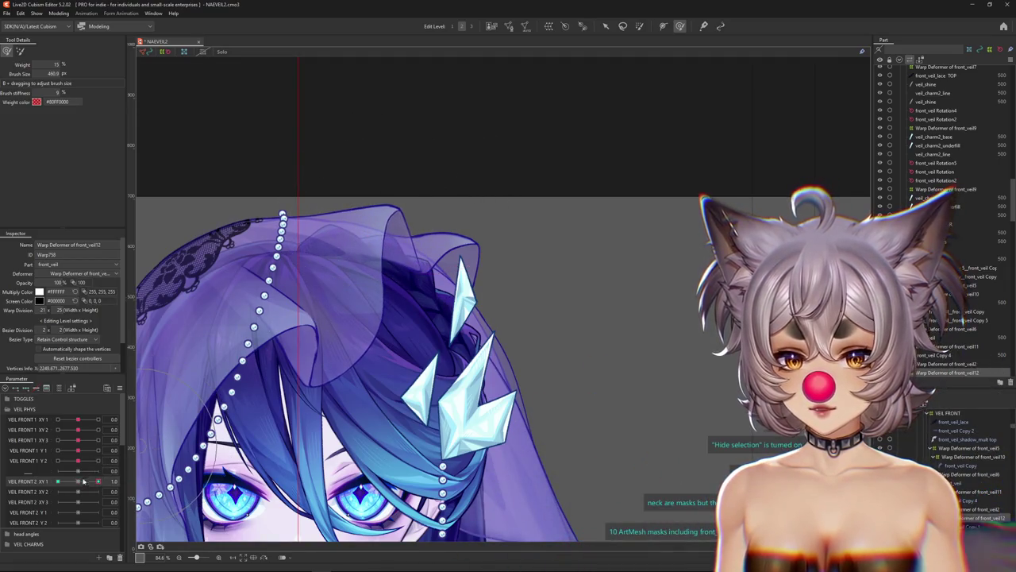
{"action": "mouse_move", "coordinate": [373, 313]}
{"action": "left_mouse_down"}
{"action": "mouse_move", "coordinate": [367, 322]}
{"action": "mouse_move", "coordinate": [373, 310]}
{"action": "left_mouse_up"}
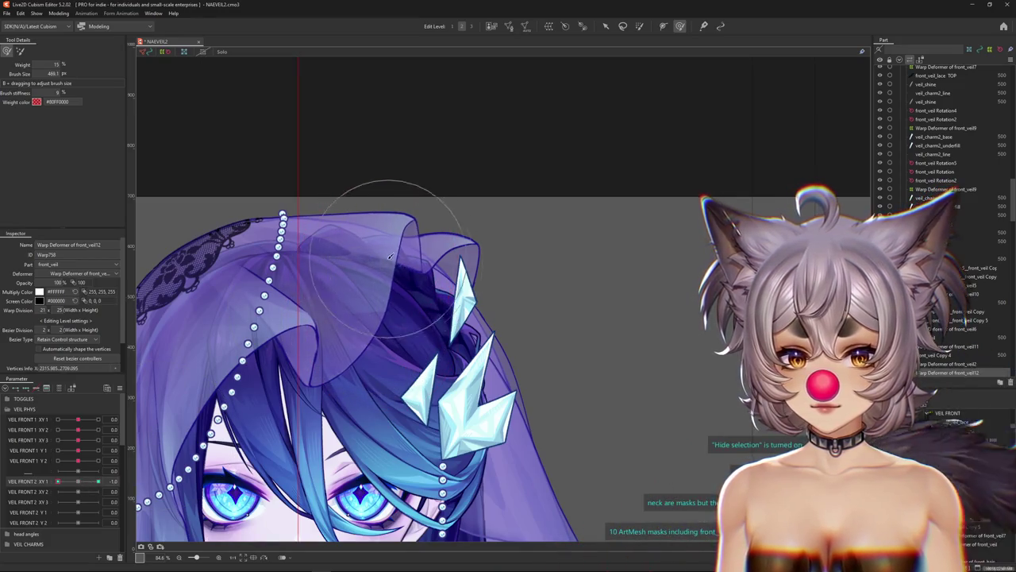
{"action": "left_click_drag", "start_coordinate": [389, 255], "coordinate": [392, 253]}
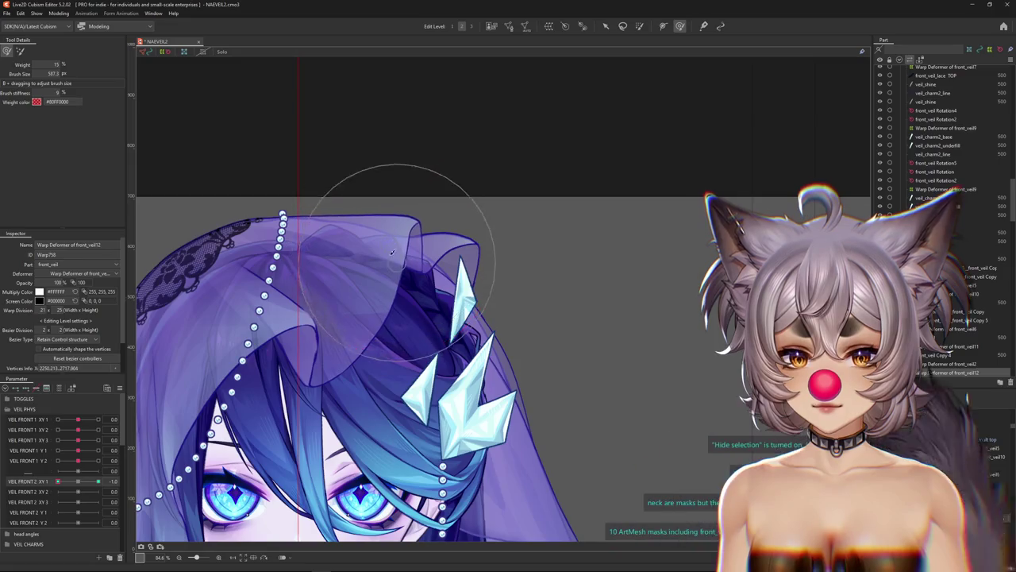
{"action": "left_click", "coordinate": [98, 481]}
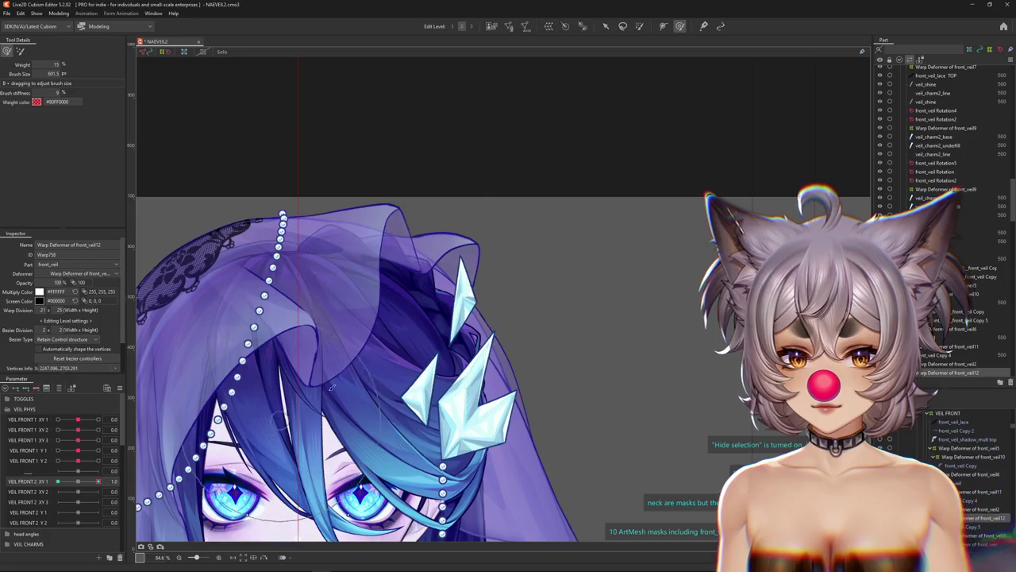
{"action": "left_click", "coordinate": [98, 481]}
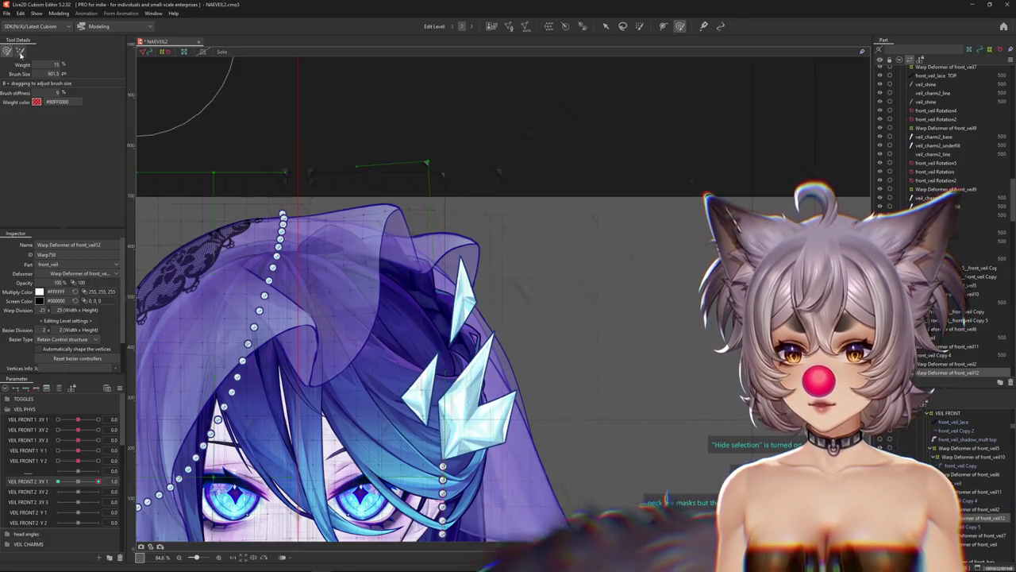
Compare the veil at VEIL FRONT 2 XY 1 -1.0 and 1.0, sizing the brush over its top.
{"action": "left_click_drag", "start_coordinate": [349, 174], "coordinate": [409, 170]}
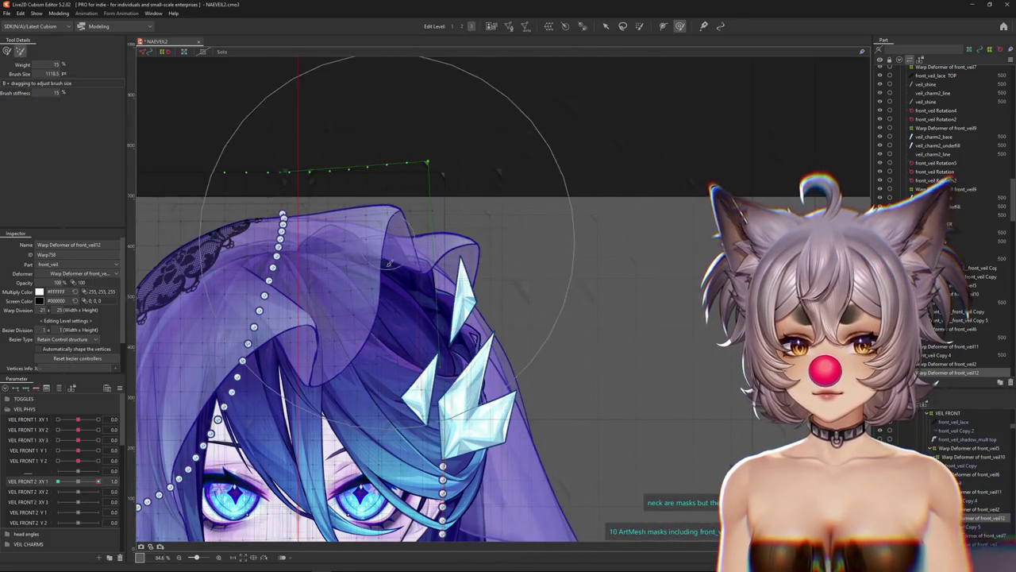
{"action": "left_click", "coordinate": [57, 481]}
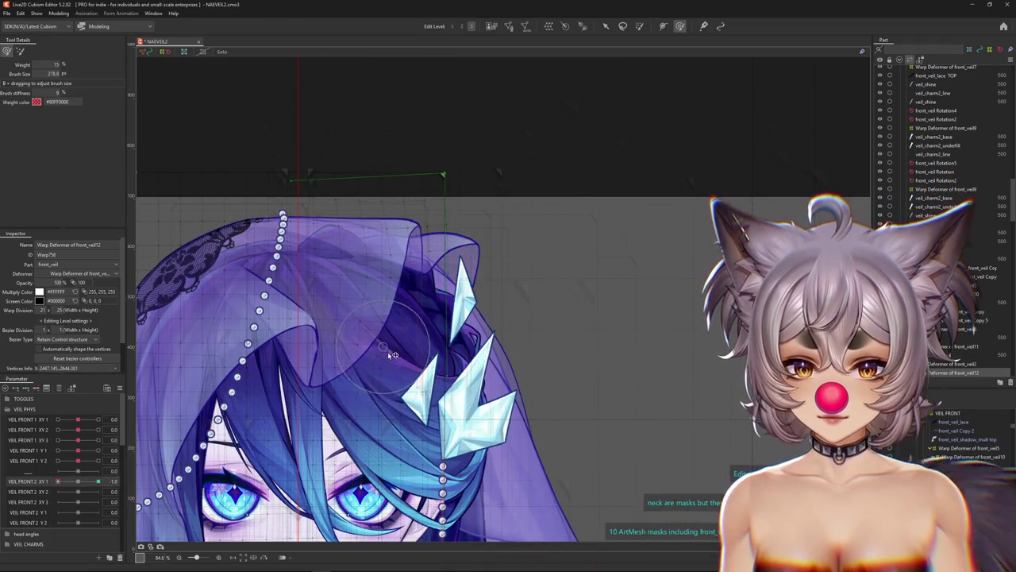
{"action": "left_click", "coordinate": [100, 481]}
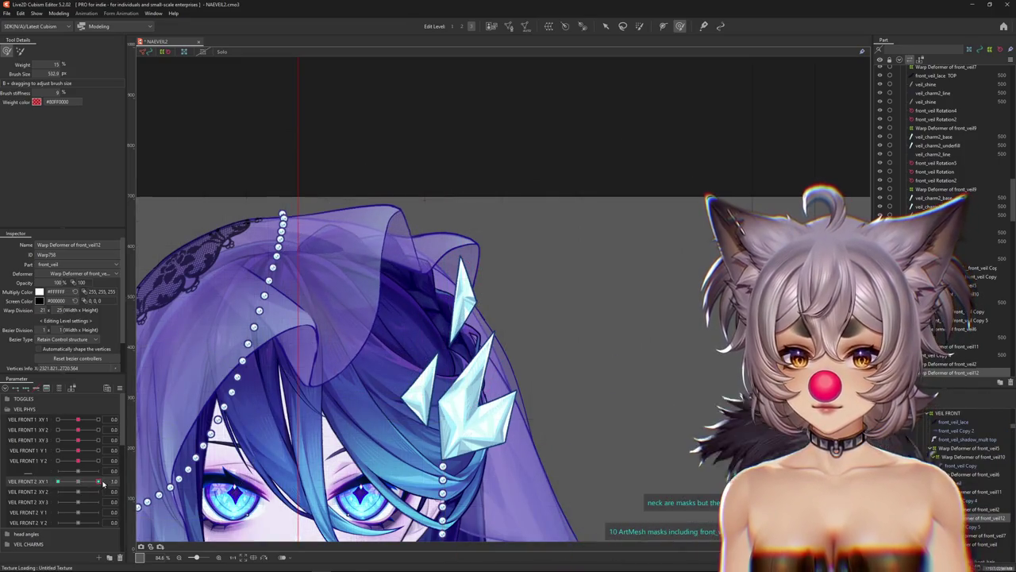
{"action": "left_click", "coordinate": [57, 481]}
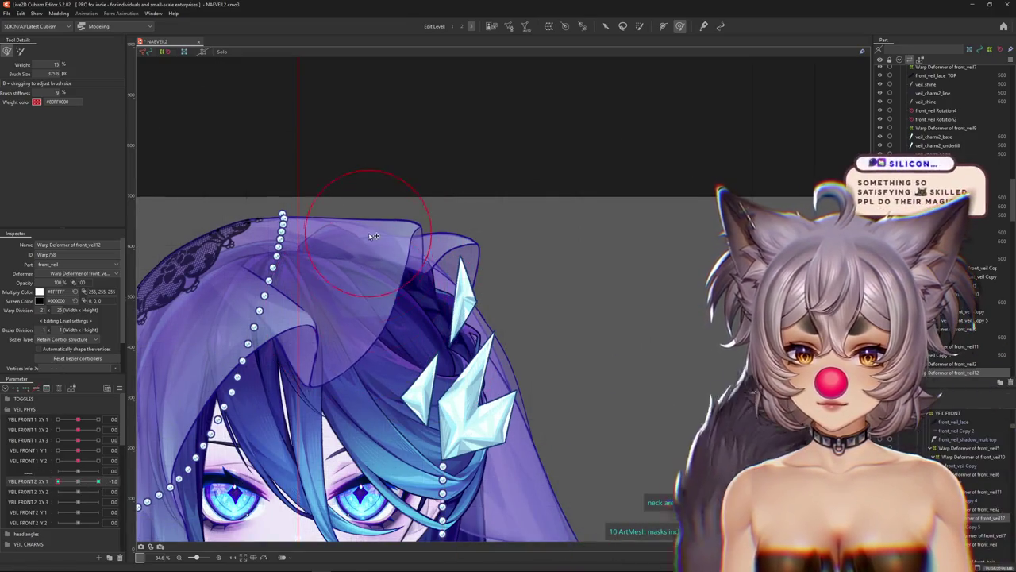
{"action": "left_click", "coordinate": [98, 481]}
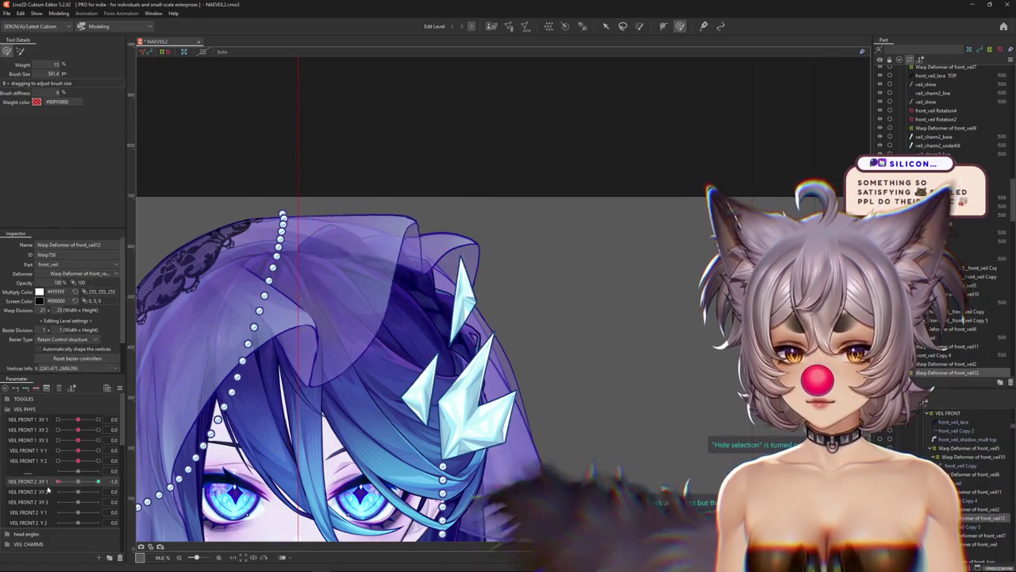
{"action": "left_click_drag", "start_coordinate": [392, 255], "coordinate": [267, 350]}
{"action": "left_click", "coordinate": [79, 482]}
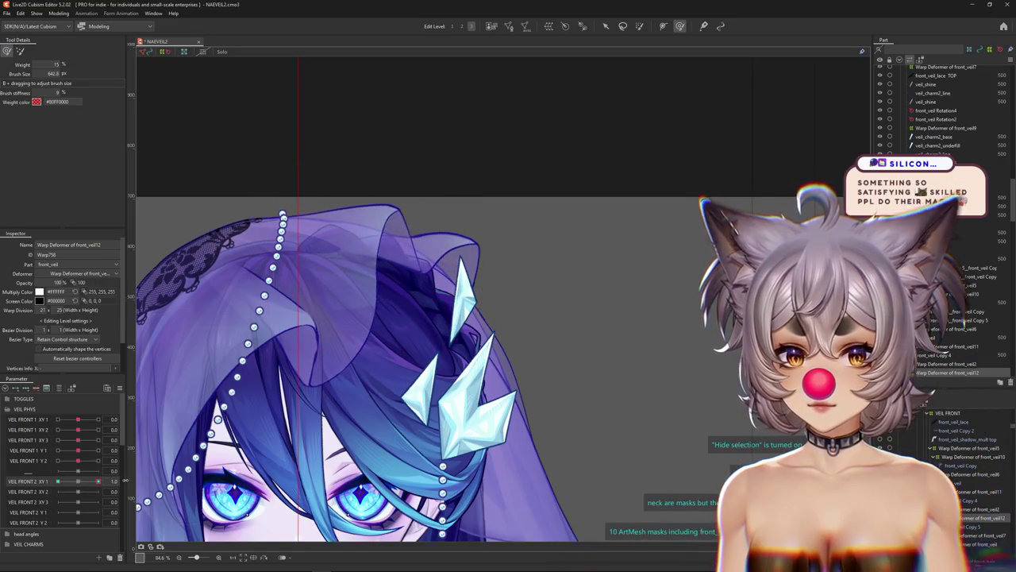
Reshape the veil's top edge and sculpt it at the VEIL FRONT 2 XY 1 -1.0 keyform.
{"action": "left_click_drag", "start_coordinate": [425, 174], "coordinate": [386, 193]}
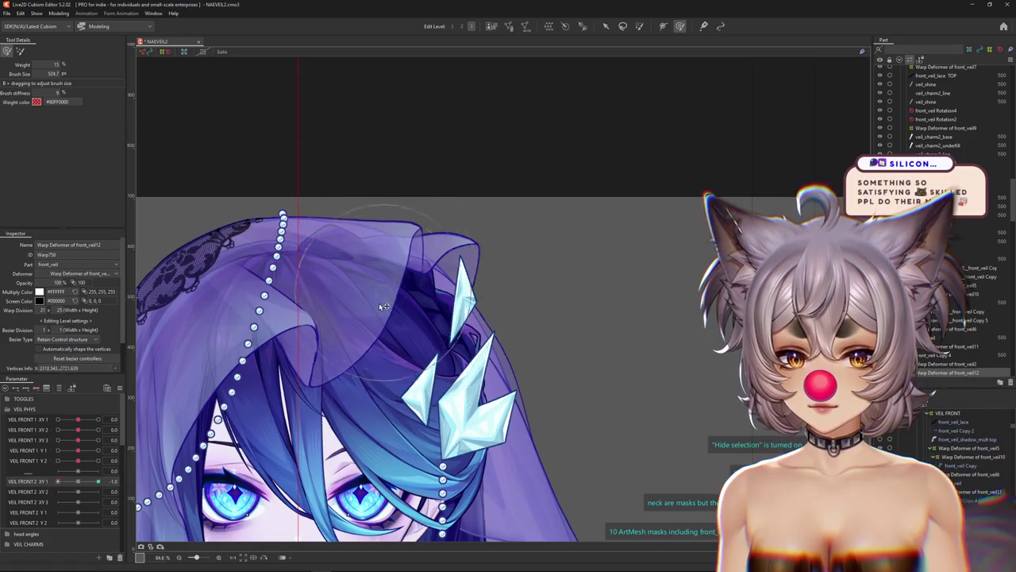
{"action": "left_click_drag", "start_coordinate": [391, 315], "coordinate": [235, 323]}
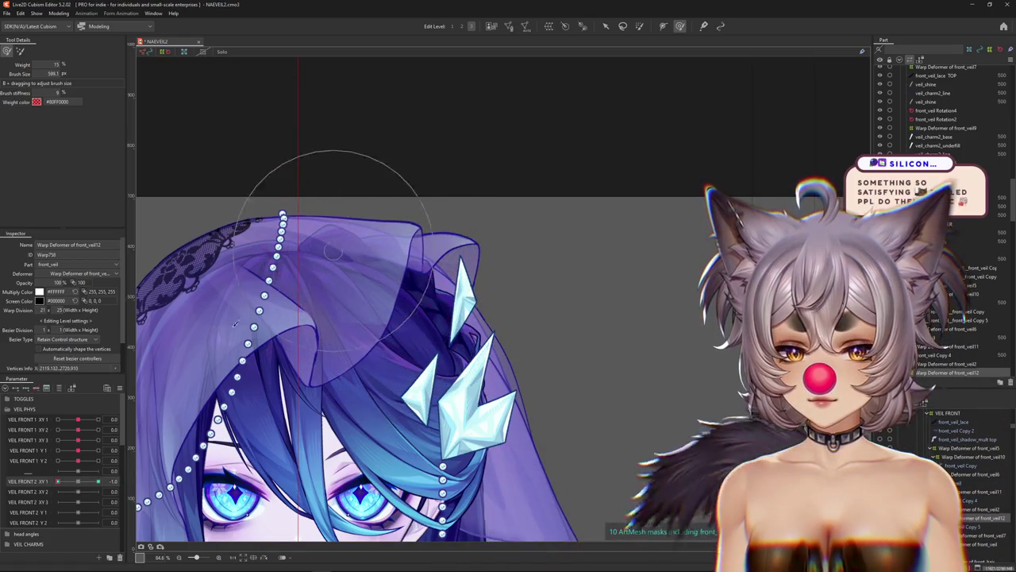
{"action": "left_click_drag", "start_coordinate": [78, 482], "coordinate": [31, 481]}
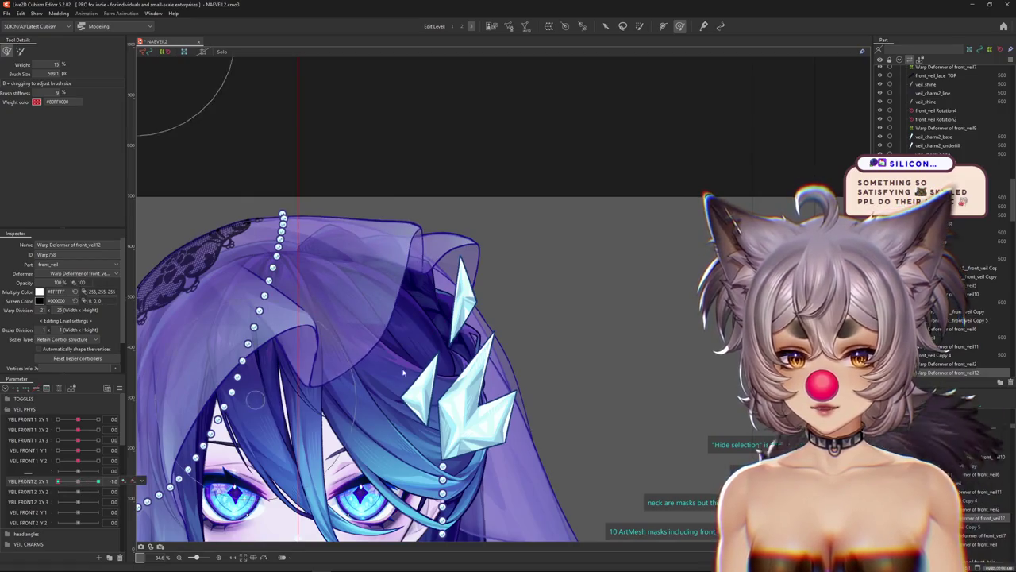
{"action": "mouse_move", "coordinate": [460, 350]}
{"action": "left_mouse_down"}
{"action": "mouse_move", "coordinate": [387, 350]}
{"action": "mouse_move", "coordinate": [182, 135]}
{"action": "left_mouse_up"}
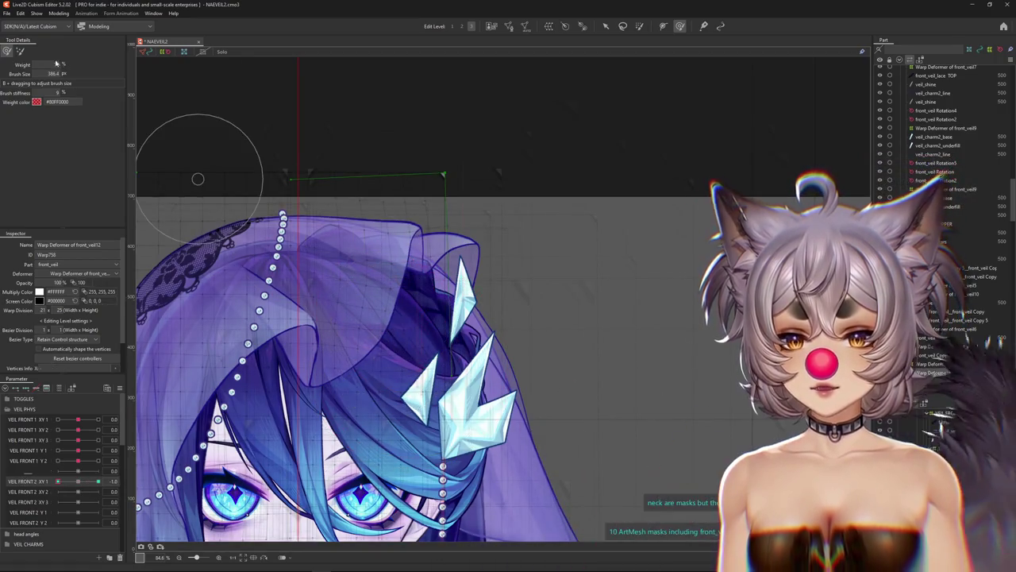
{"action": "left_click_drag", "start_coordinate": [408, 182], "coordinate": [289, 255]}
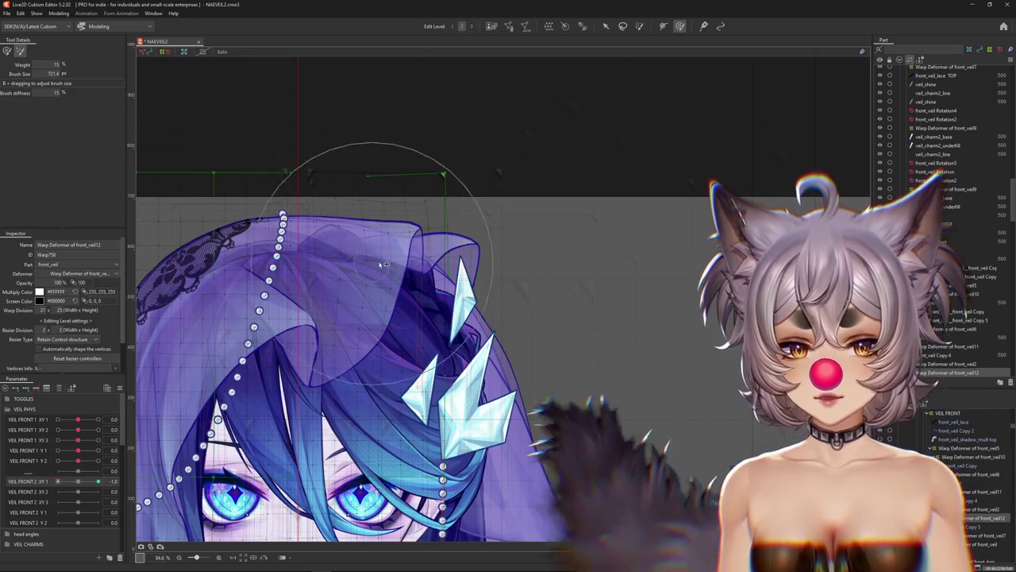
{"action": "left_click_drag", "start_coordinate": [408, 174], "coordinate": [336, 272]}
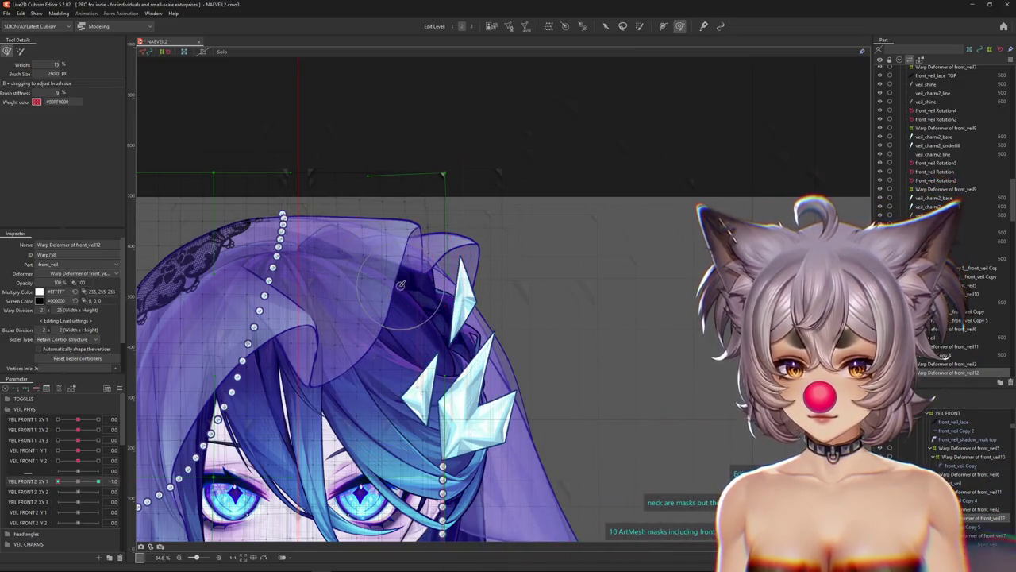
{"action": "left_click_drag", "start_coordinate": [412, 293], "coordinate": [334, 262]}
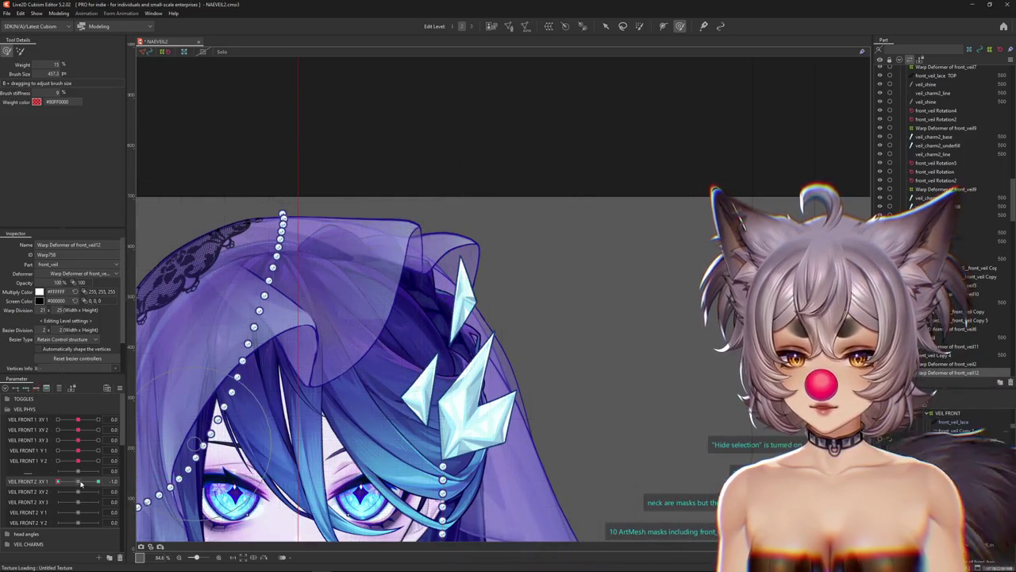
{"action": "key", "text": "ctrl+h"}
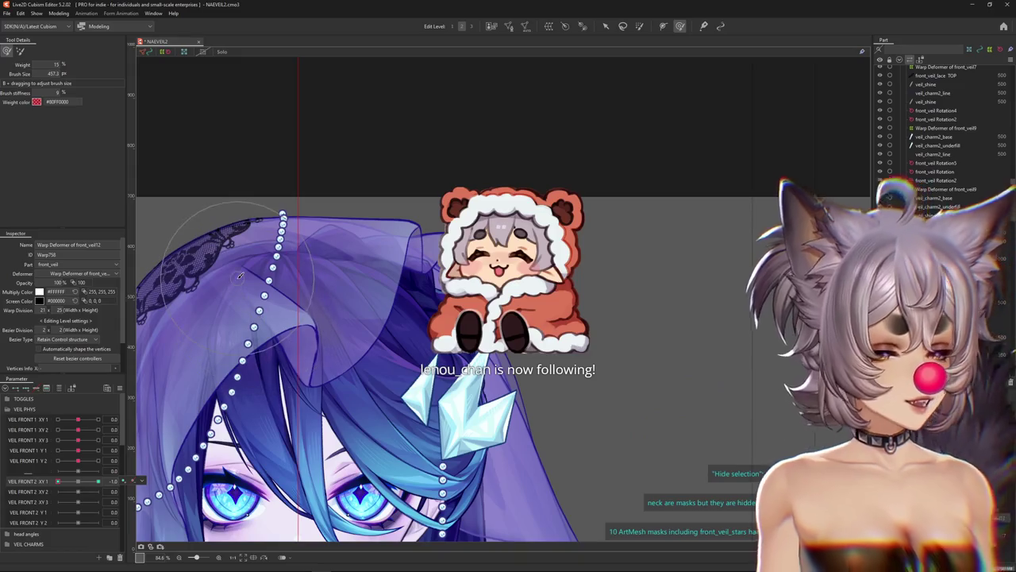
Move VEIL FRONT 2 XY 1 toward the middle and size the brush over the veil.
{"action": "scroll", "coordinate": [318, 318], "scroll_direction": "up", "scroll_amount": 2}
{"action": "scroll", "coordinate": [374, 322], "scroll_direction": "up", "scroll_amount": 2}
{"action": "mouse_move", "coordinate": [57, 481]}
{"action": "left_mouse_down"}
{"action": "mouse_move", "coordinate": [75, 482]}
{"action": "mouse_move", "coordinate": [50, 481]}
{"action": "left_mouse_up"}
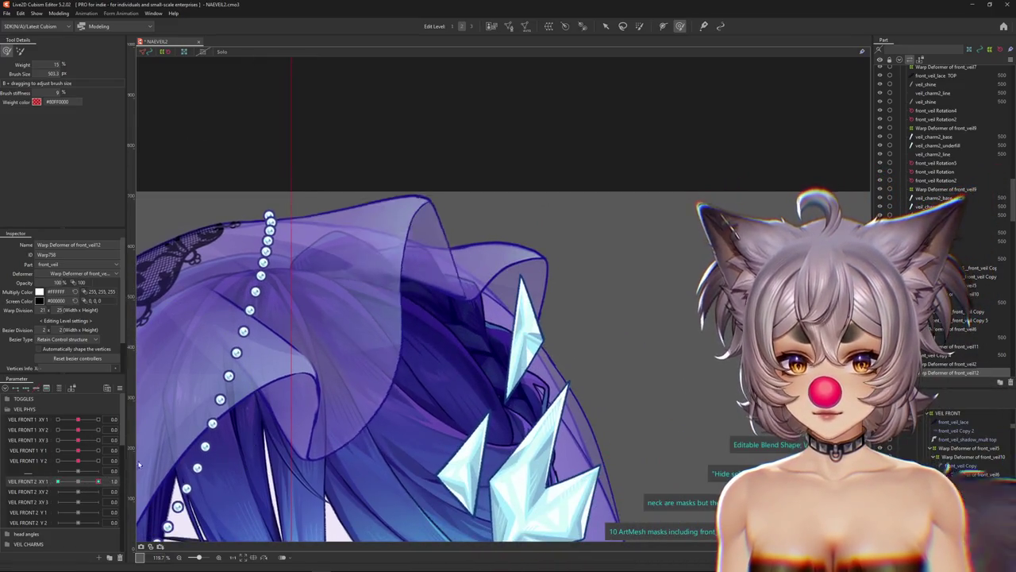
{"action": "mouse_move", "coordinate": [409, 340]}
{"action": "left_mouse_down"}
{"action": "mouse_move", "coordinate": [412, 287]}
{"action": "mouse_move", "coordinate": [395, 240]}
{"action": "left_mouse_up"}
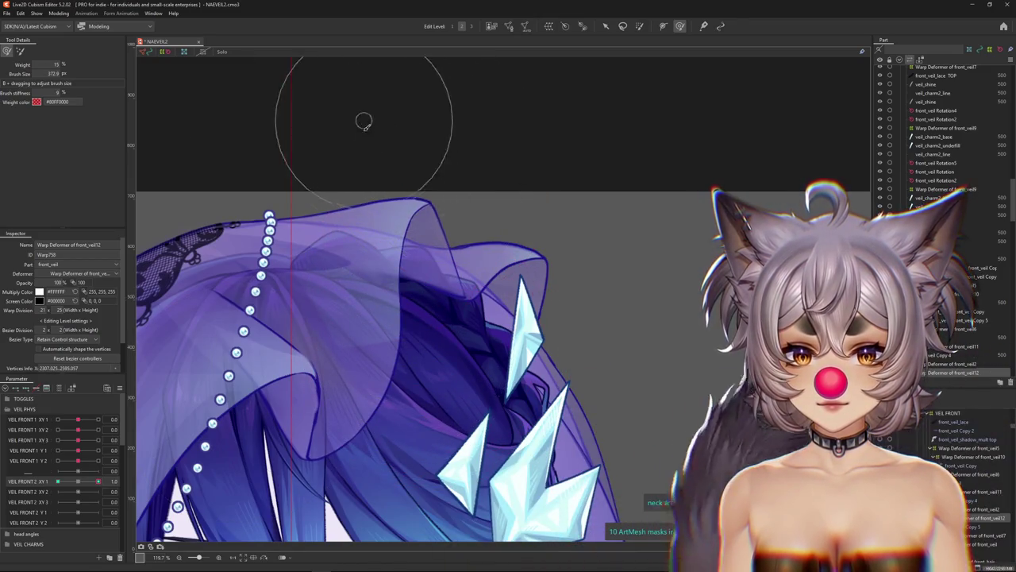
{"action": "scroll", "coordinate": [469, 363], "scroll_direction": "down", "scroll_amount": 2}
{"action": "left_click_drag", "start_coordinate": [98, 481], "coordinate": [78, 482]}
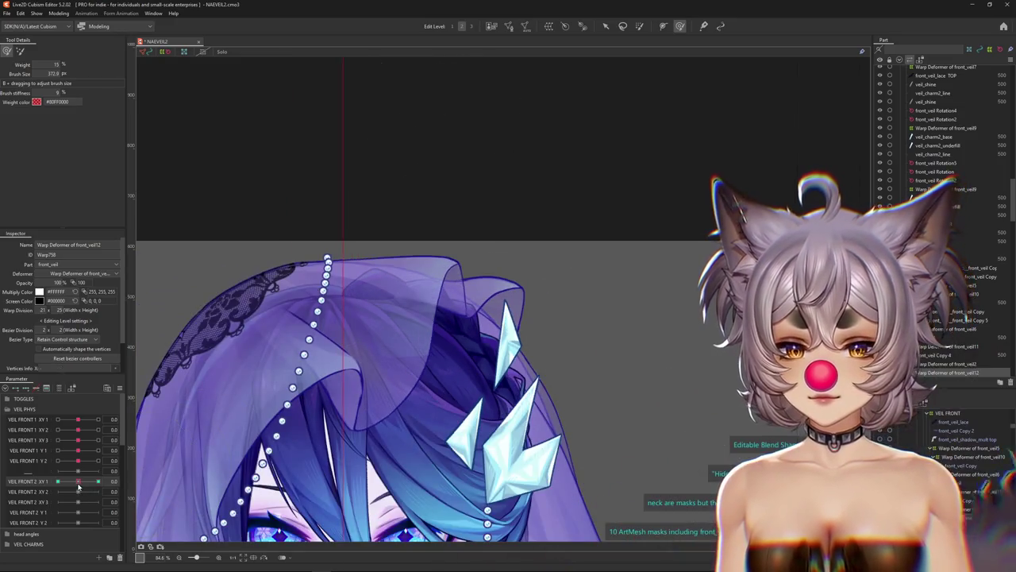
{"action": "left_click_drag", "start_coordinate": [458, 237], "coordinate": [436, 226]}
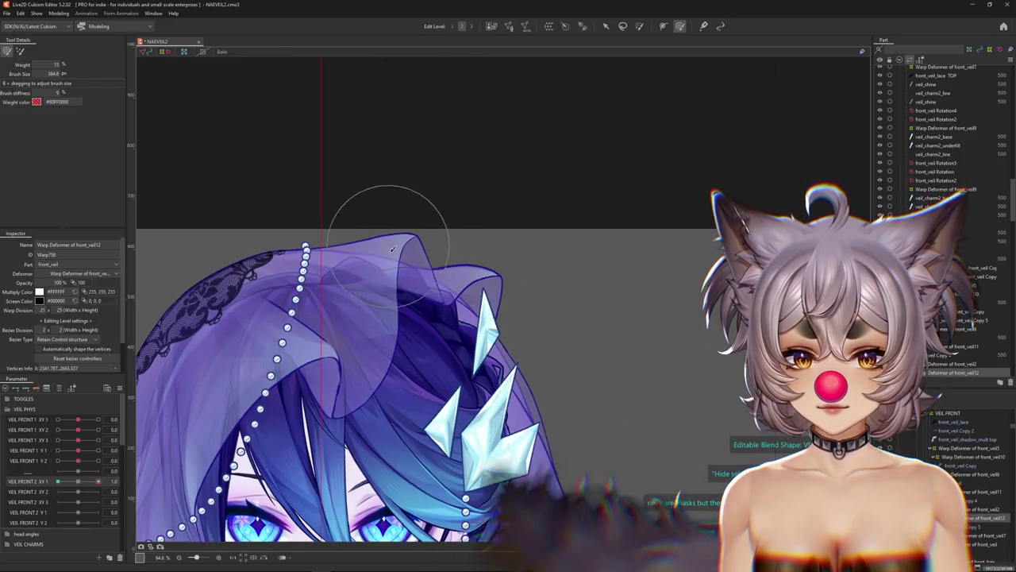
Push down the veil's top, zoom out to 42.3% to review, then zoom back in.
{"action": "left_click", "coordinate": [79, 482]}
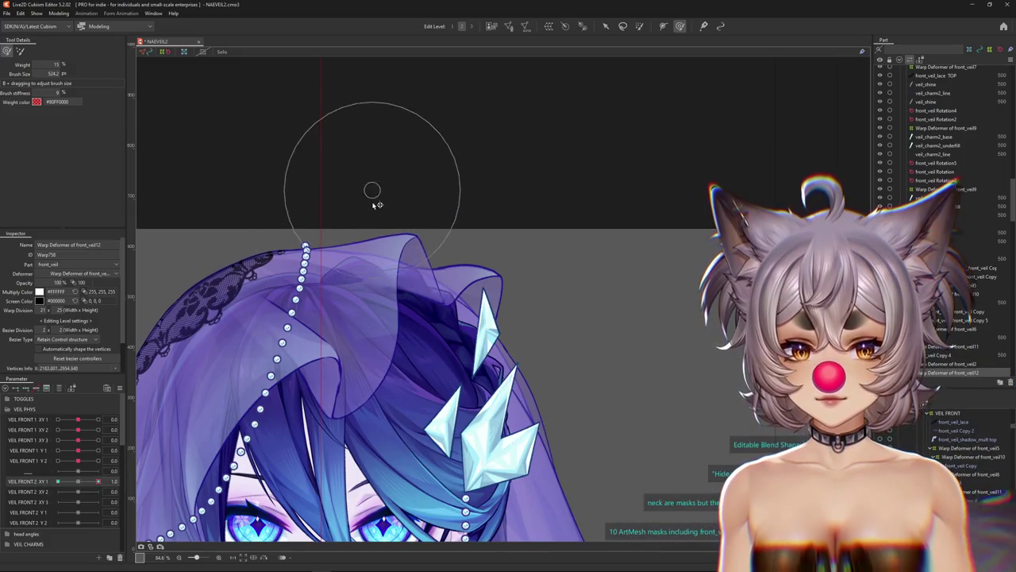
{"action": "mouse_move", "coordinate": [377, 205]}
{"action": "left_mouse_down"}
{"action": "mouse_move", "coordinate": [418, 329]}
{"action": "mouse_move", "coordinate": [411, 262]}
{"action": "left_mouse_up"}
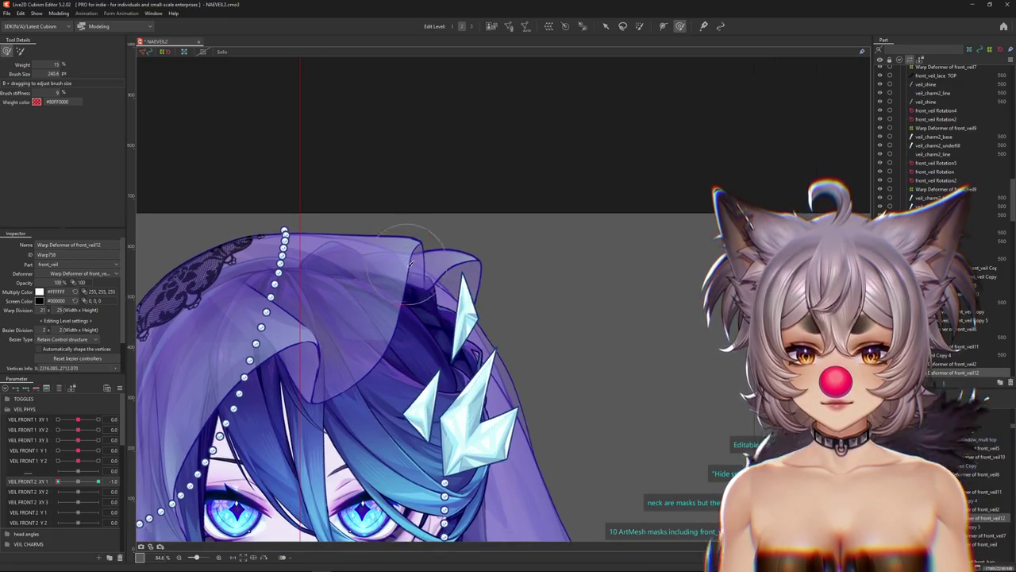
{"action": "scroll", "coordinate": [411, 262], "scroll_direction": "down", "scroll_amount": 3}
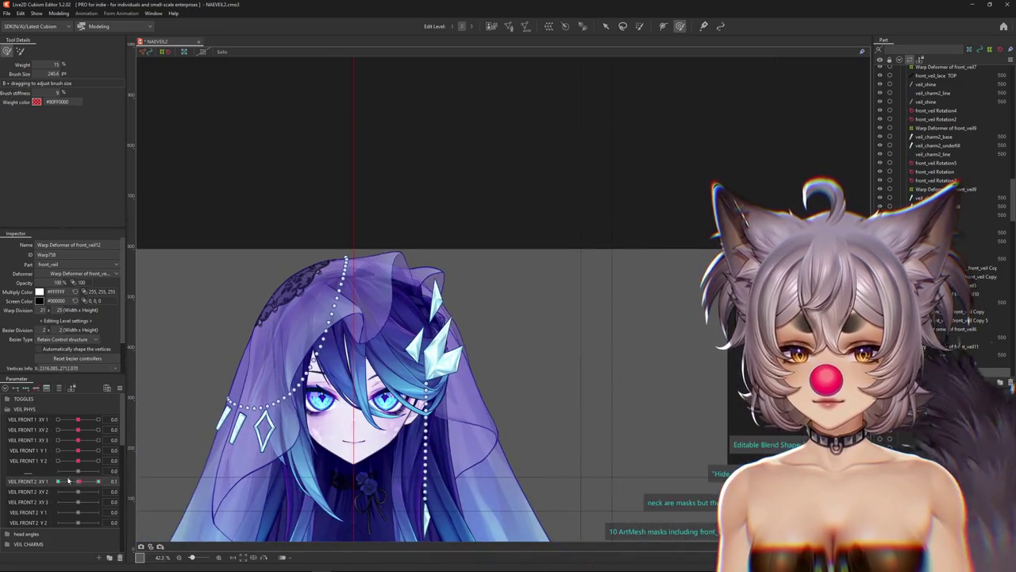
{"action": "left_click", "coordinate": [68, 480]}
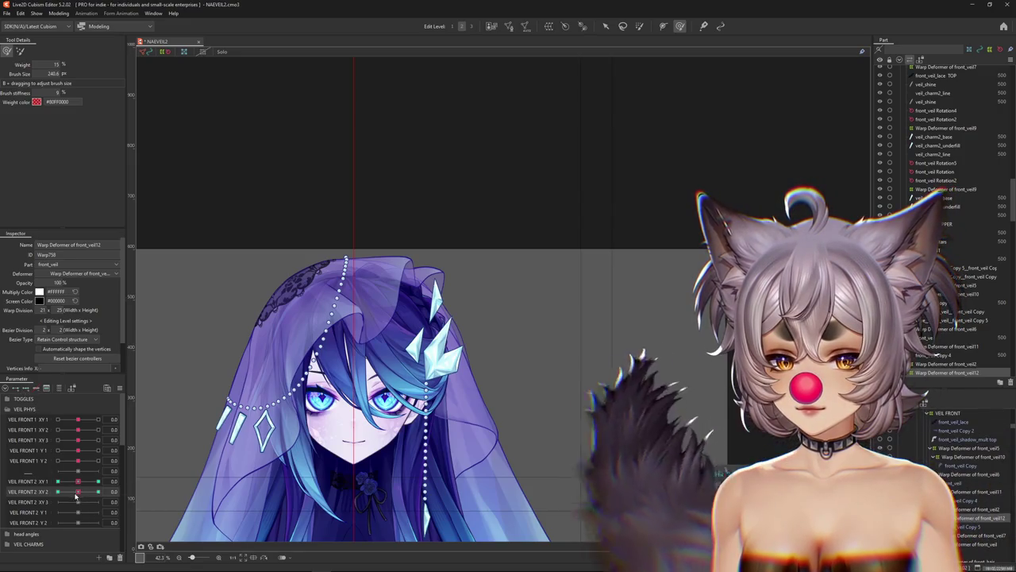
{"action": "scroll", "coordinate": [417, 318], "scroll_direction": "up", "scroll_amount": 3}
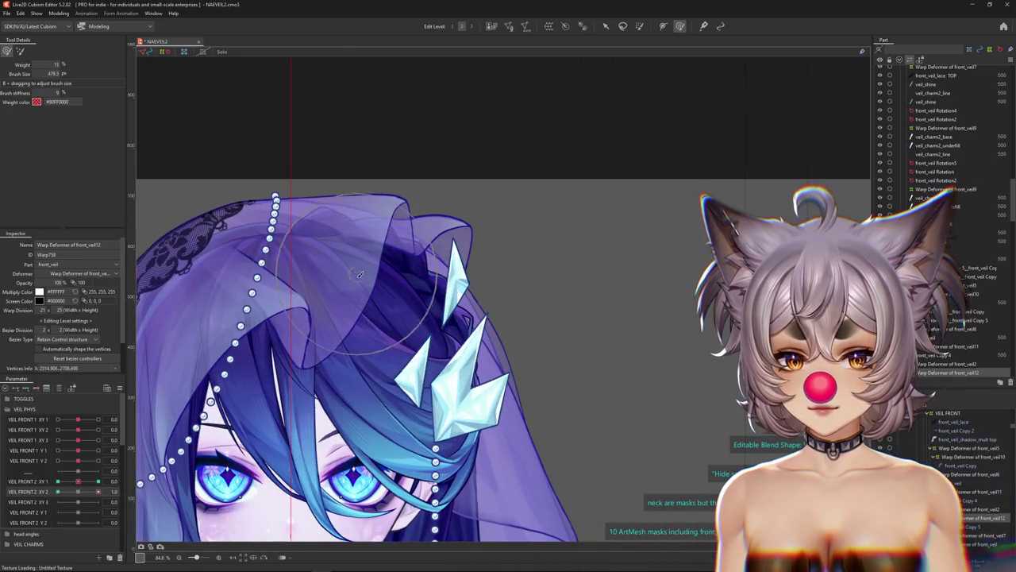
With VEIL FRONT 2 XY 2 at 0.0, fit the Deform Brush over the veil top and hide the selection.
{"action": "left_click_drag", "start_coordinate": [324, 252], "coordinate": [347, 269]}
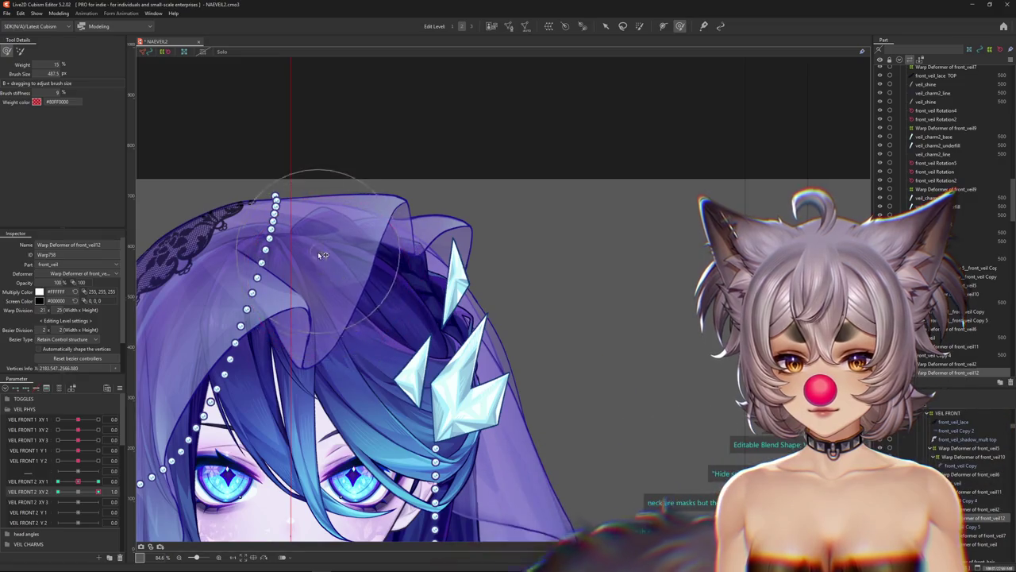
{"action": "left_click_drag", "start_coordinate": [324, 306], "coordinate": [332, 322]}
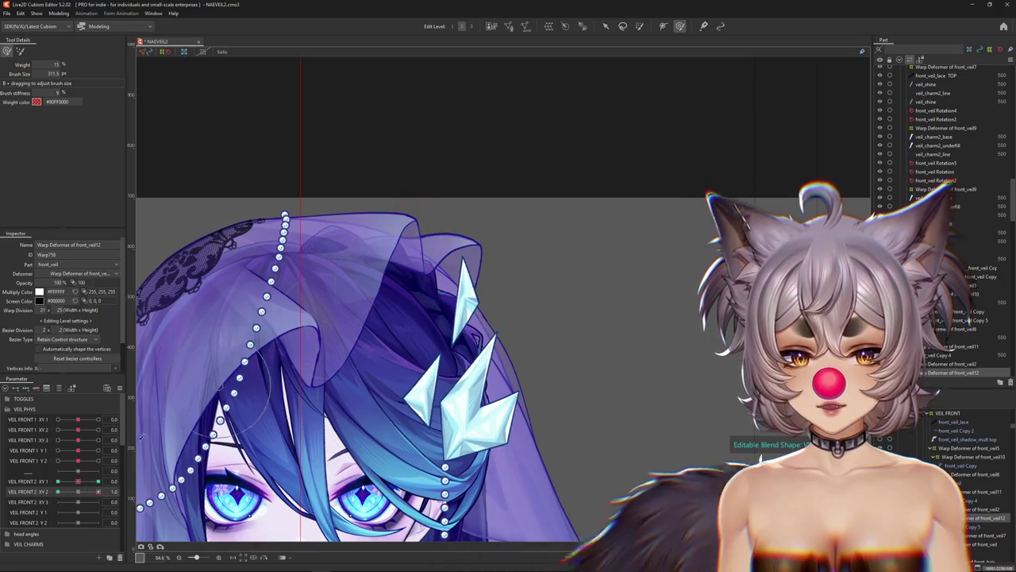
{"action": "left_click_drag", "start_coordinate": [98, 491], "coordinate": [86, 493]}
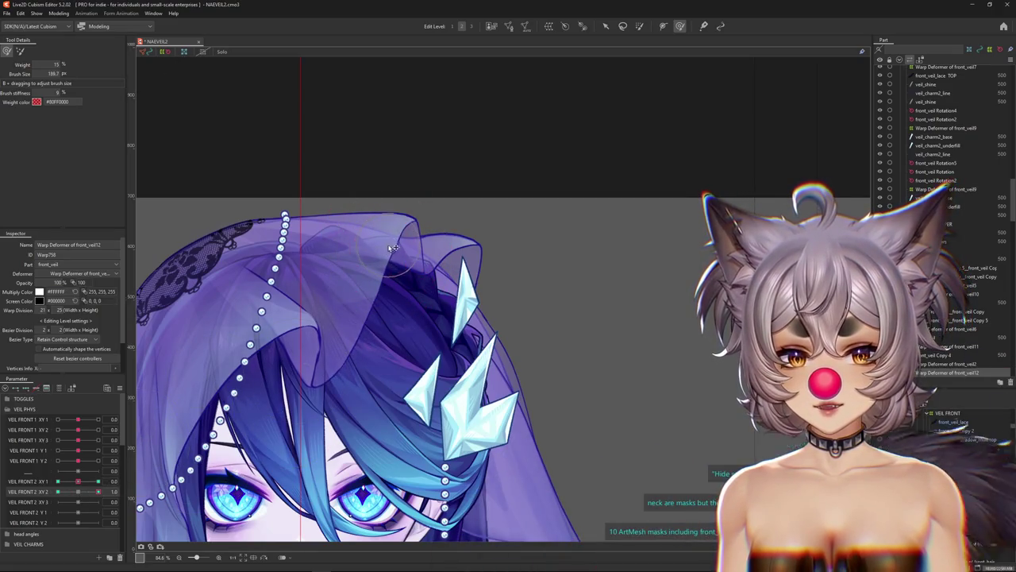
{"action": "left_click_drag", "start_coordinate": [392, 248], "coordinate": [369, 299]}
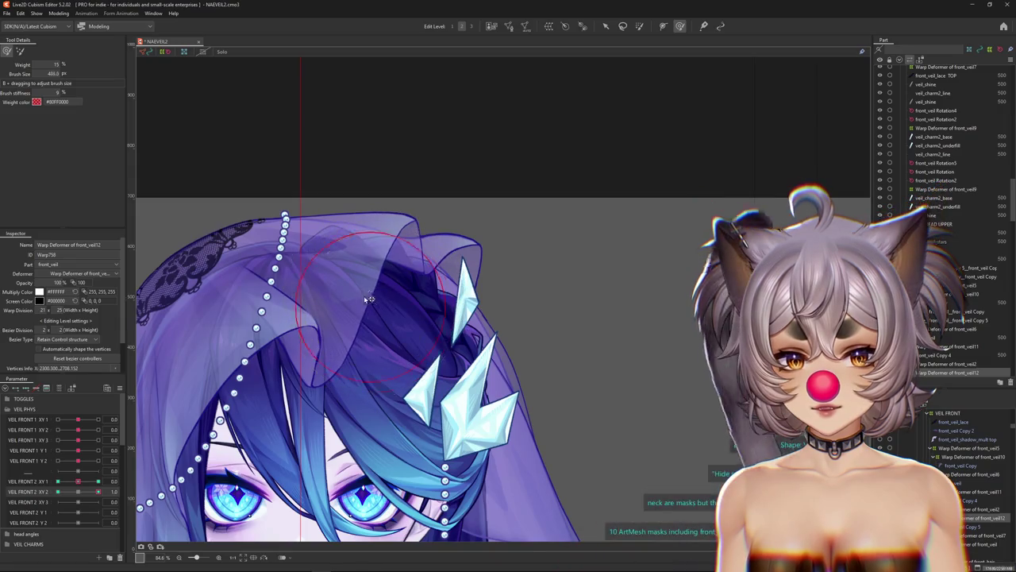
{"action": "left_click_drag", "start_coordinate": [369, 300], "coordinate": [401, 349]}
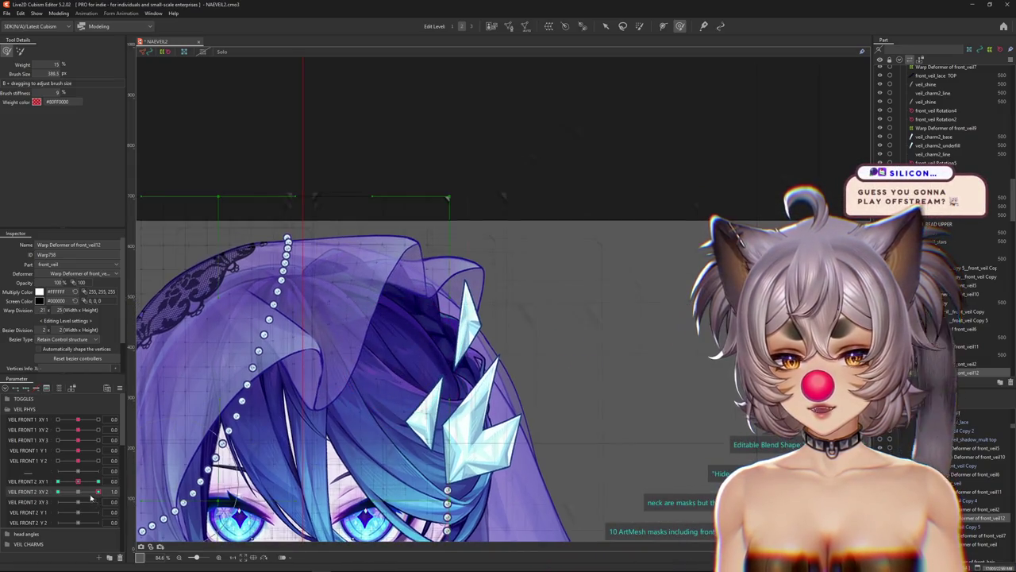
{"action": "mouse_move", "coordinate": [91, 497]}
{"action": "left_mouse_down"}
{"action": "mouse_move", "coordinate": [76, 495]}
{"action": "mouse_move", "coordinate": [99, 493]}
{"action": "left_mouse_up"}
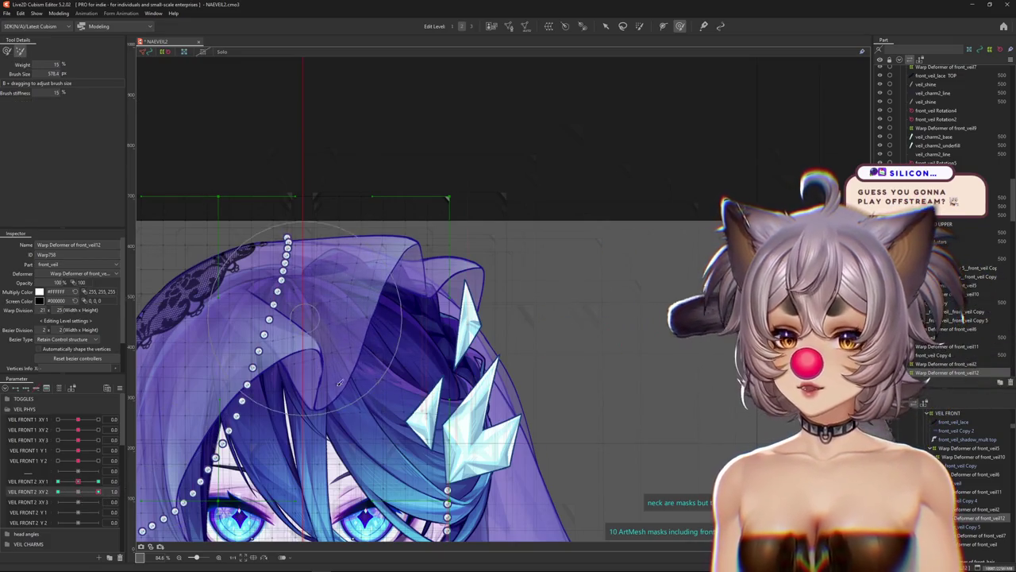
{"action": "left_click_drag", "start_coordinate": [358, 372], "coordinate": [391, 338]}
{"action": "left_click_drag", "start_coordinate": [422, 396], "coordinate": [443, 412]}
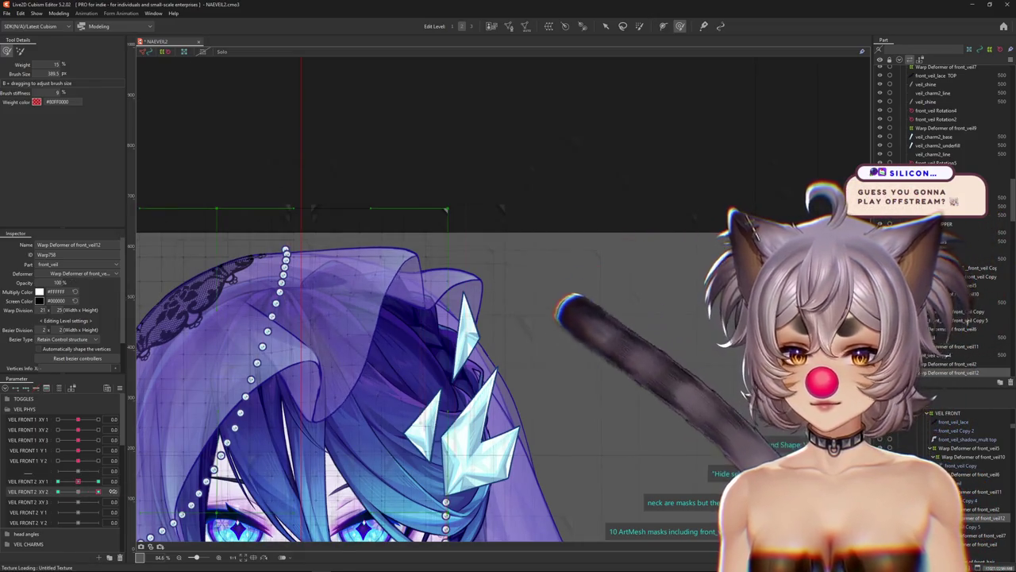
{"action": "left_click_drag", "start_coordinate": [368, 288], "coordinate": [407, 306]}
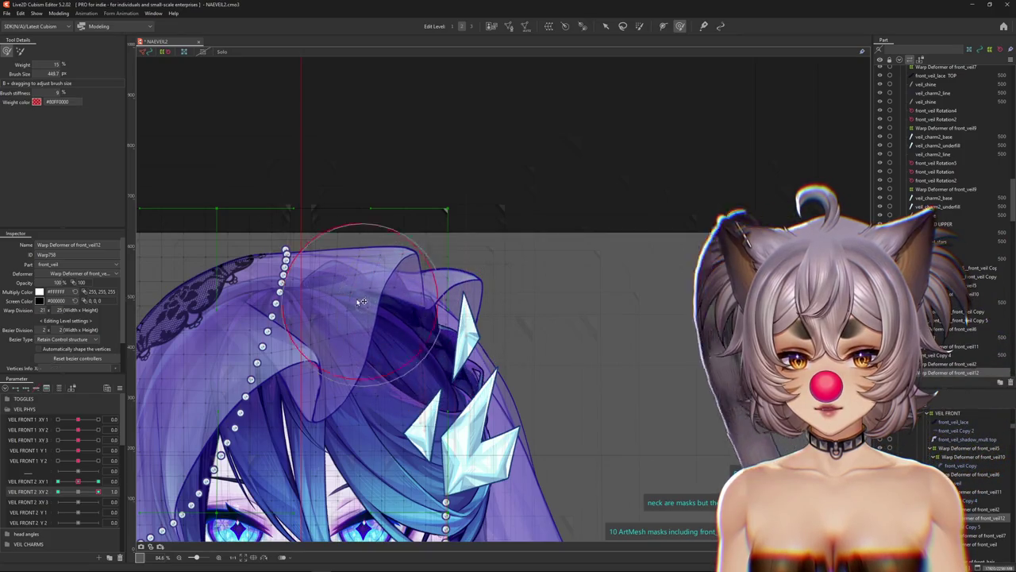
{"action": "mouse_move", "coordinate": [361, 302]}
{"action": "left_mouse_down"}
{"action": "mouse_move", "coordinate": [342, 341]}
{"action": "mouse_move", "coordinate": [342, 322]}
{"action": "mouse_move", "coordinate": [437, 279]}
{"action": "mouse_move", "coordinate": [388, 237]}
{"action": "left_mouse_up"}
{"action": "scroll", "coordinate": [438, 279], "scroll_direction": "up", "scroll_amount": 2}
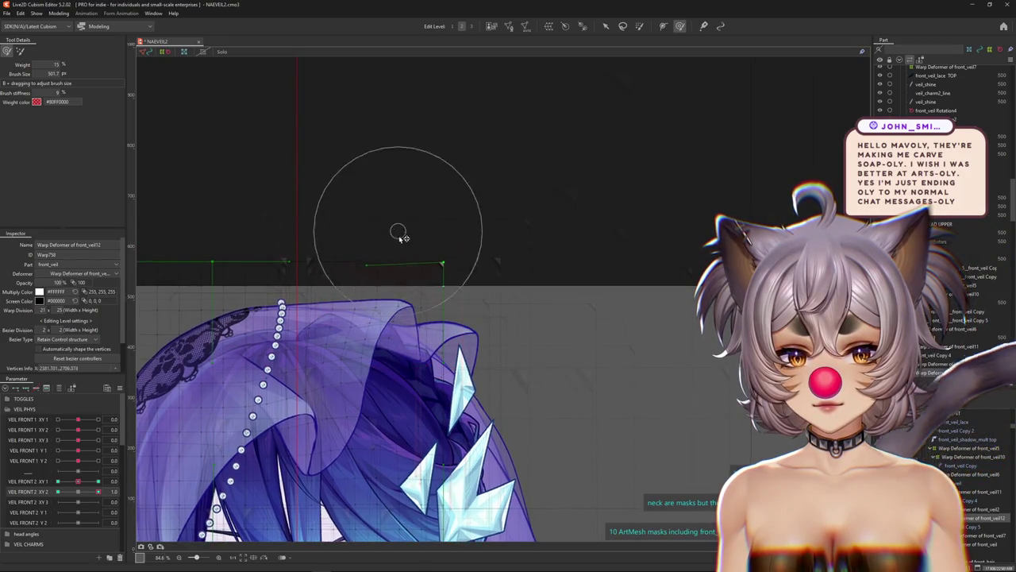
{"action": "key", "text": "ctrl+h"}
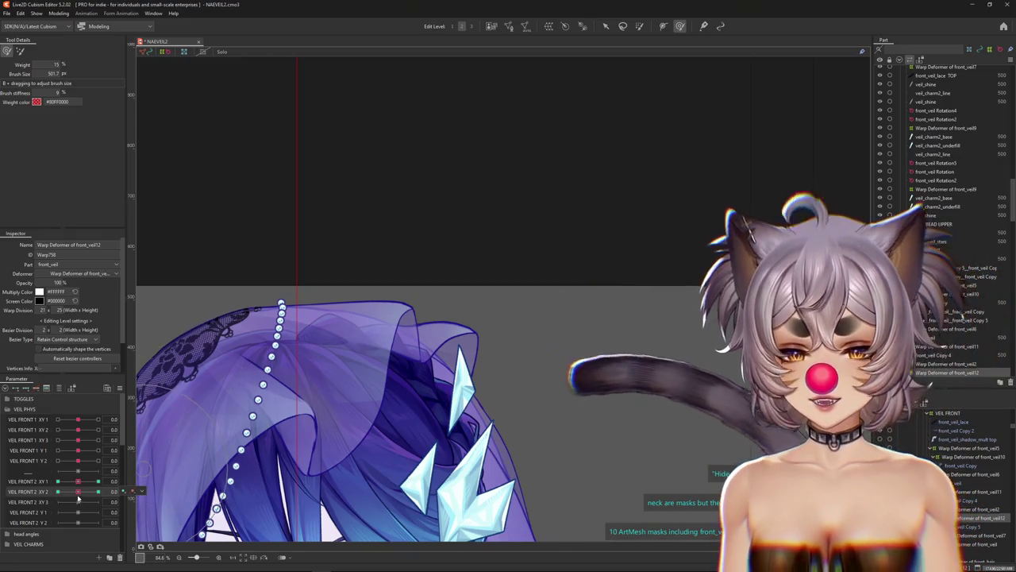
Select the front veil's warp deformer and lift the veil off the eyes at VEIL FRONT 2 XY 2 1.0.
{"action": "left_click_drag", "start_coordinate": [78, 494], "coordinate": [98, 492]}
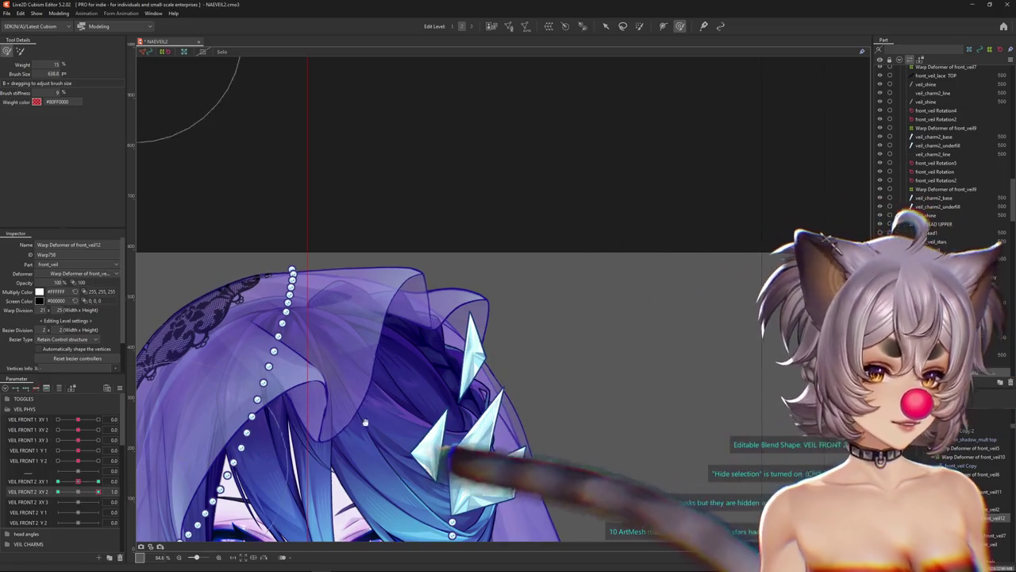
{"action": "left_click_drag", "start_coordinate": [373, 333], "coordinate": [451, 364]}
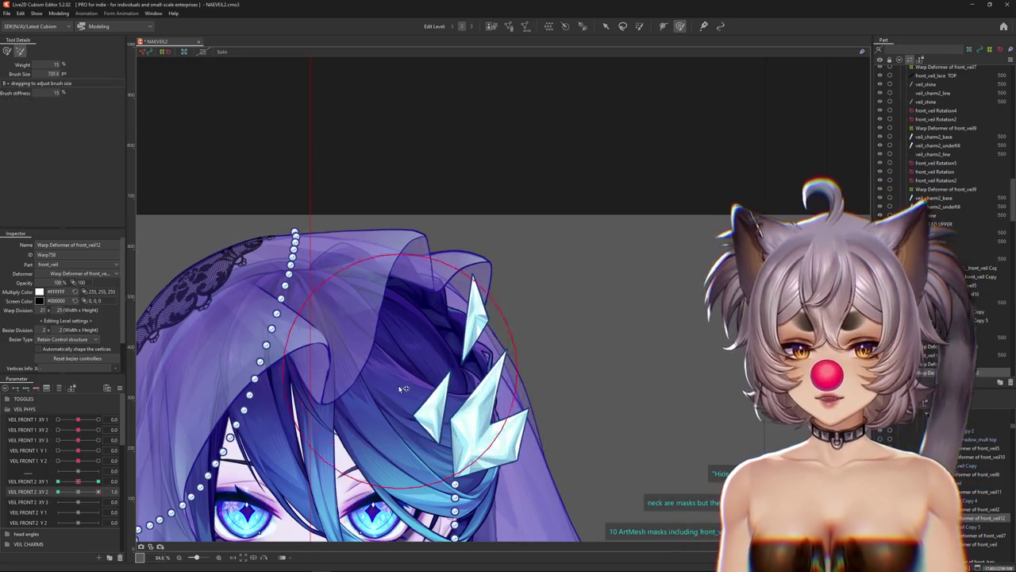
{"action": "left_click", "coordinate": [366, 379]}
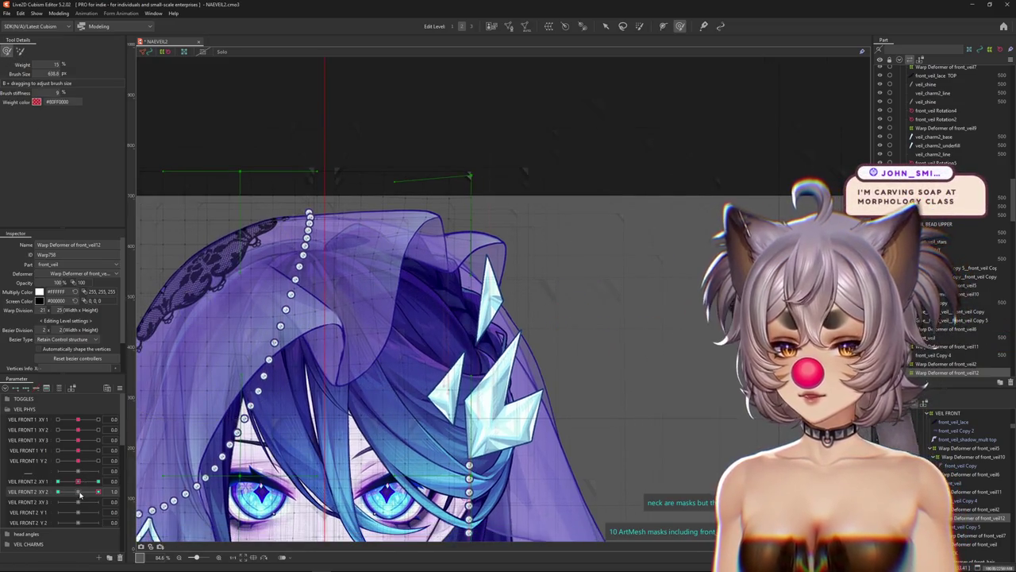
{"action": "left_click_drag", "start_coordinate": [111, 494], "coordinate": [212, 434]}
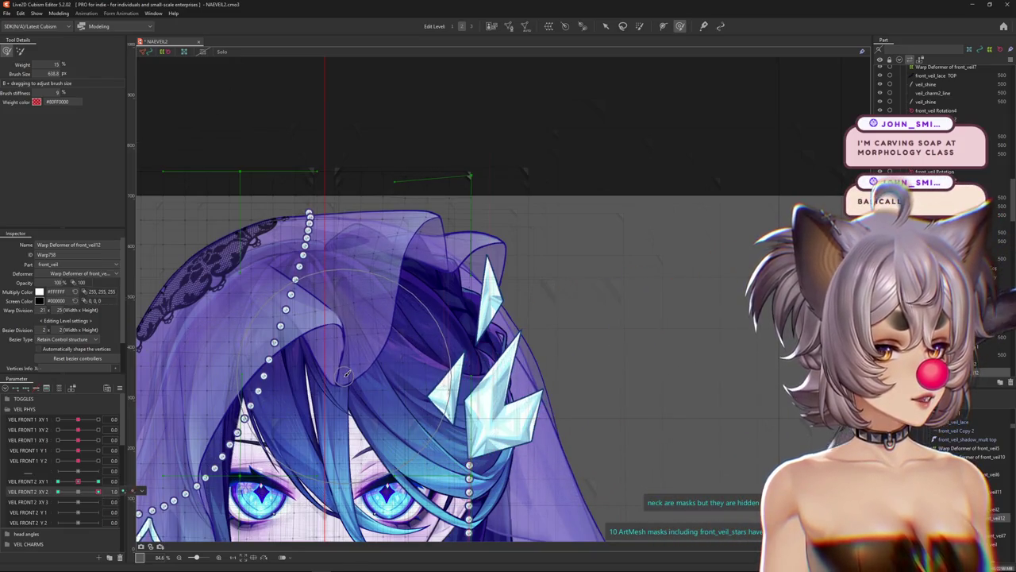
{"action": "left_click", "coordinate": [78, 492]}
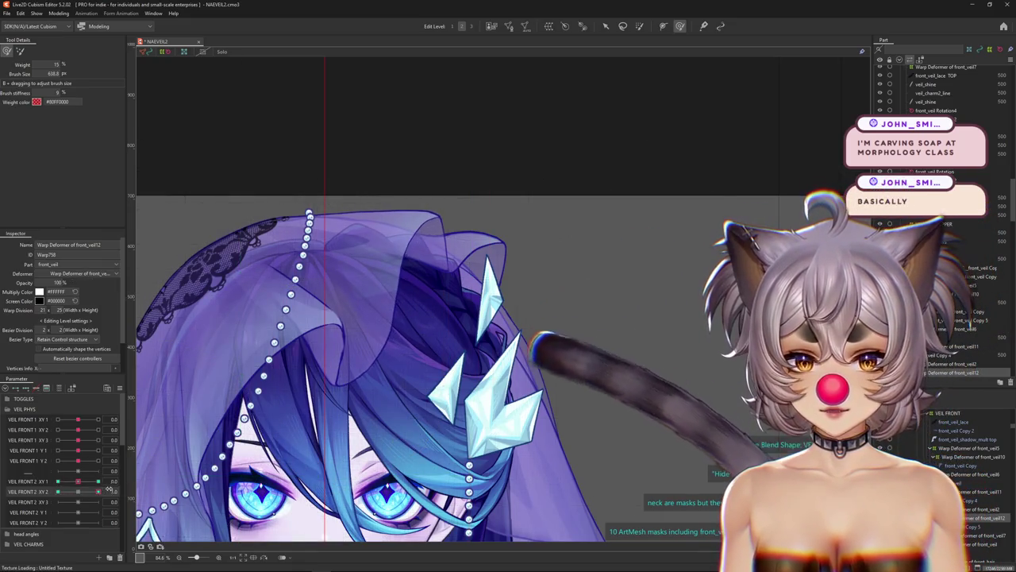
{"action": "left_click_drag", "start_coordinate": [79, 492], "coordinate": [381, 346]}
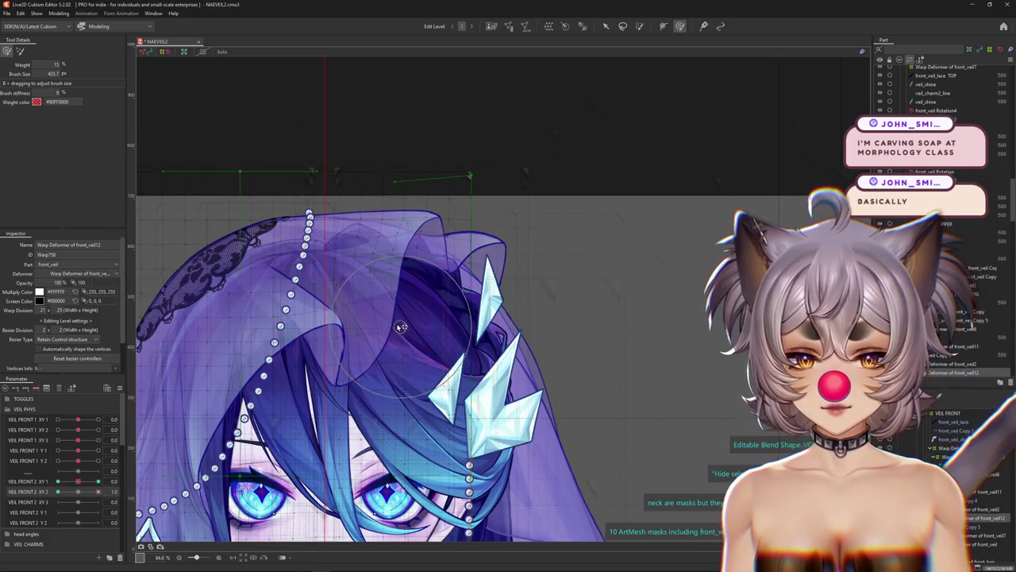
Sculpt the veil's top fold for the XY 2 1.0 pose, hiding the grid to judge it.
{"action": "left_click_drag", "start_coordinate": [385, 249], "coordinate": [385, 278]}
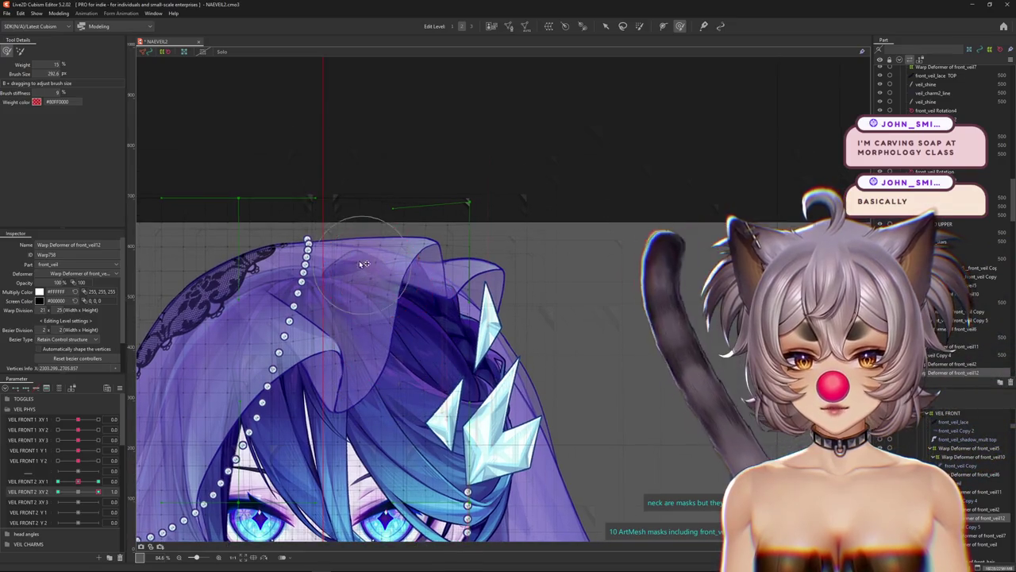
{"action": "left_click_drag", "start_coordinate": [355, 197], "coordinate": [361, 208]}
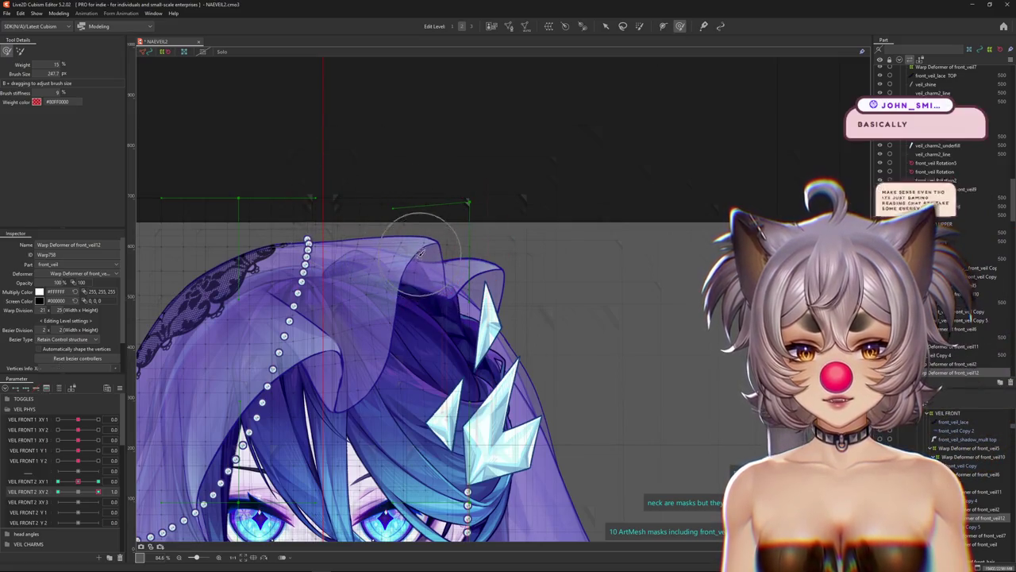
{"action": "scroll", "coordinate": [420, 278], "scroll_direction": "up", "scroll_amount": 2}
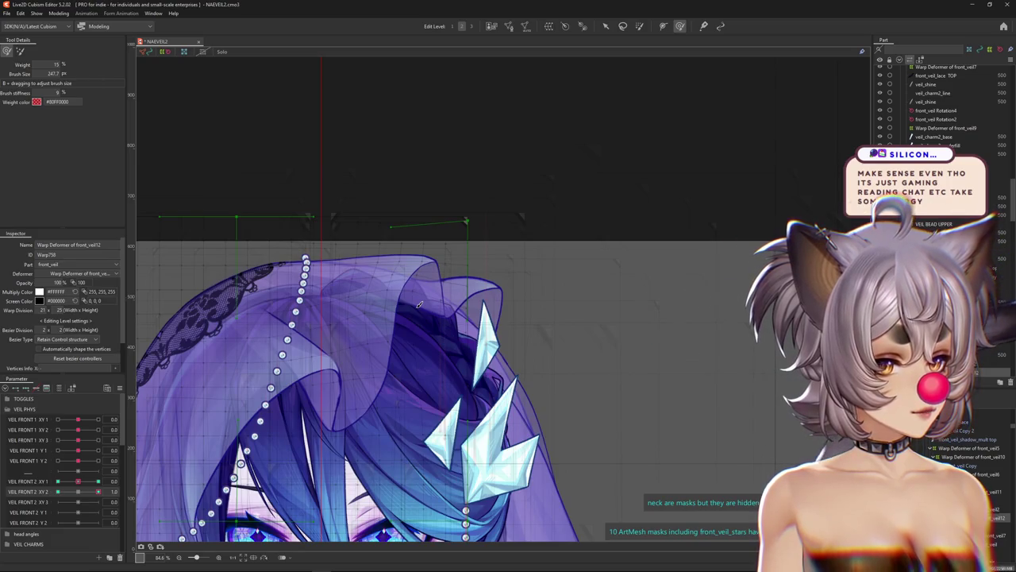
{"action": "scroll", "coordinate": [433, 359], "scroll_direction": "down", "scroll_amount": 1}
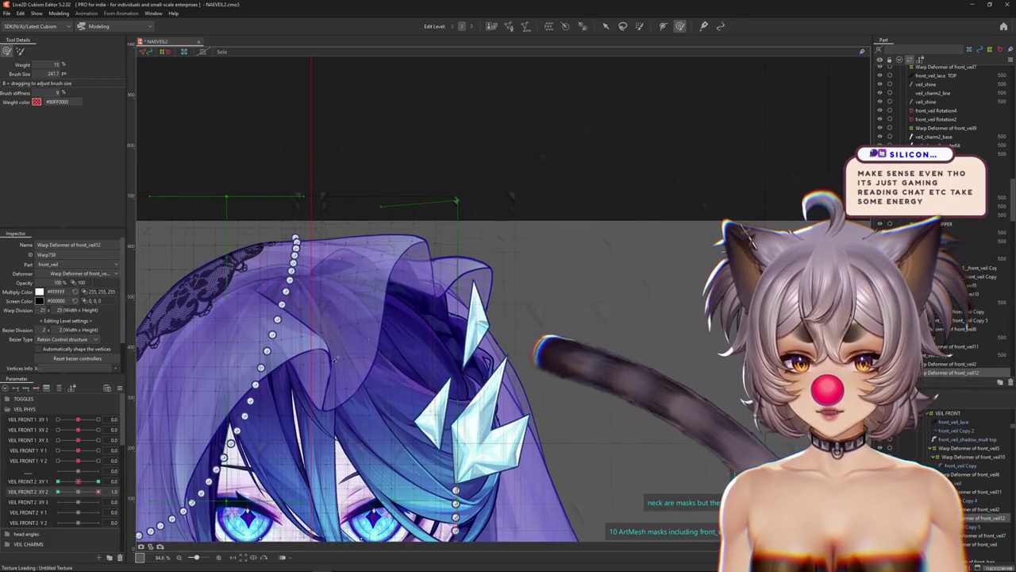
{"action": "mouse_move", "coordinate": [401, 317]}
{"action": "left_mouse_down"}
{"action": "mouse_move", "coordinate": [336, 286]}
{"action": "mouse_move", "coordinate": [389, 273]}
{"action": "left_mouse_up"}
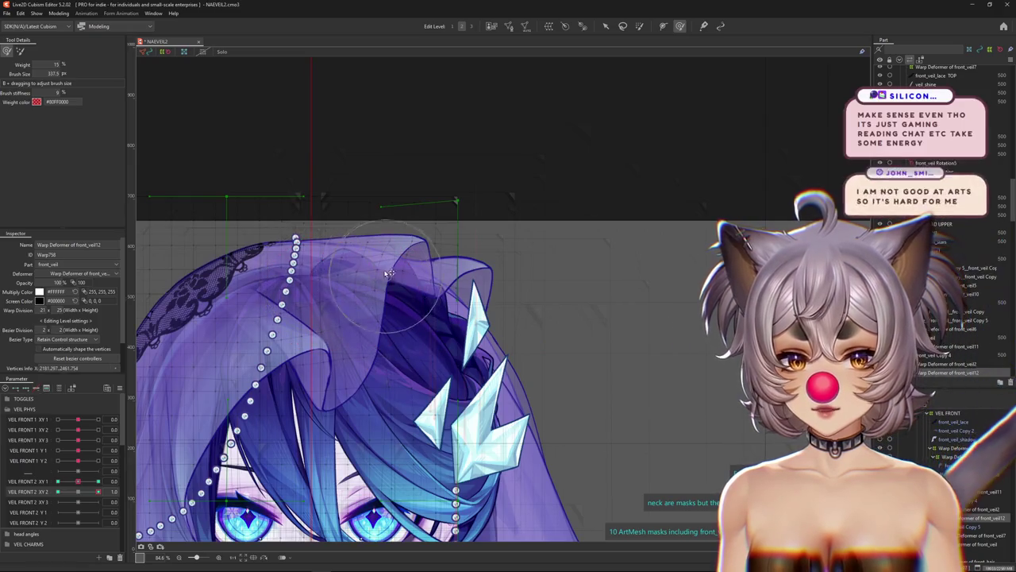
{"action": "left_click_drag", "start_coordinate": [378, 173], "coordinate": [398, 232]}
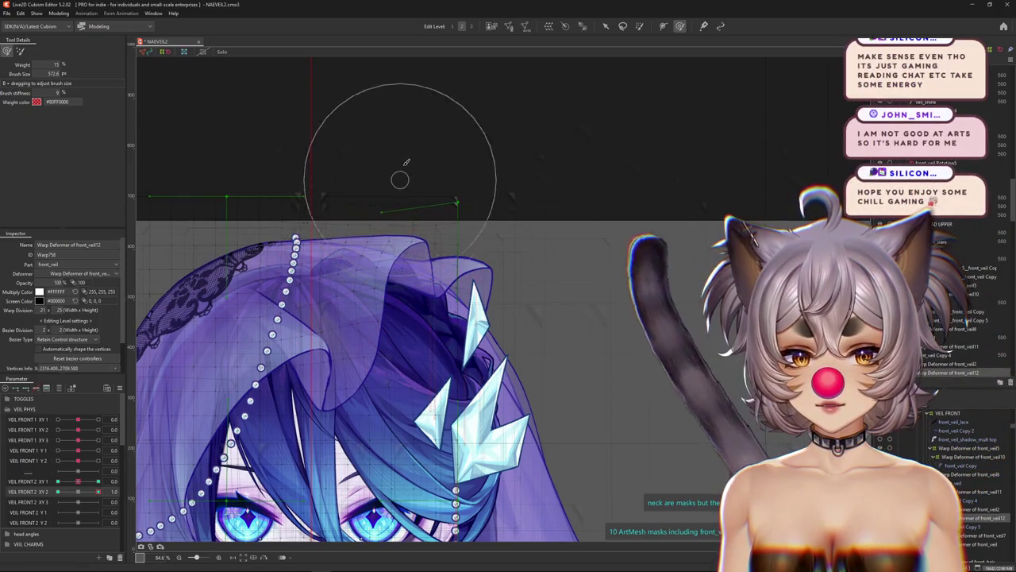
{"action": "key", "text": "ctrl+h"}
{"action": "mouse_move", "coordinate": [71, 493]}
{"action": "left_mouse_down"}
{"action": "mouse_move", "coordinate": [52, 492]}
{"action": "mouse_move", "coordinate": [91, 485]}
{"action": "mouse_move", "coordinate": [58, 482]}
{"action": "left_mouse_up"}
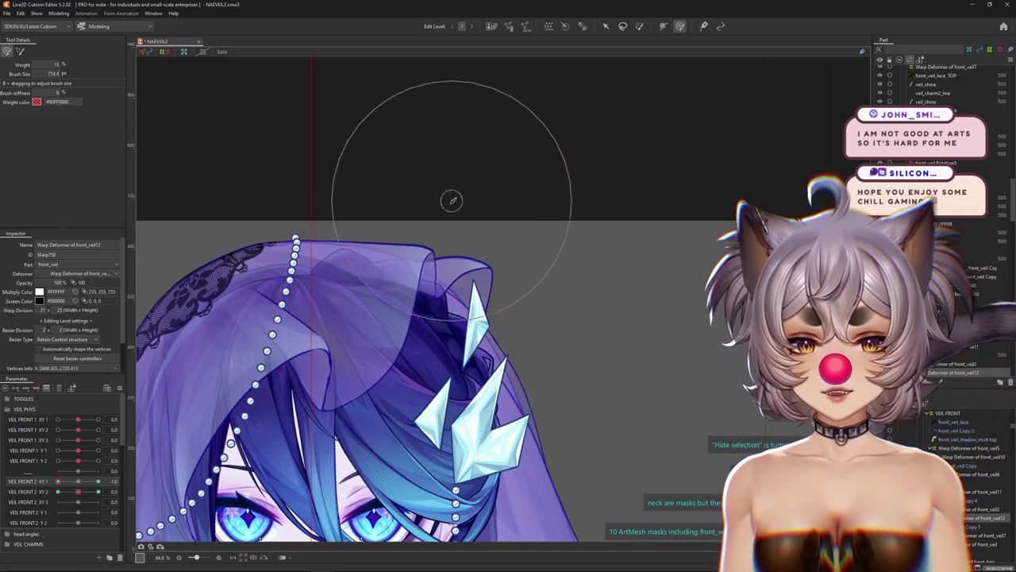
Reshape the veil folds at VEIL FRONT 2 XY 2 -1.0 and 1.0, comparing the motion through 0.
{"action": "left_click_drag", "start_coordinate": [438, 221], "coordinate": [413, 246]}
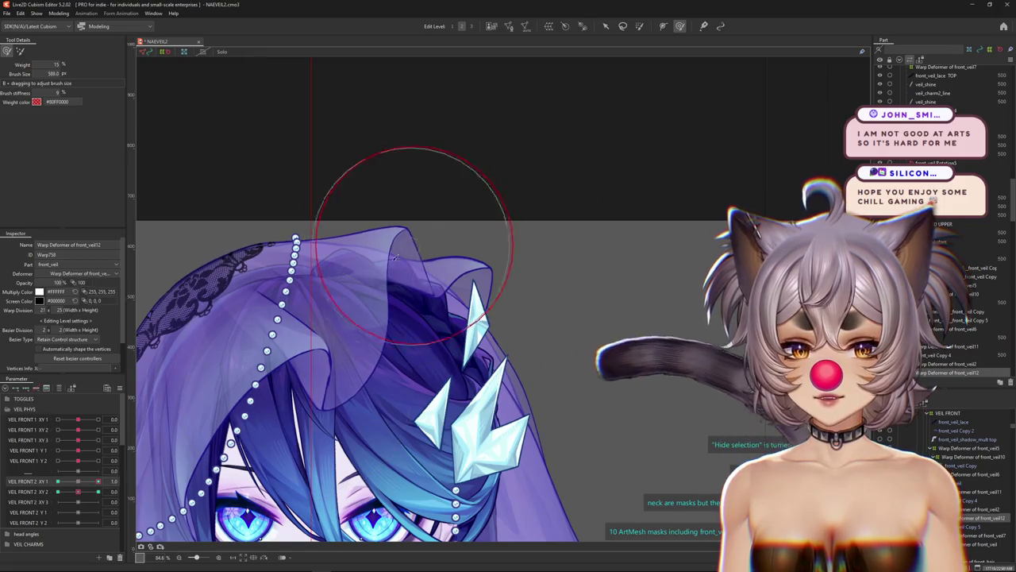
{"action": "left_click_drag", "start_coordinate": [78, 491], "coordinate": [40, 500]}
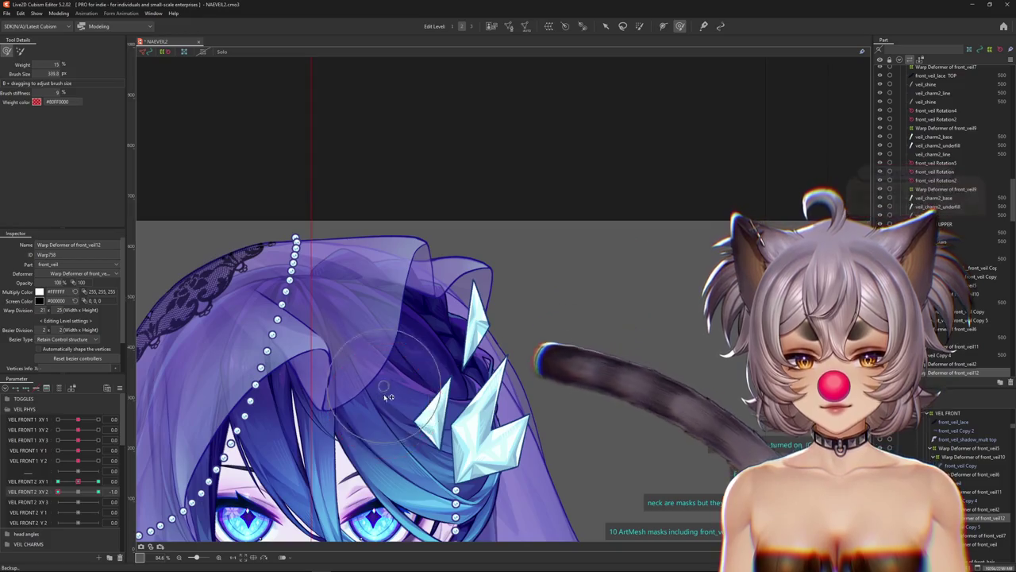
{"action": "left_click_drag", "start_coordinate": [376, 398], "coordinate": [384, 434]}
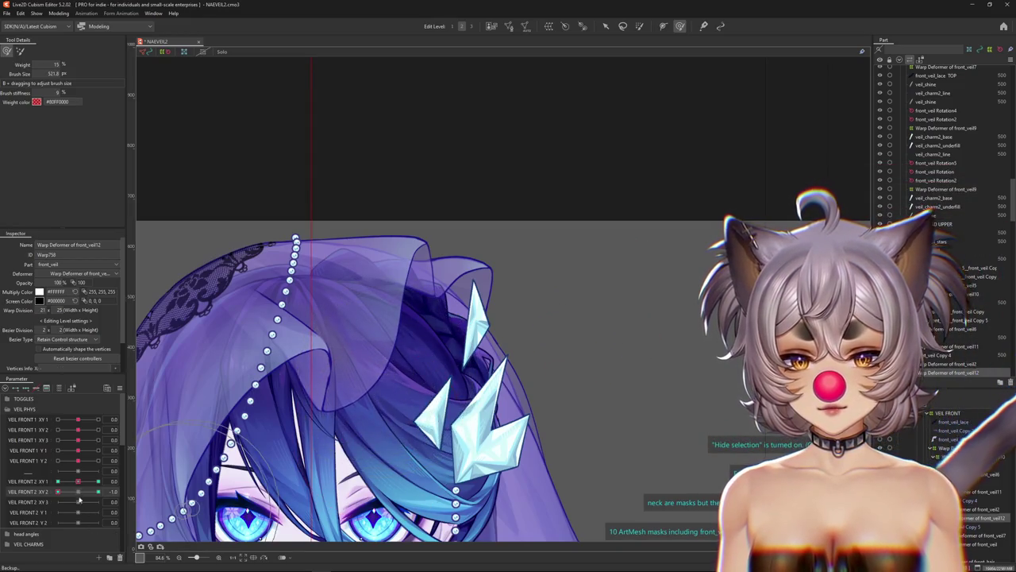
{"action": "left_click_drag", "start_coordinate": [86, 496], "coordinate": [99, 491]}
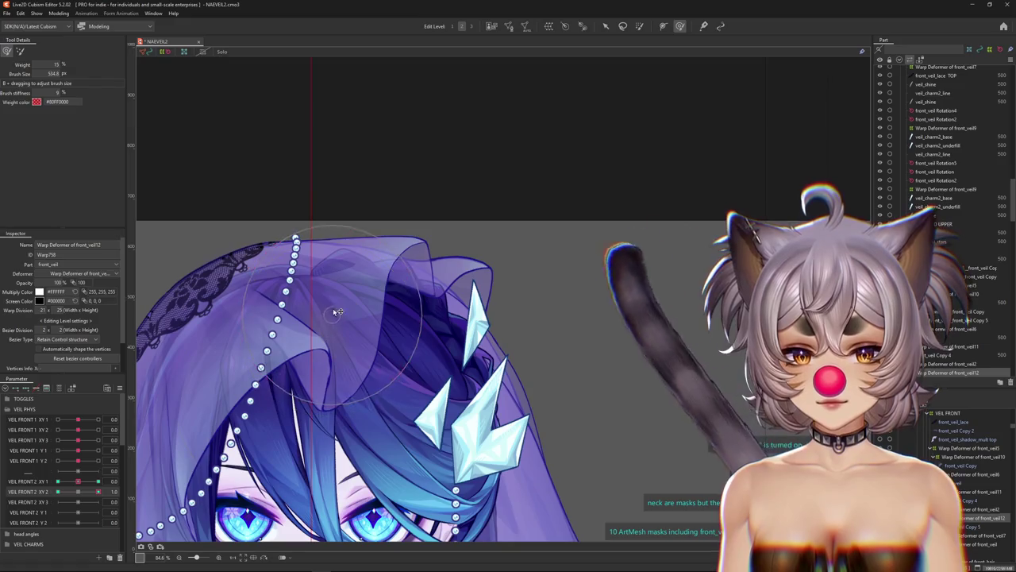
{"action": "left_click_drag", "start_coordinate": [374, 316], "coordinate": [377, 314]}
{"action": "left_click_drag", "start_coordinate": [98, 492], "coordinate": [58, 494]}
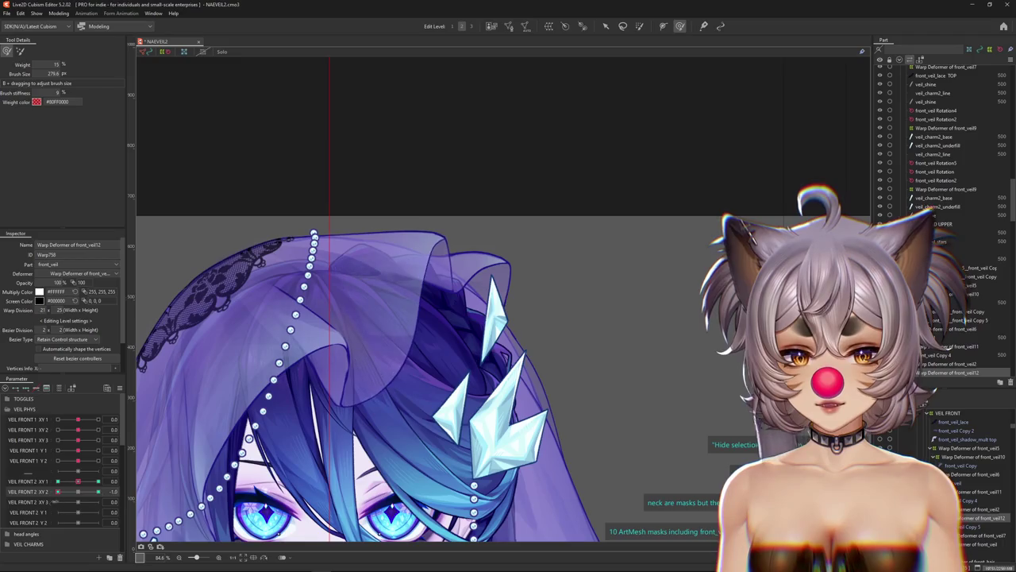
{"action": "left_click_drag", "start_coordinate": [432, 401], "coordinate": [449, 378]}
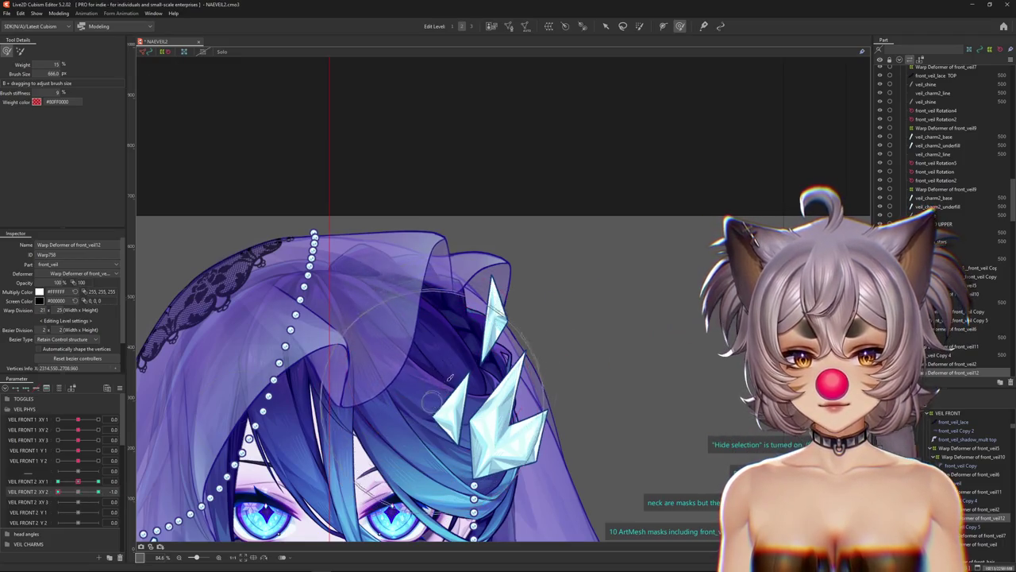
{"action": "left_click_drag", "start_coordinate": [58, 493], "coordinate": [77, 493]}
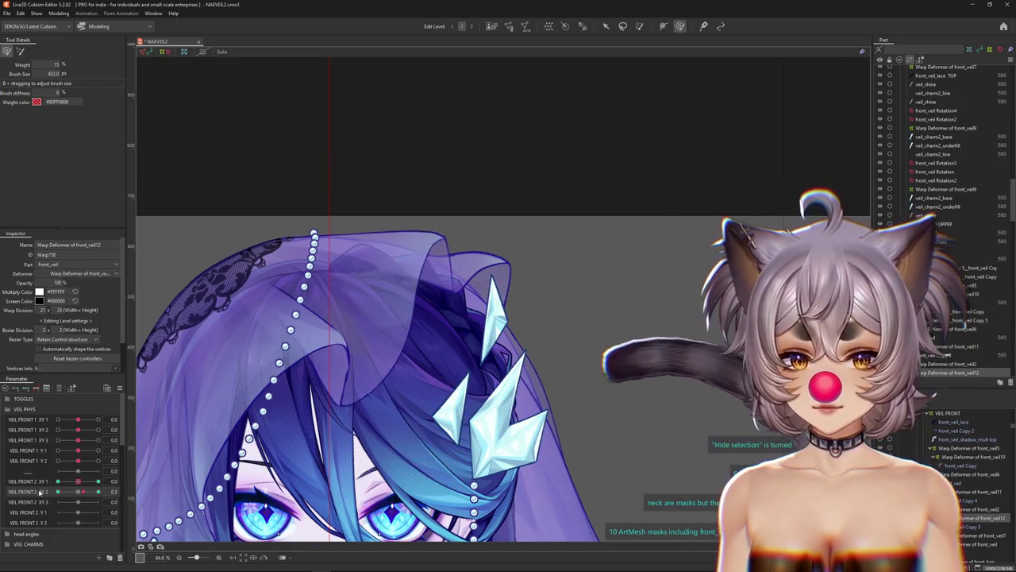
{"action": "mouse_move", "coordinate": [98, 491]}
{"action": "left_mouse_down"}
{"action": "mouse_move", "coordinate": [57, 491]}
{"action": "mouse_move", "coordinate": [78, 491]}
{"action": "left_mouse_up"}
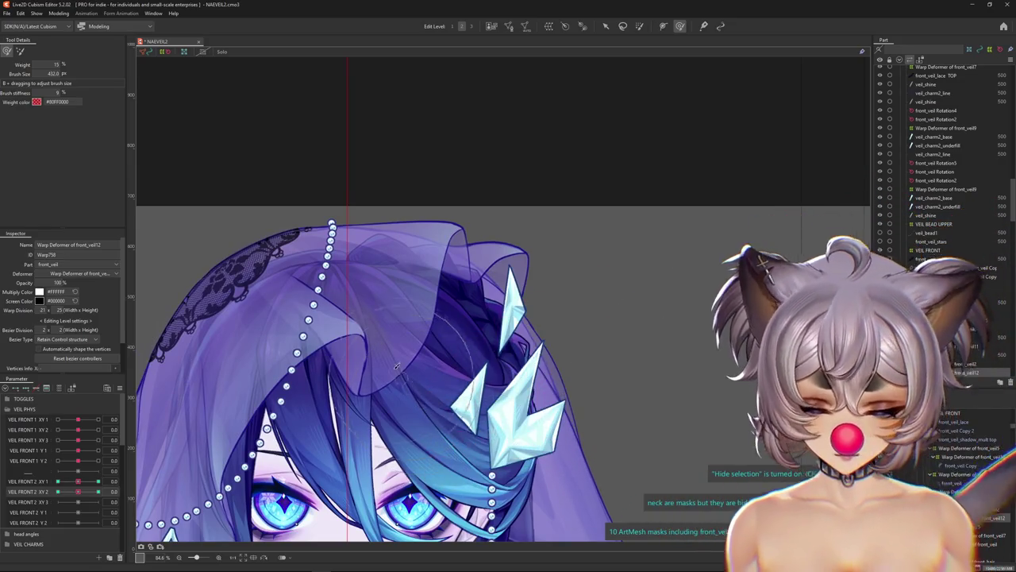
{"action": "key", "text": "ctrl+h"}
{"action": "mouse_move", "coordinate": [78, 481]}
{"action": "left_mouse_down"}
{"action": "mouse_move", "coordinate": [115, 479]}
{"action": "mouse_move", "coordinate": [57, 492]}
{"action": "left_mouse_up"}
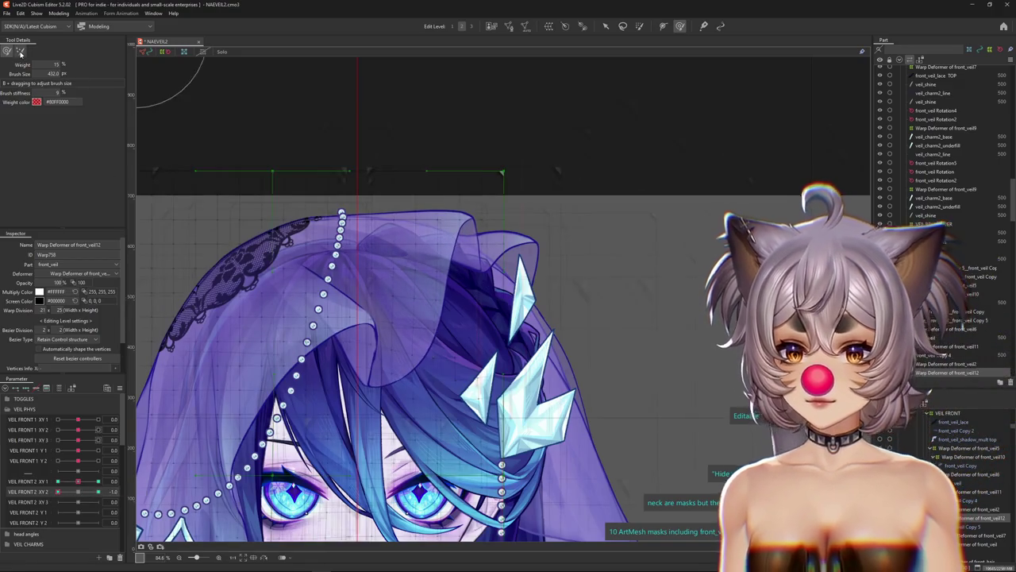
Pick the weighted Deform Brush and enlarge it while previewing VEIL FRONT 2 XY 2 at 0 and -1.0.
{"action": "left_click", "coordinate": [20, 52]}
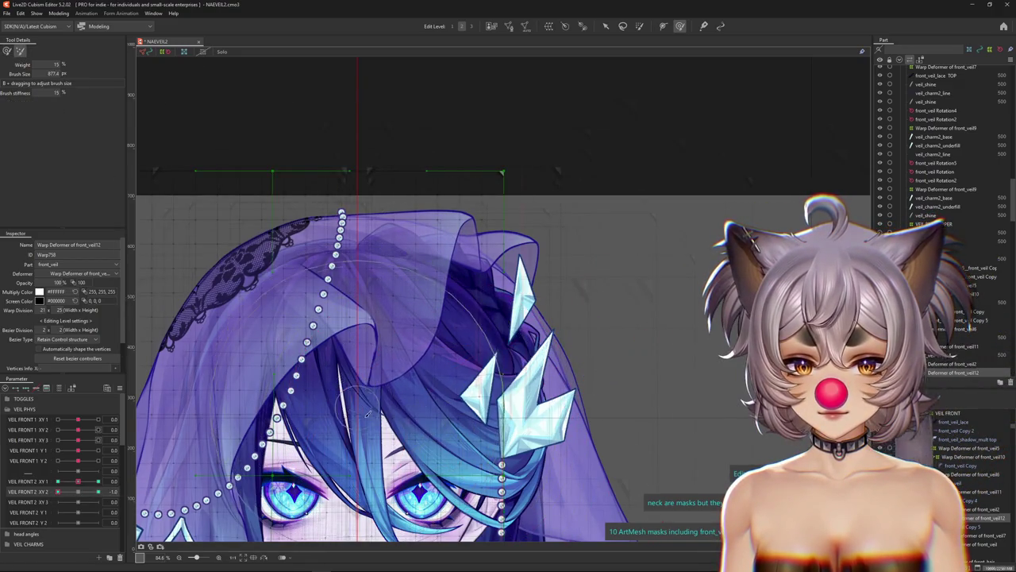
{"action": "left_click", "coordinate": [7, 52]}
{"action": "left_click", "coordinate": [78, 493]}
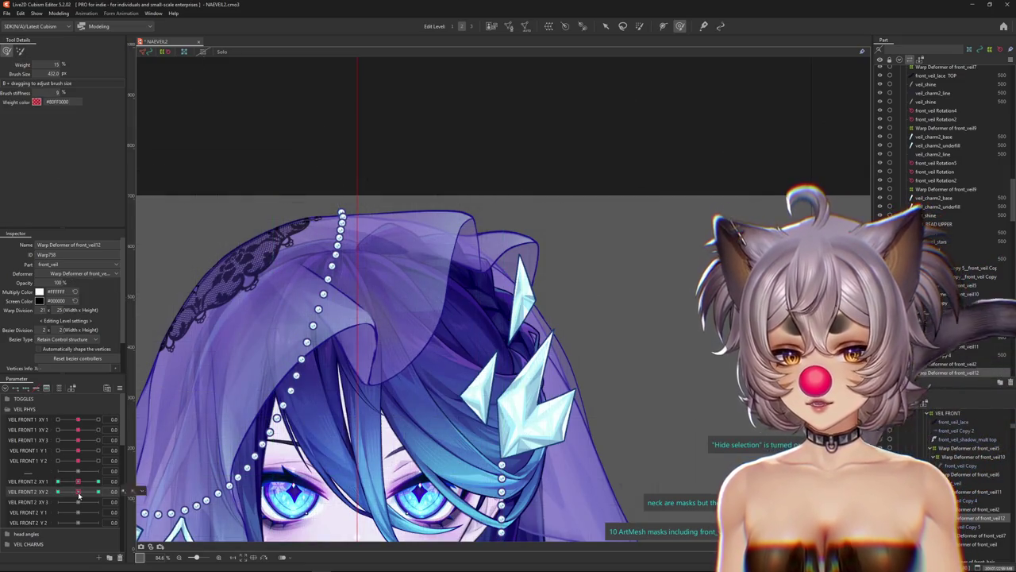
{"action": "left_click_drag", "start_coordinate": [365, 332], "coordinate": [389, 331]}
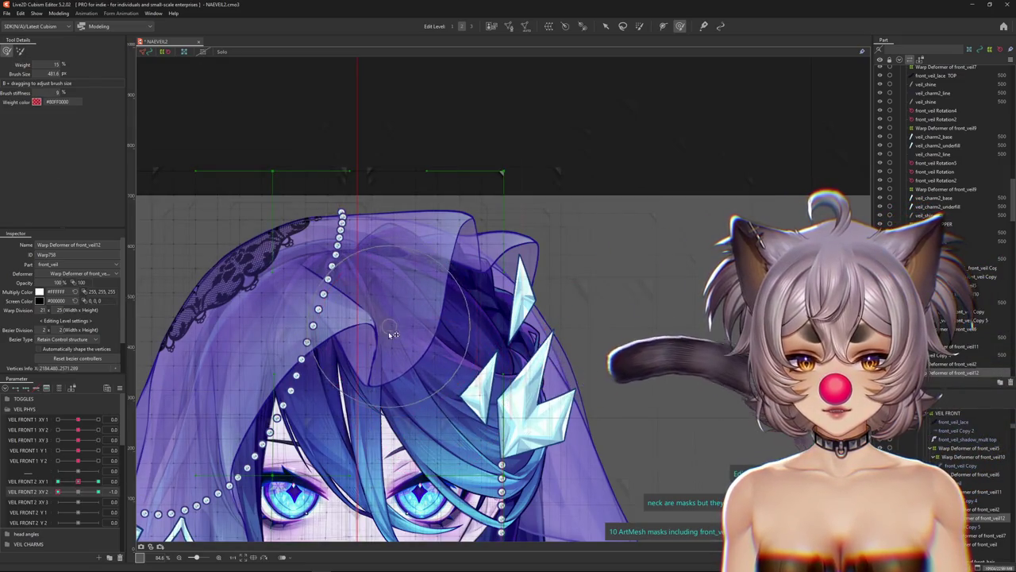
{"action": "left_click", "coordinate": [58, 492]}
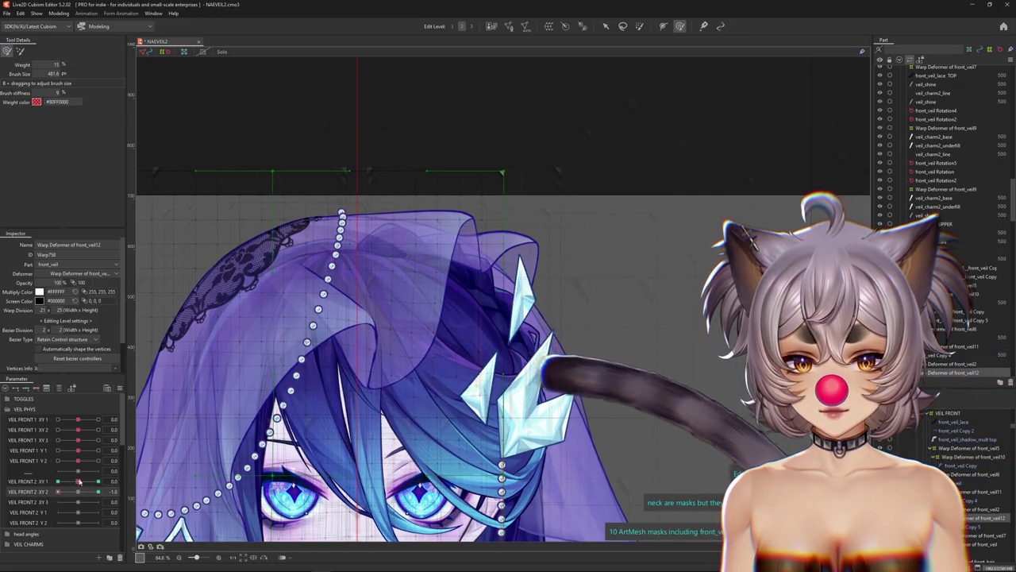
{"action": "left_click_drag", "start_coordinate": [286, 380], "coordinate": [311, 378]}
Hide the deformer grid and sweep VEIL FRONT 2 XY 2 from -1.0 to 1.0 to check the sway.
{"action": "key", "text": "ctrl+h"}
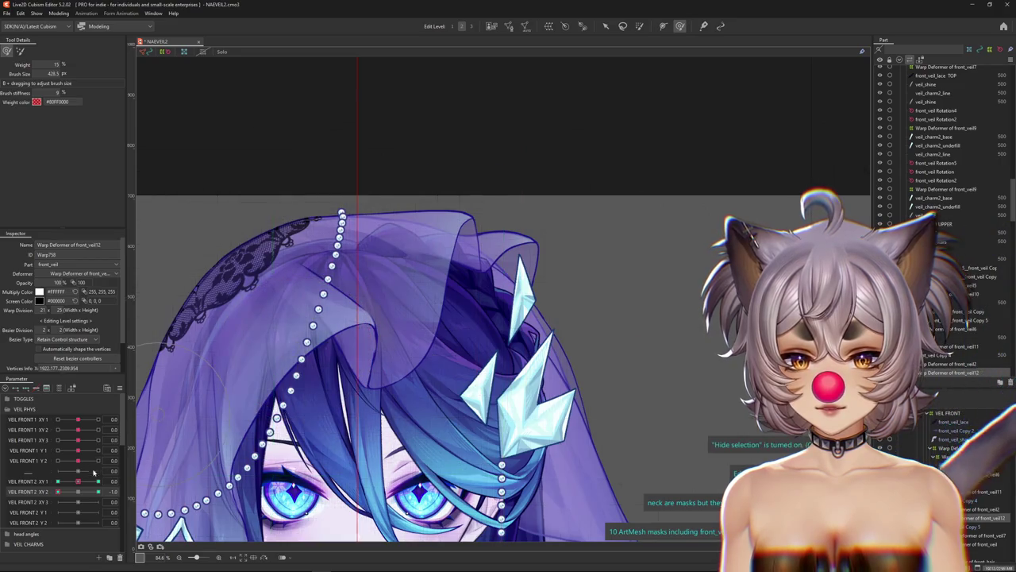
{"action": "left_click_drag", "start_coordinate": [79, 492], "coordinate": [115, 482]}
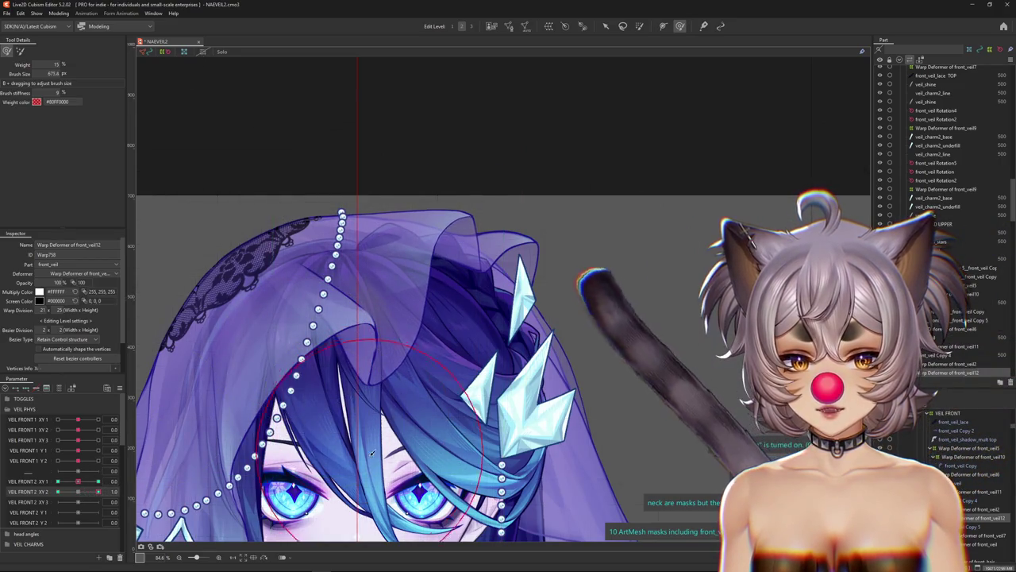
{"action": "left_click_drag", "start_coordinate": [381, 416], "coordinate": [409, 418]}
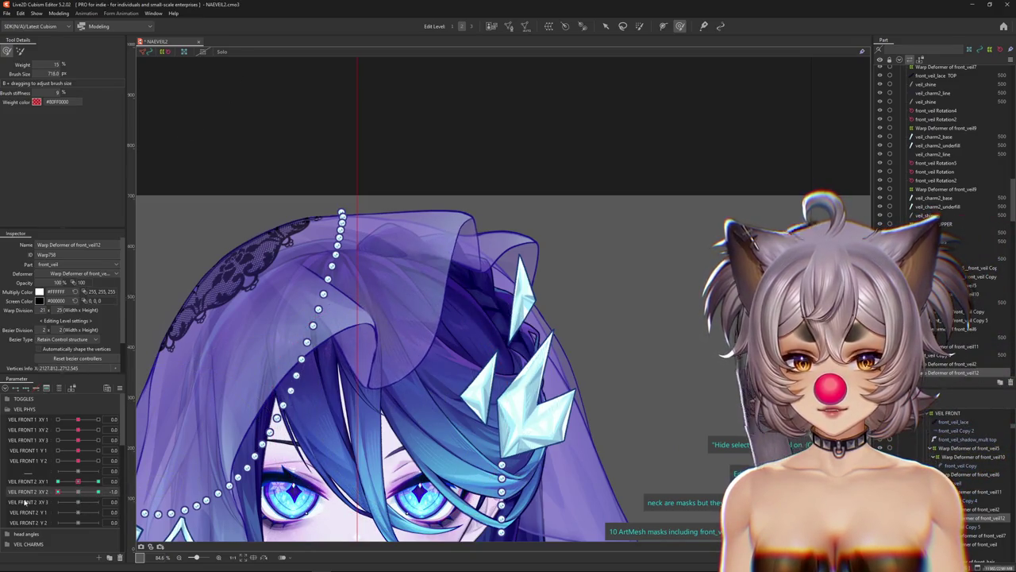
{"action": "left_click_drag", "start_coordinate": [373, 373], "coordinate": [378, 459]}
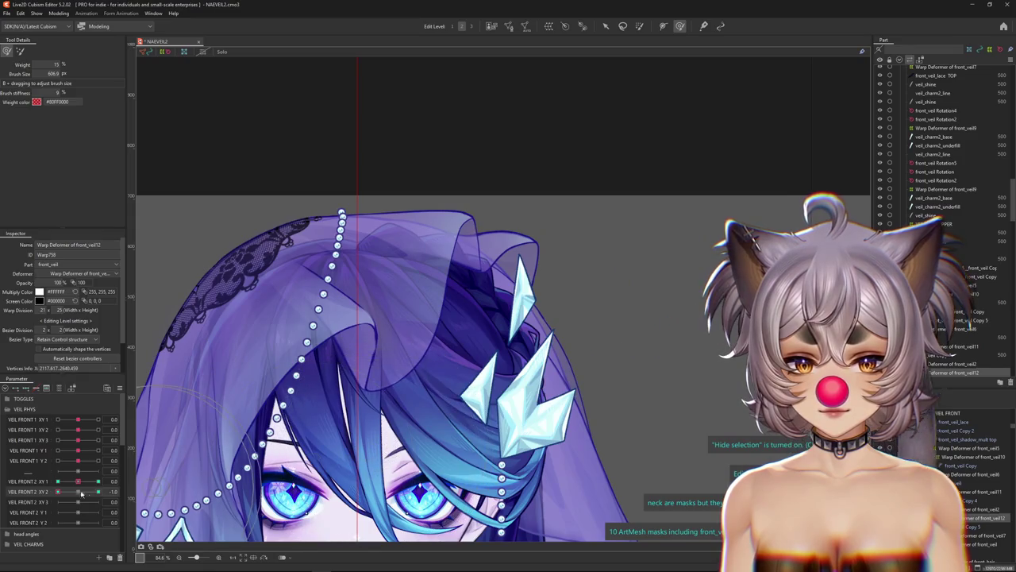
{"action": "left_click_drag", "start_coordinate": [381, 318], "coordinate": [378, 286]}
{"action": "mouse_move", "coordinate": [81, 493]}
{"action": "left_mouse_down"}
{"action": "mouse_move", "coordinate": [98, 492]}
{"action": "mouse_move", "coordinate": [78, 492]}
{"action": "left_mouse_up"}
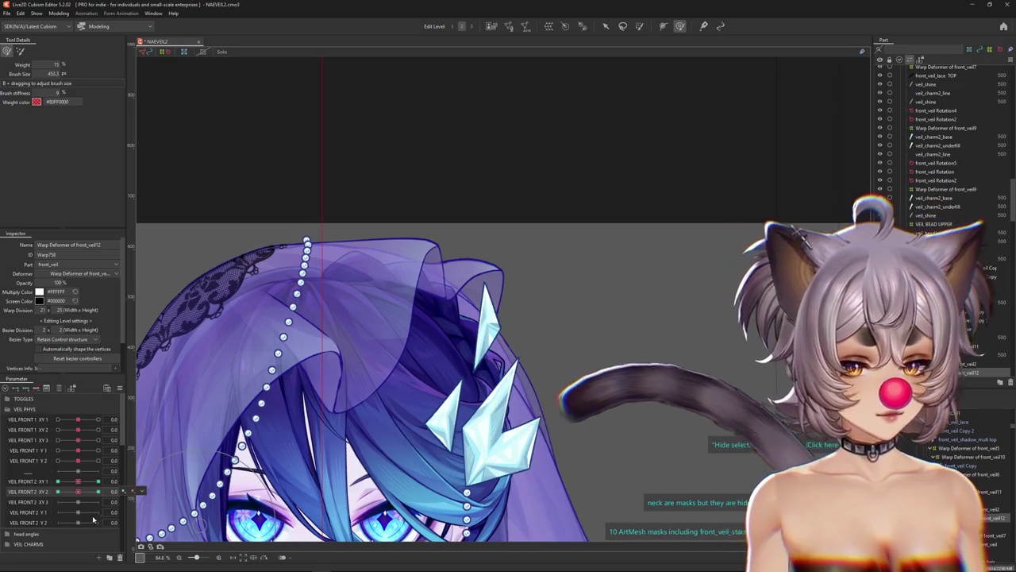
At VEIL FRONT 2 XY 3 = 1.0, sculpt the central veil fold and pearl chain.
{"action": "left_click", "coordinate": [78, 503]}
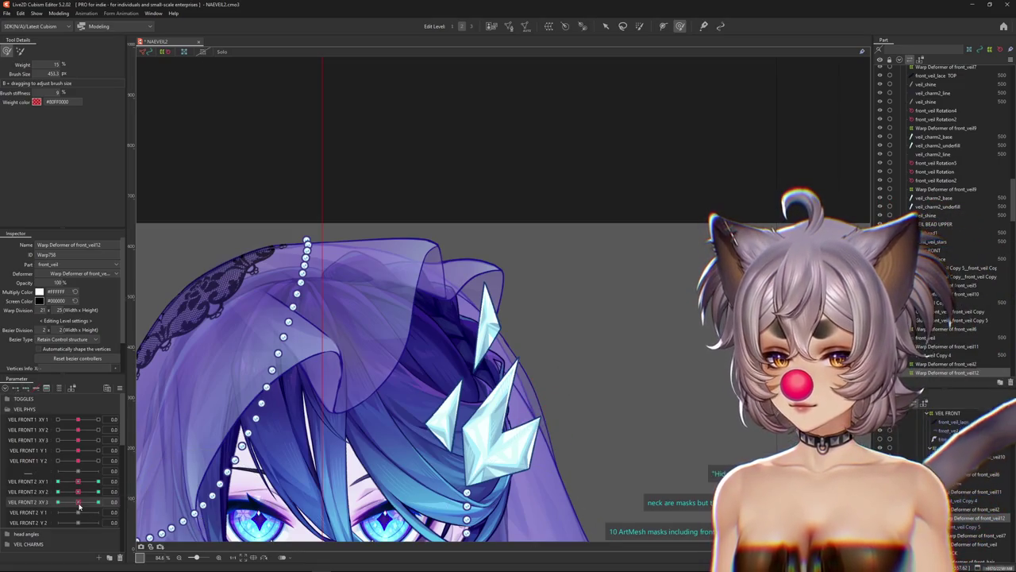
{"action": "left_click_drag", "start_coordinate": [80, 505], "coordinate": [133, 499]}
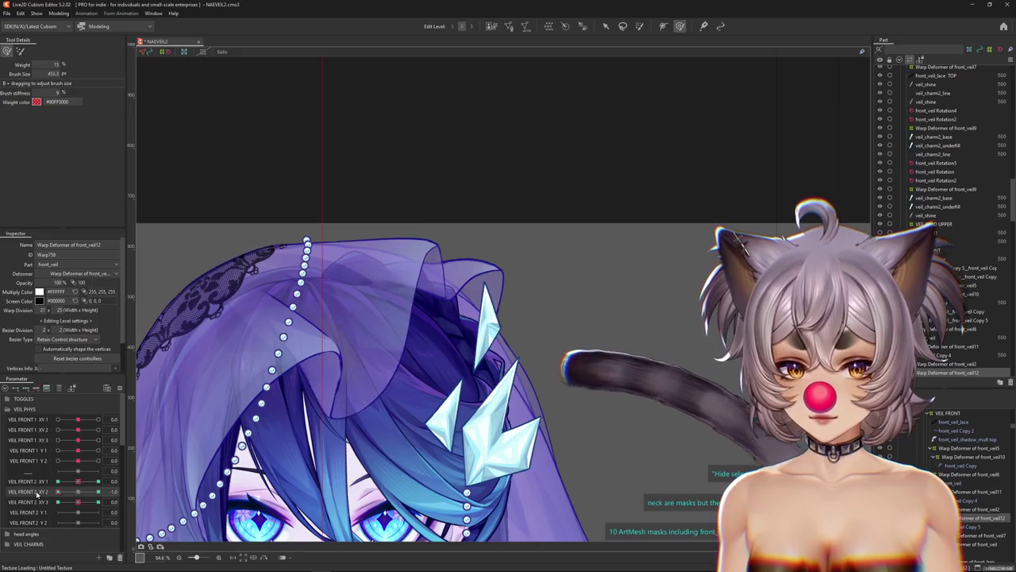
{"action": "left_click", "coordinate": [82, 495]}
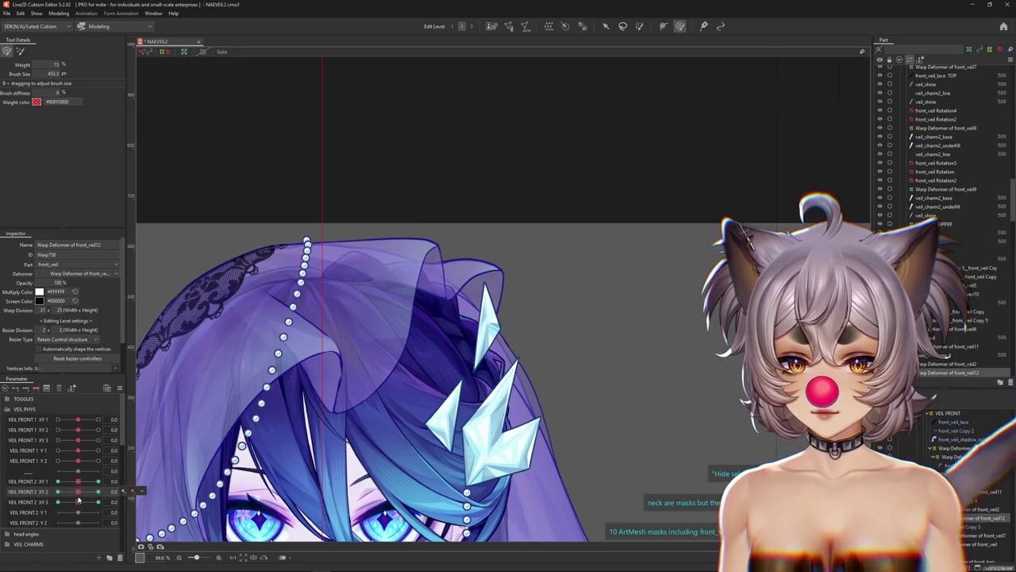
{"action": "left_click_drag", "start_coordinate": [77, 504], "coordinate": [97, 502]}
{"action": "mouse_move", "coordinate": [334, 463]}
{"action": "left_mouse_down"}
{"action": "mouse_move", "coordinate": [378, 359]}
{"action": "mouse_move", "coordinate": [413, 350]}
{"action": "left_mouse_up"}
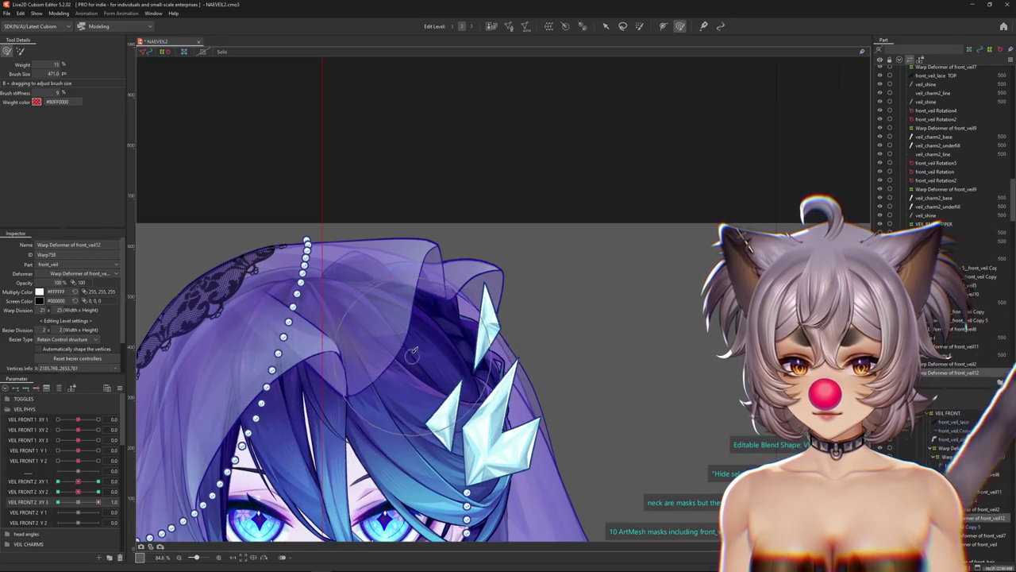
{"action": "left_click_drag", "start_coordinate": [313, 378], "coordinate": [310, 333]}
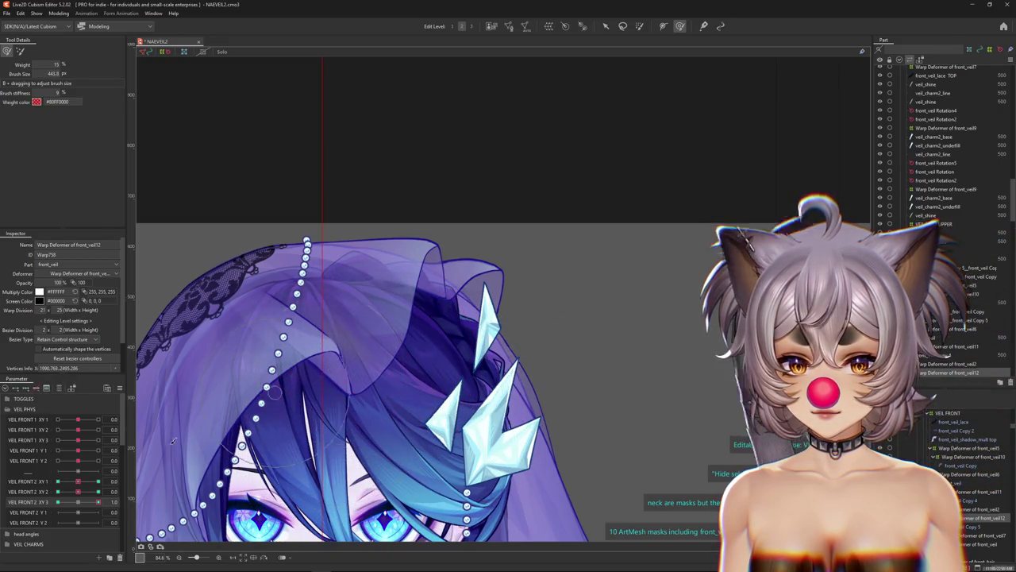
{"action": "left_click_drag", "start_coordinate": [340, 462], "coordinate": [367, 447]}
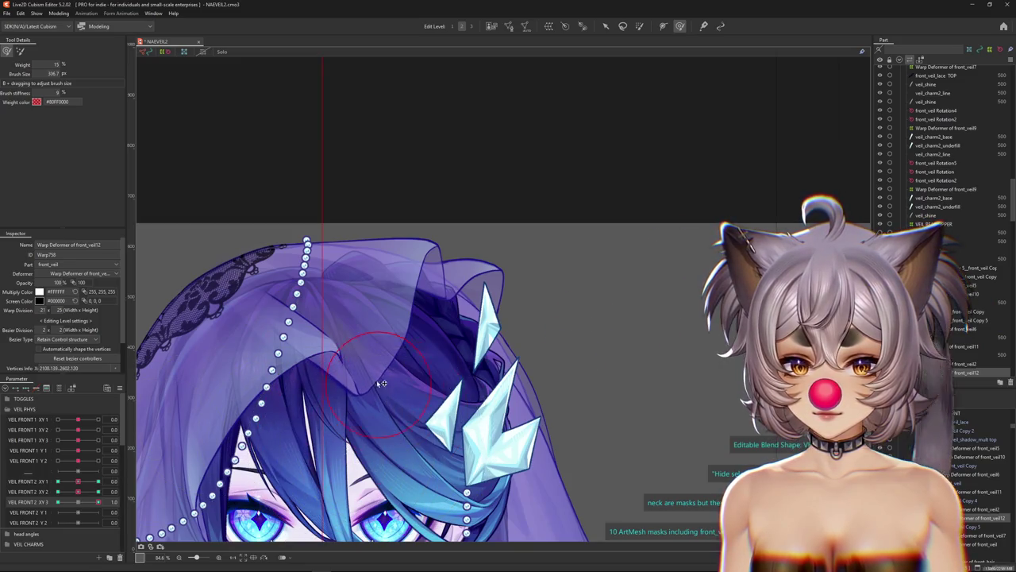
{"action": "left_click_drag", "start_coordinate": [381, 384], "coordinate": [417, 384]}
{"action": "left_click_drag", "start_coordinate": [80, 503], "coordinate": [98, 502]}
{"action": "mouse_move", "coordinate": [389, 405]}
{"action": "left_mouse_down"}
{"action": "mouse_move", "coordinate": [259, 403]}
{"action": "mouse_move", "coordinate": [419, 355]}
{"action": "mouse_move", "coordinate": [371, 360]}
{"action": "left_mouse_up"}
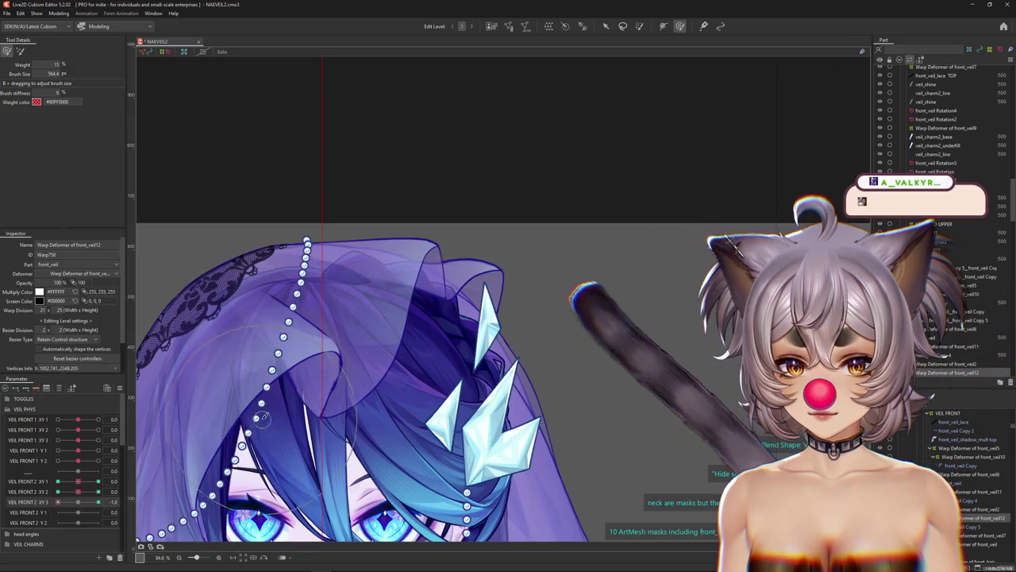
Compare the fold at VEIL FRONT 2 XY 3 -1.0 and 1.0 with a smaller brush, ending at -1.0.
{"action": "left_click", "coordinate": [79, 502]}
{"action": "left_click_drag", "start_coordinate": [84, 506], "coordinate": [42, 506]}
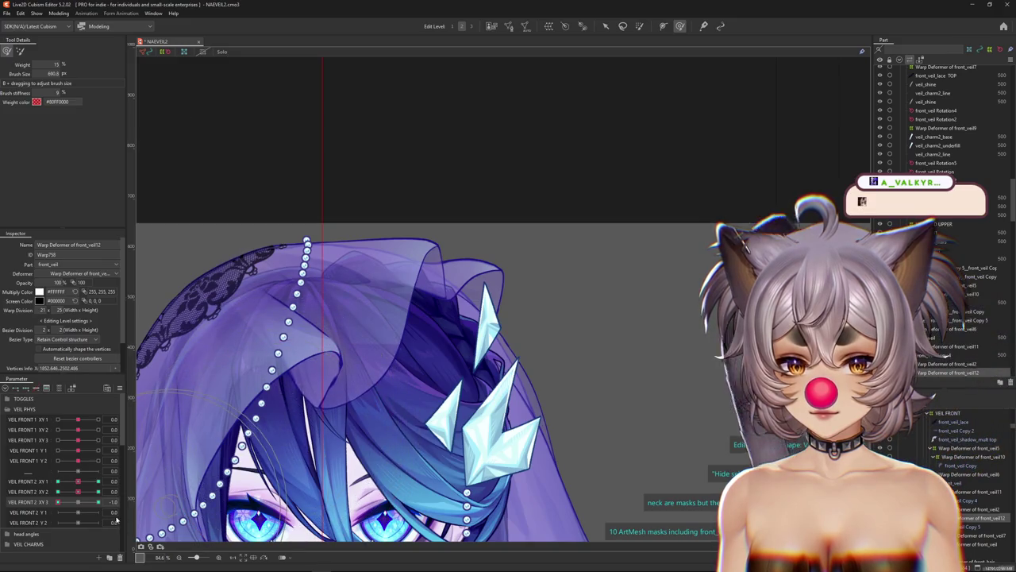
{"action": "left_click", "coordinate": [97, 502]}
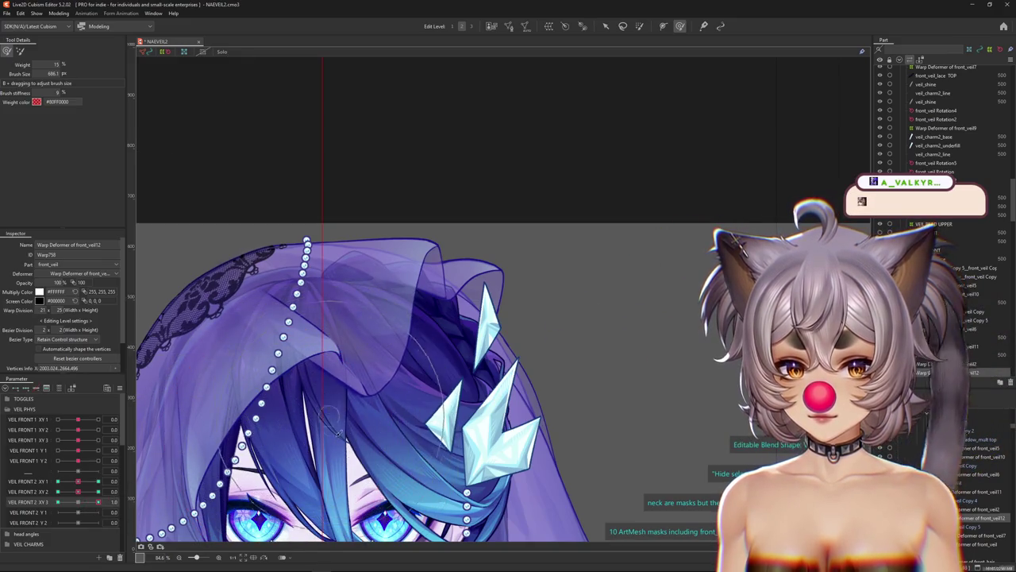
{"action": "left_click_drag", "start_coordinate": [338, 432], "coordinate": [336, 429]}
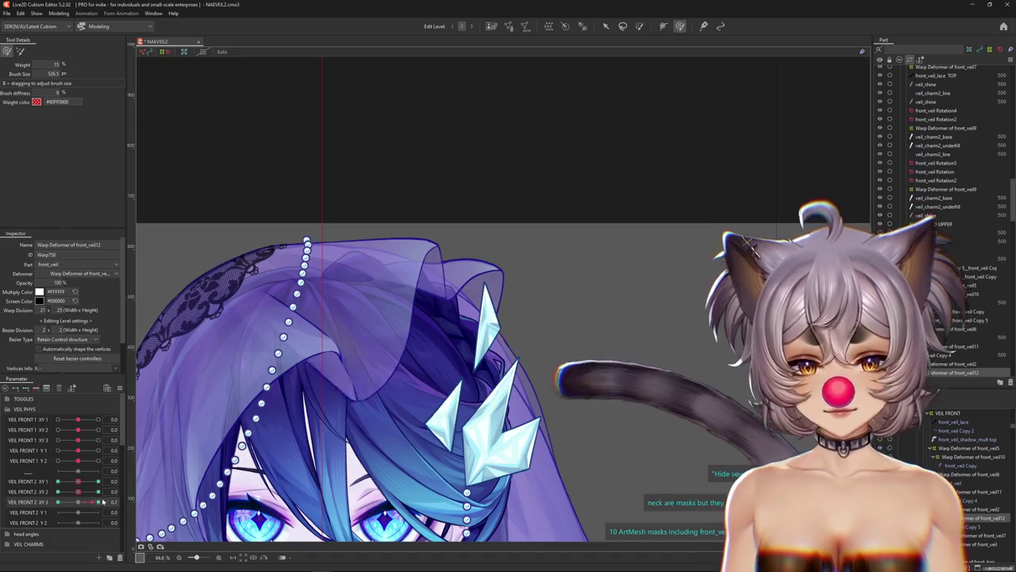
{"action": "left_click_drag", "start_coordinate": [97, 502], "coordinate": [55, 504]}
{"action": "mouse_move", "coordinate": [264, 348]}
{"action": "left_mouse_down"}
{"action": "mouse_move", "coordinate": [314, 360]}
{"action": "mouse_move", "coordinate": [296, 333]}
{"action": "left_mouse_up"}
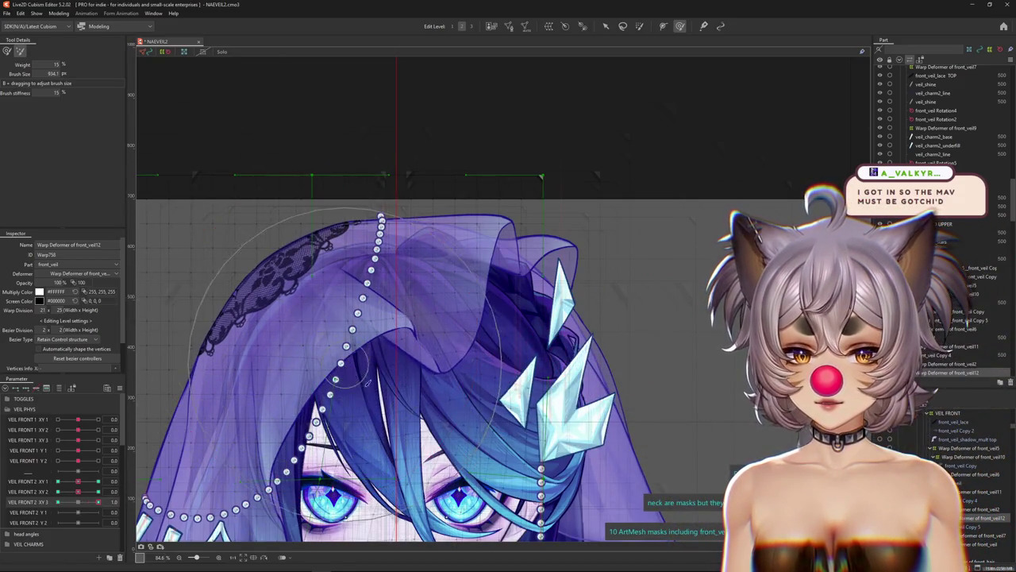
With the grid hidden, brush-refine the top fold at VEIL FRONT 2 XY 3 -1.0 and 1.0.
{"action": "key", "text": "ctrl+h"}
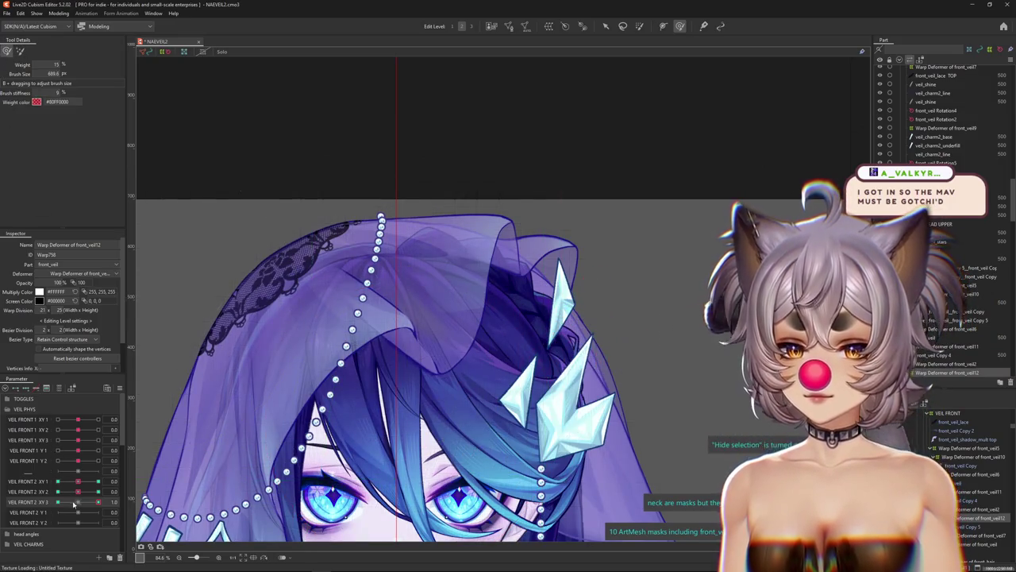
{"action": "left_click_drag", "start_coordinate": [73, 503], "coordinate": [370, 408]}
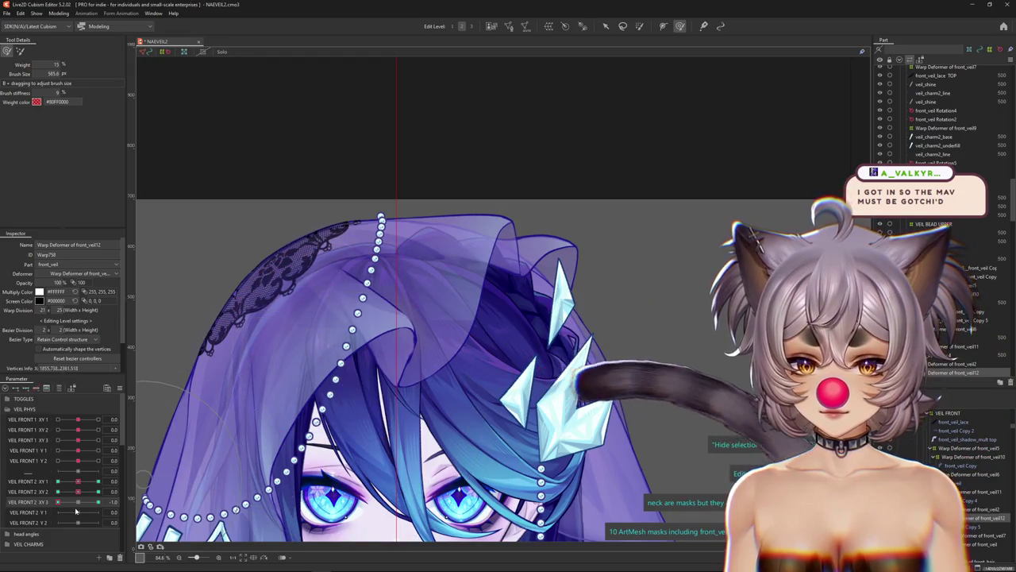
{"action": "left_click", "coordinate": [98, 503]}
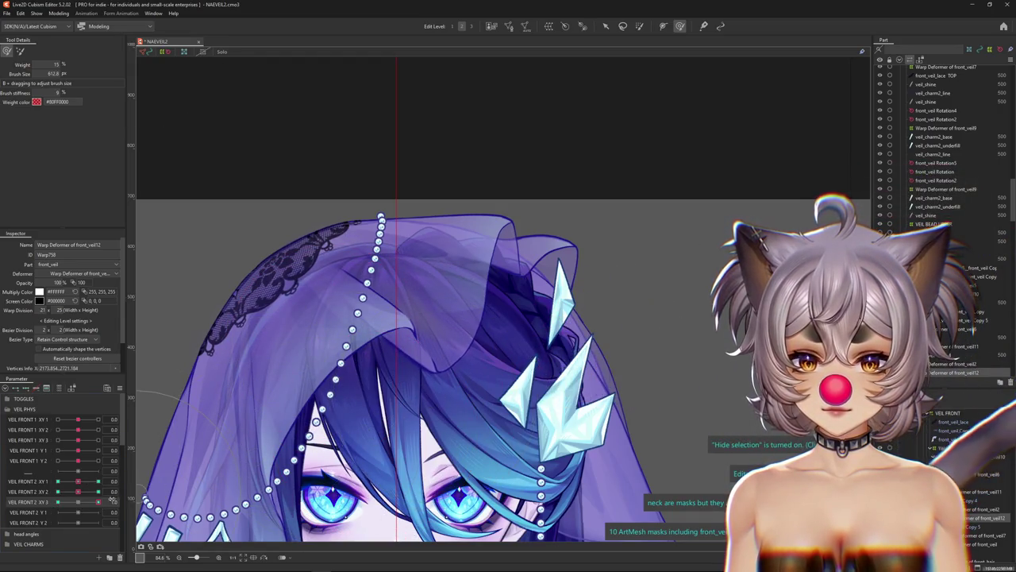
{"action": "mouse_move", "coordinate": [112, 500]}
{"action": "left_mouse_down"}
{"action": "mouse_move", "coordinate": [85, 505]}
{"action": "mouse_move", "coordinate": [97, 502]}
{"action": "left_mouse_up"}
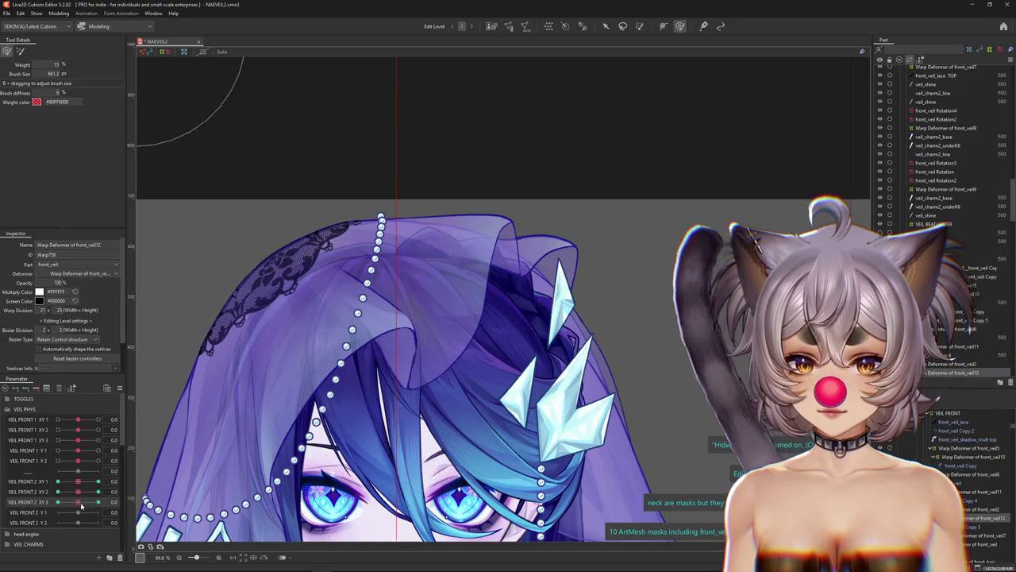
{"action": "left_click_drag", "start_coordinate": [556, 340], "coordinate": [466, 340]}
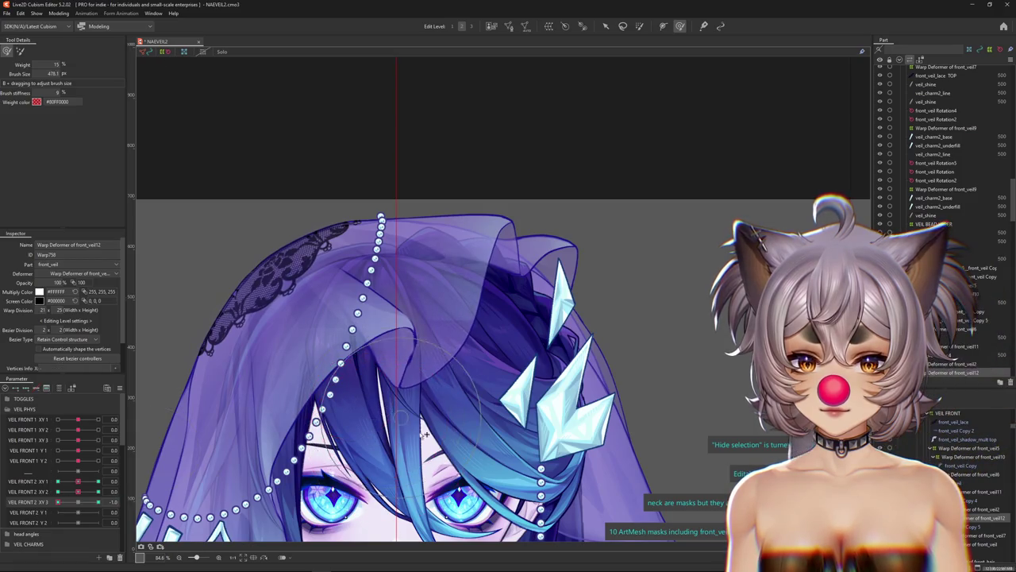
{"action": "left_click_drag", "start_coordinate": [425, 435], "coordinate": [489, 435]}
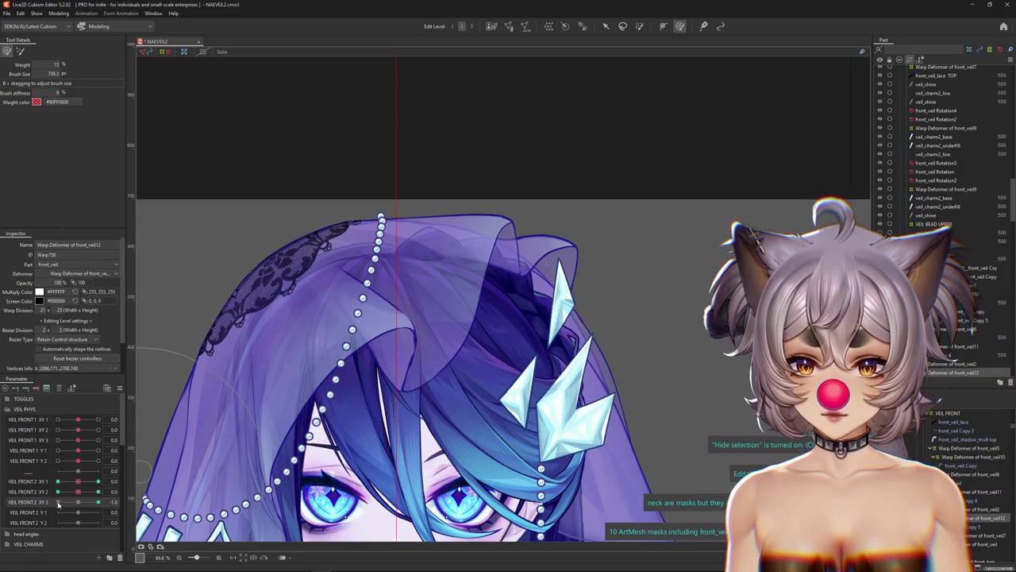
{"action": "left_click", "coordinate": [57, 502]}
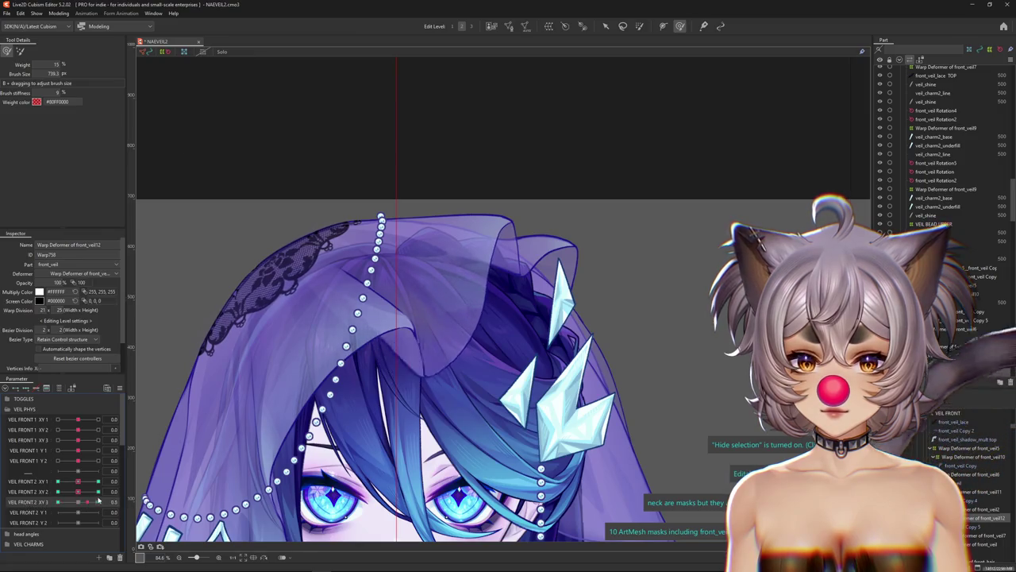
{"action": "left_click_drag", "start_coordinate": [56, 502], "coordinate": [97, 502]}
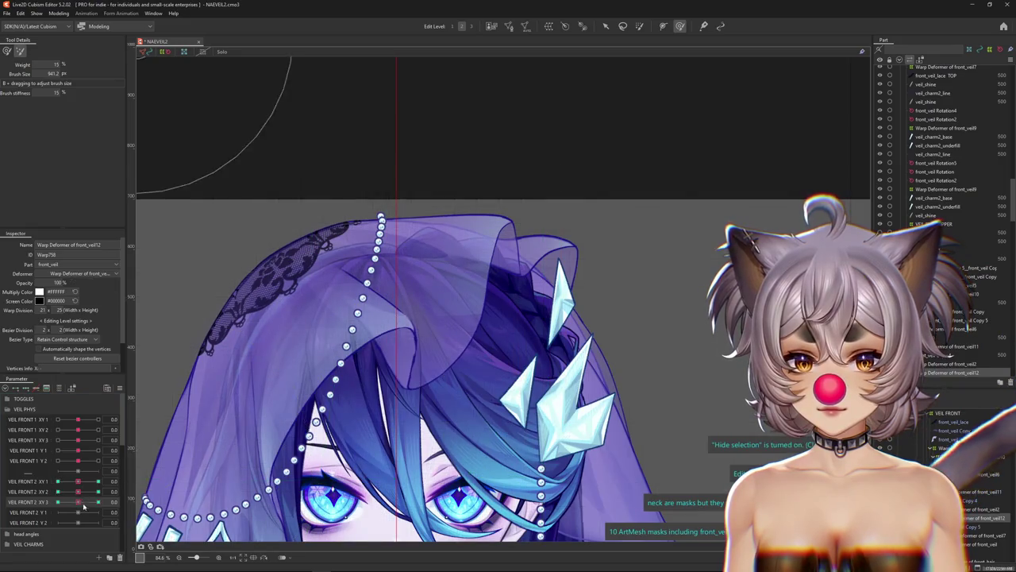
{"action": "key", "text": "ctrl+h"}
Select Warp Deformer of front_veil6 via the canvas pick list and reshape its fold at XY 3 = 1.0.
{"action": "right_click", "coordinate": [427, 314]}
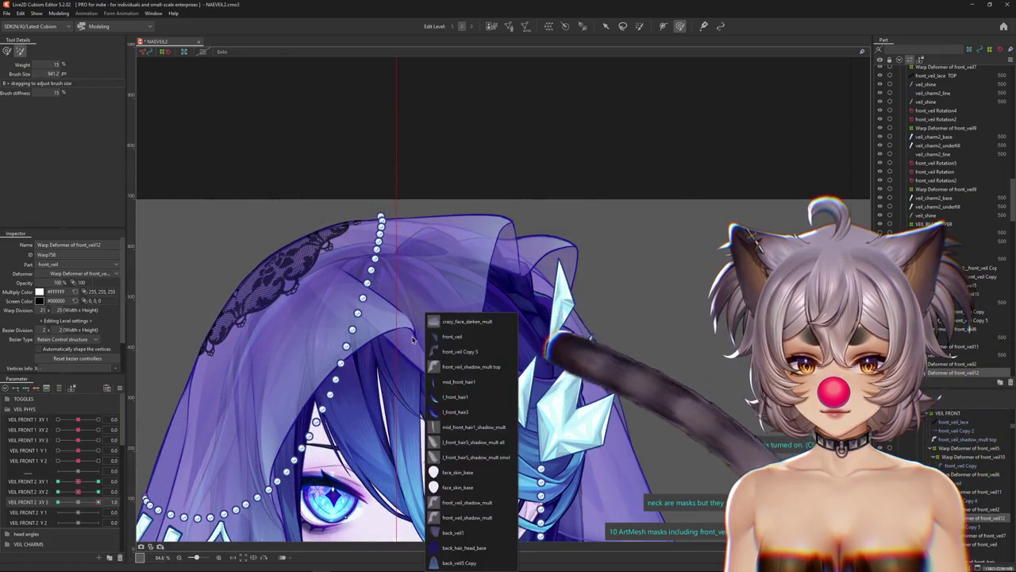
{"action": "left_click", "coordinate": [451, 337]}
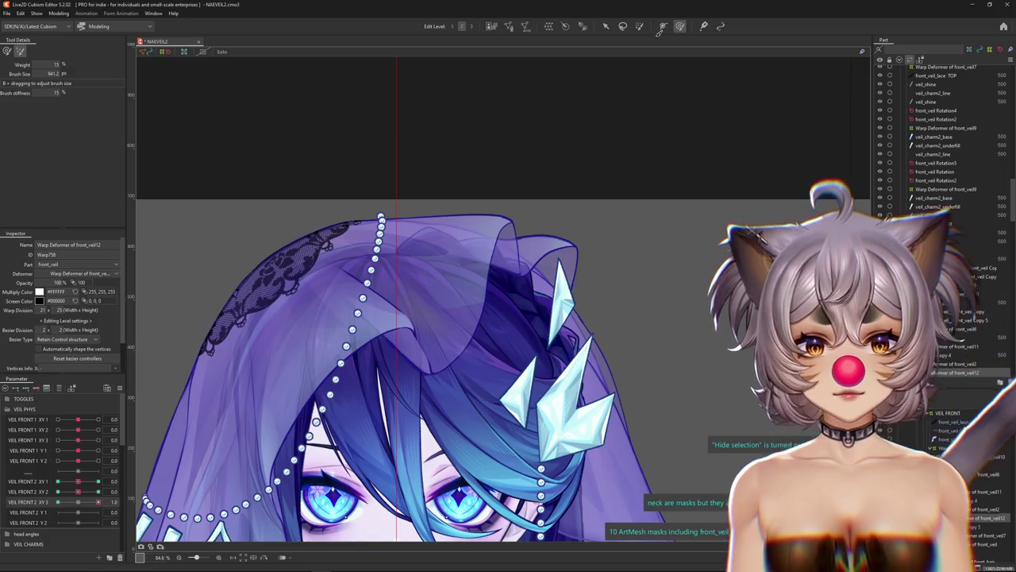
{"action": "left_click", "coordinate": [965, 474]}
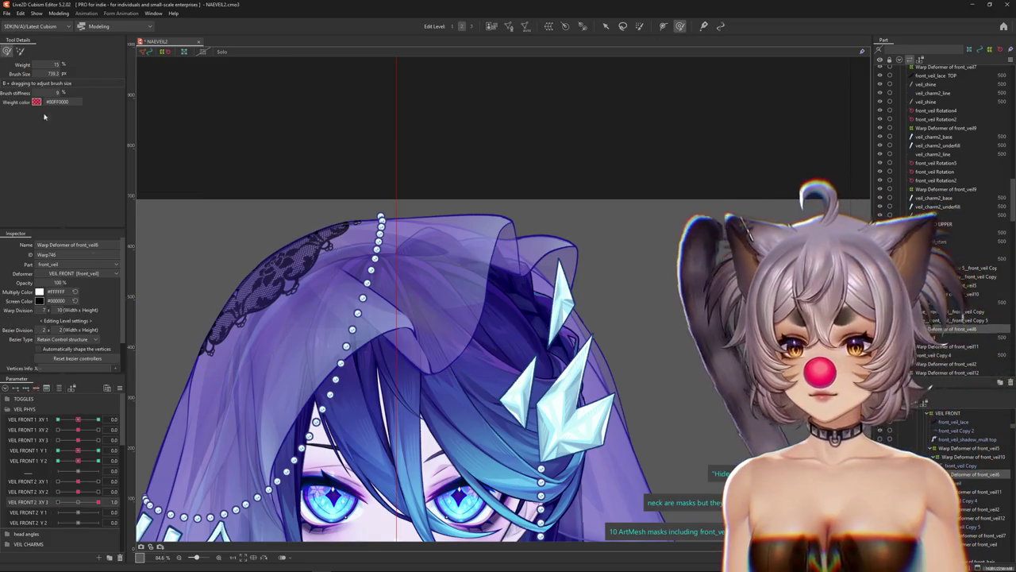
{"action": "left_click", "coordinate": [98, 501]}
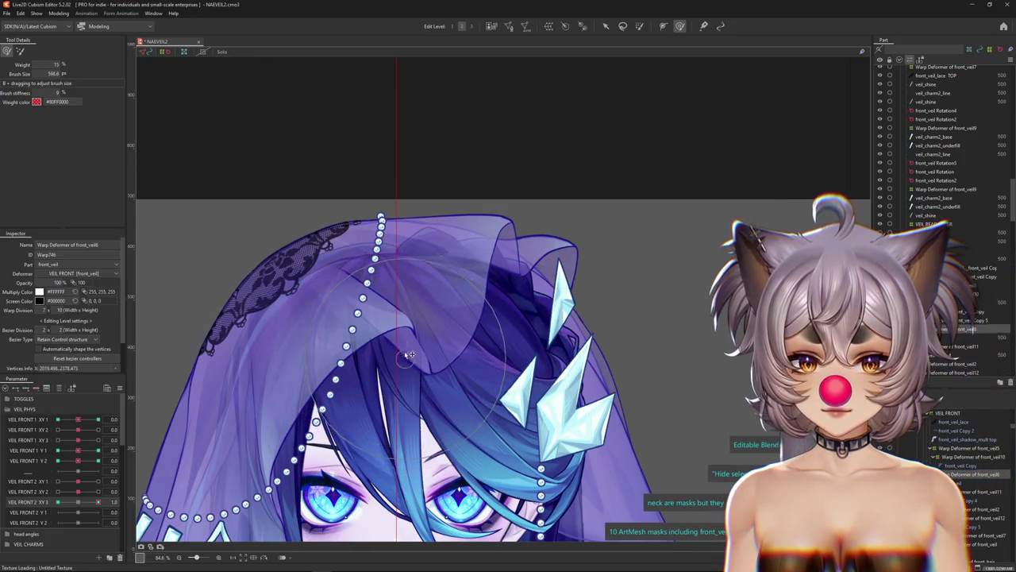
{"action": "mouse_move", "coordinate": [407, 355]}
{"action": "left_mouse_down"}
{"action": "mouse_move", "coordinate": [355, 349]}
{"action": "mouse_move", "coordinate": [419, 326]}
{"action": "mouse_move", "coordinate": [408, 337]}
{"action": "left_mouse_up"}
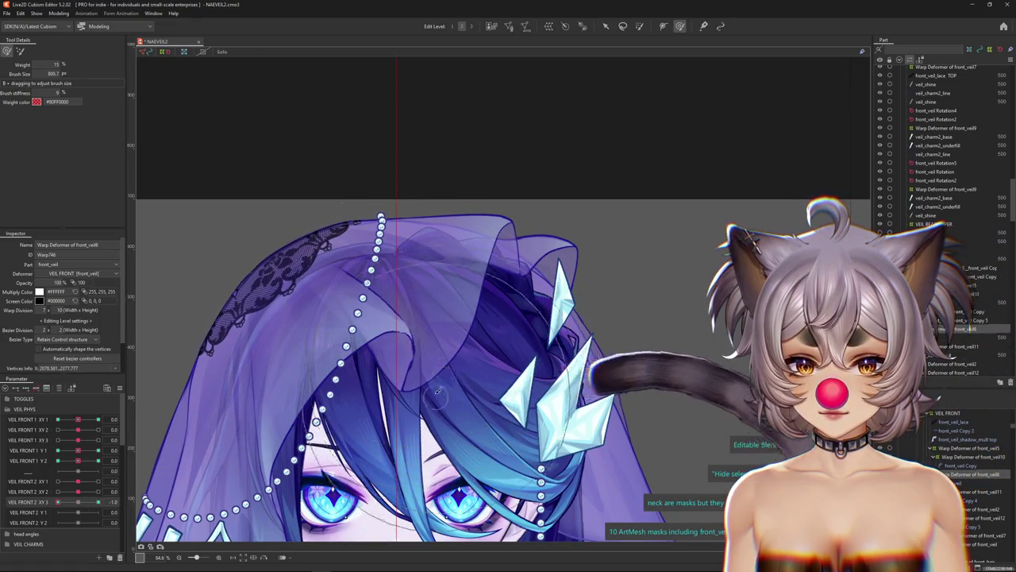
{"action": "left_click", "coordinate": [63, 505]}
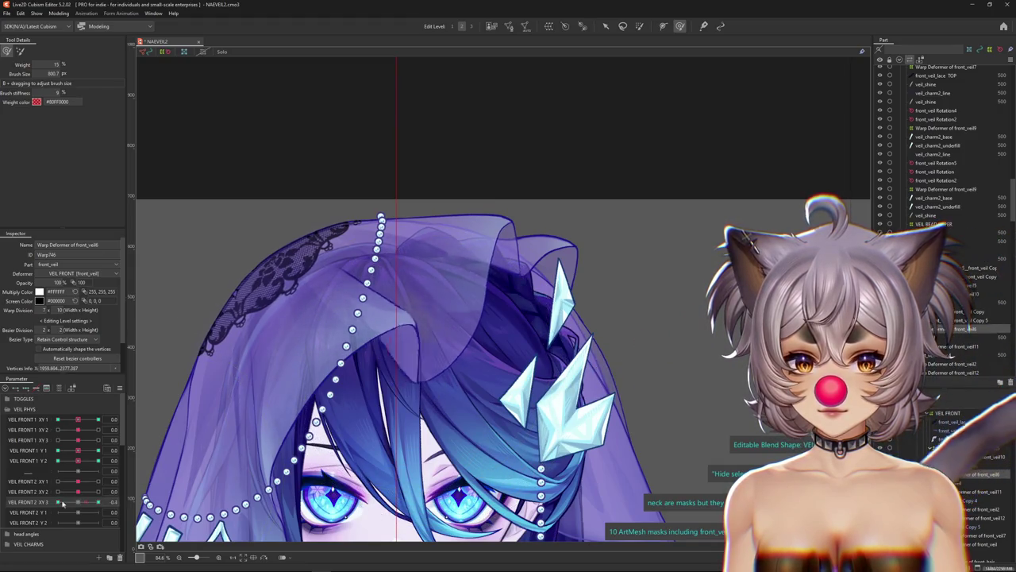
{"action": "left_click_drag", "start_coordinate": [435, 373], "coordinate": [413, 362]}
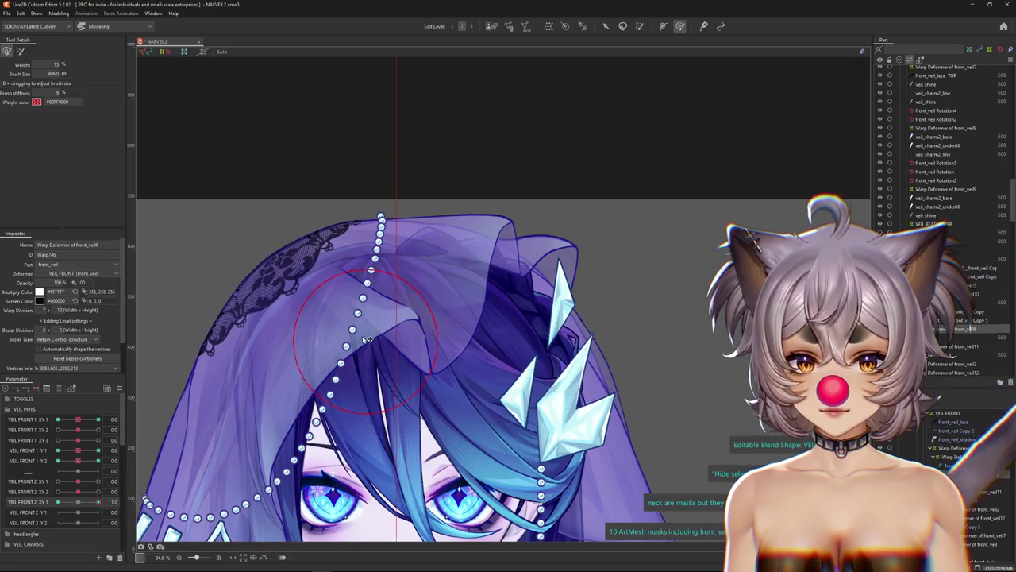
Switch to Warp Deformer of front_veil10 and push the upper folds right and down at XY 3 = 1.0.
{"action": "right_click", "coordinate": [386, 346]}
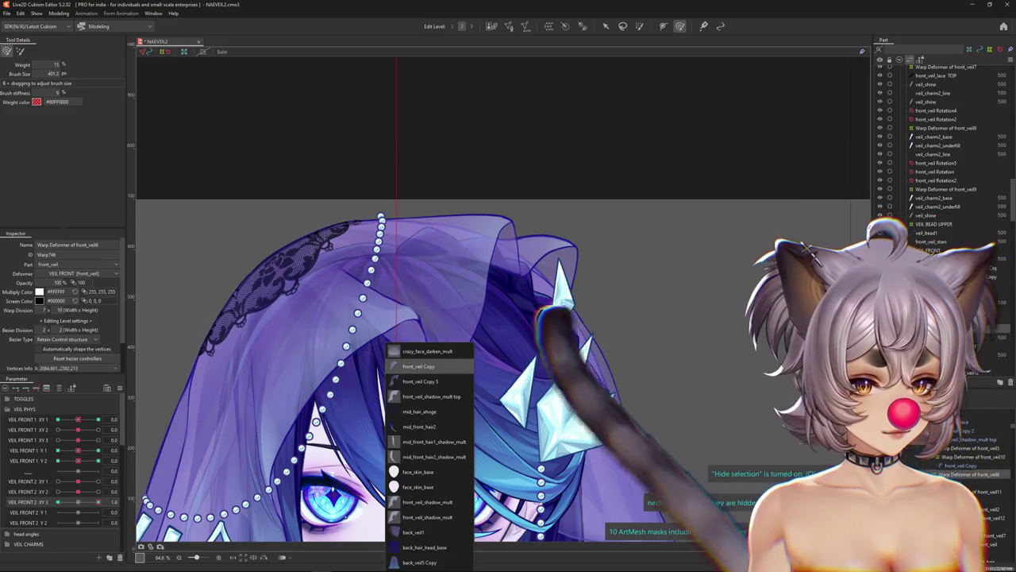
{"action": "left_click", "coordinate": [418, 366]}
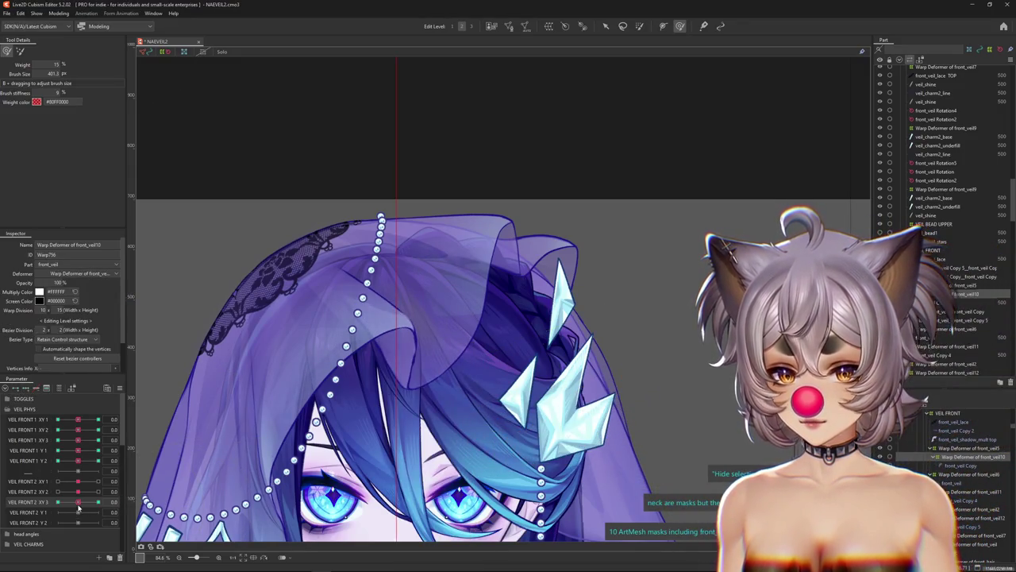
{"action": "left_click_drag", "start_coordinate": [78, 503], "coordinate": [98, 503]}
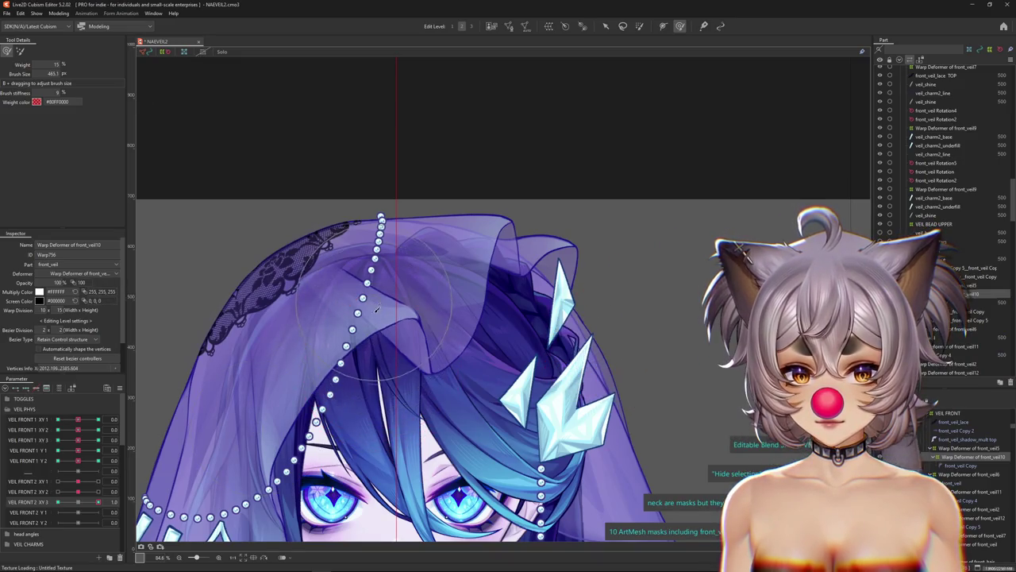
{"action": "left_click_drag", "start_coordinate": [377, 310], "coordinate": [413, 317]}
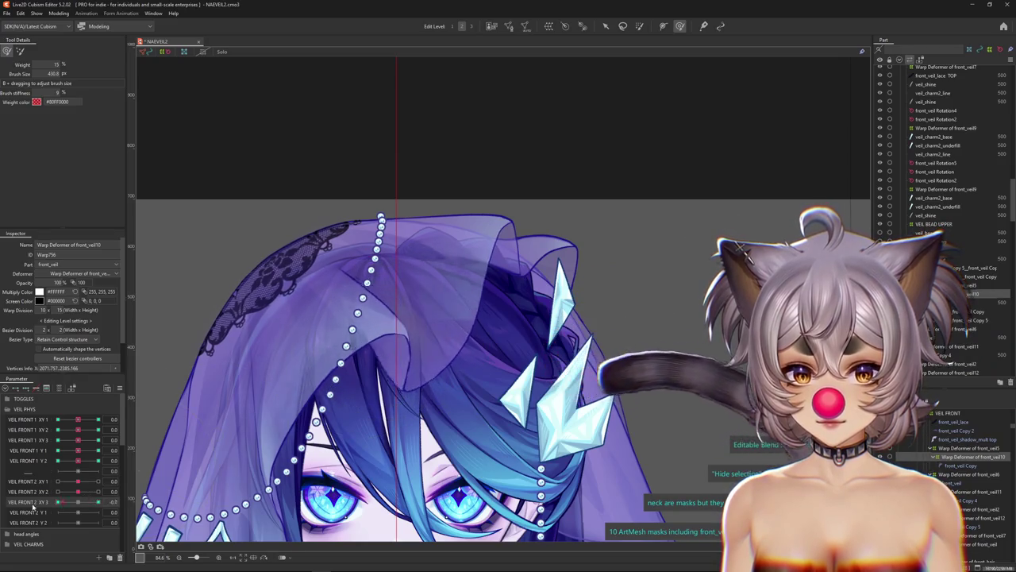
{"action": "mouse_move", "coordinate": [78, 492]}
{"action": "left_mouse_down"}
{"action": "mouse_move", "coordinate": [47, 490]}
{"action": "mouse_move", "coordinate": [78, 491]}
{"action": "left_mouse_up"}
{"action": "left_click_drag", "start_coordinate": [409, 365], "coordinate": [444, 373]}
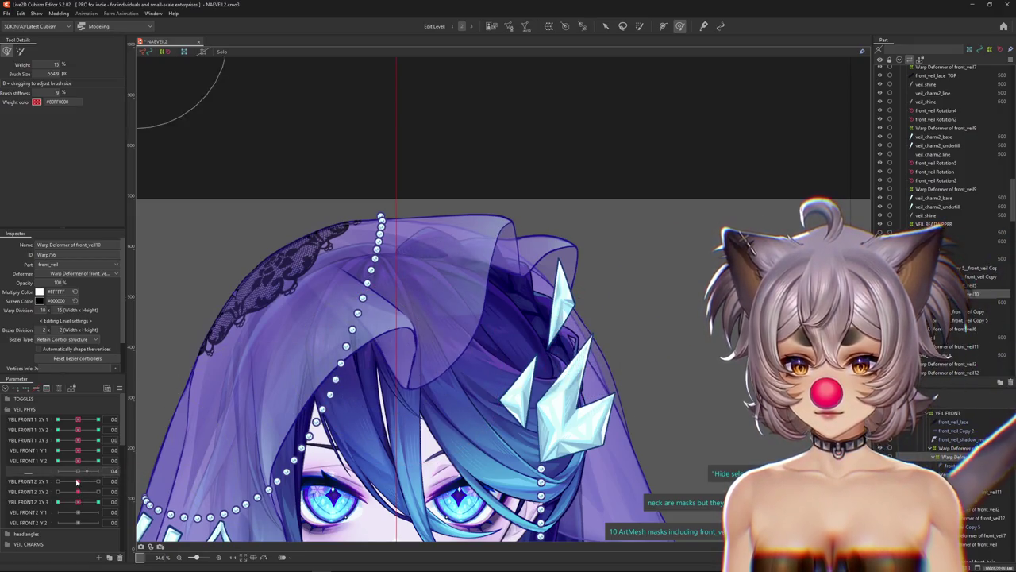
Preview VEIL FRONT 2 XY 1 at about -0.8 and then at 1.0.
{"action": "mouse_move", "coordinate": [58, 485]}
{"action": "left_mouse_down"}
{"action": "mouse_move", "coordinate": [117, 500]}
{"action": "mouse_move", "coordinate": [35, 493]}
{"action": "left_mouse_up"}
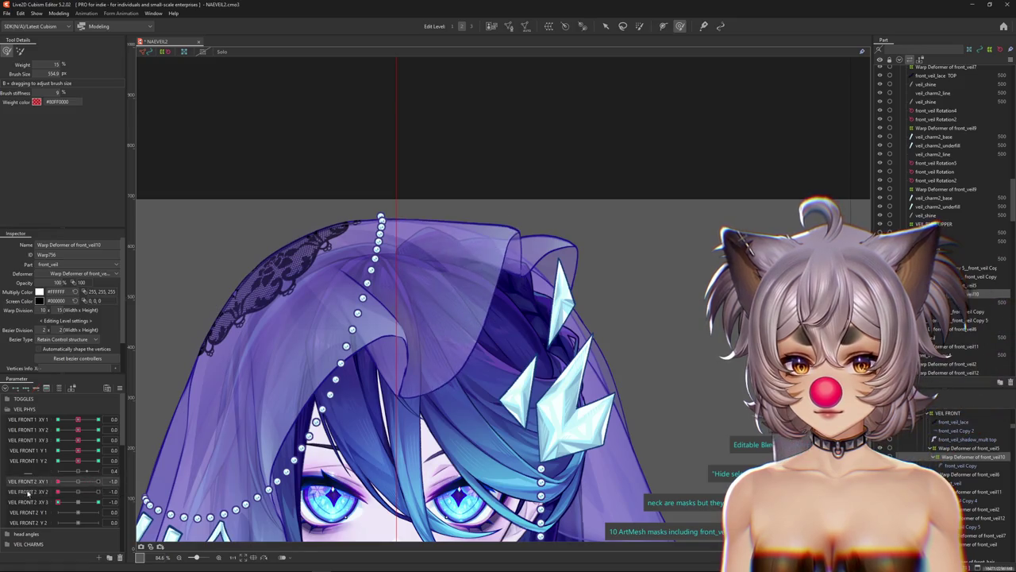
{"action": "left_click_drag", "start_coordinate": [98, 481], "coordinate": [77, 500]}
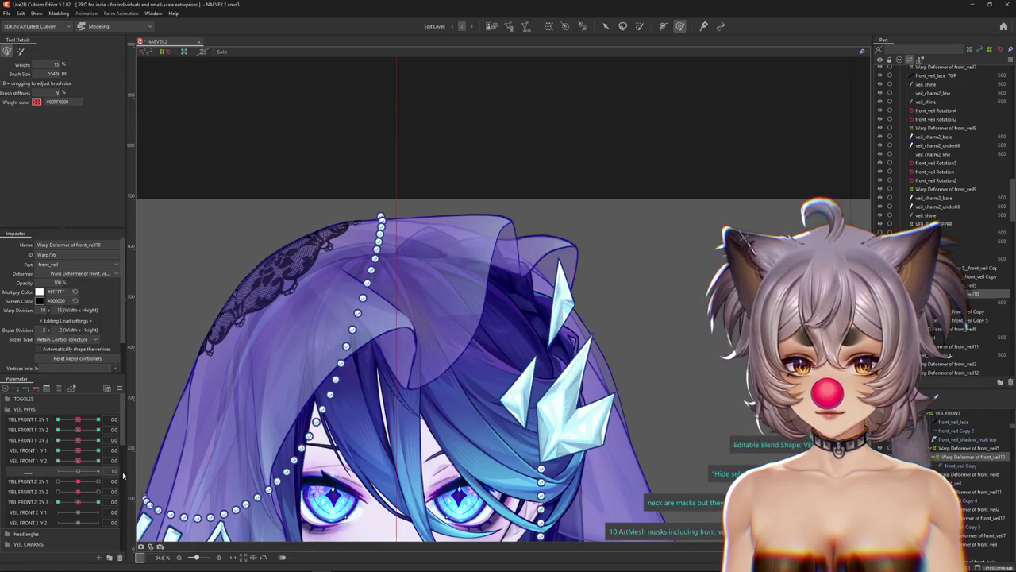
{"action": "left_click", "coordinate": [98, 481]}
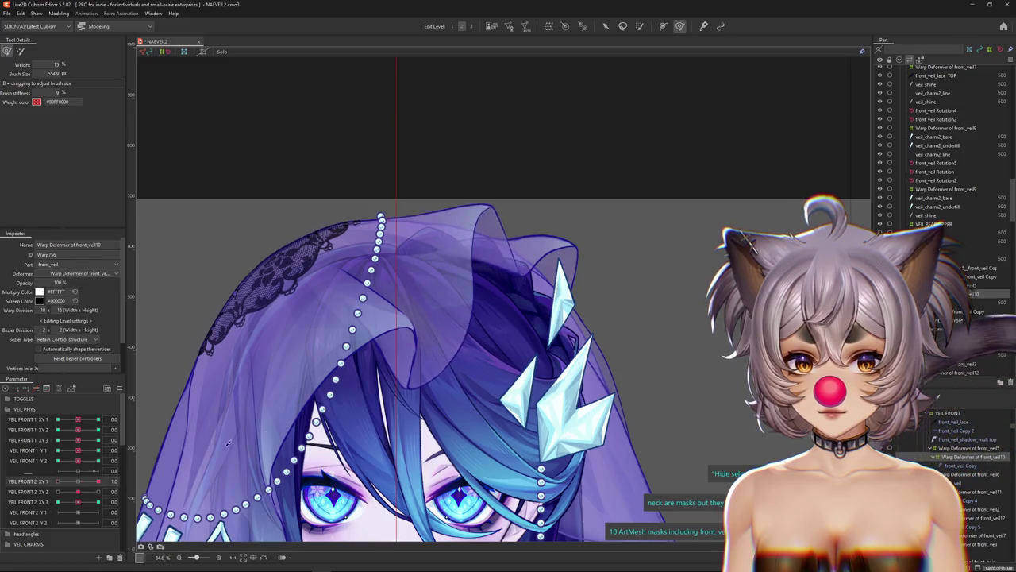
{"action": "scroll", "coordinate": [623, 215], "scroll_direction": "up", "scroll_amount": 4}
Select the main Warp Deformer of front_veil and test VEIL FRONT 2 XY 1 at 1.0 and 0.4.
{"action": "right_click", "coordinate": [443, 342]}
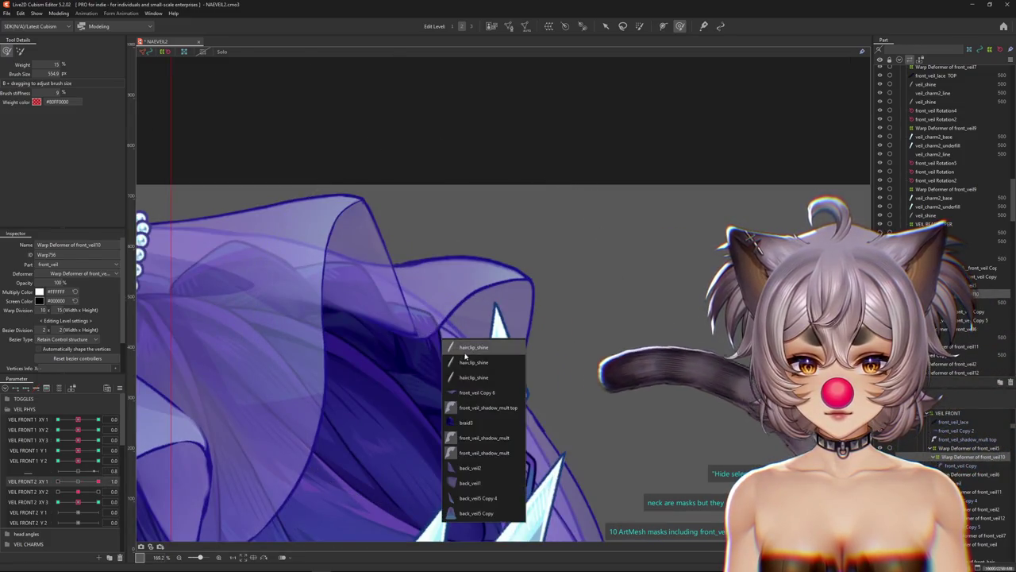
{"action": "scroll", "coordinate": [466, 356], "scroll_direction": "down", "scroll_amount": 2}
{"action": "left_click", "coordinate": [98, 491]}
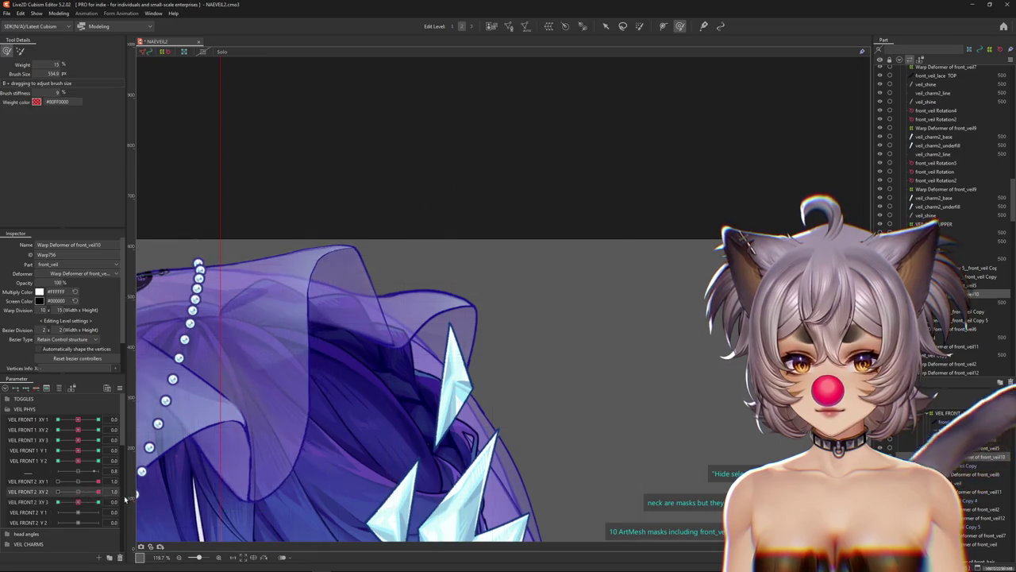
{"action": "left_click", "coordinate": [48, 482]}
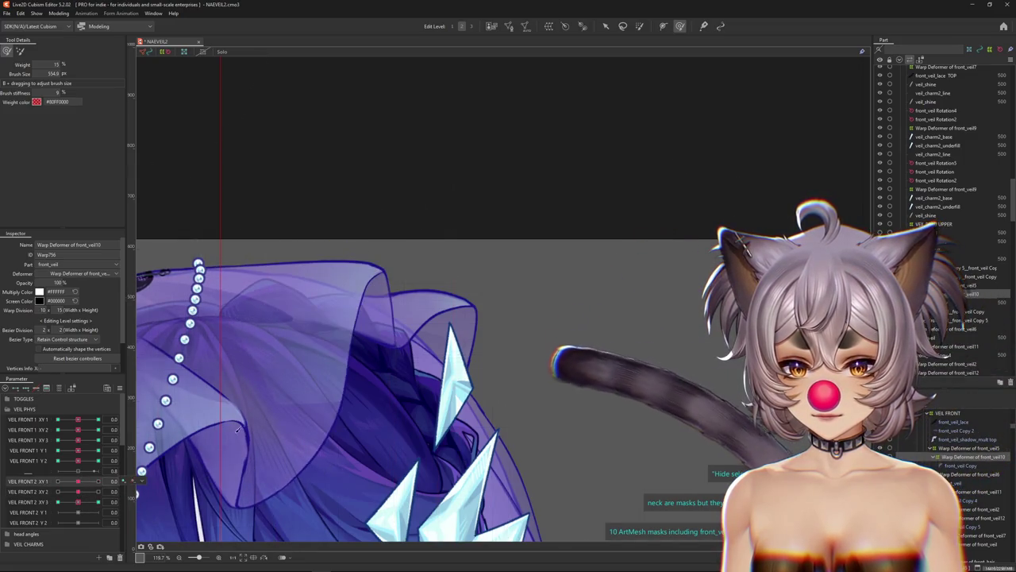
{"action": "right_click", "coordinate": [432, 340]}
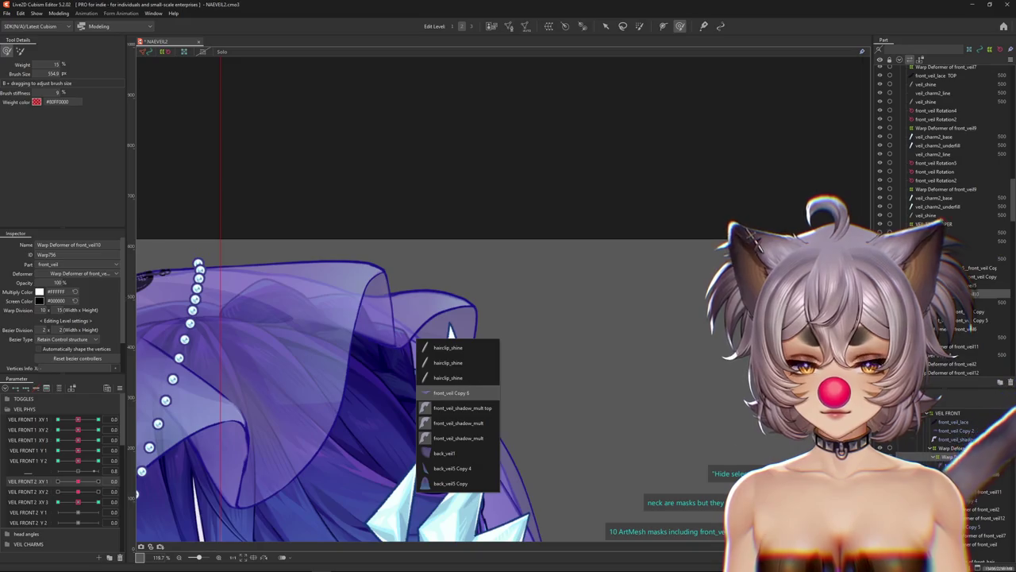
{"action": "left_click", "coordinate": [451, 392]}
{"action": "left_click", "coordinate": [612, 389]}
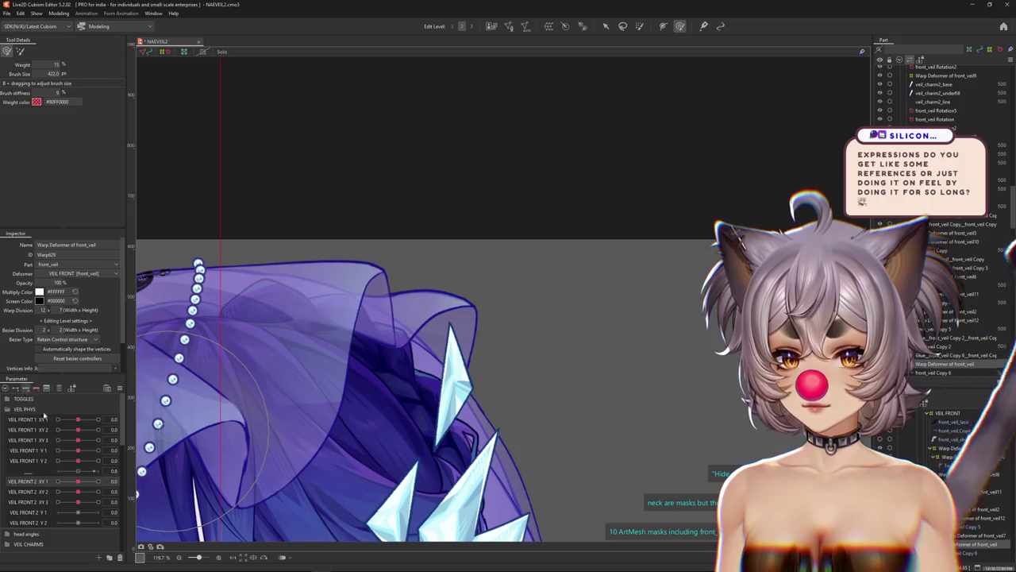
{"action": "left_click_drag", "start_coordinate": [77, 482], "coordinate": [98, 482]}
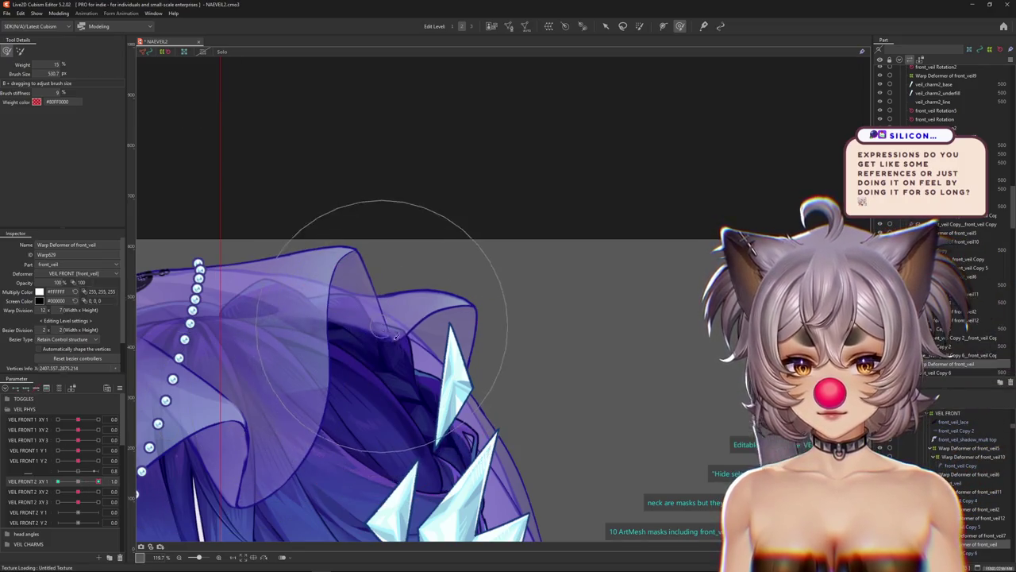
{"action": "mouse_move", "coordinate": [98, 482]}
{"action": "left_mouse_down"}
{"action": "mouse_move", "coordinate": [58, 482]}
{"action": "mouse_move", "coordinate": [99, 481]}
{"action": "left_mouse_up"}
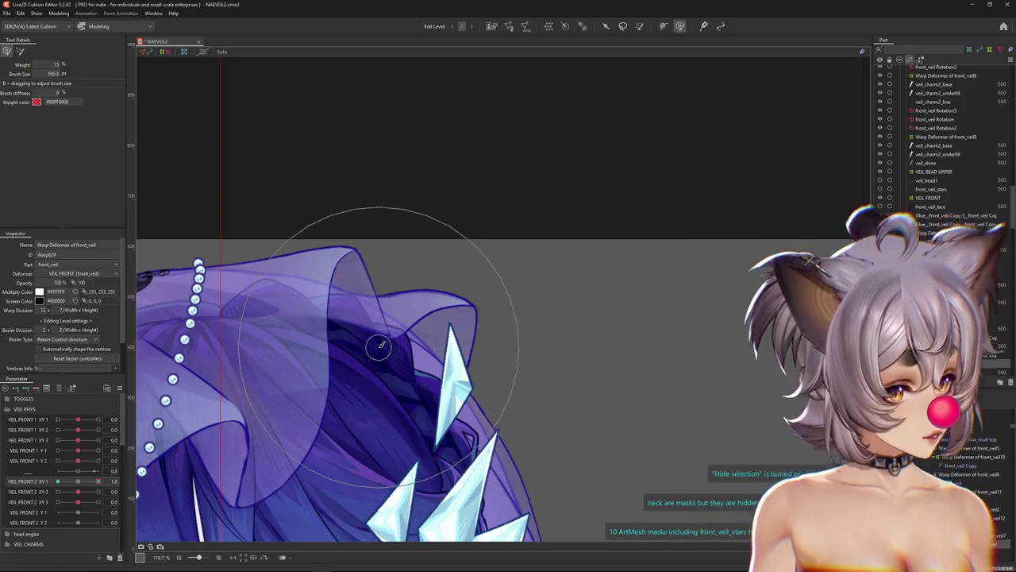
Scroll the parameter list to the mouth group and pan the view across the face.
{"action": "scroll", "coordinate": [376, 313], "scroll_direction": "down", "scroll_amount": 3}
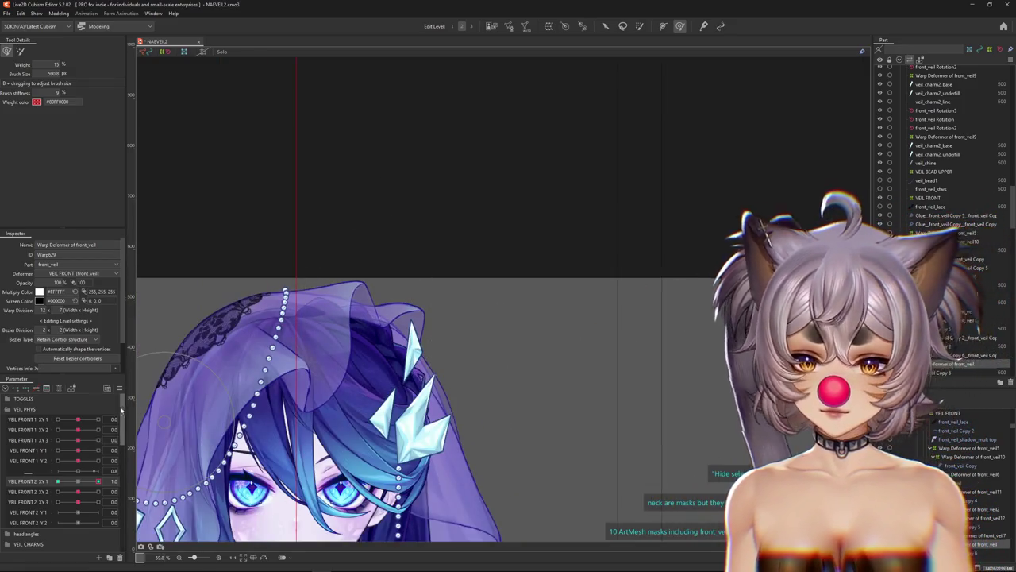
{"action": "right_click", "coordinate": [120, 409]}
{"action": "key", "text": "Escape"}
{"action": "left_click_drag", "start_coordinate": [409, 357], "coordinate": [556, 204]}
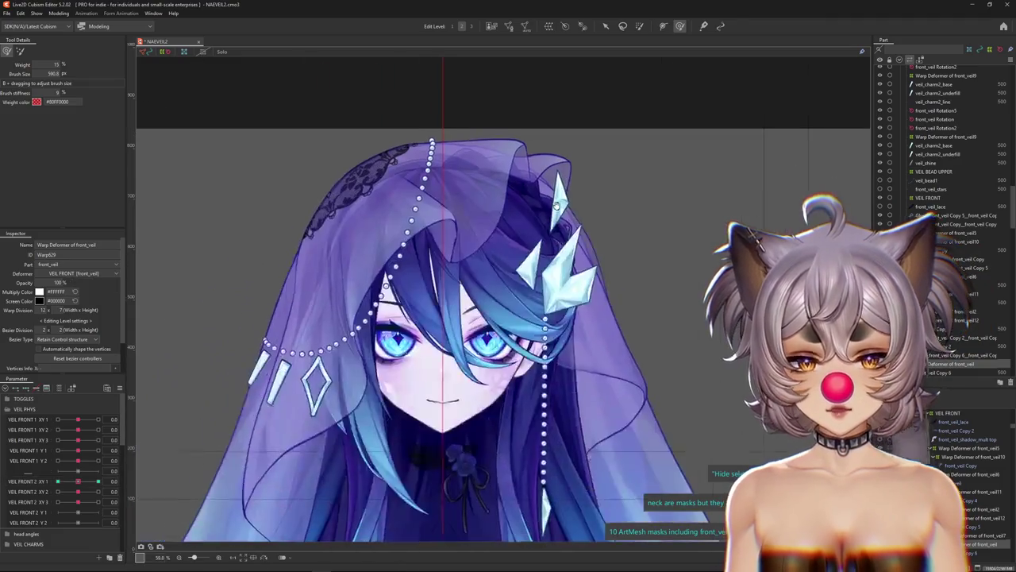
{"action": "scroll", "coordinate": [433, 418], "scroll_direction": "up", "scroll_amount": 3}
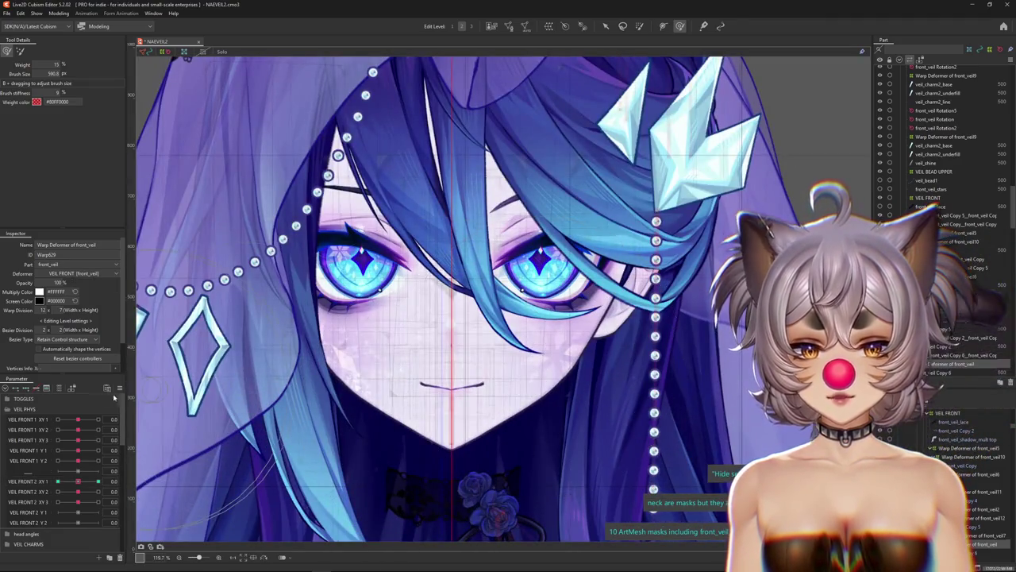
{"action": "scroll", "coordinate": [937, 135], "scroll_direction": "up", "scroll_amount": 5}
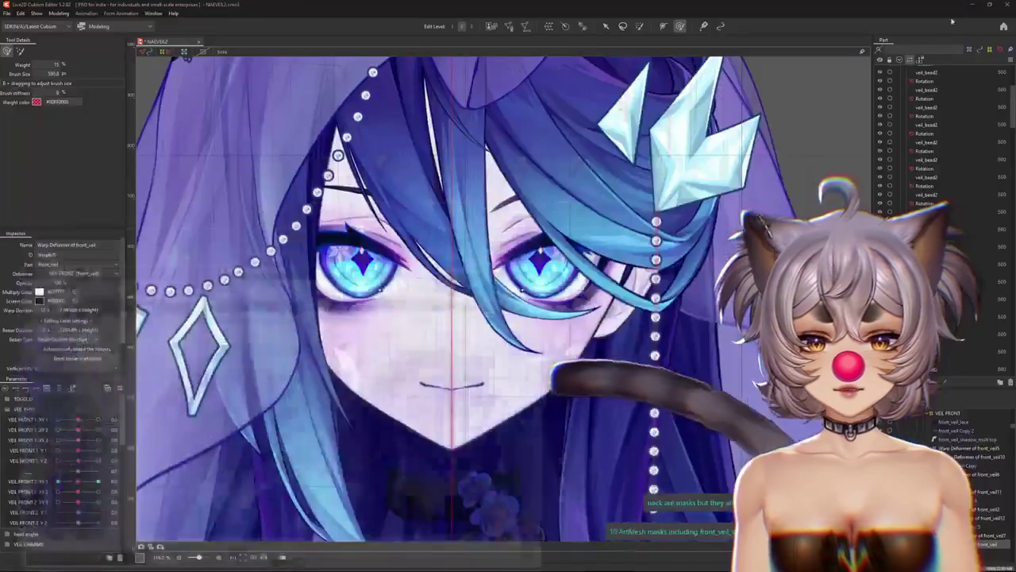
{"action": "scroll", "coordinate": [425, 429], "scroll_direction": "up", "scroll_amount": 3}
{"action": "left_click_drag", "start_coordinate": [310, 427], "coordinate": [200, 437]}
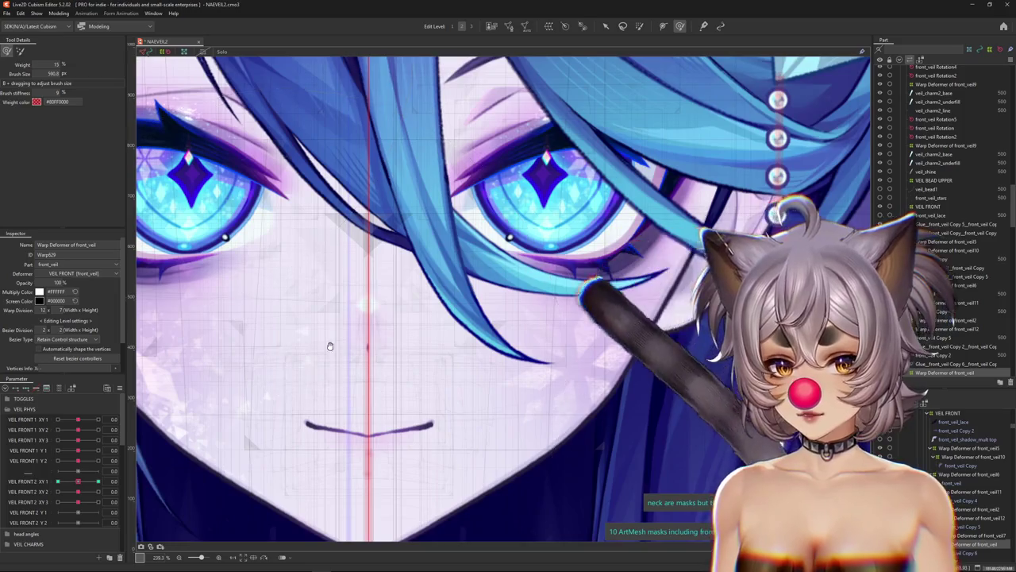
{"action": "left_click_drag", "start_coordinate": [330, 347], "coordinate": [391, 300]}
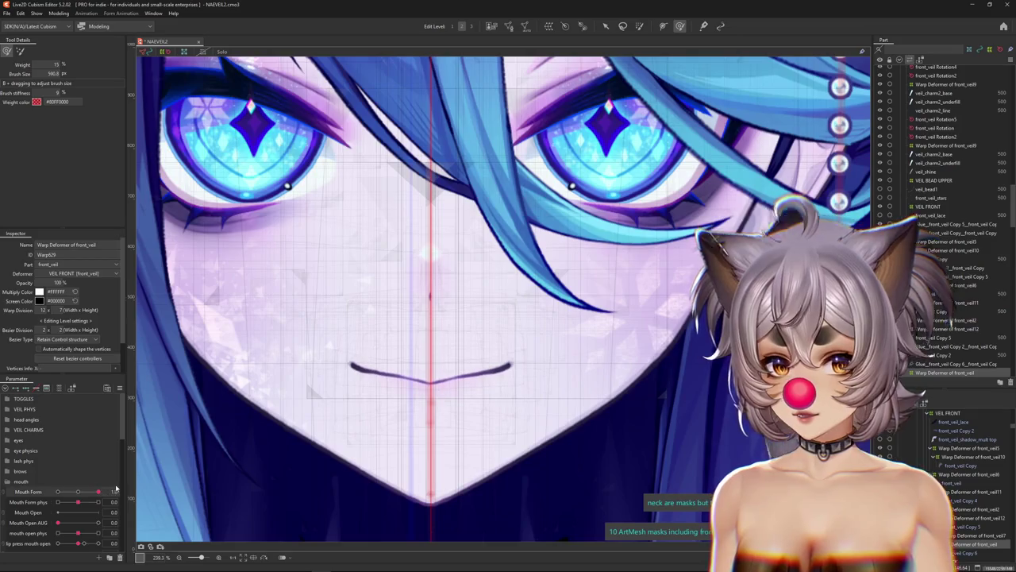
Open the mouth and jaw fully with Mouth Open AUG and jaw open AUG, then close them again using the Arrow tool.
{"action": "left_click_drag", "start_coordinate": [57, 524], "coordinate": [105, 520]}
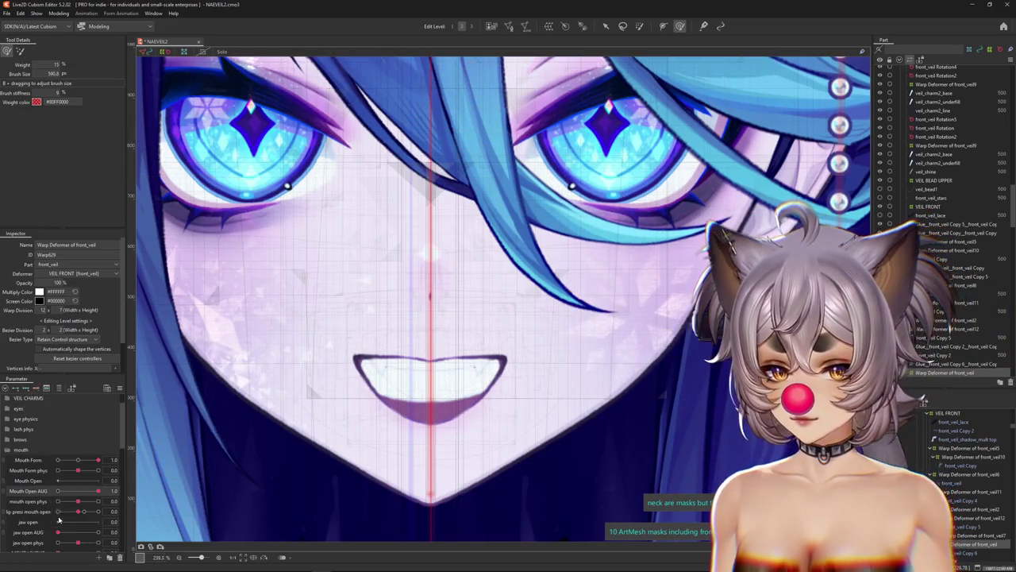
{"action": "left_click_drag", "start_coordinate": [60, 532], "coordinate": [104, 531]}
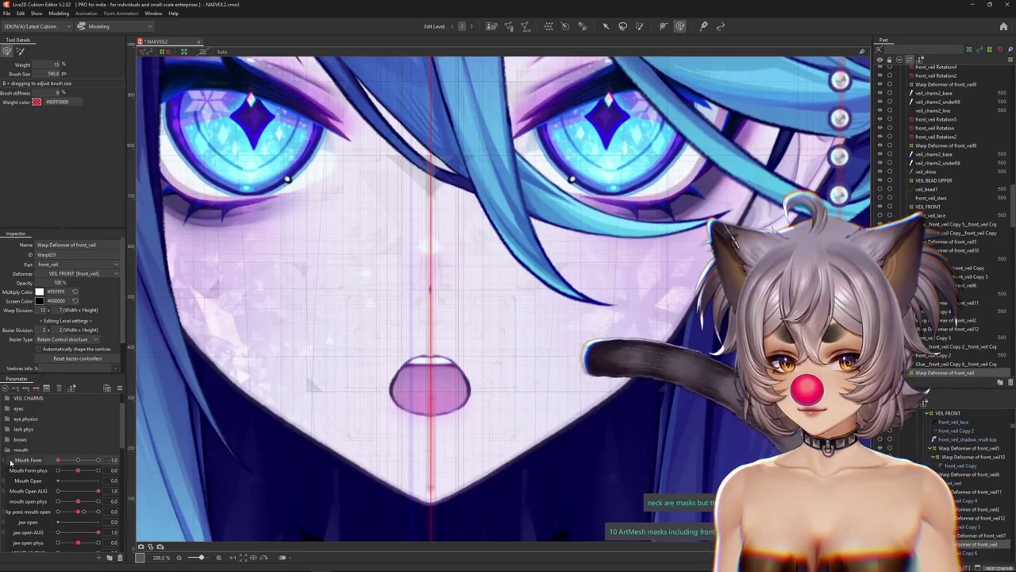
{"action": "left_click_drag", "start_coordinate": [97, 493], "coordinate": [80, 493]}
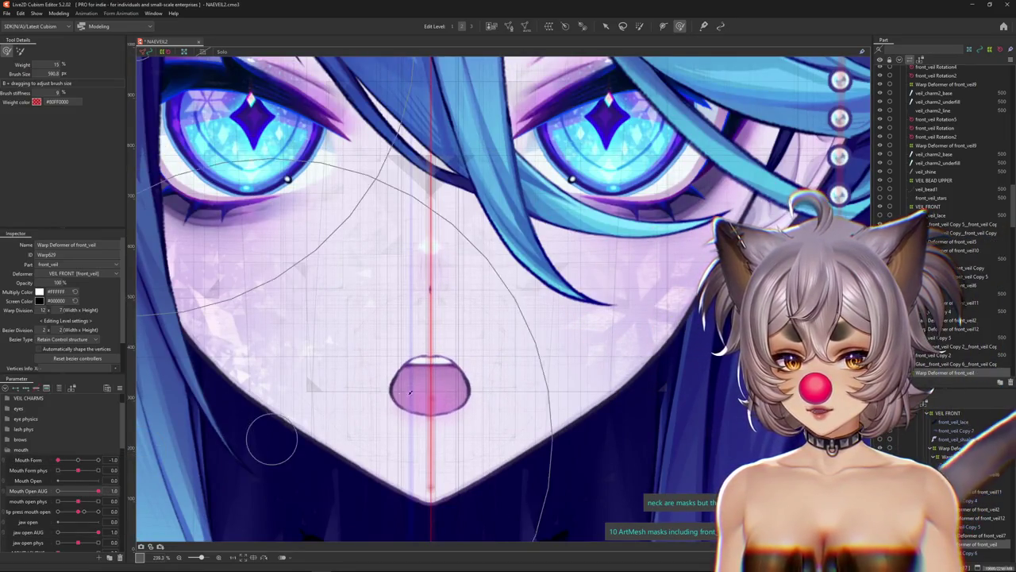
{"action": "scroll", "coordinate": [410, 392], "scroll_direction": "down", "scroll_amount": 5}
{"action": "scroll", "coordinate": [388, 394], "scroll_direction": "up", "scroll_amount": 5}
{"action": "left_click", "coordinate": [606, 26]}
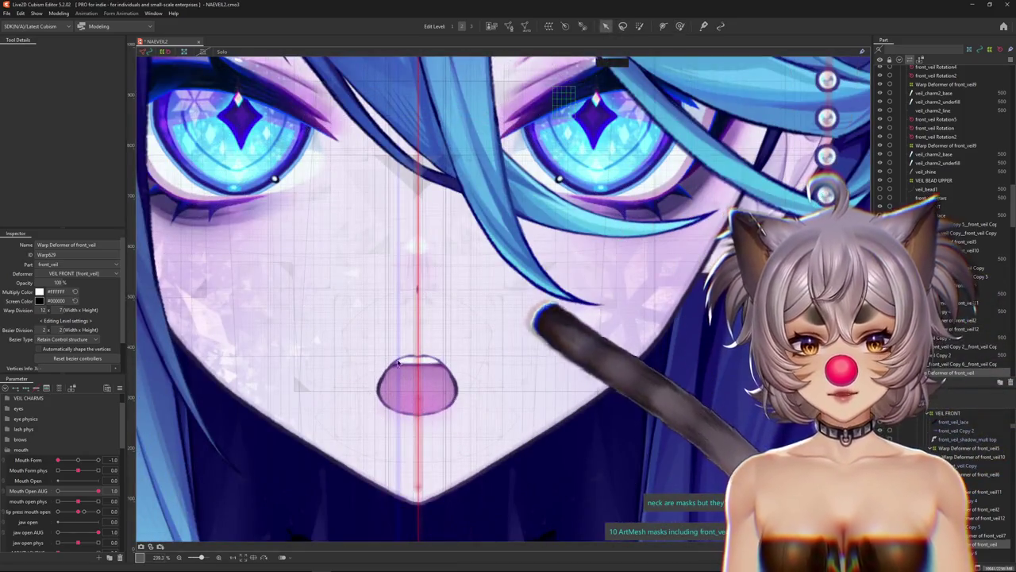
{"action": "scroll", "coordinate": [419, 420], "scroll_direction": "up", "scroll_amount": 3}
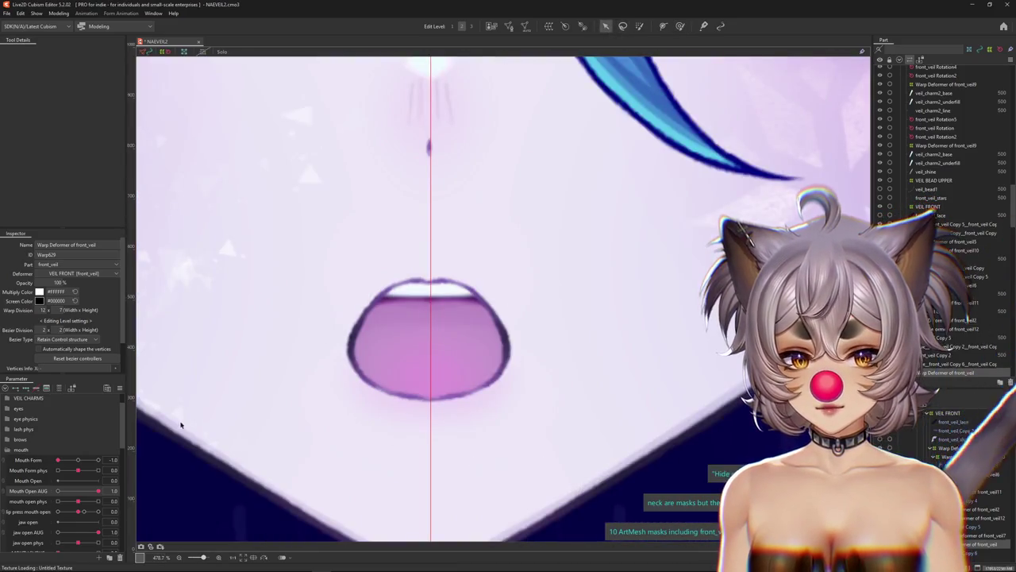
{"action": "left_click_drag", "start_coordinate": [92, 493], "coordinate": [28, 495]}
{"action": "scroll", "coordinate": [342, 421], "scroll_direction": "down", "scroll_amount": 6}
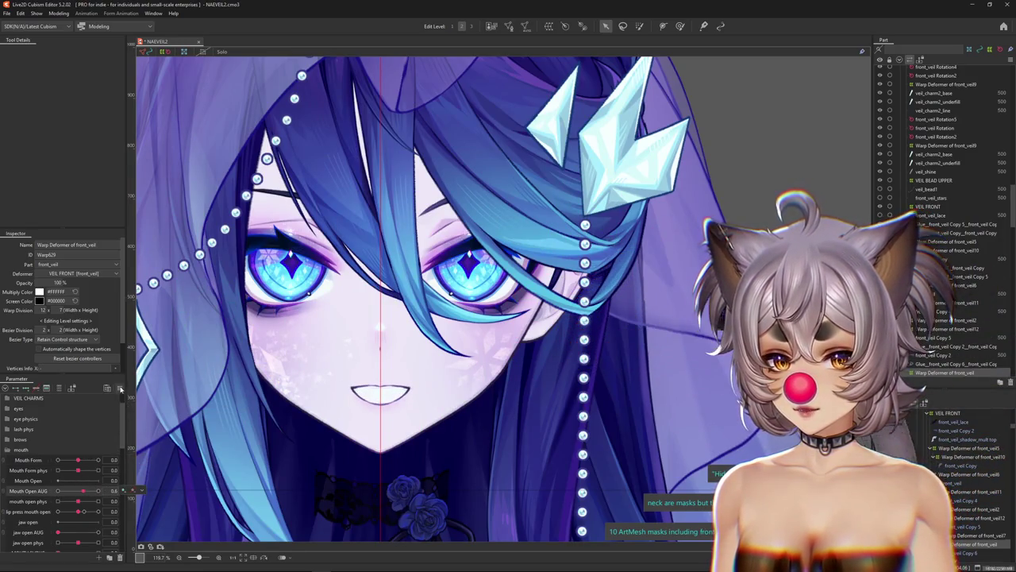
Reset Mouth Open AUG and Mouth Form to their default values.
{"action": "left_click", "coordinate": [120, 388]}
{"action": "left_click", "coordinate": [183, 366]}
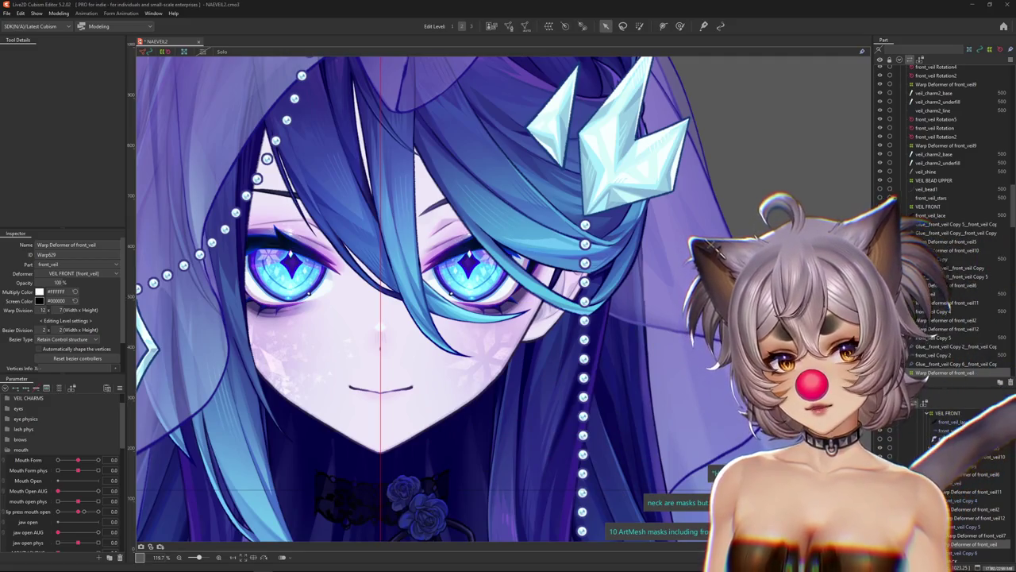
{"action": "scroll", "coordinate": [470, 393], "scroll_direction": "down", "scroll_amount": 2}
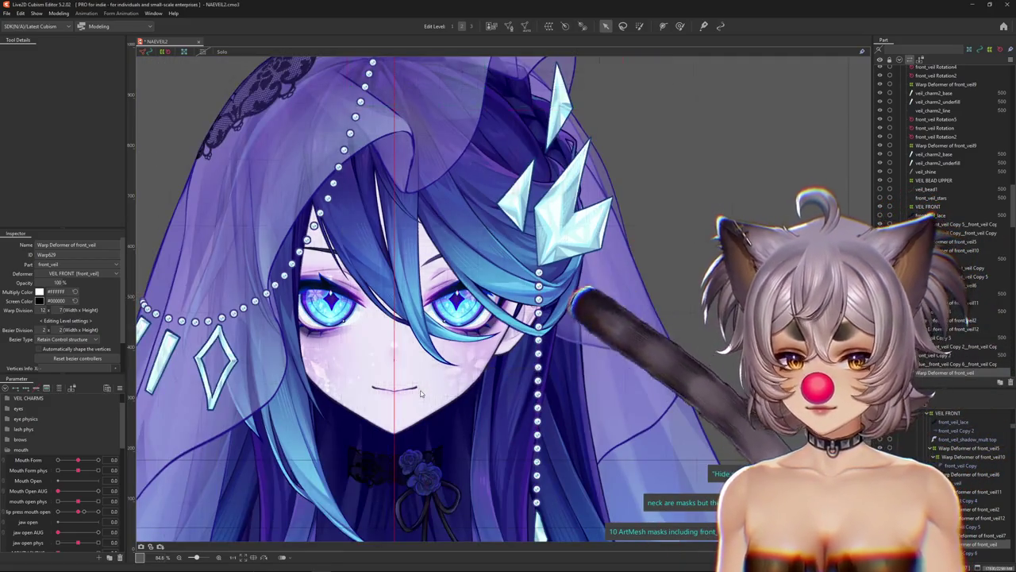
{"action": "right_click", "coordinate": [129, 397]}
{"action": "left_click", "coordinate": [182, 364]}
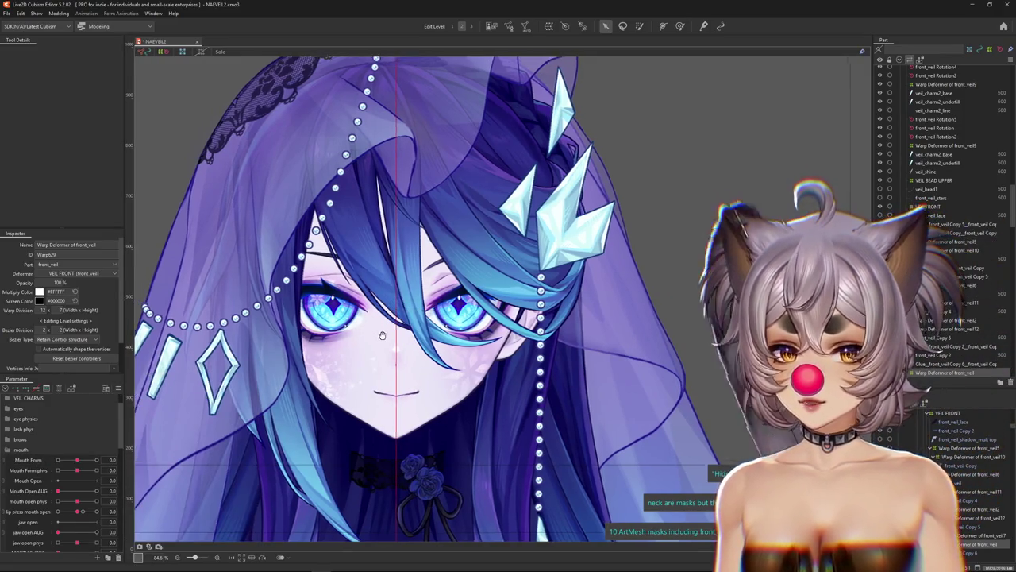
Pan the view to frame the front veil top and bring up the Modeling menu.
{"action": "left_click_drag", "start_coordinate": [382, 335], "coordinate": [397, 429]}
{"action": "scroll", "coordinate": [435, 321], "scroll_direction": "up", "scroll_amount": 2}
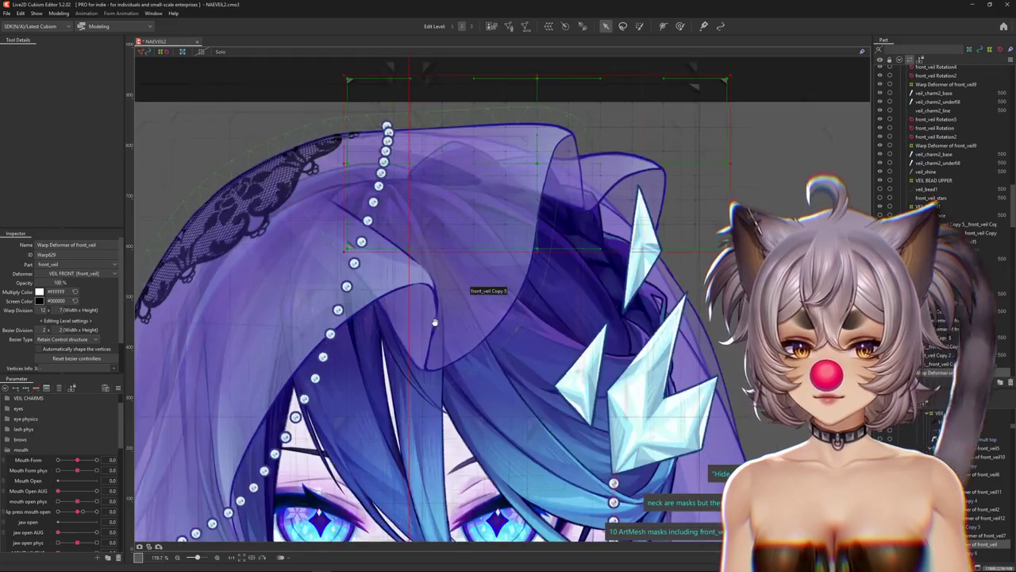
{"action": "left_click_drag", "start_coordinate": [435, 322], "coordinate": [400, 342]}
{"action": "left_click_drag", "start_coordinate": [343, 409], "coordinate": [273, 484]}
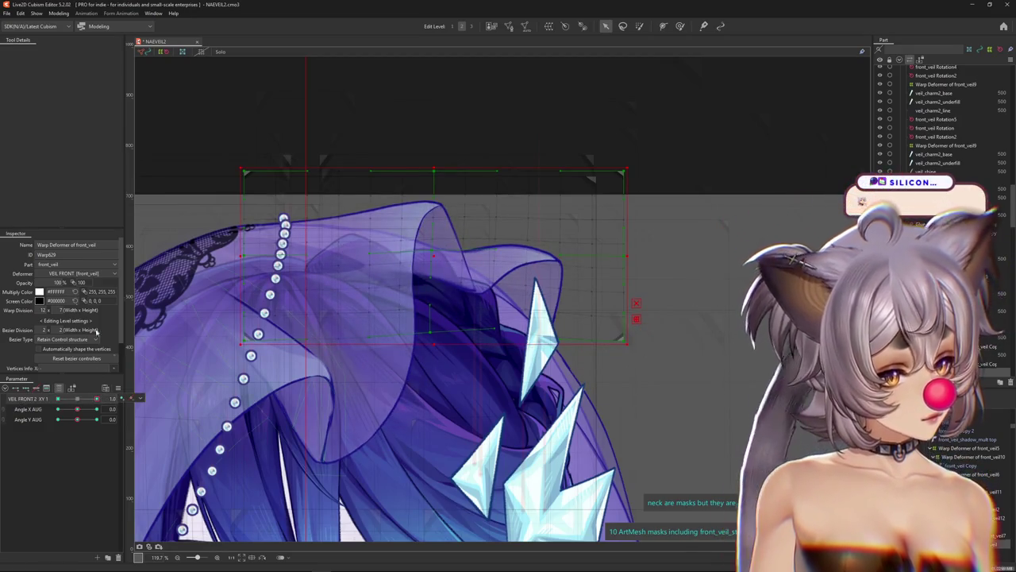
{"action": "left_click", "coordinate": [61, 15]}
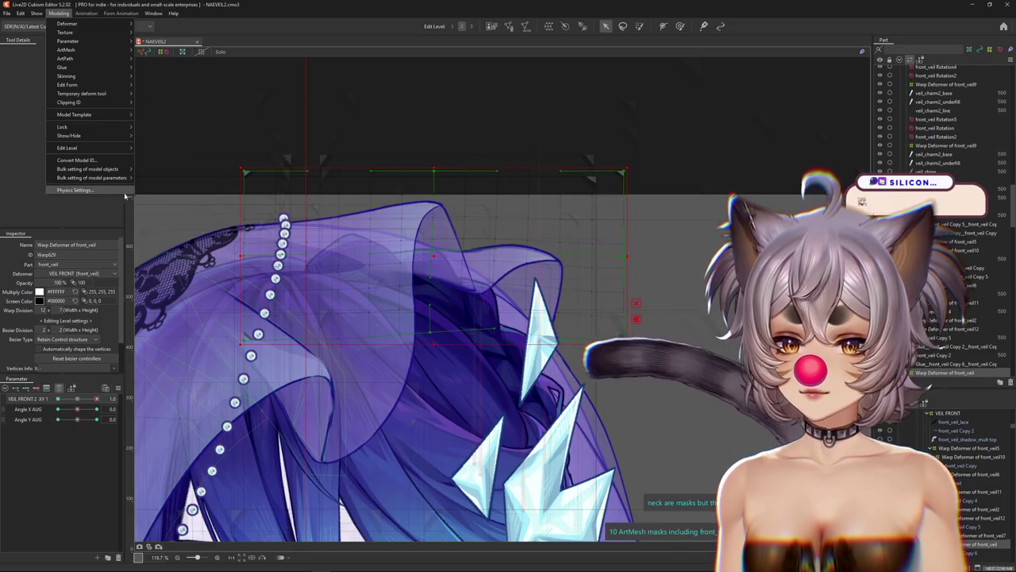
Open Physics Settings, test the veil sway in the preview, and select the veil XY physics group.
{"action": "left_click", "coordinate": [123, 192]}
{"action": "scroll", "coordinate": [547, 294], "scroll_direction": "up", "scroll_amount": 5}
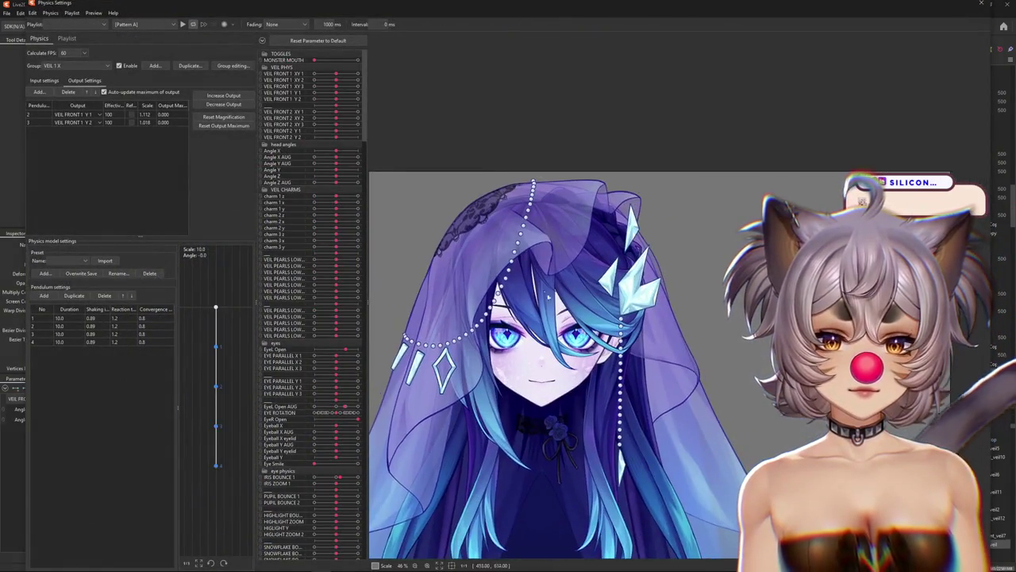
{"action": "scroll", "coordinate": [719, 355], "scroll_direction": "up", "scroll_amount": 3}
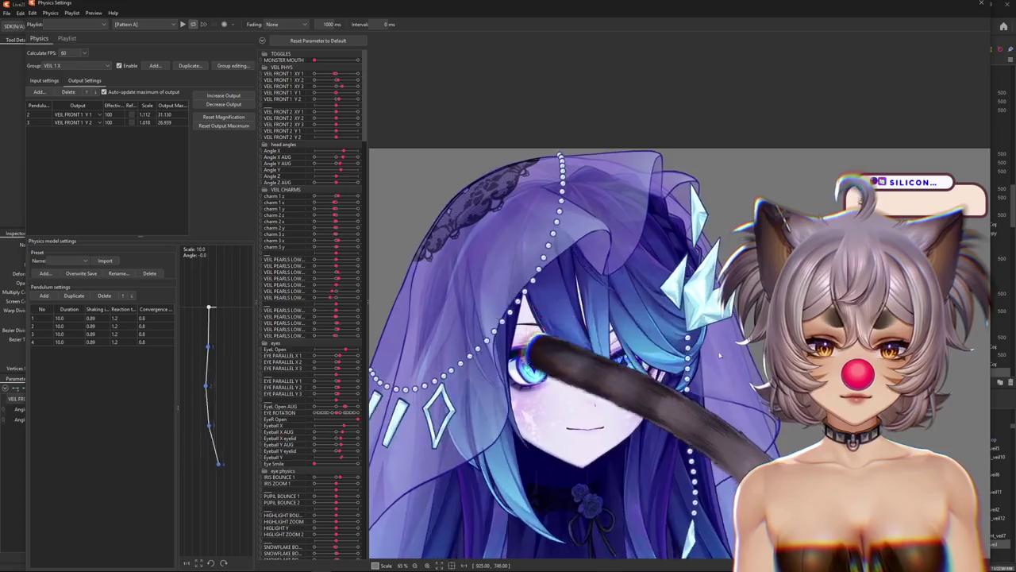
{"action": "mouse_move", "coordinate": [719, 356]}
{"action": "left_mouse_down"}
{"action": "mouse_move", "coordinate": [613, 232]}
{"action": "mouse_move", "coordinate": [456, 167]}
{"action": "left_mouse_up"}
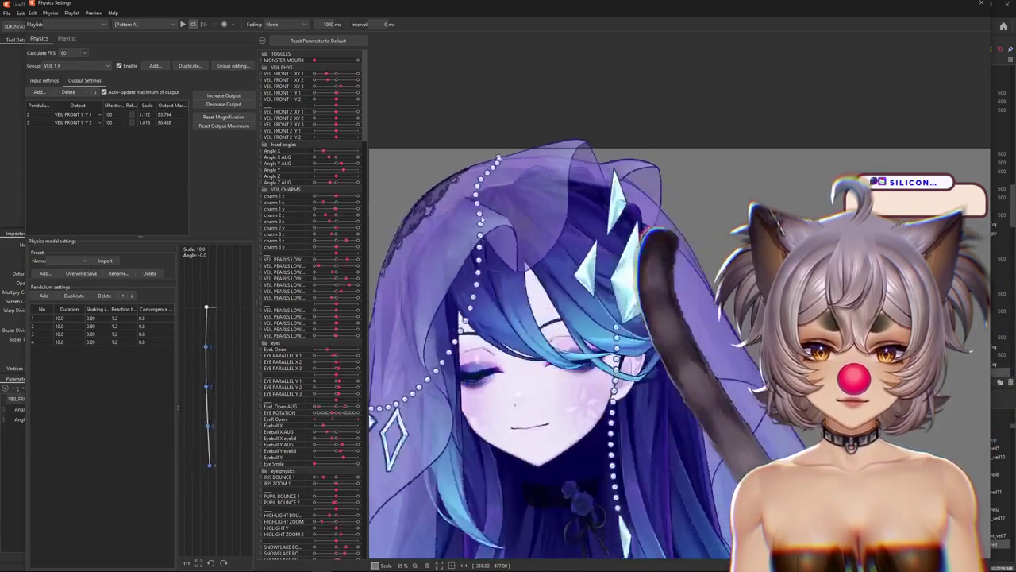
{"action": "left_click", "coordinate": [80, 65]}
{"action": "left_click", "coordinate": [71, 181]}
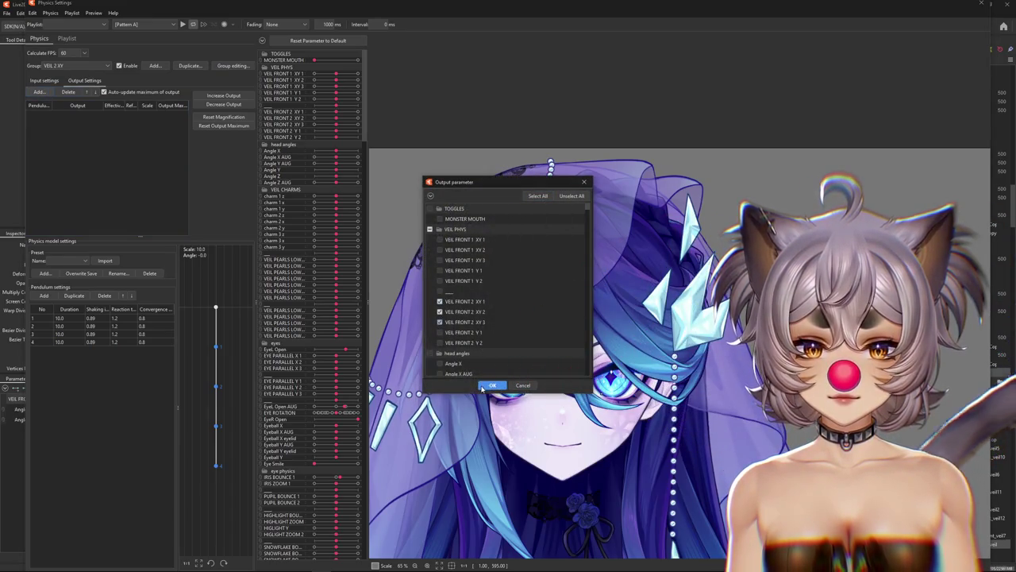
Reset the VEIL 2 XY output maximums so outputs scale 2.109, 1.78 and 1.462, testing the sway.
{"action": "left_click_drag", "start_coordinate": [591, 380], "coordinate": [659, 341]}
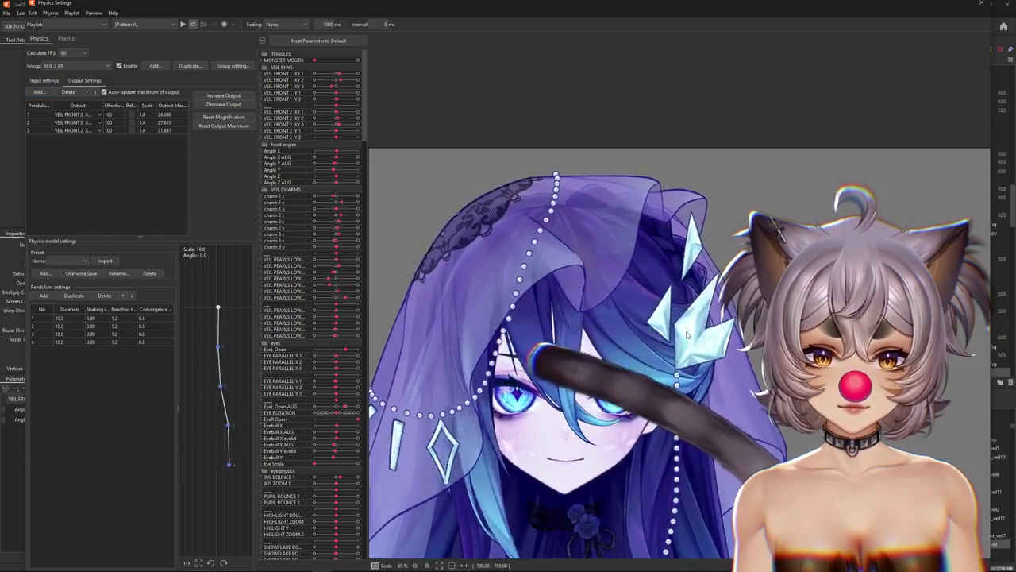
{"action": "left_click", "coordinate": [47, 81]}
{"action": "left_click", "coordinate": [73, 80]}
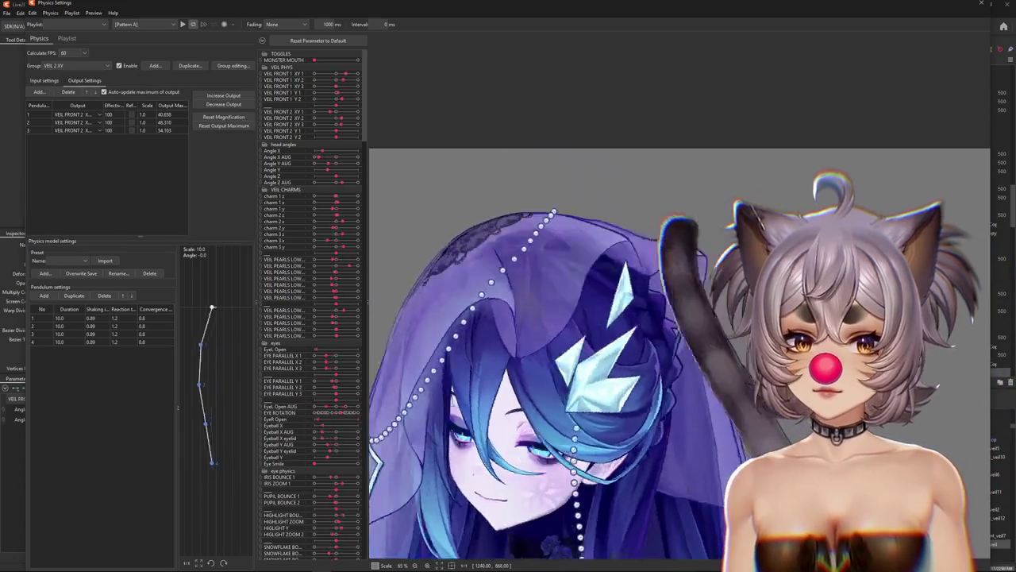
{"action": "left_click_drag", "start_coordinate": [690, 165], "coordinate": [231, 291]}
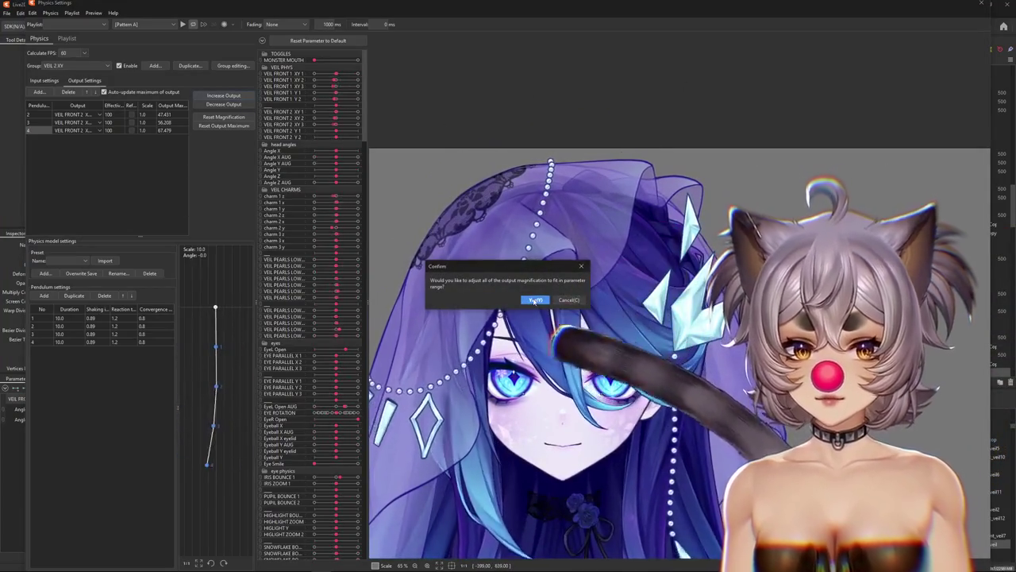
{"action": "left_click", "coordinate": [535, 300]}
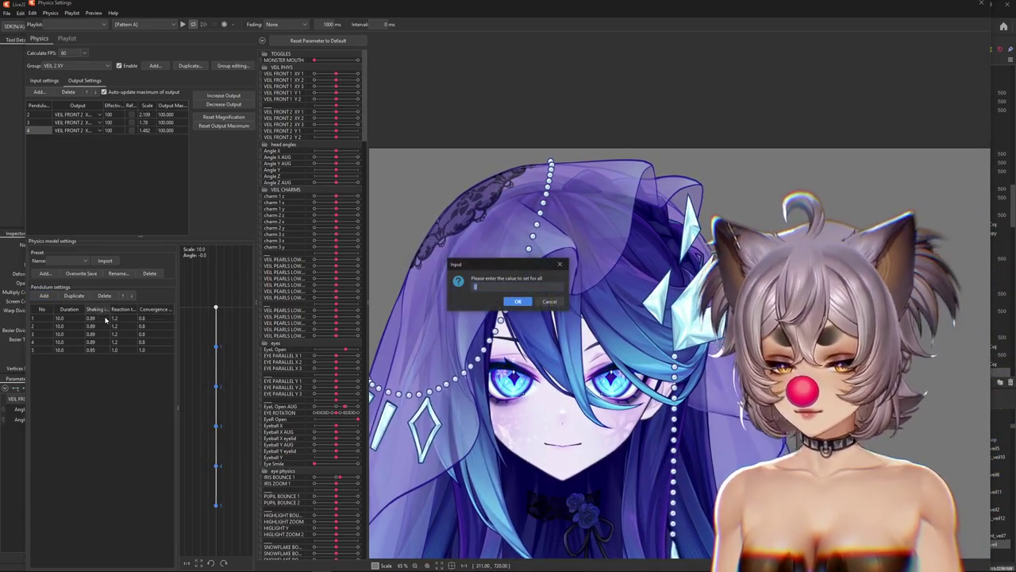
Apply reaction 1.2 and convergence 0.8 to all pendulums, refit output maximums, and test the sway.
{"action": "key", "text": "Escape"}
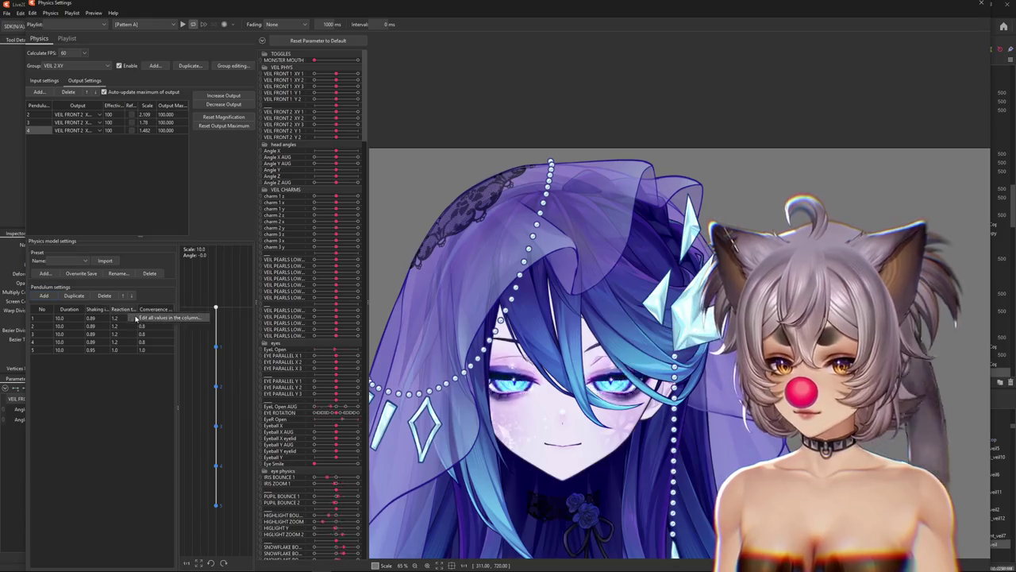
{"action": "key", "text": "Return"}
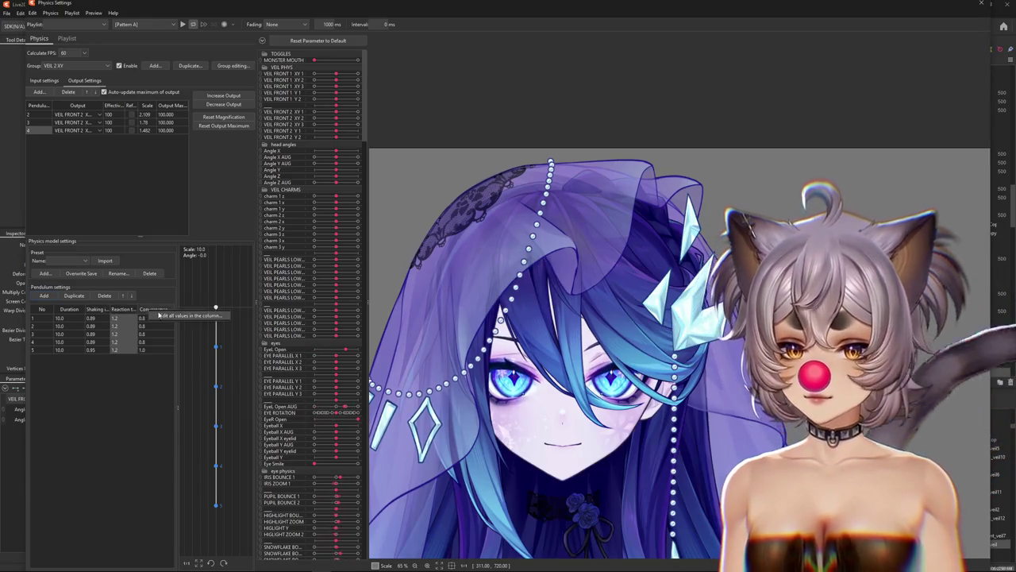
{"action": "key", "text": "Return"}
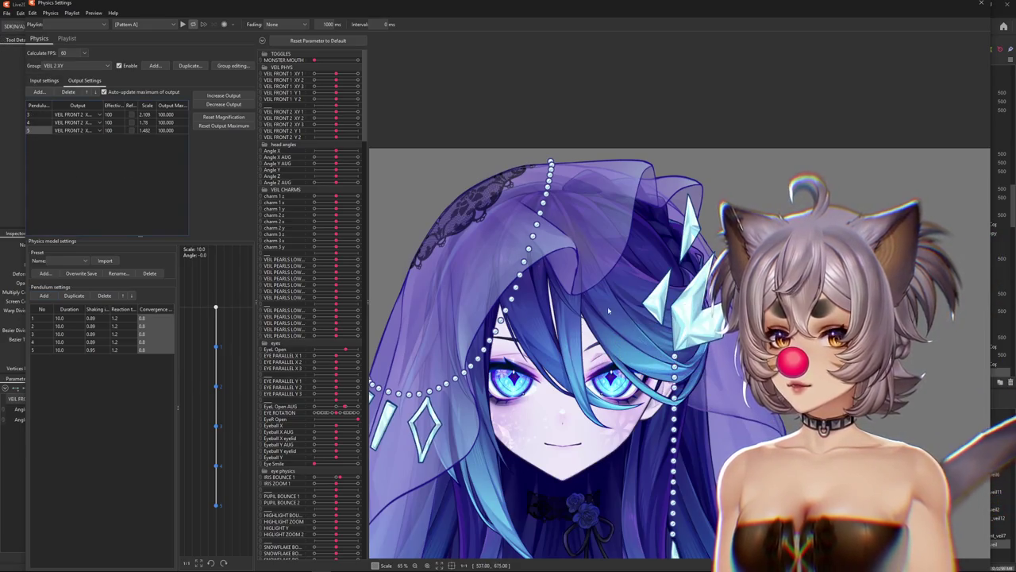
{"action": "mouse_move", "coordinate": [609, 311]}
{"action": "left_mouse_down"}
{"action": "mouse_move", "coordinate": [662, 217]}
{"action": "mouse_move", "coordinate": [494, 124]}
{"action": "left_mouse_up"}
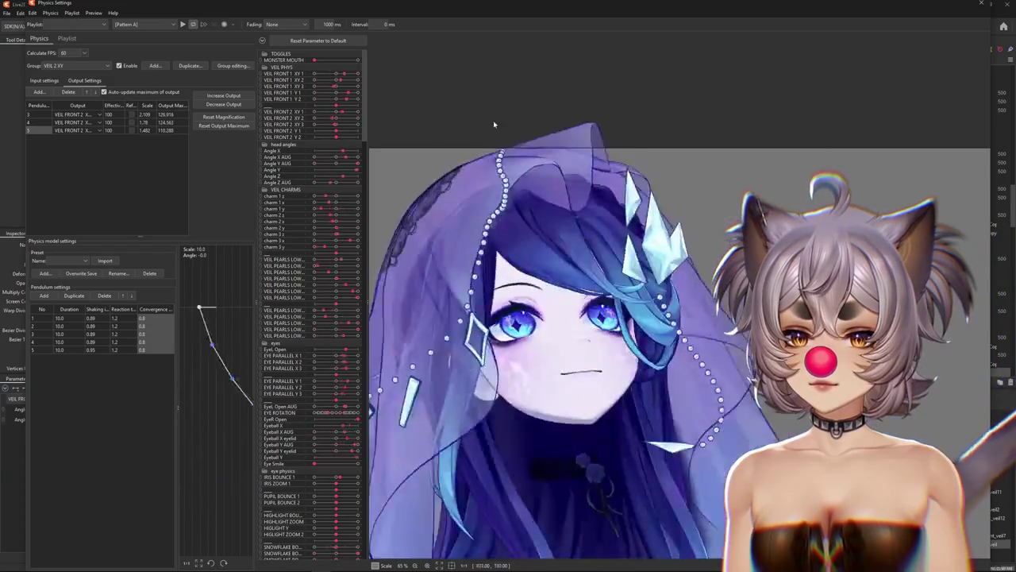
{"action": "left_click_drag", "start_coordinate": [494, 125], "coordinate": [526, 558]}
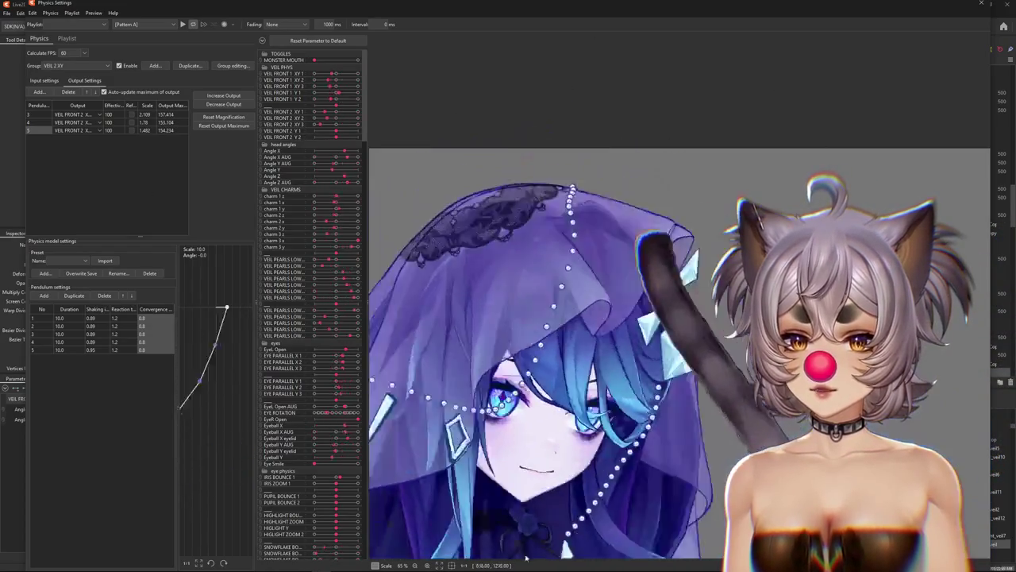
{"action": "left_click", "coordinate": [224, 126]}
{"action": "left_click", "coordinate": [533, 296]}
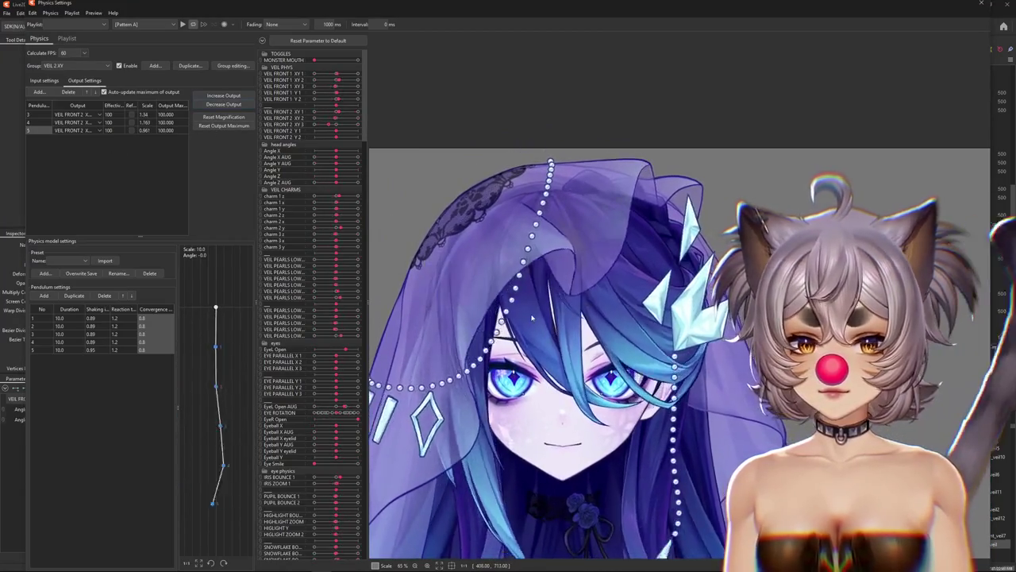
{"action": "mouse_move", "coordinate": [533, 318]}
{"action": "left_mouse_down"}
{"action": "mouse_move", "coordinate": [540, 273]}
{"action": "mouse_move", "coordinate": [962, 242]}
{"action": "left_mouse_up"}
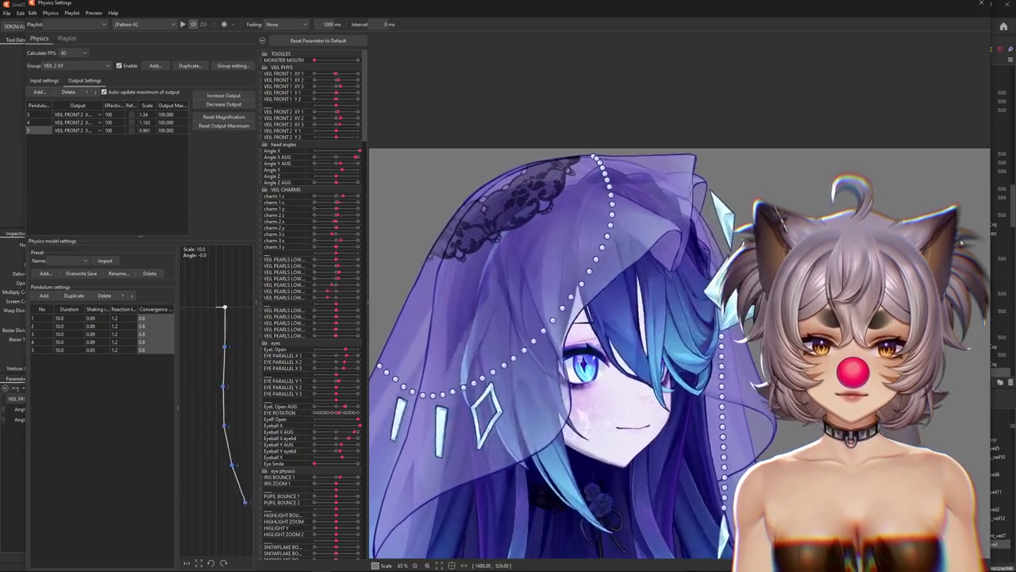
Set every VEIL 2 XY pendulum's shaking to 0.86 and test the softer sway.
{"action": "left_click", "coordinate": [109, 311]}
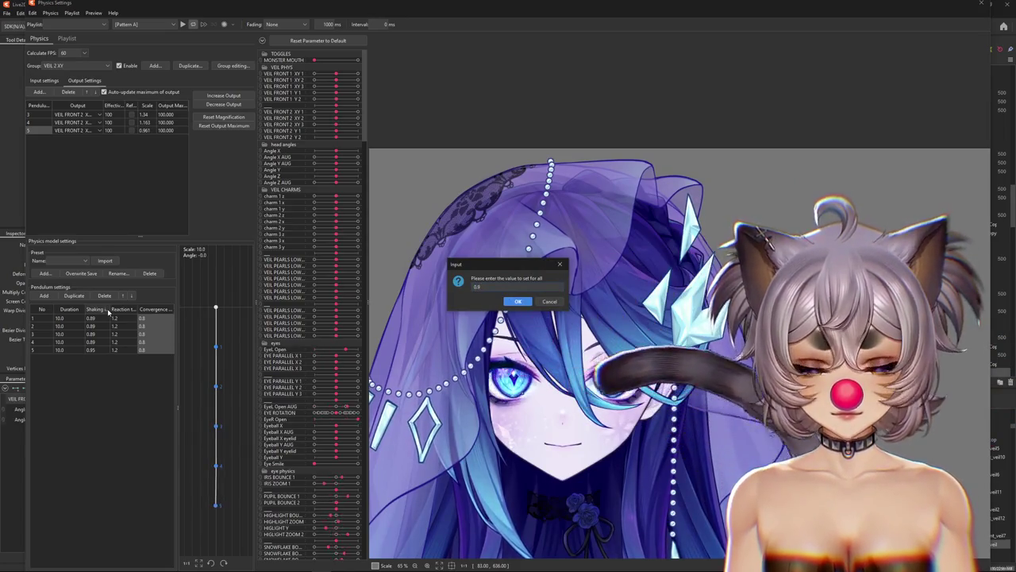
{"action": "type", "text": "6"}
{"action": "key", "text": "Return"}
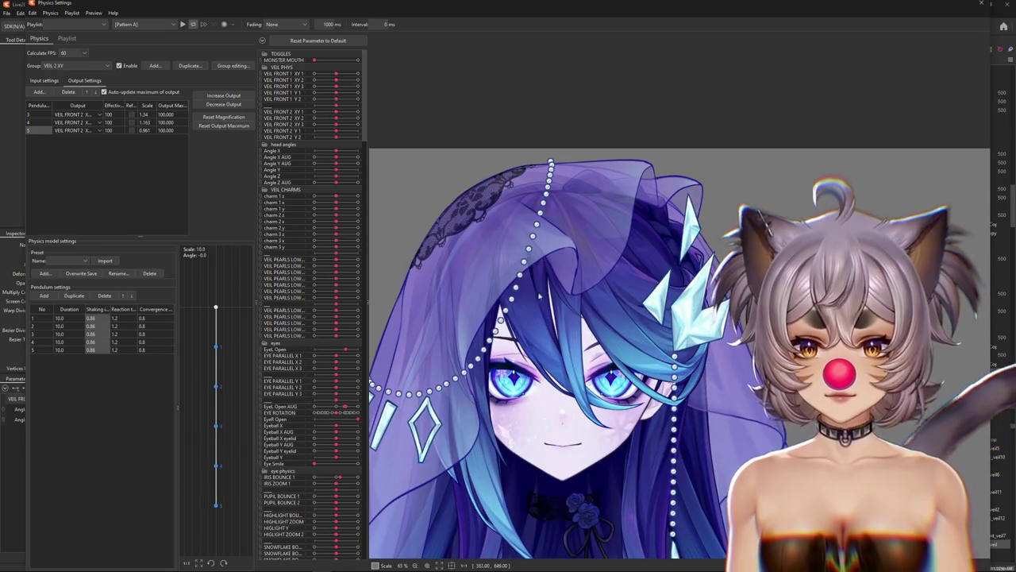
{"action": "mouse_move", "coordinate": [539, 296]}
{"action": "left_mouse_down"}
{"action": "mouse_move", "coordinate": [454, 294]}
{"action": "mouse_move", "coordinate": [511, 403]}
{"action": "left_mouse_up"}
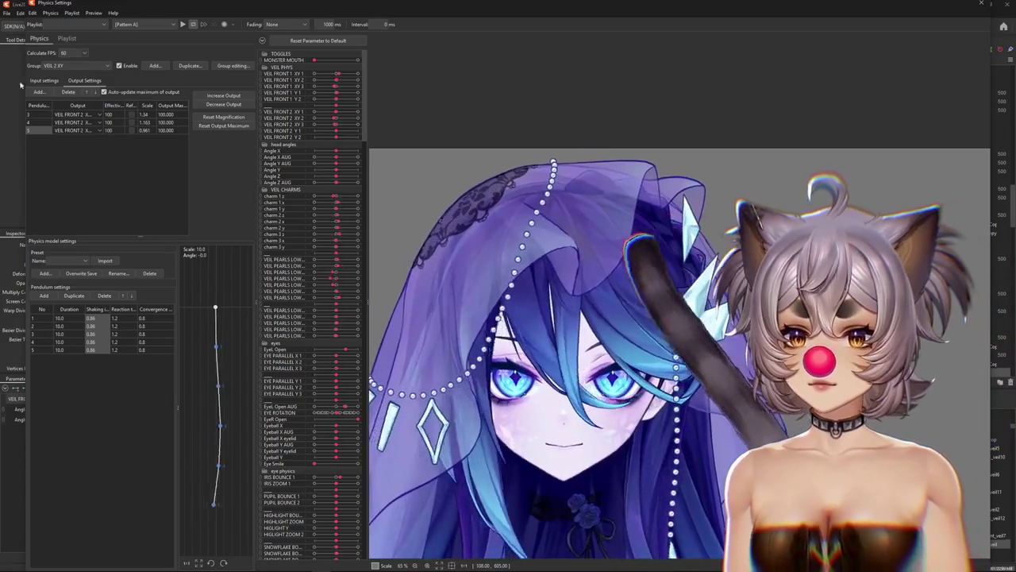
{"action": "left_click", "coordinate": [46, 81]}
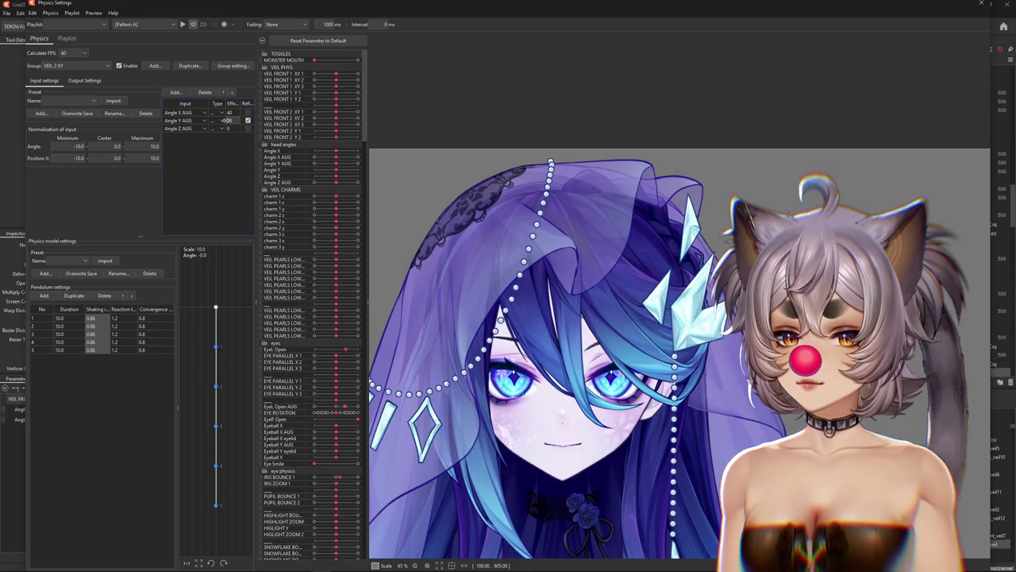
Refit the VEIL 2 XY output maximums again and test the head sway in the preview.
{"action": "left_click", "coordinate": [84, 81]}
{"action": "left_click_drag", "start_coordinate": [556, 334], "coordinate": [499, 265]}
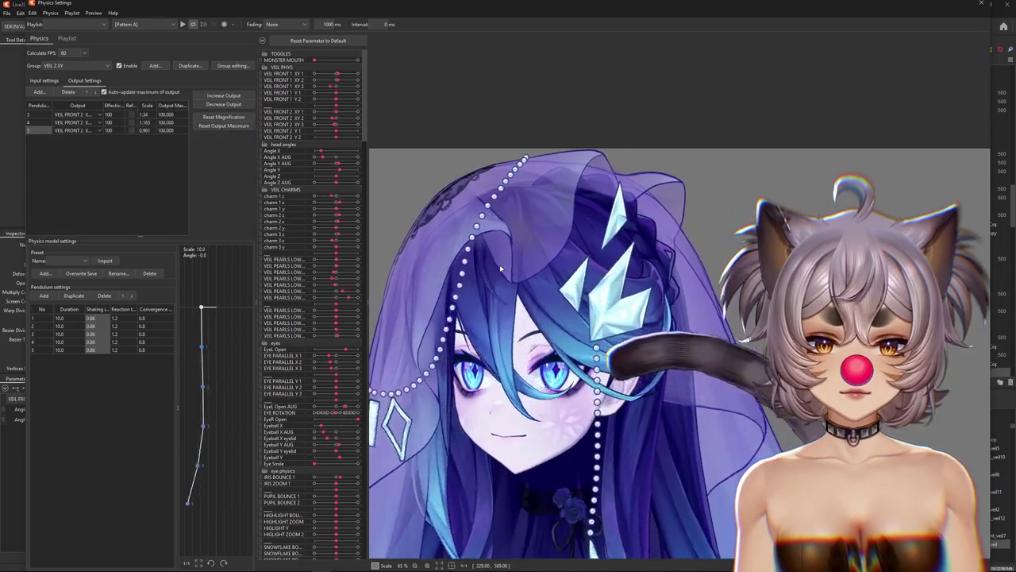
{"action": "mouse_move", "coordinate": [795, 264]}
{"action": "left_mouse_down"}
{"action": "mouse_move", "coordinate": [721, 237]}
{"action": "mouse_move", "coordinate": [648, 401]}
{"action": "left_mouse_up"}
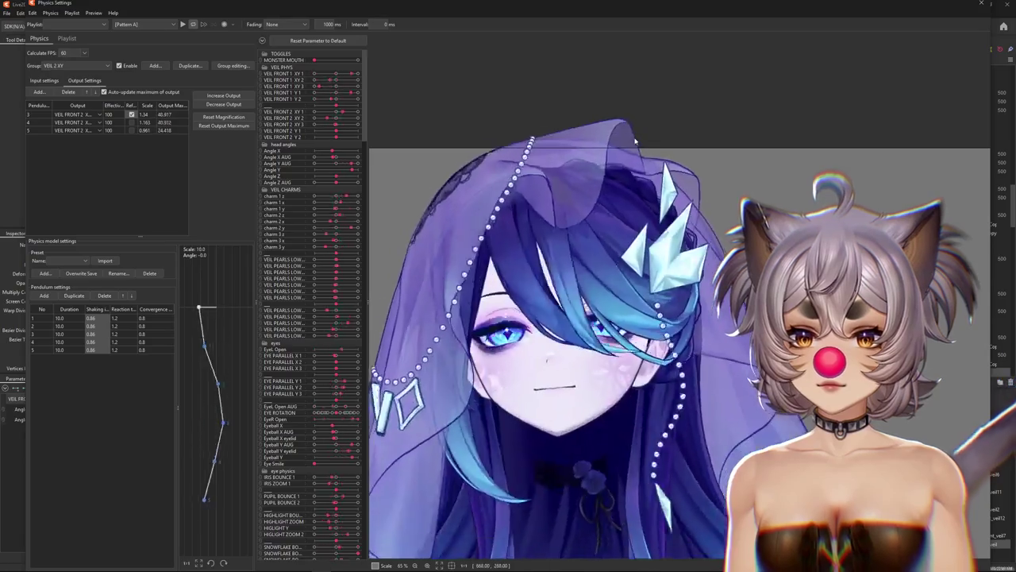
{"action": "mouse_move", "coordinate": [648, 401]}
{"action": "left_mouse_down"}
{"action": "mouse_move", "coordinate": [392, 179]}
{"action": "mouse_move", "coordinate": [373, 208]}
{"action": "mouse_move", "coordinate": [906, 104]}
{"action": "mouse_move", "coordinate": [262, 107]}
{"action": "left_mouse_up"}
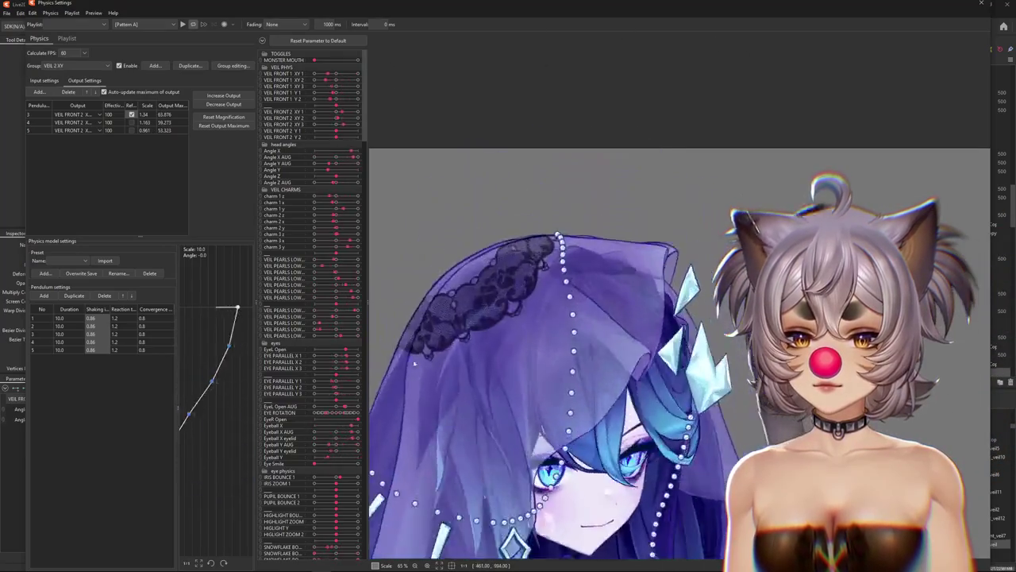
{"action": "left_click", "coordinate": [224, 125]}
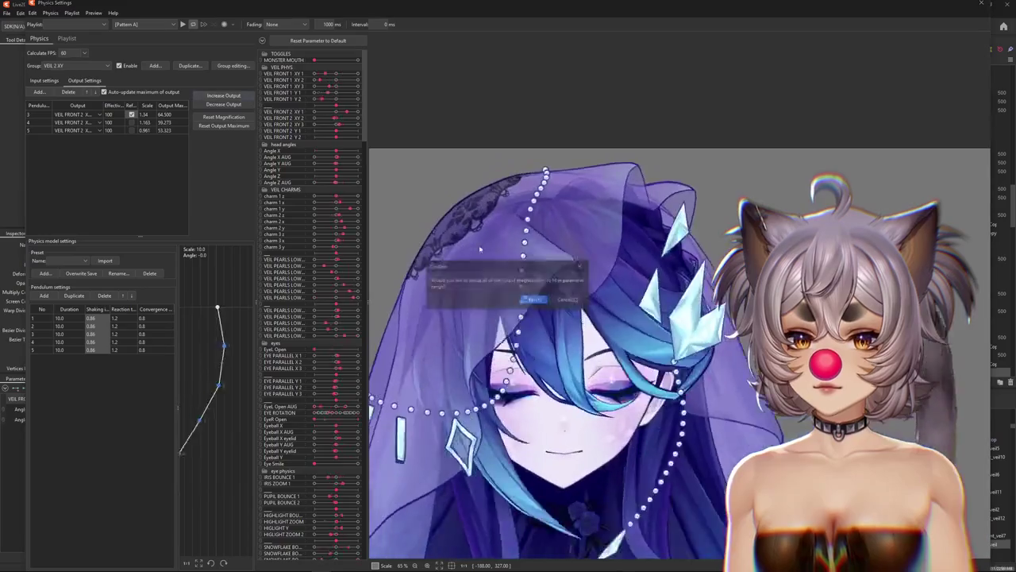
{"action": "left_click", "coordinate": [533, 296]}
{"action": "mouse_move", "coordinate": [688, 265]}
{"action": "left_mouse_down"}
{"action": "mouse_move", "coordinate": [716, 262]}
{"action": "mouse_move", "coordinate": [425, 272]}
{"action": "left_mouse_up"}
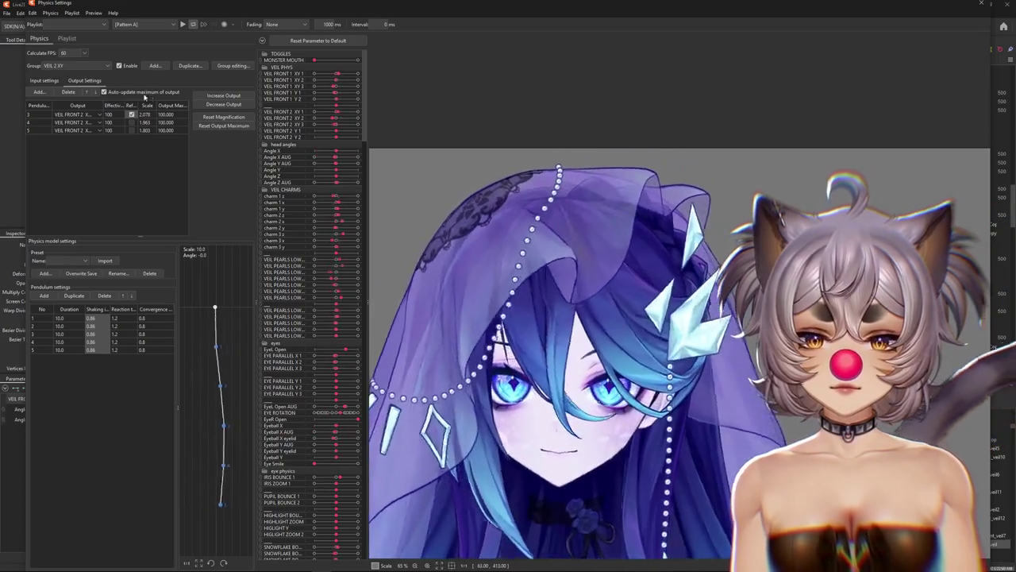
In Input settings, with Angle X AUG and Angle Y AUG weighted 50, swing the head to judge the veil.
{"action": "left_click", "coordinate": [44, 81]}
{"action": "mouse_move", "coordinate": [715, 262]}
{"action": "left_mouse_down"}
{"action": "mouse_move", "coordinate": [495, 212]}
{"action": "mouse_move", "coordinate": [434, 218]}
{"action": "left_mouse_up"}
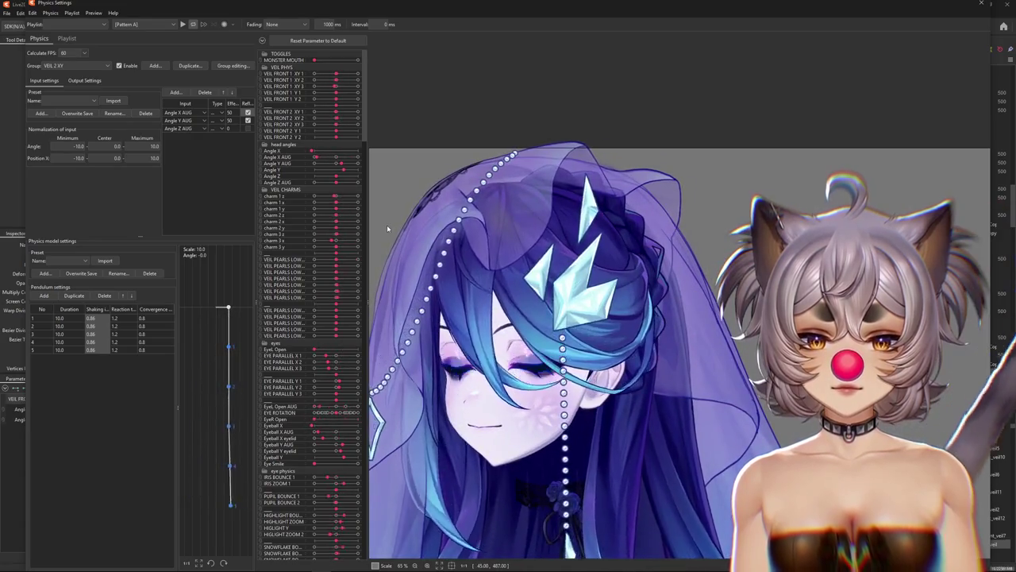
{"action": "mouse_move", "coordinate": [386, 228]}
{"action": "left_mouse_down"}
{"action": "mouse_move", "coordinate": [560, 237]}
{"action": "mouse_move", "coordinate": [324, 156]}
{"action": "left_mouse_up"}
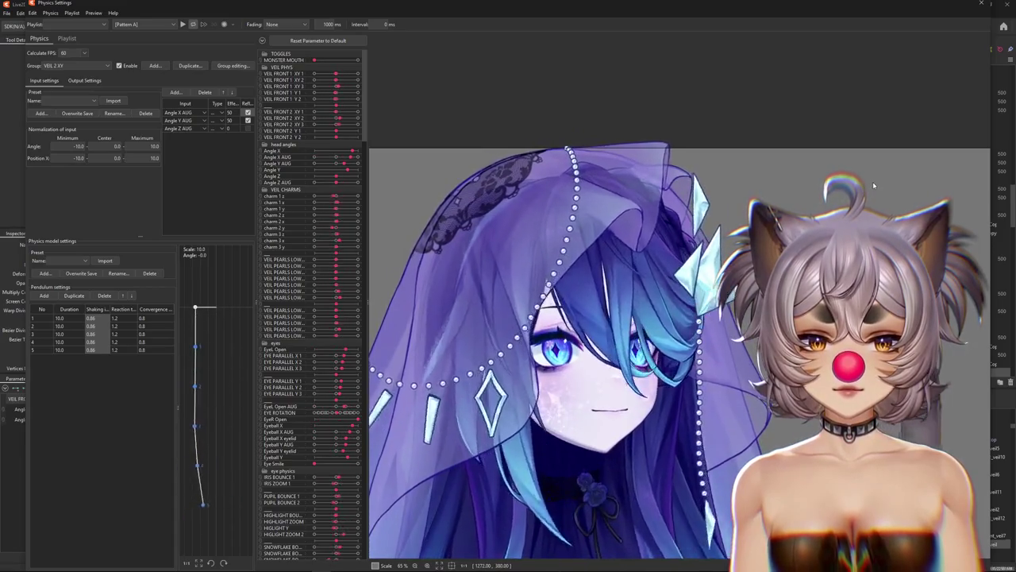
{"action": "left_click_drag", "start_coordinate": [873, 185], "coordinate": [320, 251]}
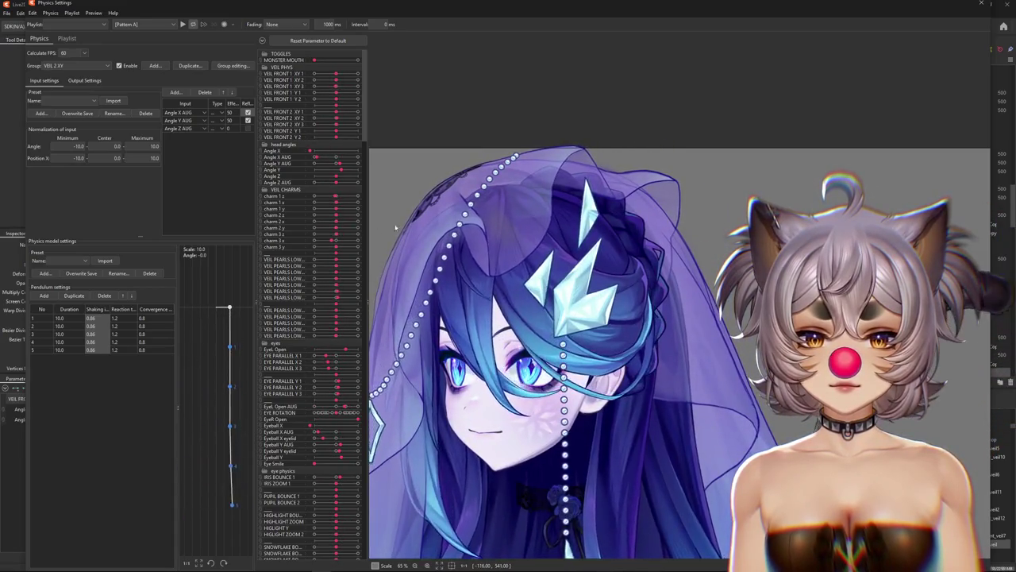
{"action": "left_click_drag", "start_coordinate": [415, 209], "coordinate": [774, 268]}
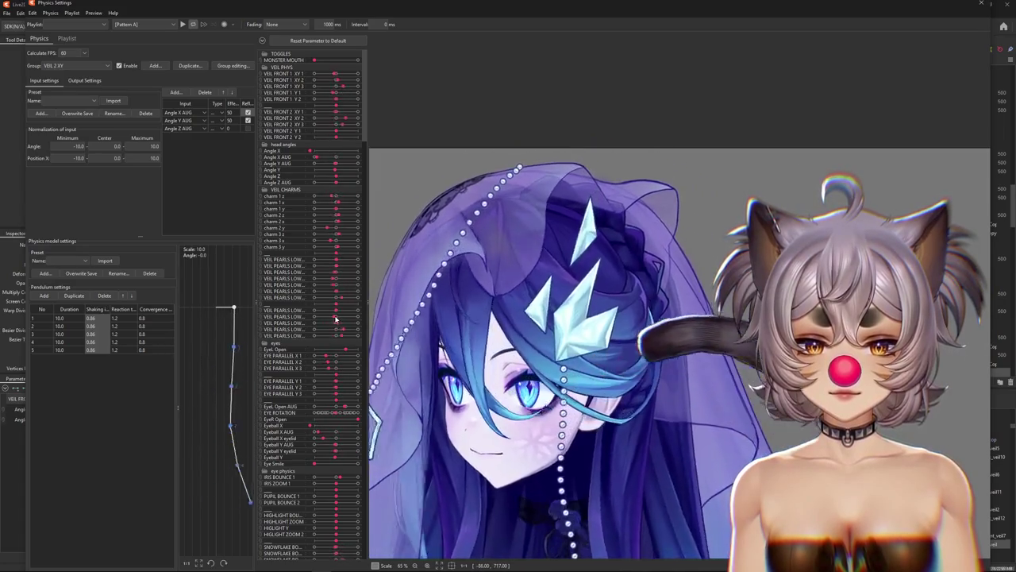
{"action": "left_click_drag", "start_coordinate": [825, 237], "coordinate": [656, 180]}
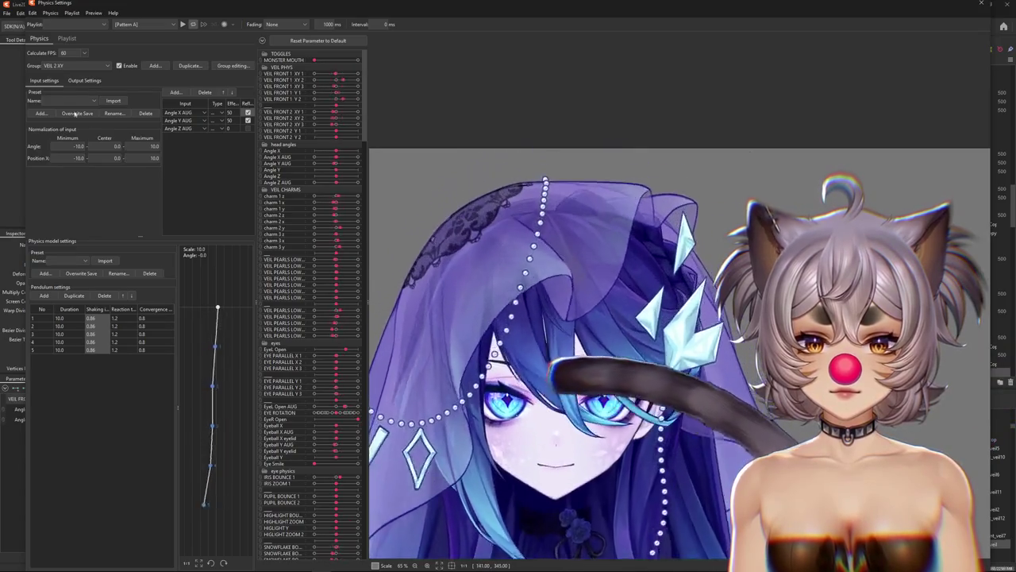
{"action": "mouse_move", "coordinate": [564, 310]}
{"action": "left_mouse_down"}
{"action": "mouse_move", "coordinate": [679, 228]}
{"action": "mouse_move", "coordinate": [680, 282]}
{"action": "left_mouse_up"}
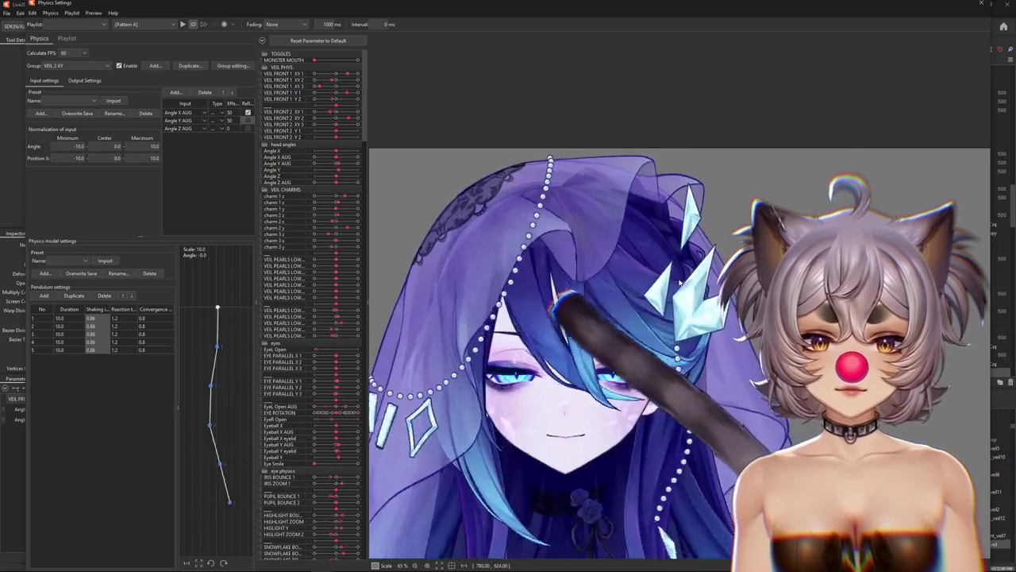
{"action": "left_click_drag", "start_coordinate": [672, 151], "coordinate": [643, 316]}
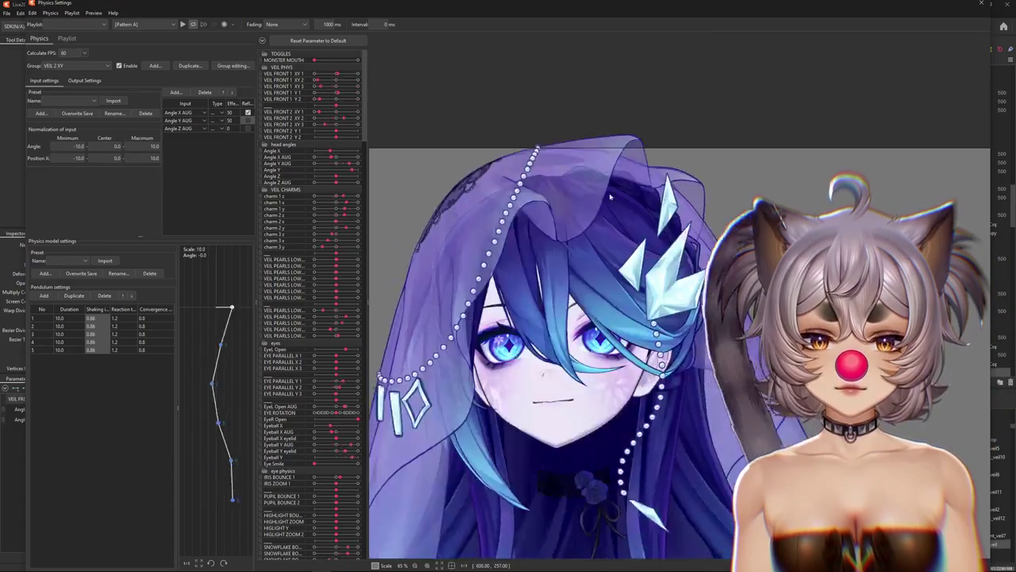
{"action": "mouse_move", "coordinate": [643, 315]}
{"action": "left_mouse_down"}
{"action": "mouse_move", "coordinate": [603, 118]}
{"action": "mouse_move", "coordinate": [608, 324]}
{"action": "mouse_move", "coordinate": [399, 205]}
{"action": "mouse_move", "coordinate": [365, 164]}
{"action": "left_mouse_up"}
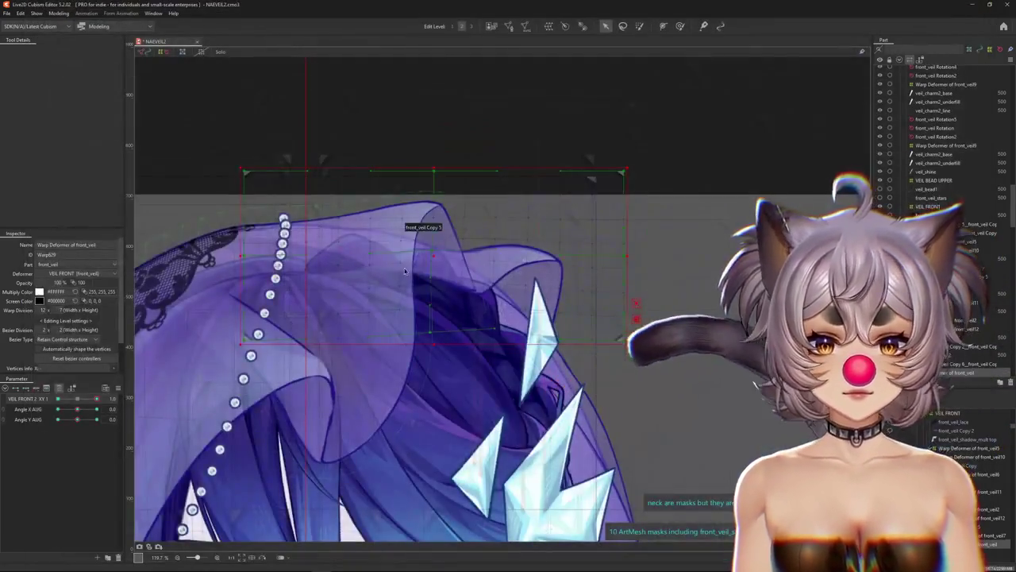
Select the front_veil12 warp deformer from the meshes overlapping the veil.
{"action": "scroll", "coordinate": [404, 271], "scroll_direction": "up", "scroll_amount": 3}
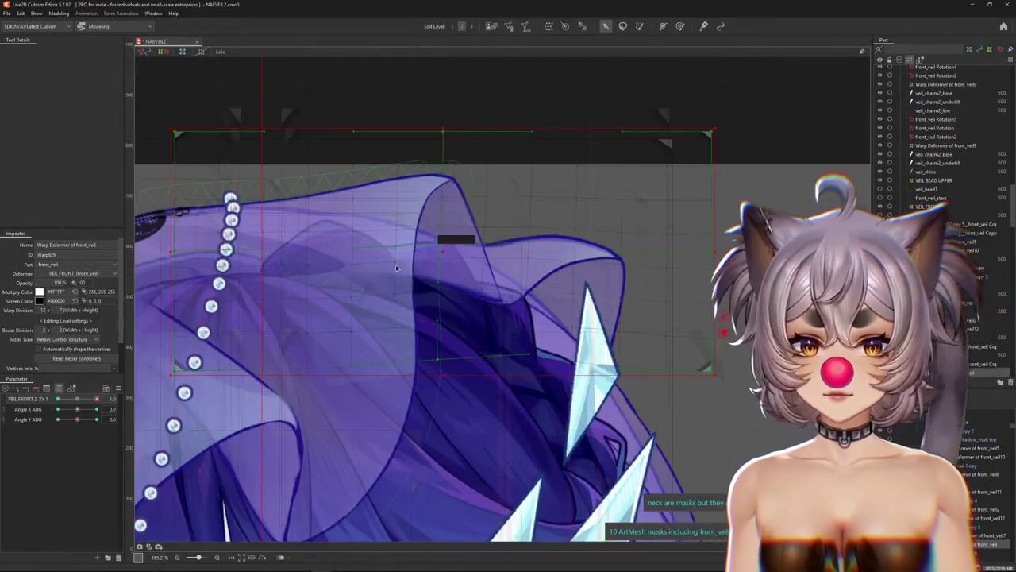
{"action": "right_click", "coordinate": [409, 281]}
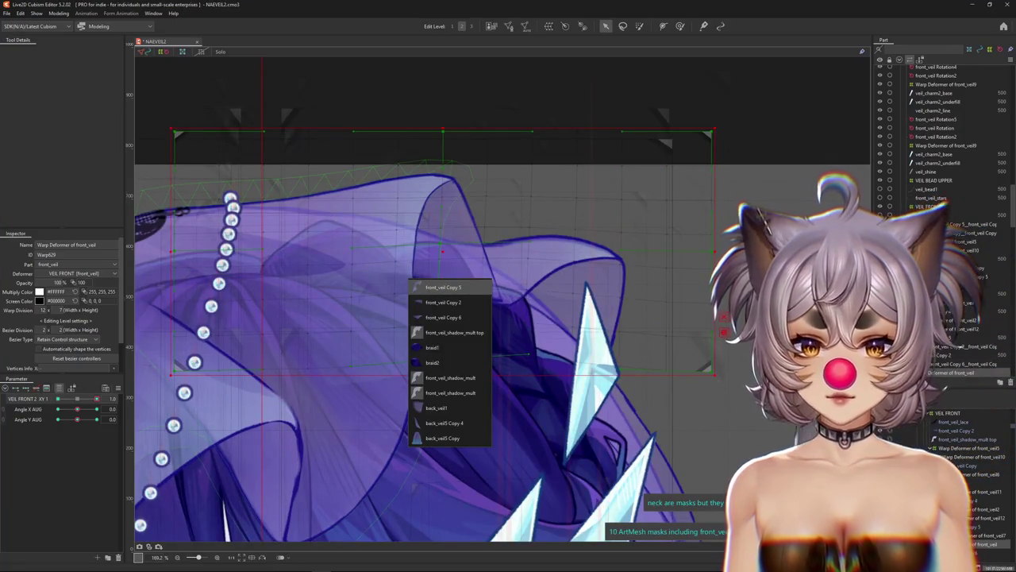
{"action": "left_click", "coordinate": [442, 286]}
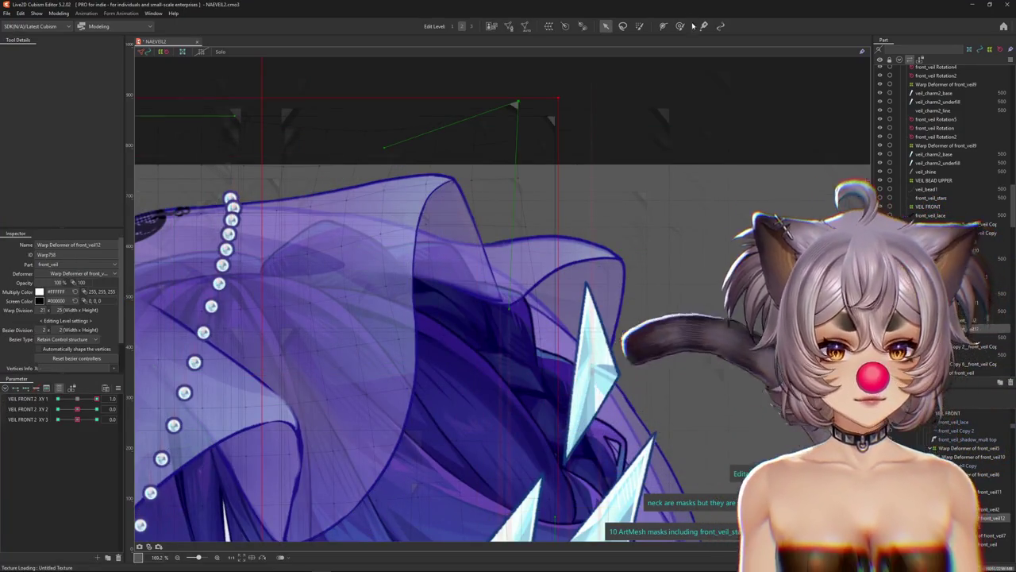
Paint glue weight on the folded veil edge, then select the front_veil Copy 5 mesh.
{"action": "left_click", "coordinate": [680, 26]}
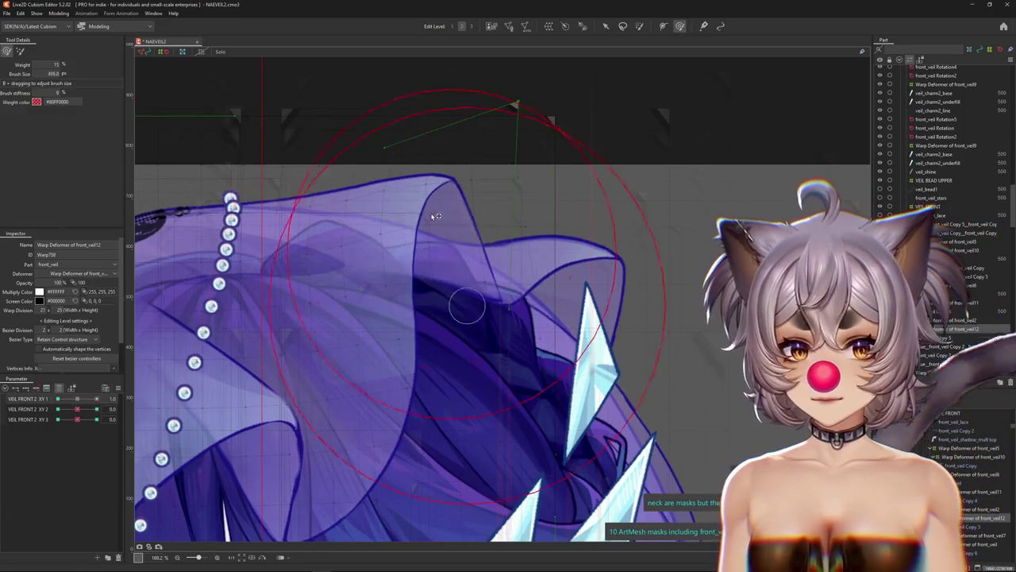
{"action": "left_click_drag", "start_coordinate": [96, 399], "coordinate": [58, 398]}
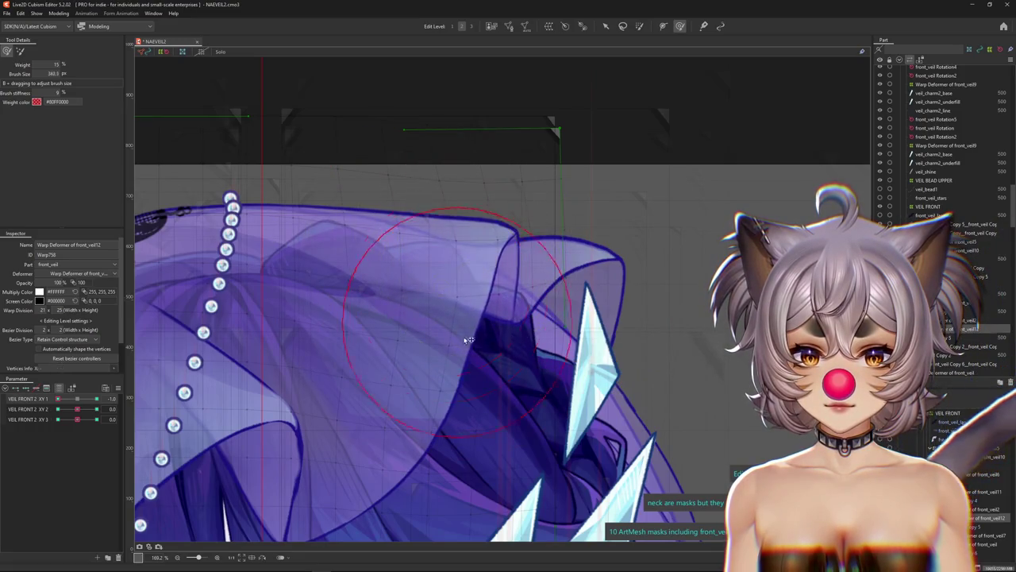
{"action": "left_click_drag", "start_coordinate": [469, 340], "coordinate": [476, 408]}
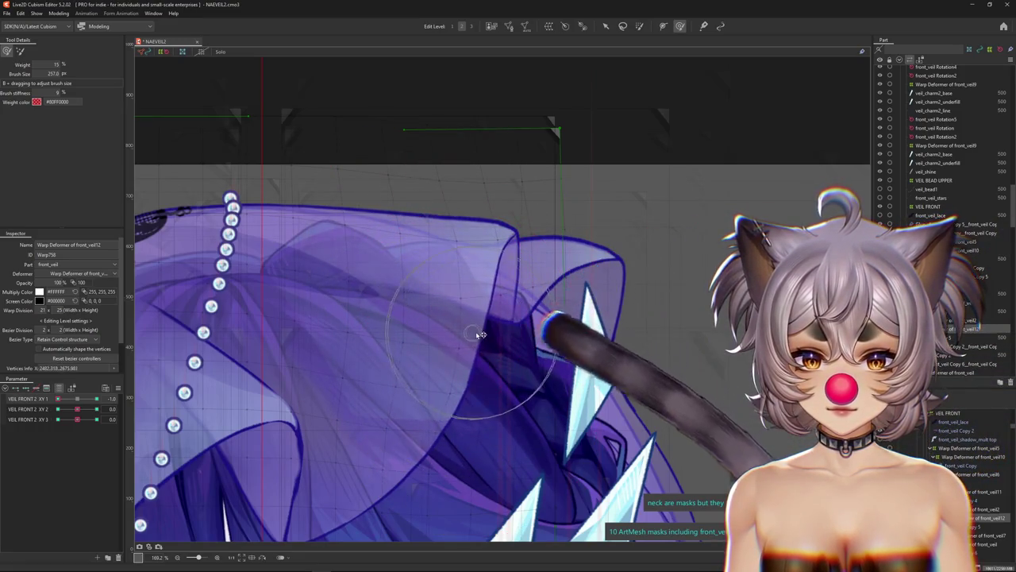
{"action": "right_click", "coordinate": [488, 307]}
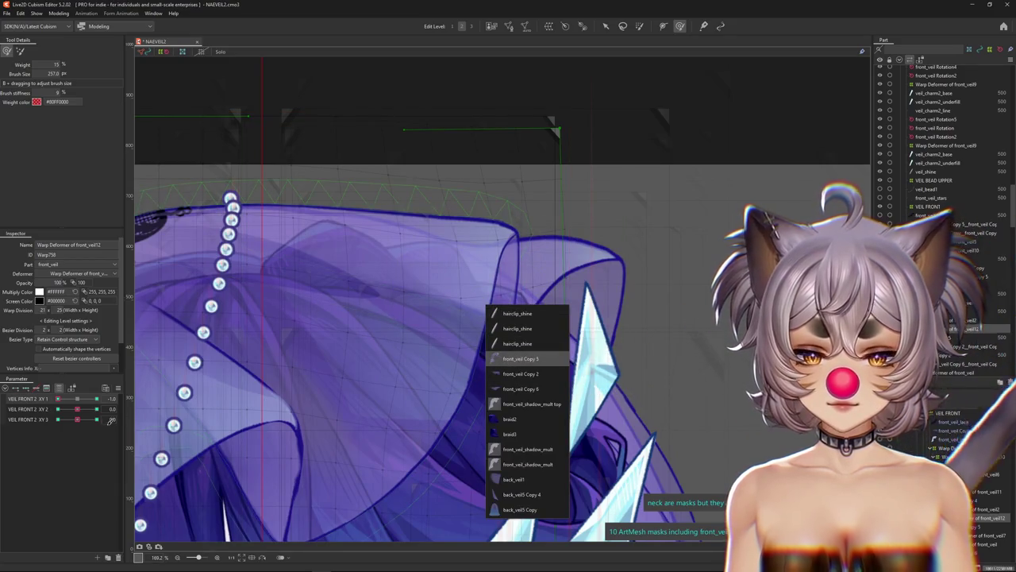
{"action": "left_click", "coordinate": [520, 358]}
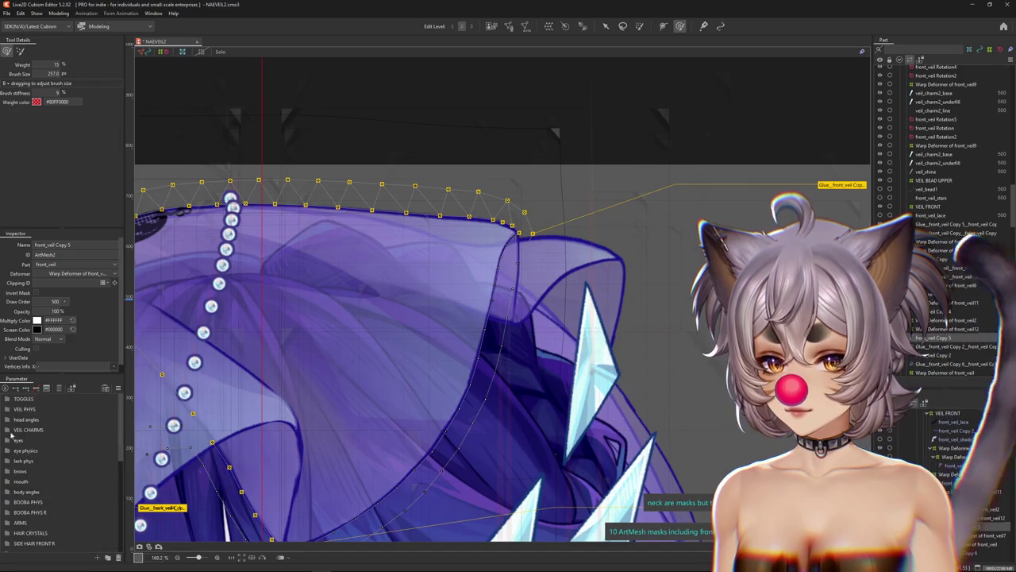
Push VEIL FRONT 2 XY 1 to maximum and paint glue weight along the veil's top edge and fold.
{"action": "left_click", "coordinate": [11, 410]}
{"action": "left_click", "coordinate": [68, 482]}
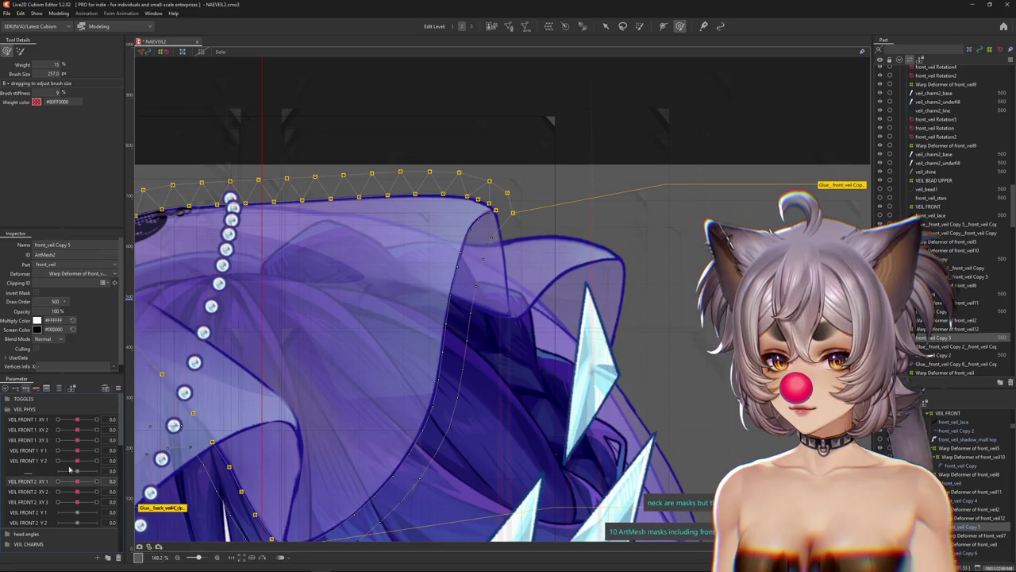
{"action": "left_click", "coordinate": [96, 481]}
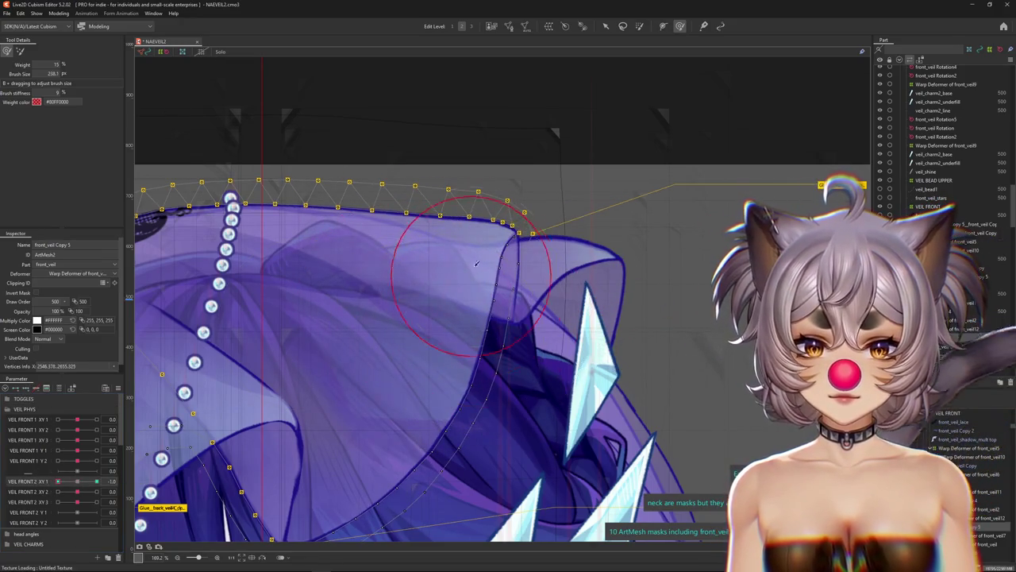
{"action": "left_click_drag", "start_coordinate": [506, 274], "coordinate": [506, 316]}
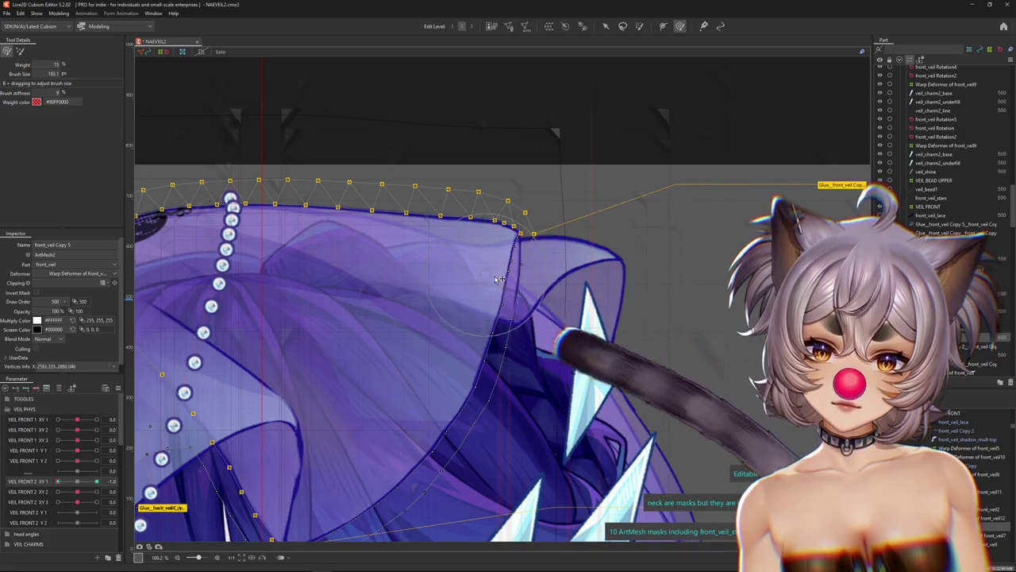
{"action": "left_click_drag", "start_coordinate": [481, 278], "coordinate": [508, 249]}
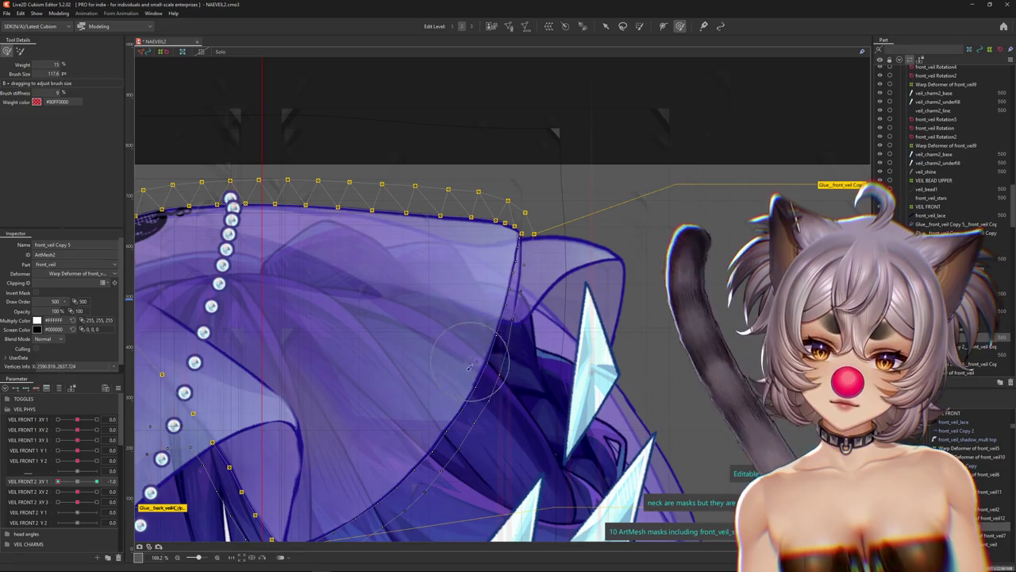
{"action": "left_click_drag", "start_coordinate": [469, 367], "coordinate": [508, 256]}
Paint glue weight on the veil tip and upper edge, hiding the selection overlay to check.
{"action": "key", "text": "ctrl+h"}
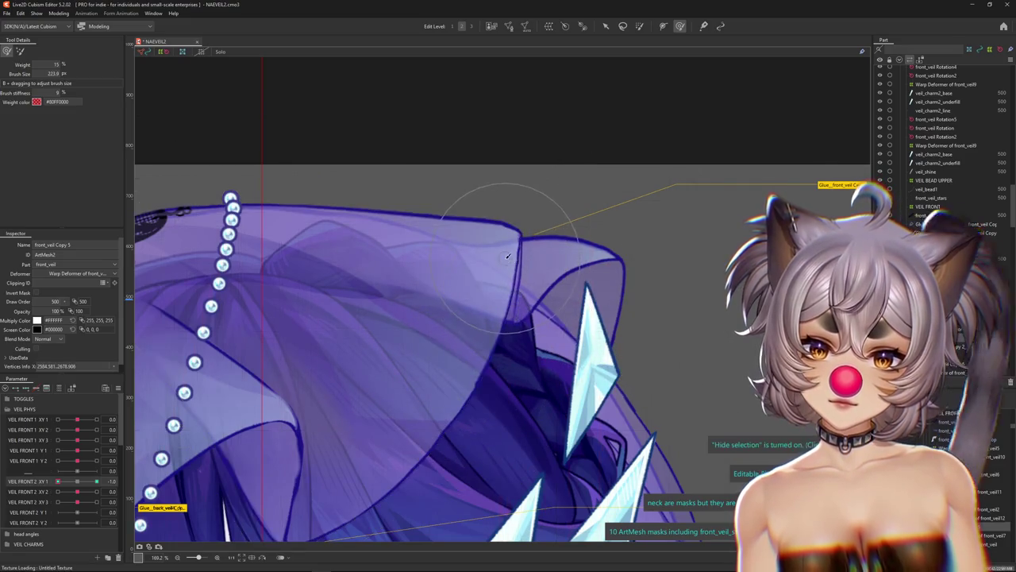
{"action": "key", "text": "ctrl+h"}
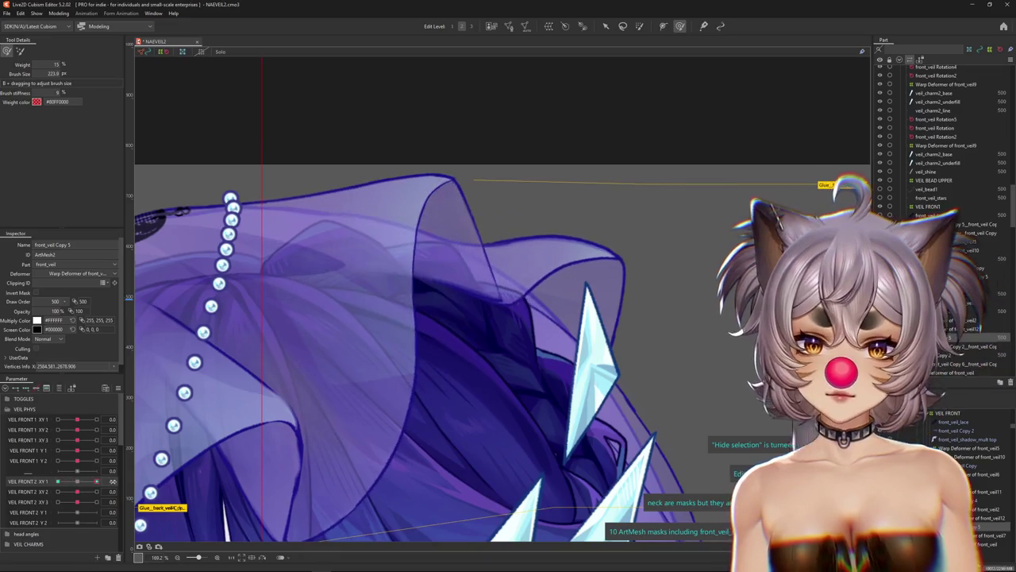
{"action": "mouse_move", "coordinate": [389, 238]}
{"action": "left_mouse_down"}
{"action": "mouse_move", "coordinate": [410, 196]}
{"action": "mouse_move", "coordinate": [419, 199]}
{"action": "left_mouse_up"}
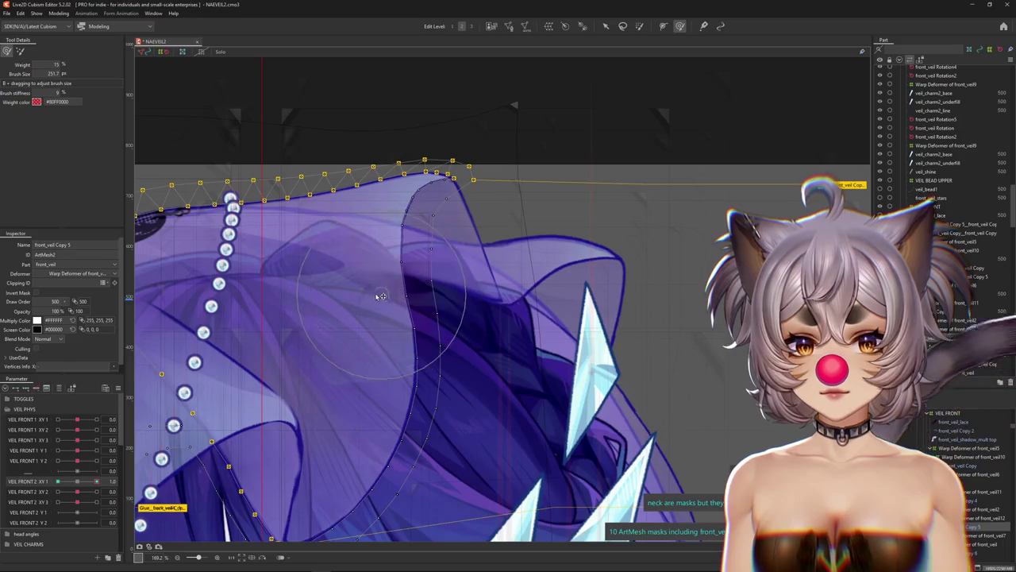
{"action": "left_click_drag", "start_coordinate": [387, 245], "coordinate": [496, 214]}
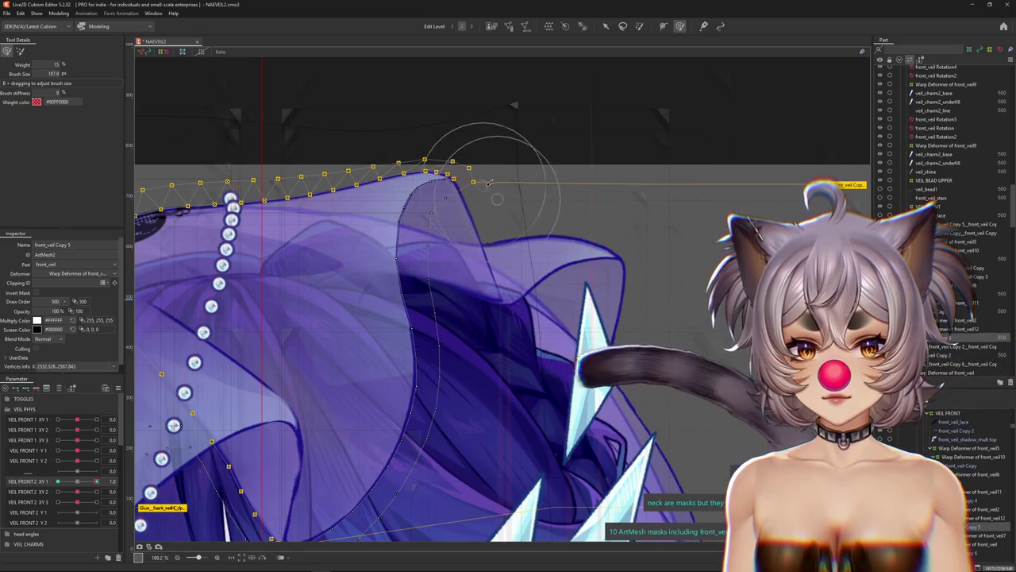
{"action": "key", "text": "ctrl+h"}
{"action": "scroll", "coordinate": [492, 215], "scroll_direction": "up", "scroll_amount": 1}
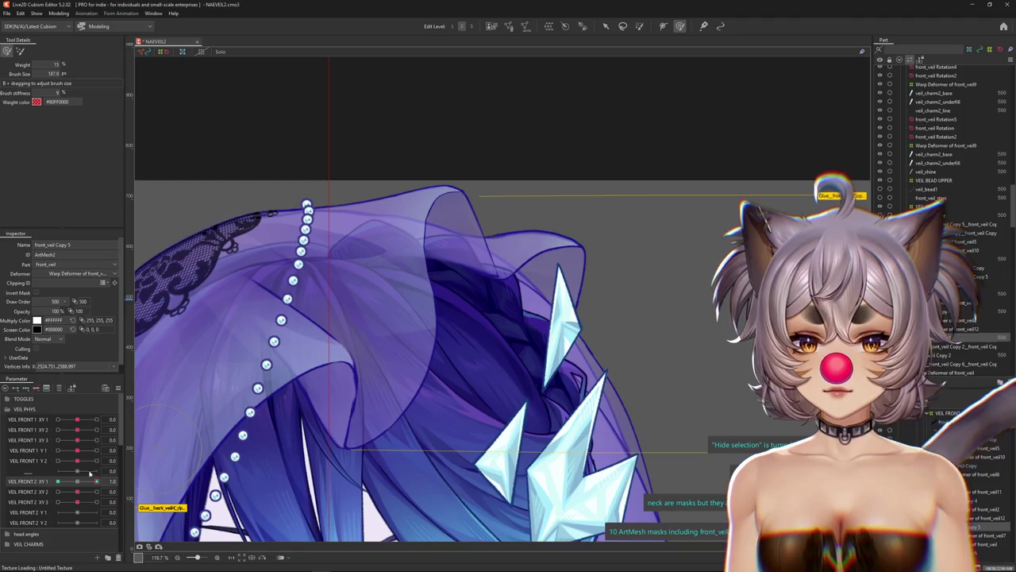
{"action": "scroll", "coordinate": [89, 484], "scroll_direction": "down", "scroll_amount": 2}
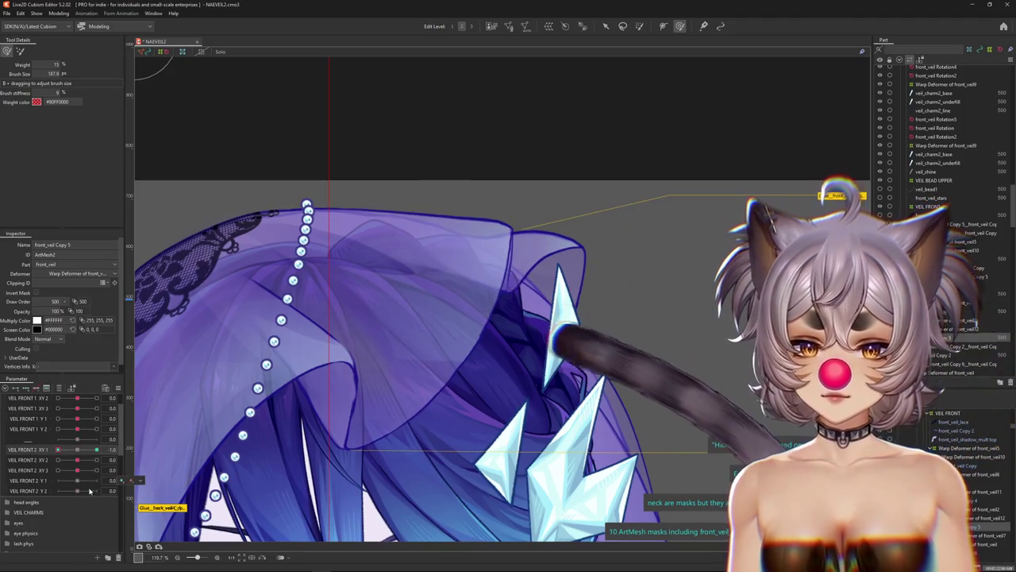
Test VEIL FRONT 2 XY 2 at 1.0 and select a front_veil mesh at the veil top.
{"action": "mouse_move", "coordinate": [77, 459]}
{"action": "left_mouse_down"}
{"action": "mouse_move", "coordinate": [124, 459]}
{"action": "mouse_move", "coordinate": [12, 461]}
{"action": "left_mouse_up"}
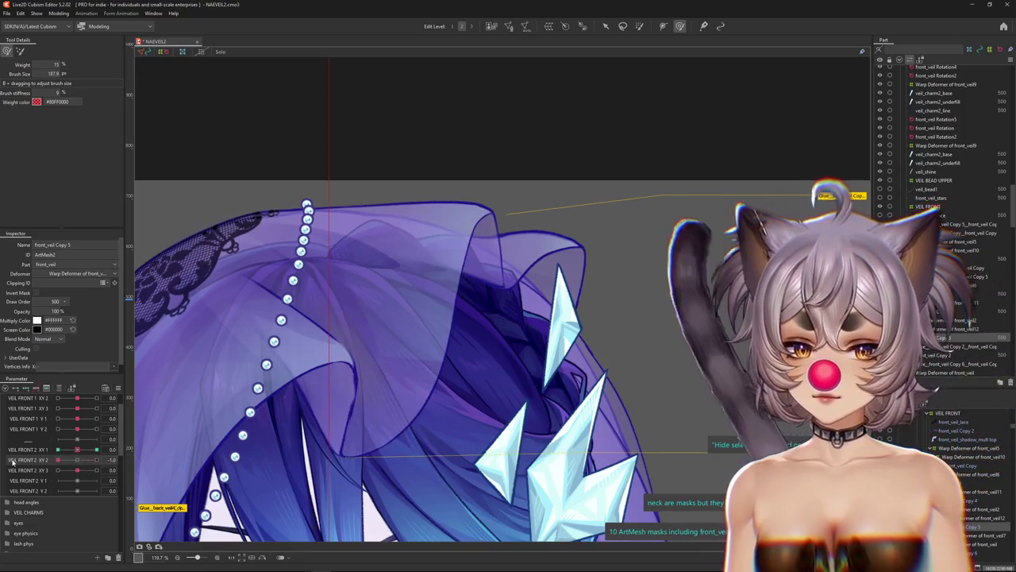
{"action": "left_click_drag", "start_coordinate": [356, 402], "coordinate": [530, 316]}
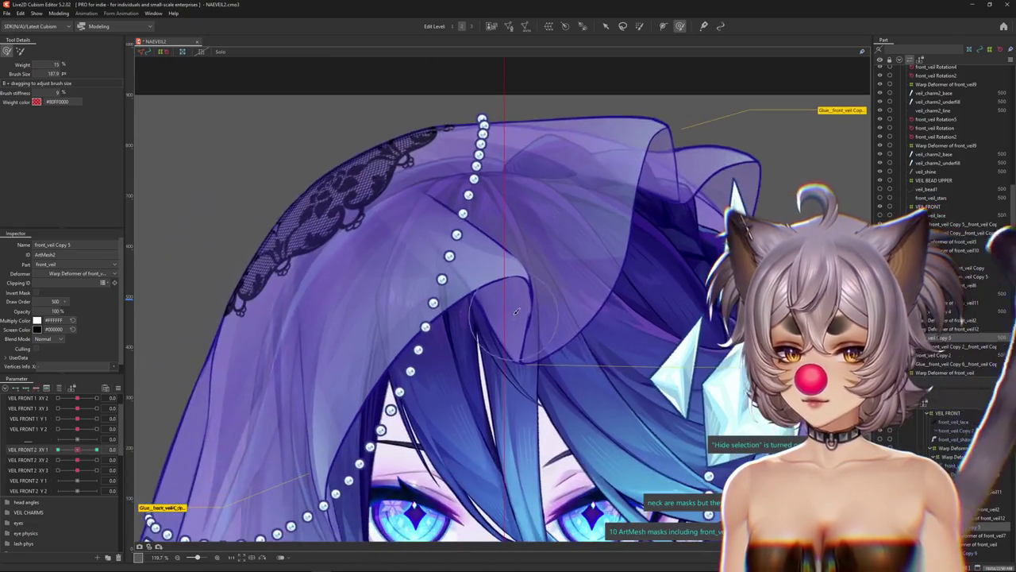
{"action": "right_click", "coordinate": [530, 315]}
{"action": "left_click", "coordinate": [562, 335]}
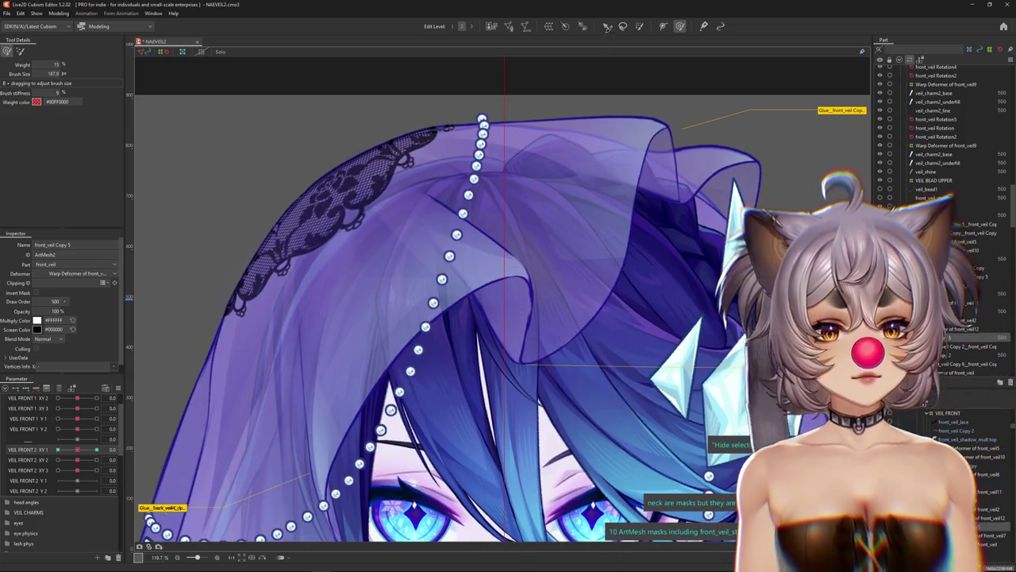
Select the front_veil mesh, acknowledge the glue editing notice, and return to the Arrow tool.
{"action": "left_click", "coordinate": [607, 27]}
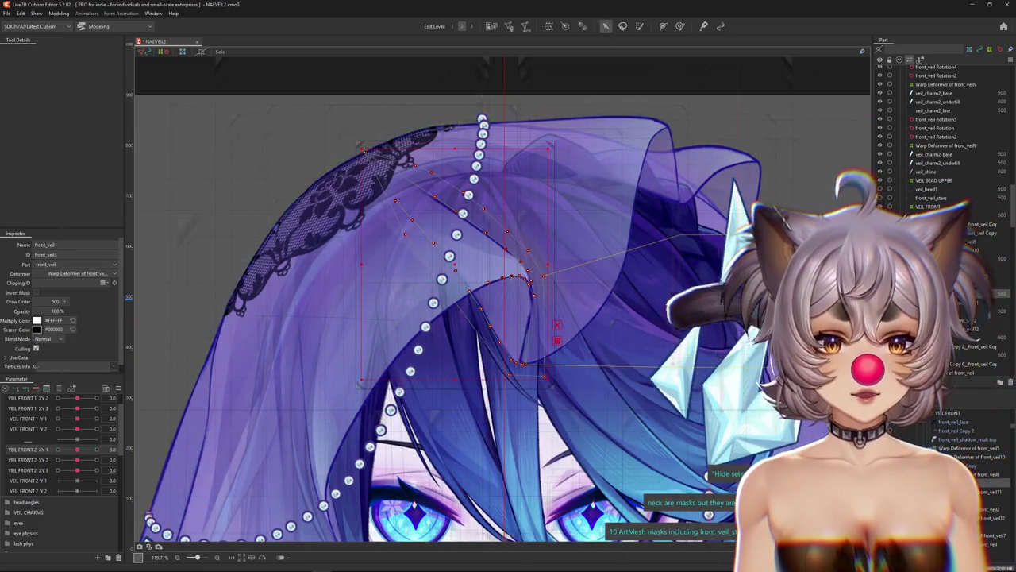
{"action": "left_click", "coordinate": [704, 26]}
{"action": "left_click", "coordinate": [513, 315]}
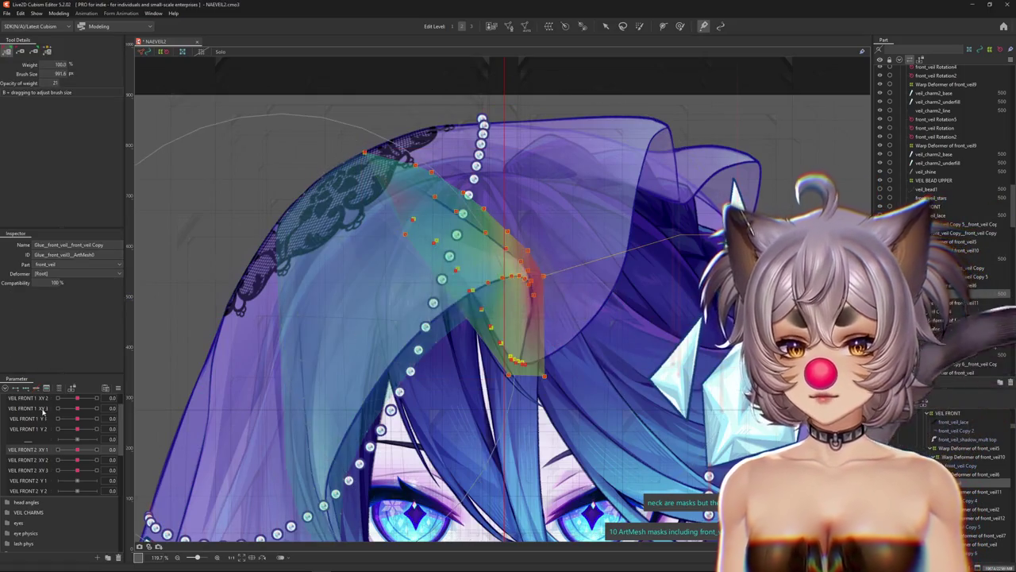
{"action": "left_click", "coordinate": [607, 26]}
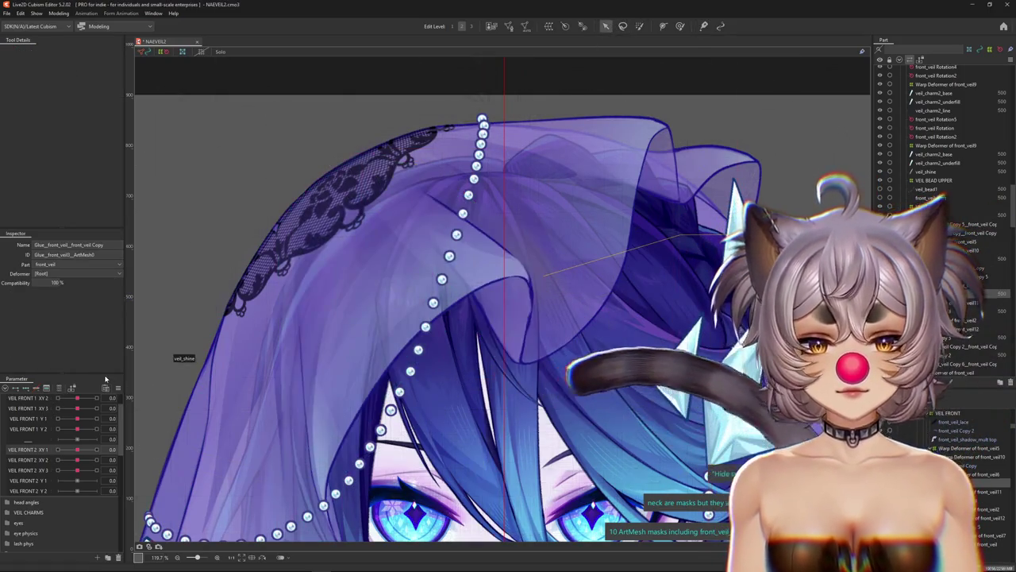
Reset Angle X AUG to 0 and open Physics Settings for the VEIL 2 XY group.
{"action": "left_click", "coordinate": [54, 389]}
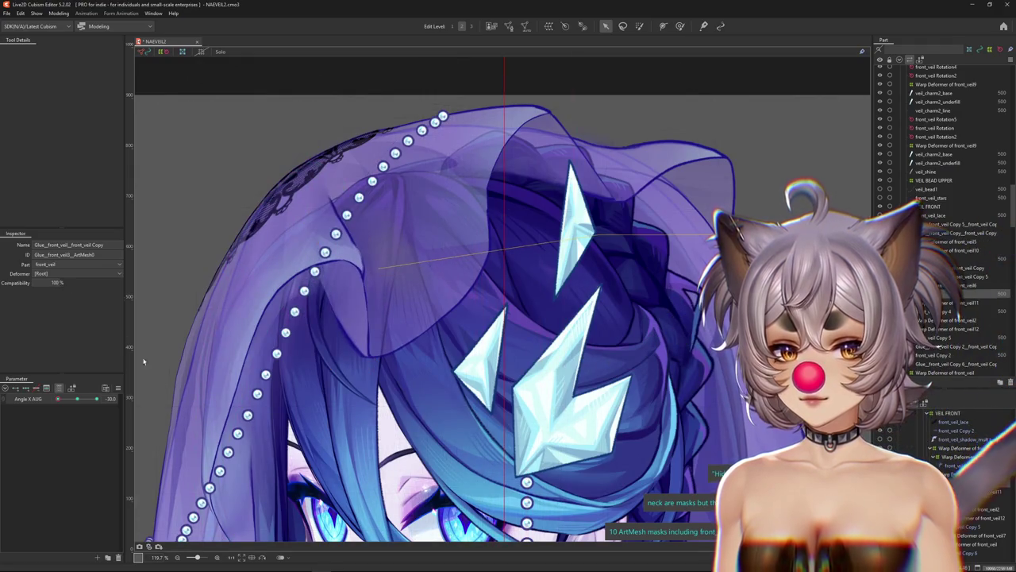
{"action": "left_click_drag", "start_coordinate": [77, 403], "coordinate": [82, 402]}
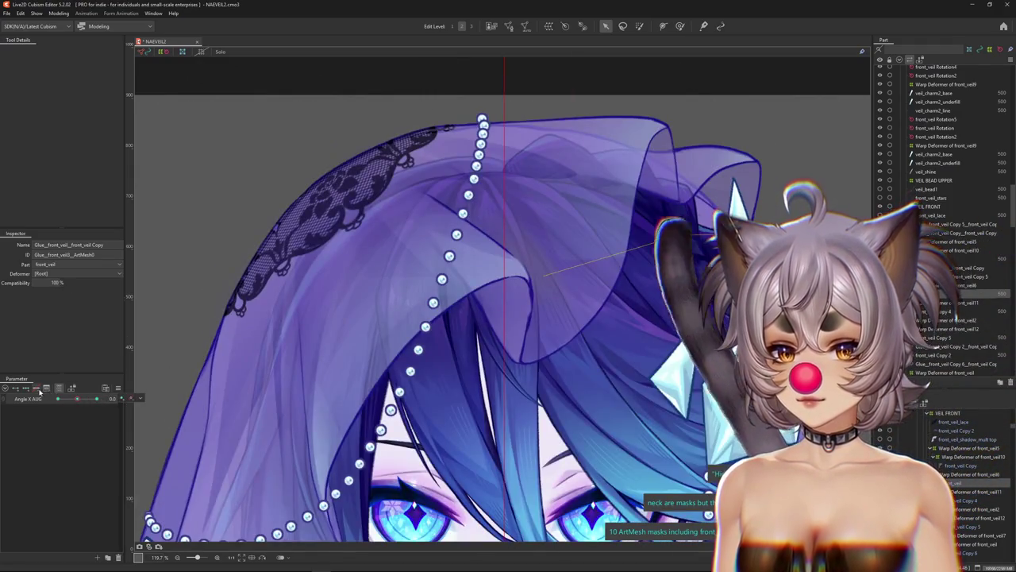
{"action": "left_click", "coordinate": [57, 13]}
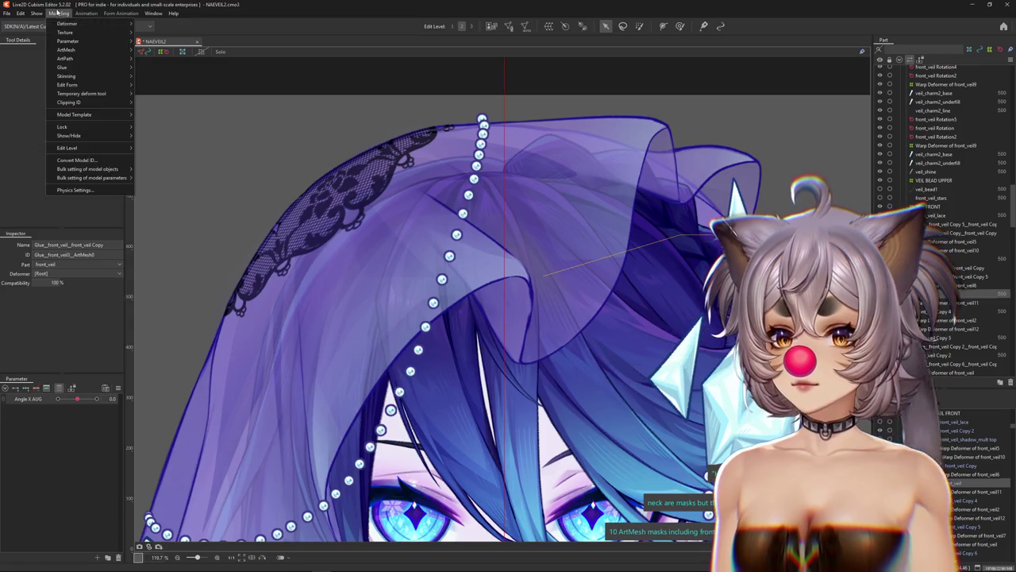
{"action": "left_click", "coordinate": [89, 192]}
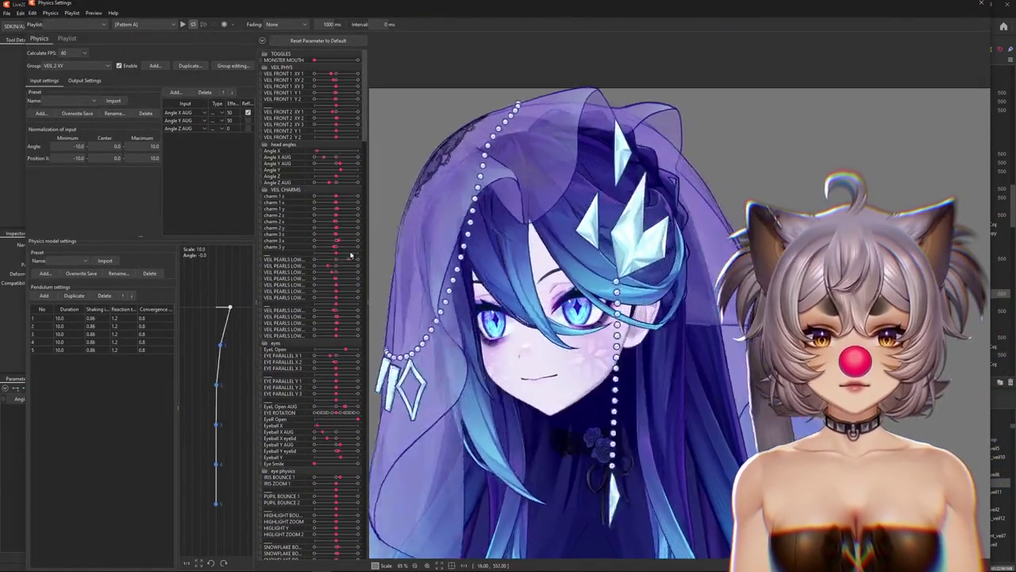
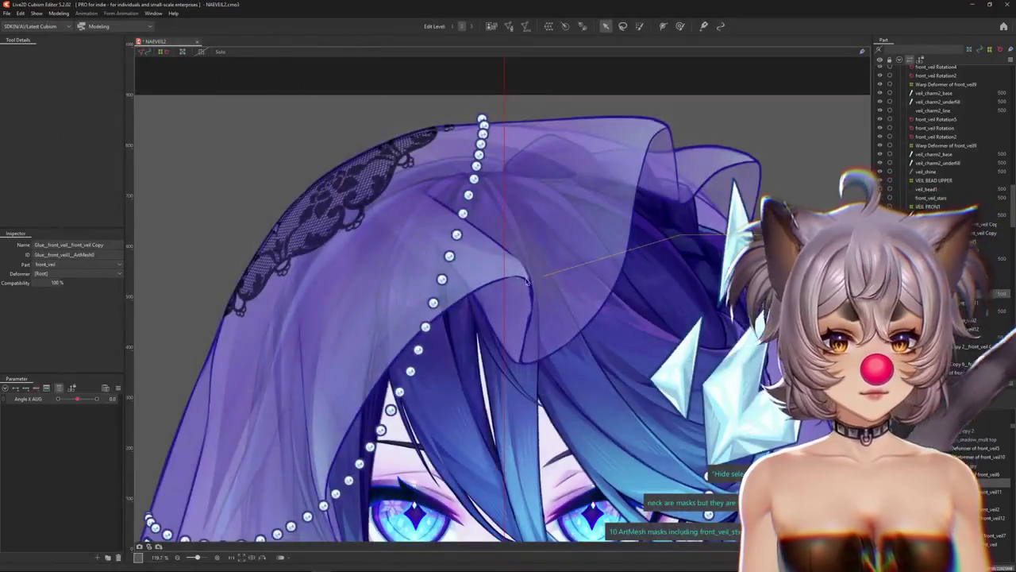
Select the front veil's warp deformer from the overlap list and set VEIL FRONT2 Y1 to 1.0.
{"action": "scroll", "coordinate": [521, 320], "scroll_direction": "down", "scroll_amount": 3}
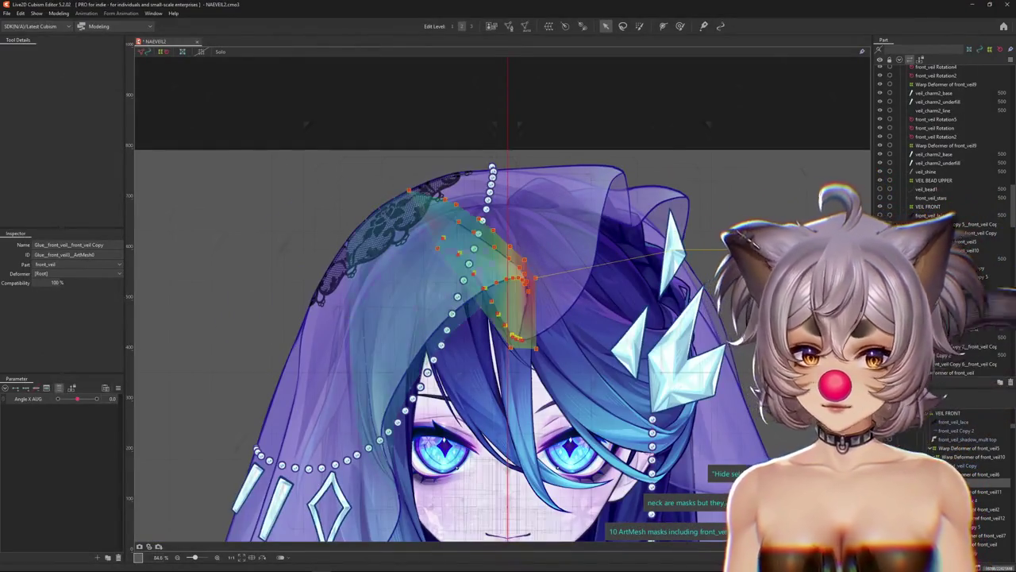
{"action": "right_click", "coordinate": [599, 255]}
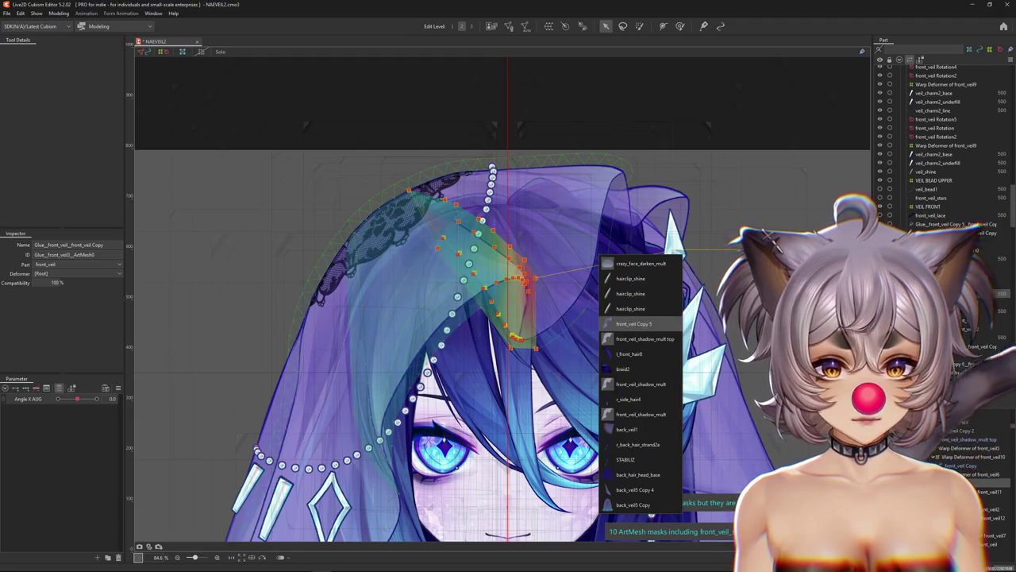
{"action": "left_click", "coordinate": [634, 323]}
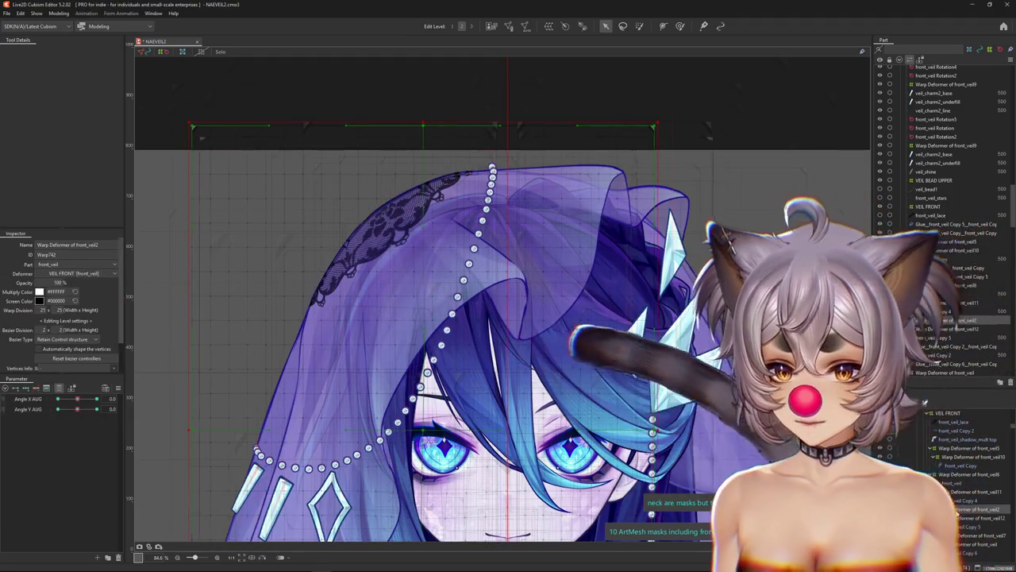
{"action": "left_click", "coordinate": [61, 388]}
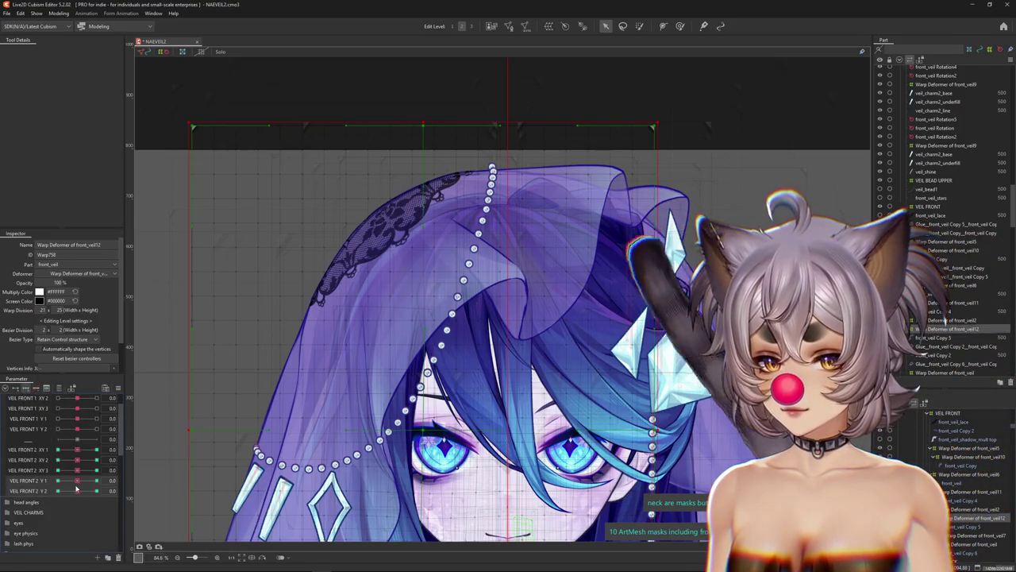
{"action": "left_click_drag", "start_coordinate": [79, 480], "coordinate": [97, 480]}
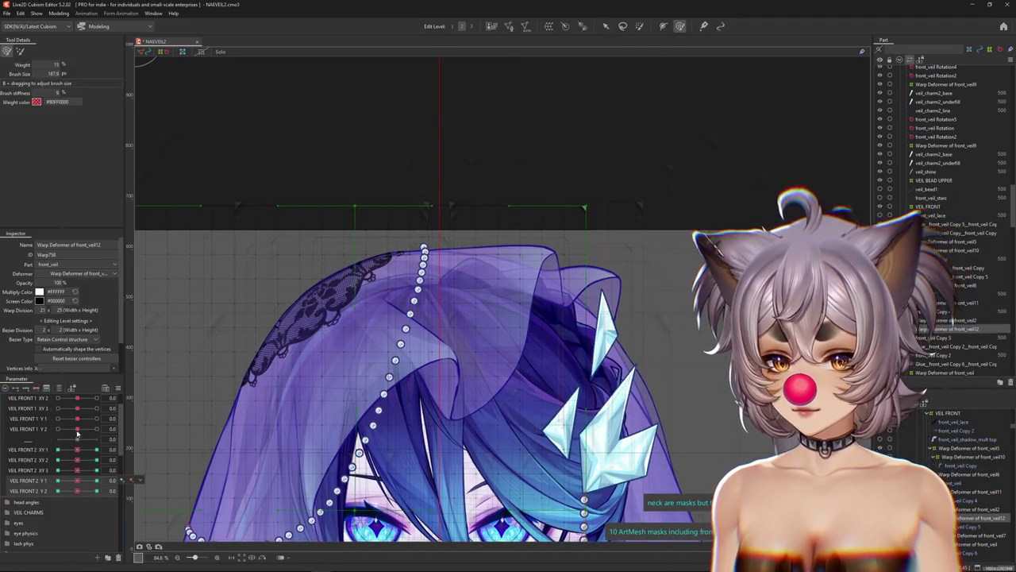
Sculpt the front veil warp grid at VEIL FRONT2 Y1 = 1.0, adjusting brush size.
{"action": "left_click_drag", "start_coordinate": [77, 419], "coordinate": [77, 419]}
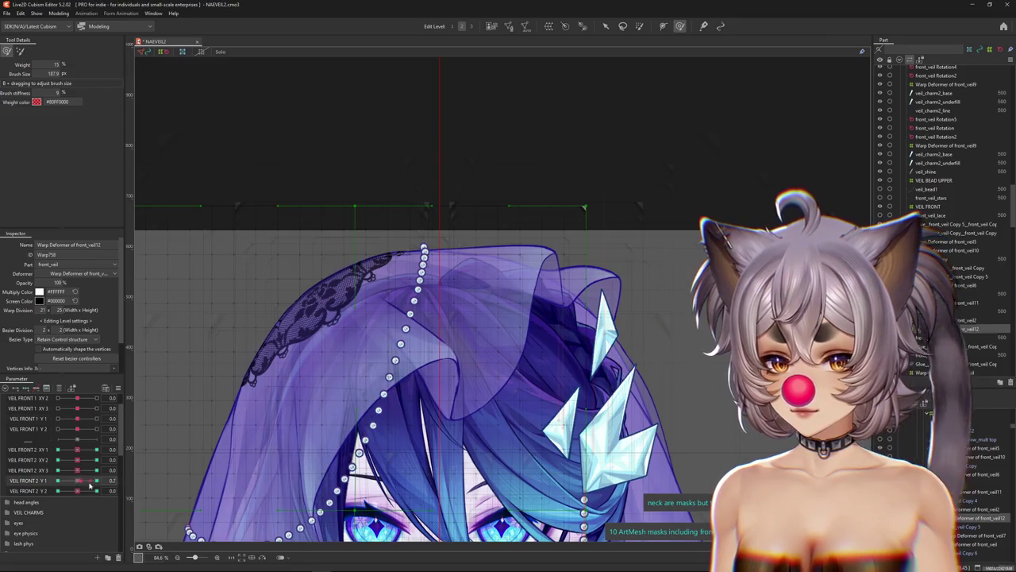
{"action": "left_click_drag", "start_coordinate": [90, 485], "coordinate": [97, 481]}
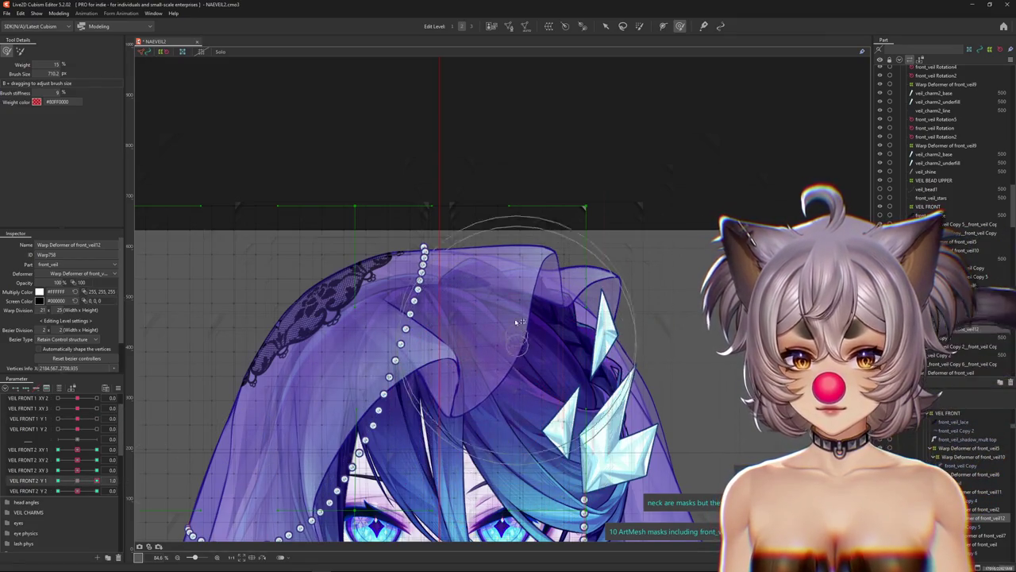
{"action": "mouse_move", "coordinate": [522, 316]}
{"action": "left_mouse_down"}
{"action": "mouse_move", "coordinate": [498, 301]}
{"action": "mouse_move", "coordinate": [524, 320]}
{"action": "left_mouse_up"}
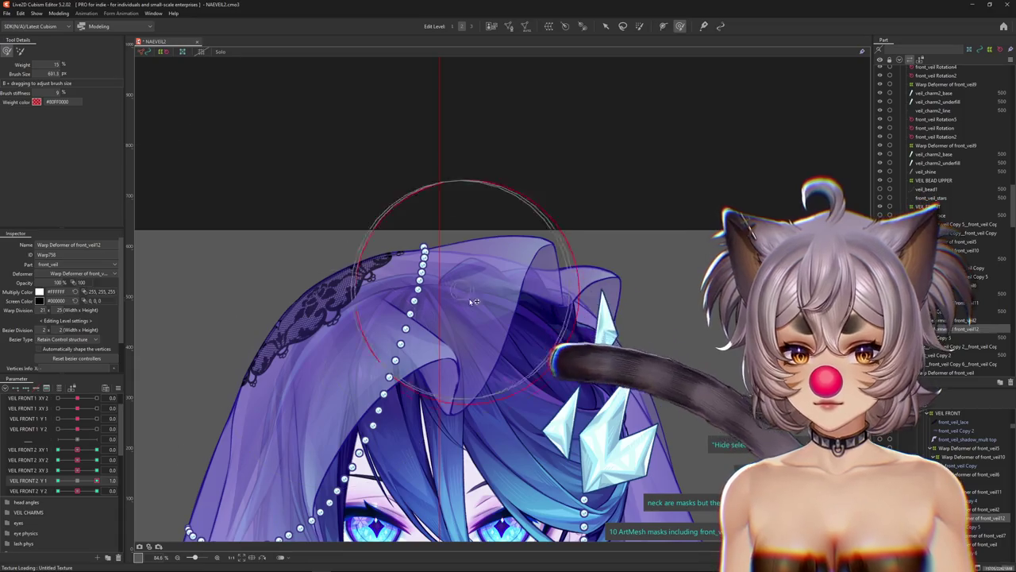
{"action": "mouse_move", "coordinate": [538, 287]}
{"action": "left_mouse_down"}
{"action": "mouse_move", "coordinate": [528, 300]}
{"action": "mouse_move", "coordinate": [552, 347]}
{"action": "left_mouse_up"}
{"action": "left_click_drag", "start_coordinate": [552, 347], "coordinate": [523, 317]}
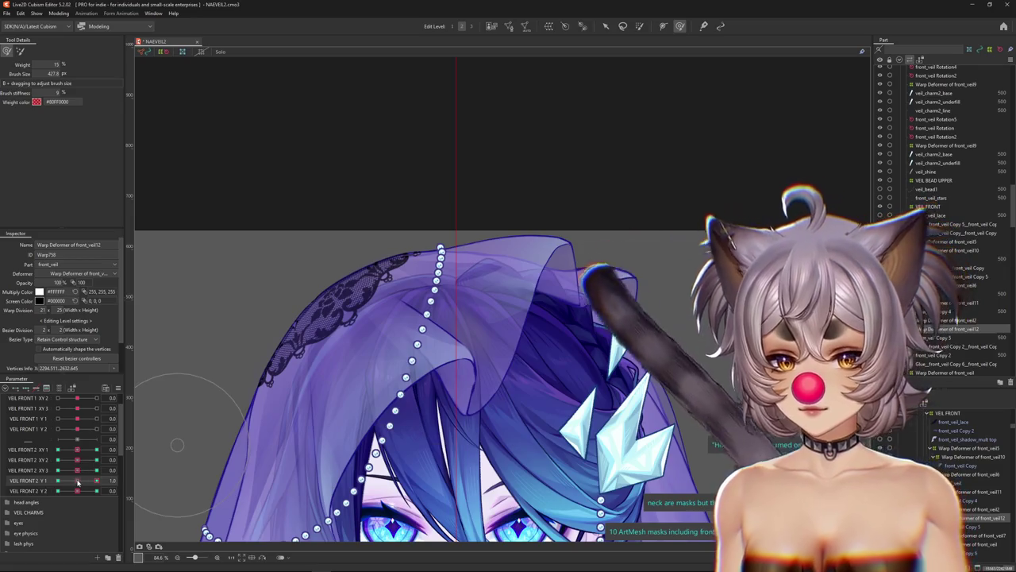
{"action": "left_click_drag", "start_coordinate": [483, 284], "coordinate": [485, 279]}
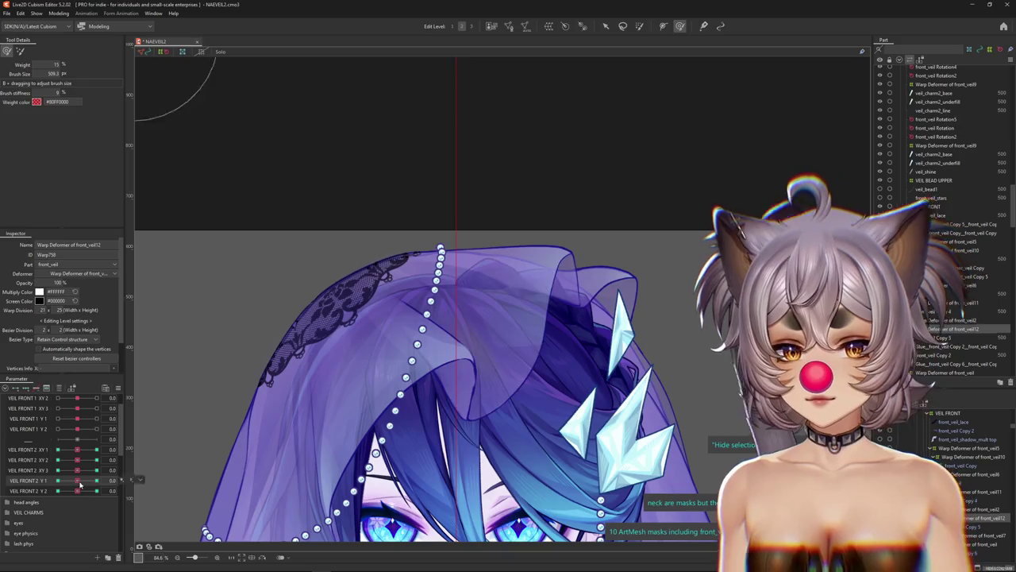
Sculpt the front veil warp grid at VEIL FRONT2 Y1 = -1.0, resizing the brush.
{"action": "left_click_drag", "start_coordinate": [78, 481], "coordinate": [58, 481]}
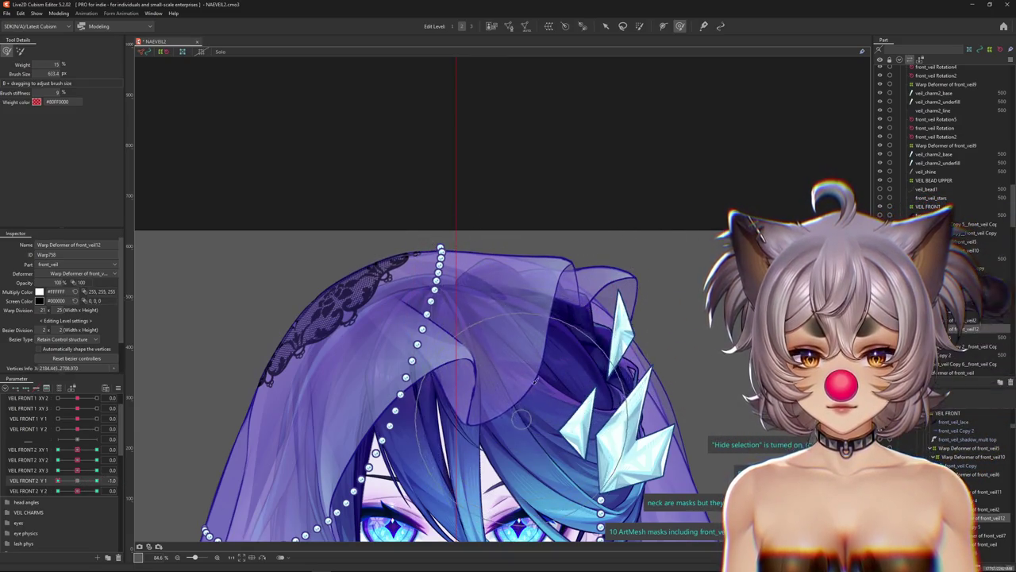
{"action": "left_click_drag", "start_coordinate": [567, 349], "coordinate": [563, 332]}
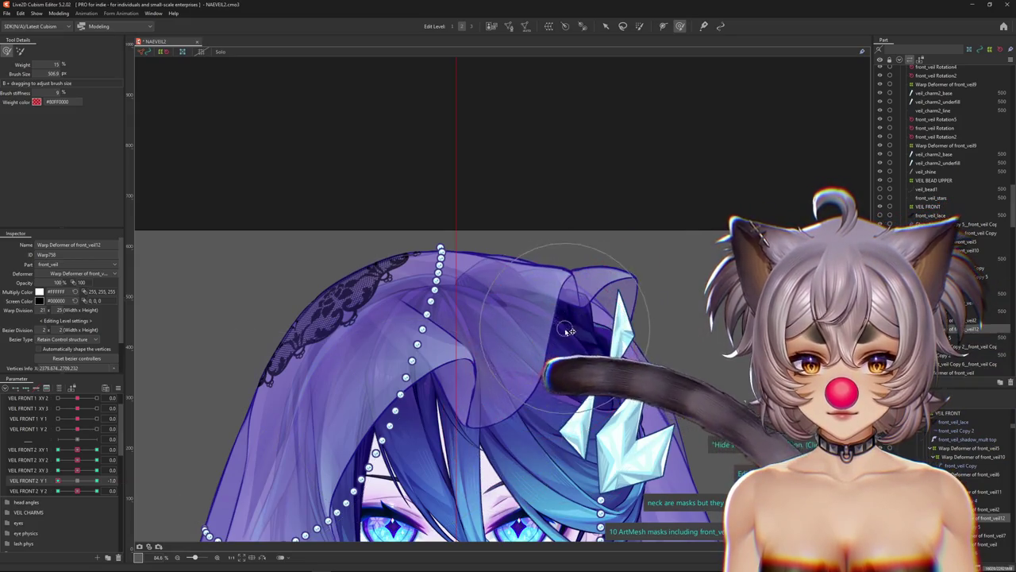
{"action": "left_click_drag", "start_coordinate": [548, 278], "coordinate": [554, 284]}
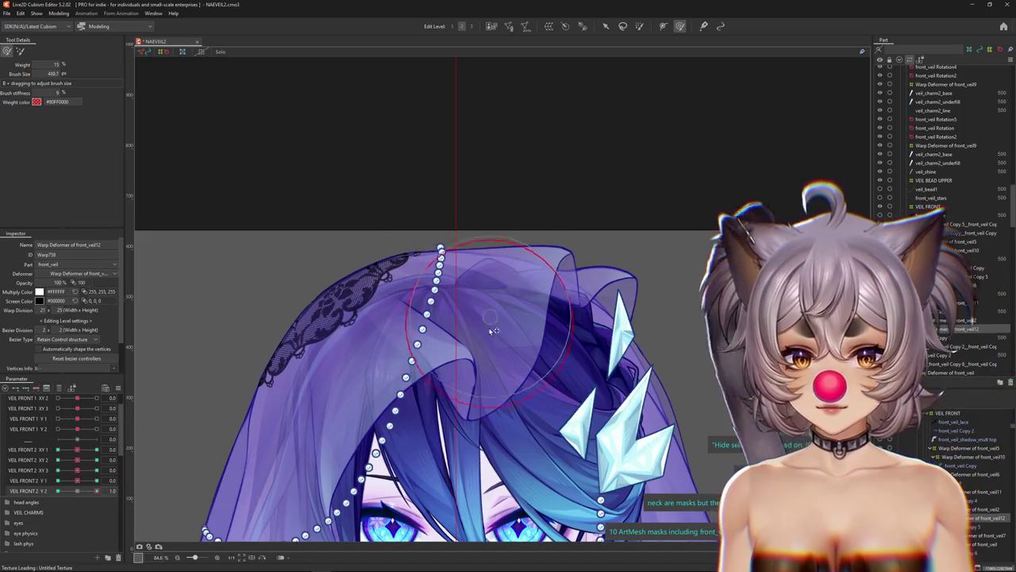
{"action": "left_click_drag", "start_coordinate": [494, 330], "coordinate": [500, 329]}
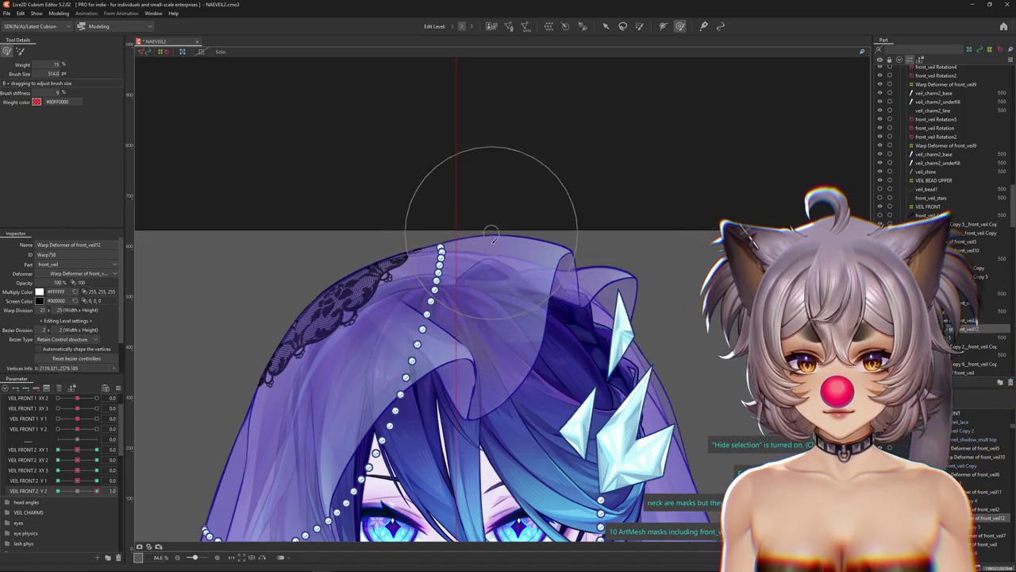
{"action": "left_click_drag", "start_coordinate": [493, 239], "coordinate": [512, 251]}
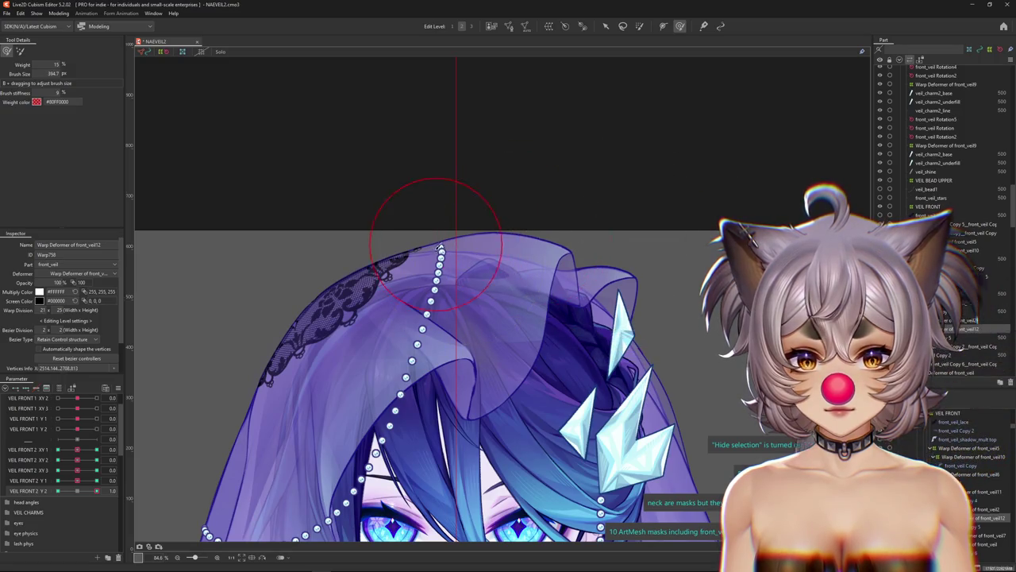
{"action": "left_click_drag", "start_coordinate": [481, 205], "coordinate": [476, 224]}
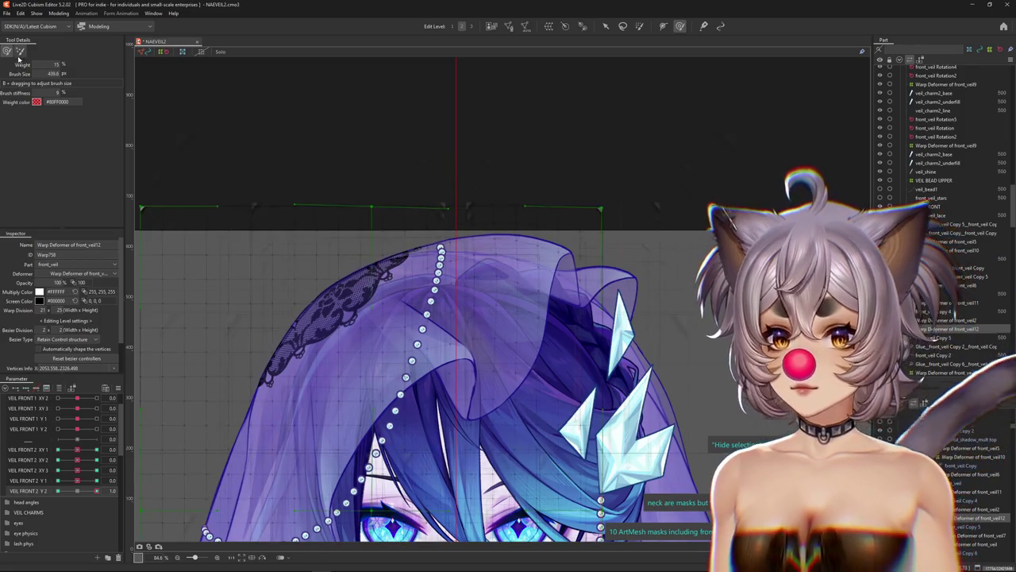
Set VEIL FRONT2 Y2 to 1.0 and sculpt the veil fold into shape.
{"action": "mouse_move", "coordinate": [438, 136]}
{"action": "left_mouse_down"}
{"action": "mouse_move", "coordinate": [453, 124]}
{"action": "mouse_move", "coordinate": [374, 170]}
{"action": "left_mouse_up"}
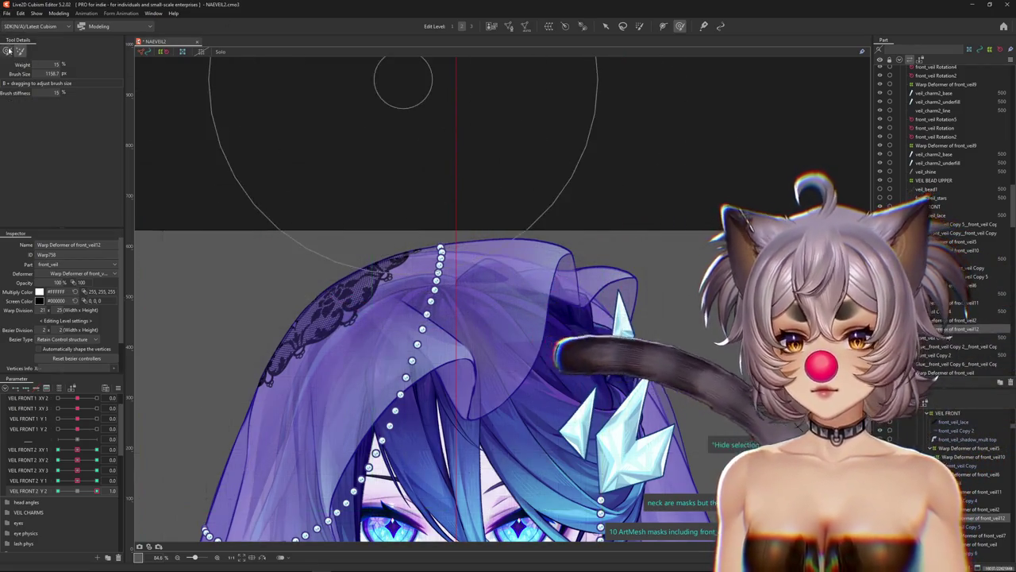
{"action": "left_click", "coordinate": [114, 491]}
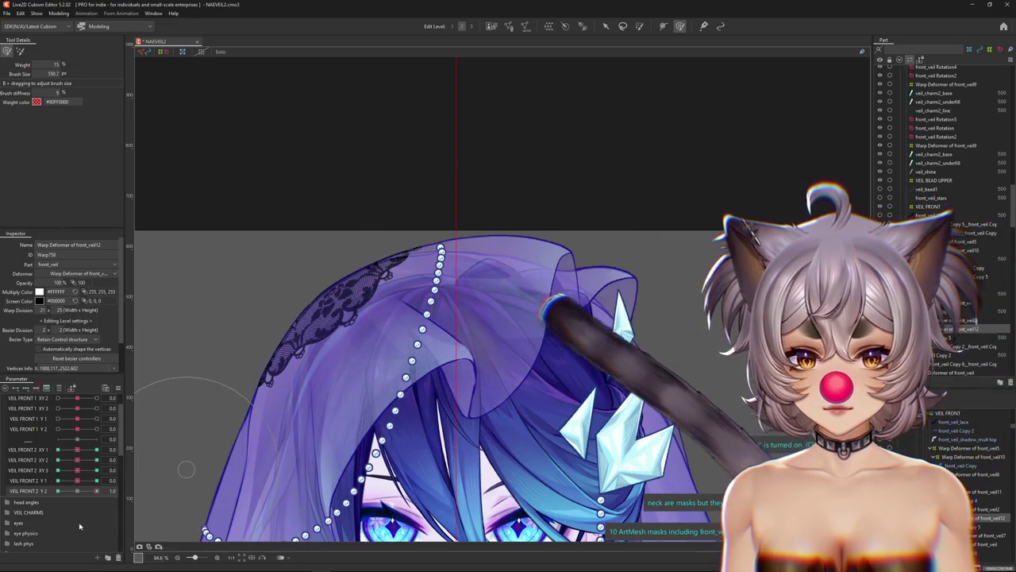
{"action": "left_click_drag", "start_coordinate": [501, 215], "coordinate": [488, 246]}
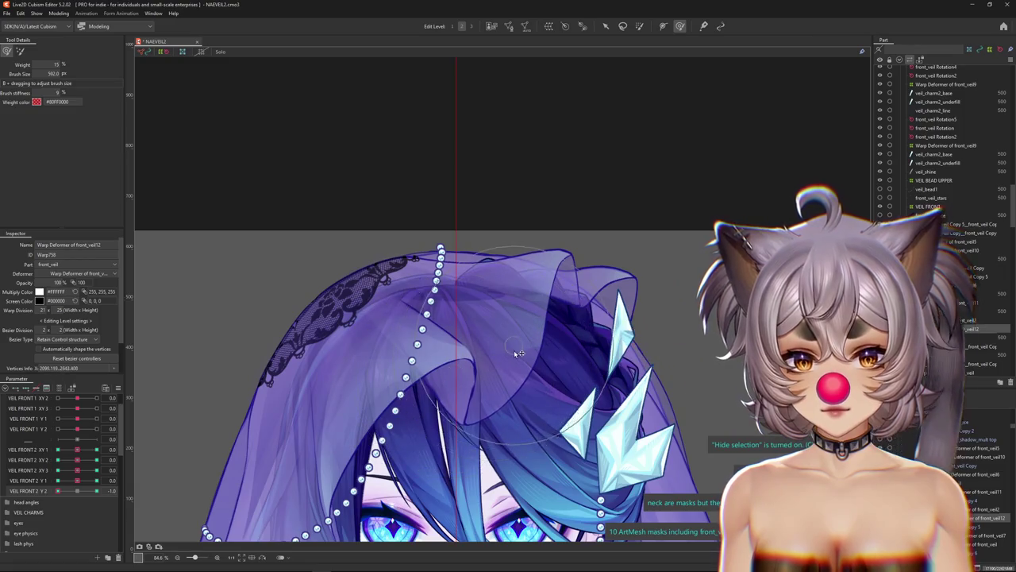
{"action": "left_click_drag", "start_coordinate": [518, 352], "coordinate": [524, 392]}
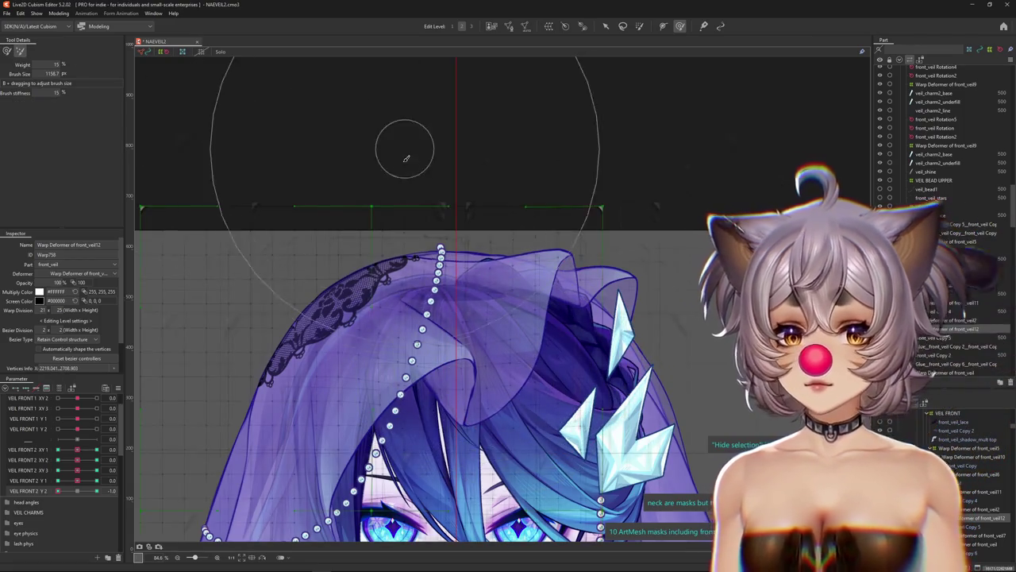
{"action": "left_click_drag", "start_coordinate": [404, 154], "coordinate": [381, 138]}
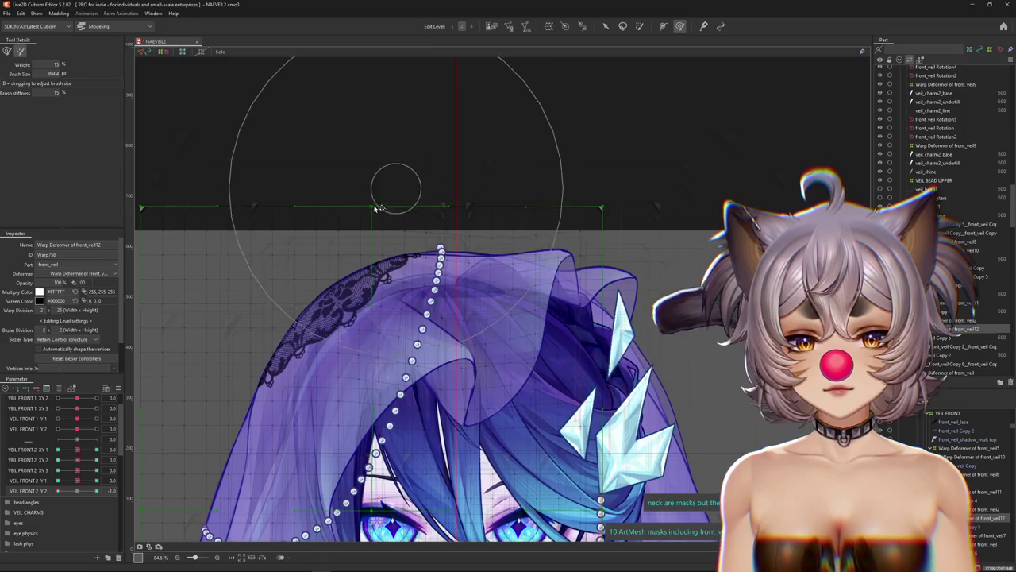
Set VEIL FRONT2 Y2 to -1.0, hide selection outlines, and preview Y2 and Y1 sweeps.
{"action": "left_click_drag", "start_coordinate": [66, 493], "coordinate": [58, 493]}
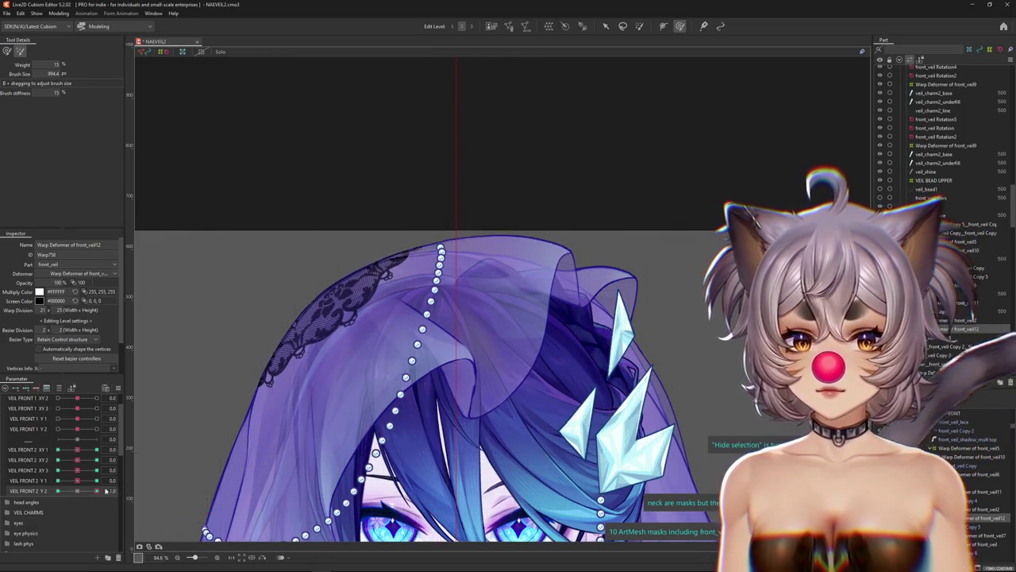
{"action": "key", "text": "b"}
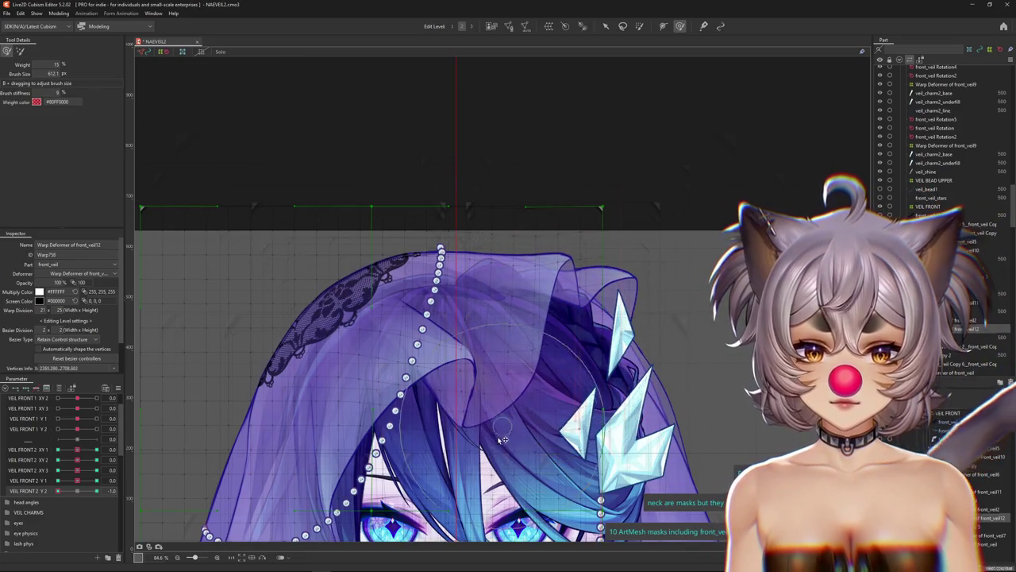
{"action": "key", "text": "ctrl+h"}
{"action": "left_click_drag", "start_coordinate": [58, 490], "coordinate": [96, 490]}
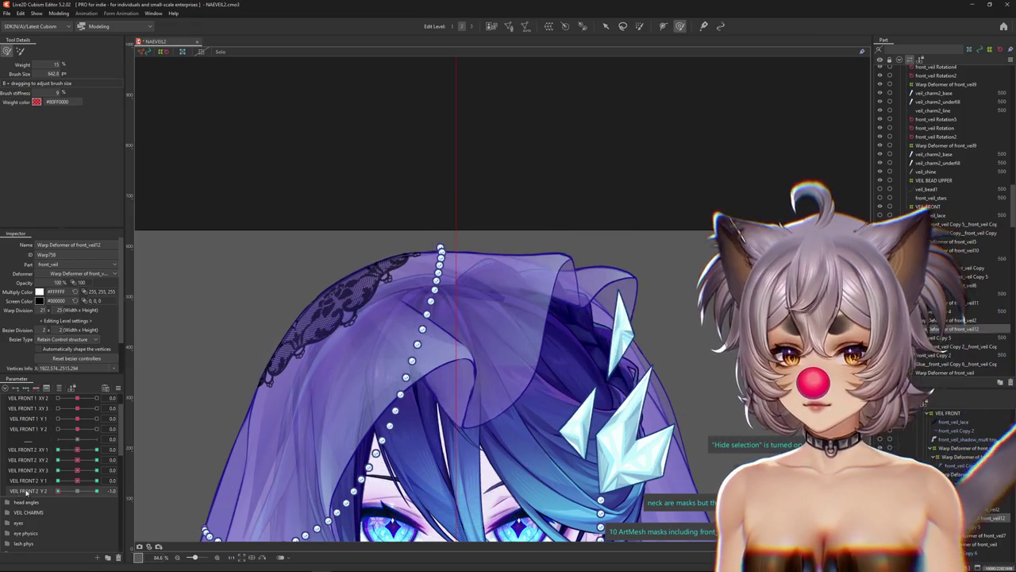
{"action": "mouse_move", "coordinate": [77, 481]}
{"action": "left_mouse_down"}
{"action": "mouse_move", "coordinate": [126, 479]}
{"action": "mouse_move", "coordinate": [85, 485]}
{"action": "left_mouse_up"}
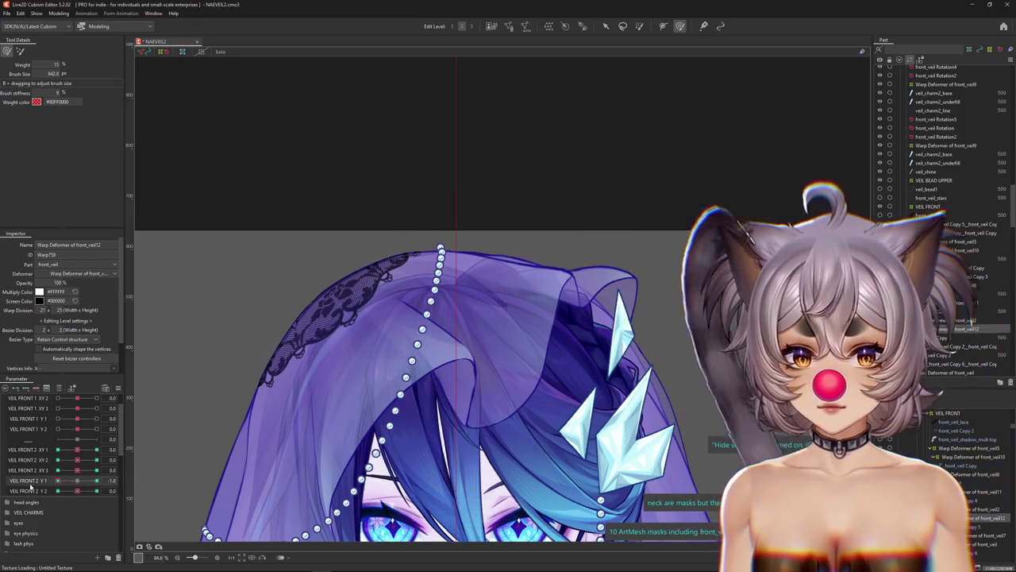
Move VEIL FRONT2 Y1 from 1.0 to -1.0, enlarge the weight brush, and hide the selection.
{"action": "scroll", "coordinate": [85, 486], "scroll_direction": "down", "scroll_amount": 3}
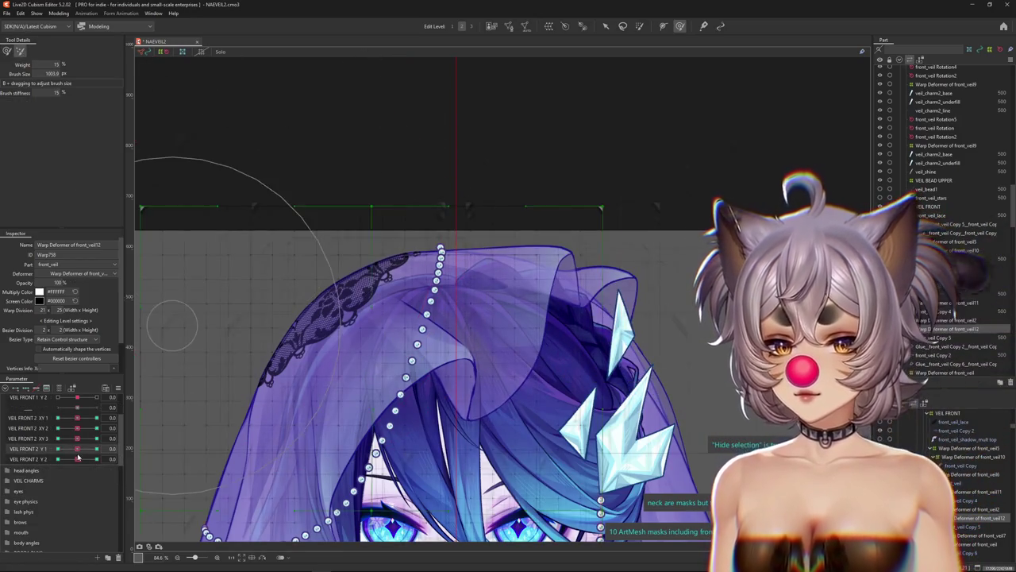
{"action": "left_click_drag", "start_coordinate": [79, 454], "coordinate": [96, 449]}
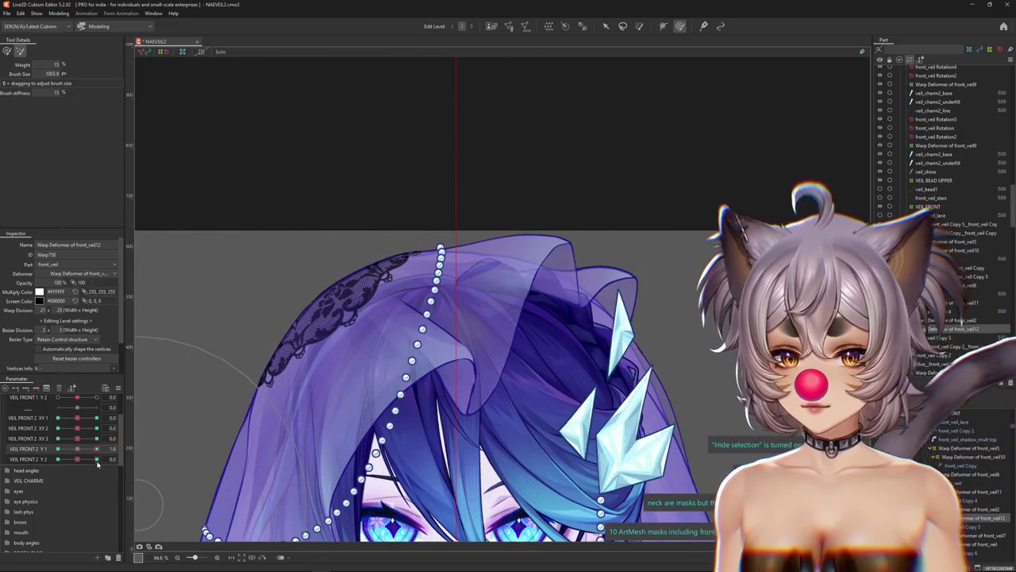
{"action": "left_click_drag", "start_coordinate": [96, 449], "coordinate": [57, 449]}
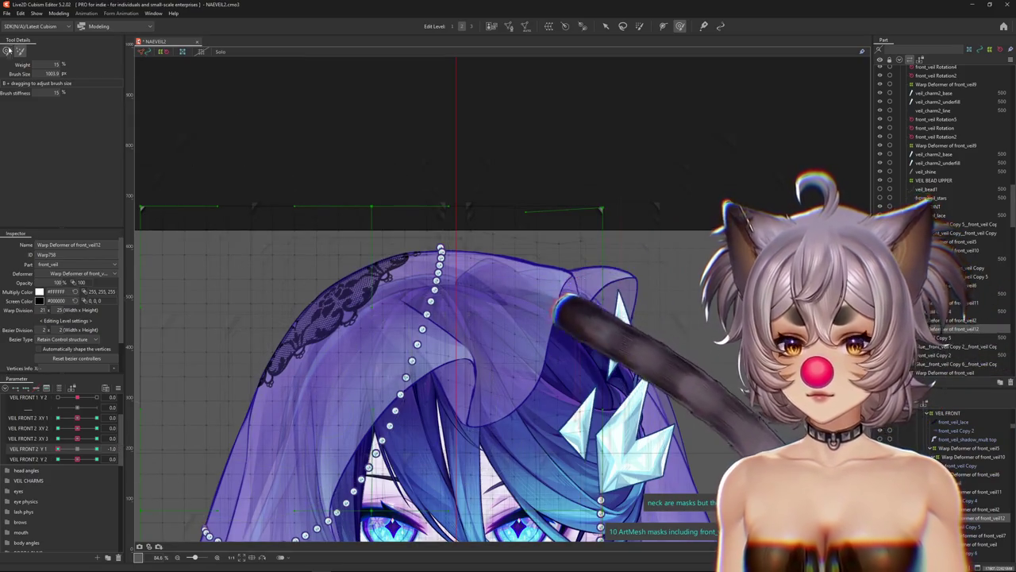
{"action": "key", "text": "b"}
{"action": "left_click_drag", "start_coordinate": [414, 397], "coordinate": [515, 384]}
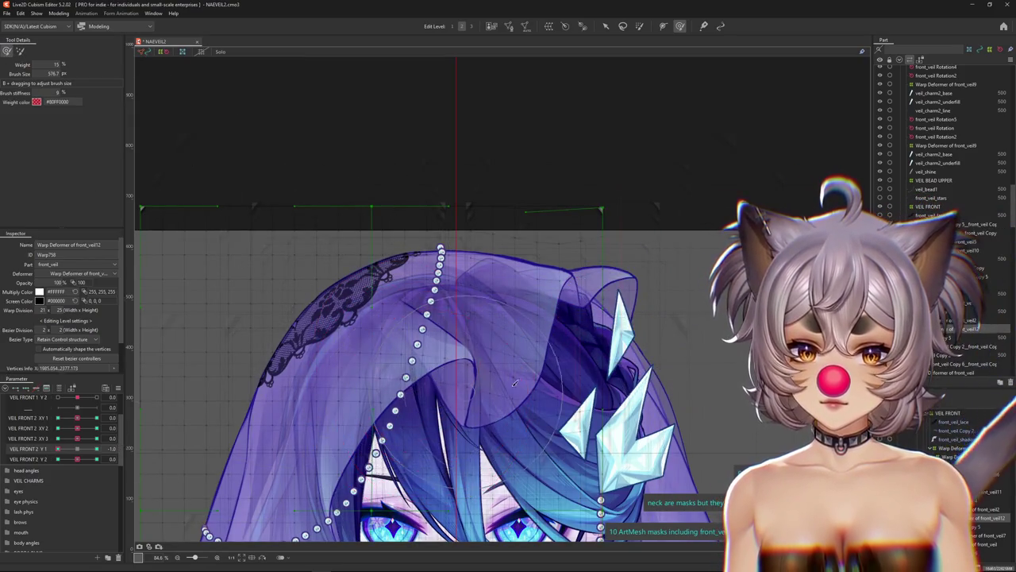
{"action": "key", "text": "ctrl+h"}
Sweep VEIL FRONT 2 Y1 and Y2 to their extremes, ending with Y2 at 1.0.
{"action": "mouse_move", "coordinate": [58, 450]}
{"action": "left_mouse_down"}
{"action": "mouse_move", "coordinate": [96, 449]}
{"action": "mouse_move", "coordinate": [96, 458]}
{"action": "mouse_move", "coordinate": [60, 458]}
{"action": "mouse_move", "coordinate": [115, 448]}
{"action": "mouse_move", "coordinate": [12, 460]}
{"action": "left_mouse_up"}
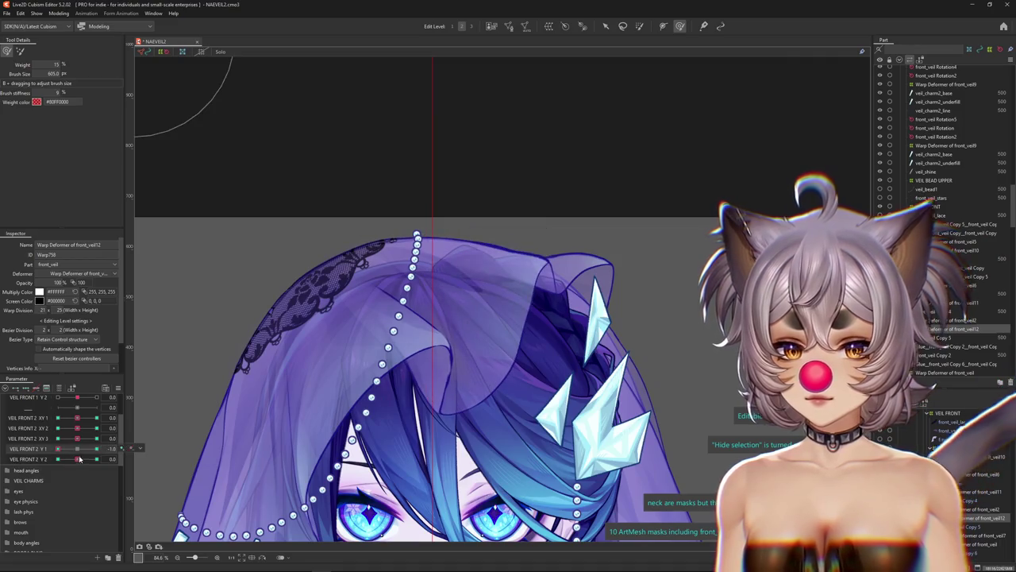
{"action": "mouse_move", "coordinate": [79, 459]}
{"action": "left_mouse_down"}
{"action": "mouse_move", "coordinate": [123, 451]}
{"action": "mouse_move", "coordinate": [6, 469]}
{"action": "left_mouse_up"}
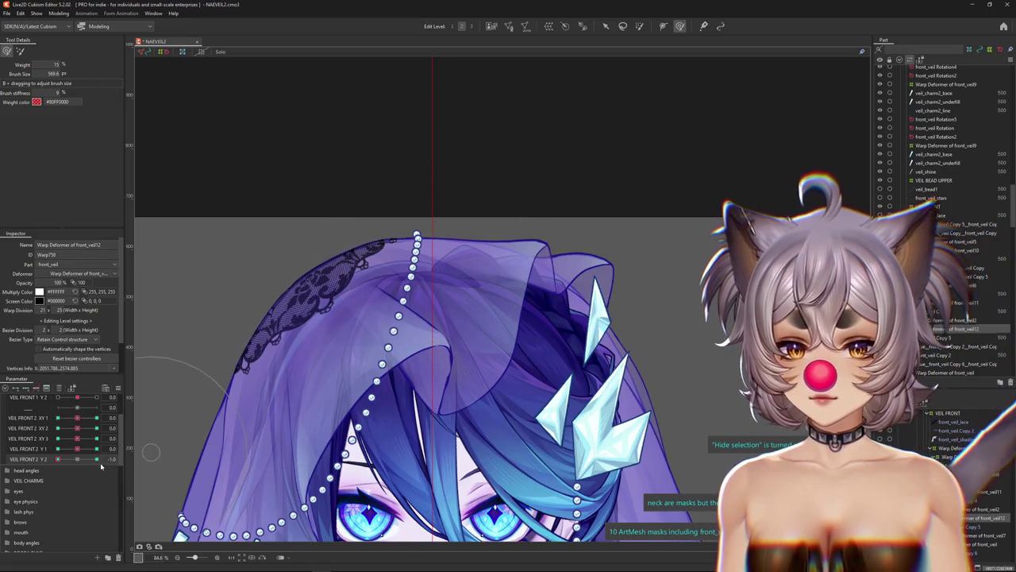
{"action": "mouse_move", "coordinate": [77, 449]}
{"action": "left_mouse_down"}
{"action": "mouse_move", "coordinate": [28, 450]}
{"action": "mouse_move", "coordinate": [83, 459]}
{"action": "mouse_move", "coordinate": [69, 440]}
{"action": "left_mouse_up"}
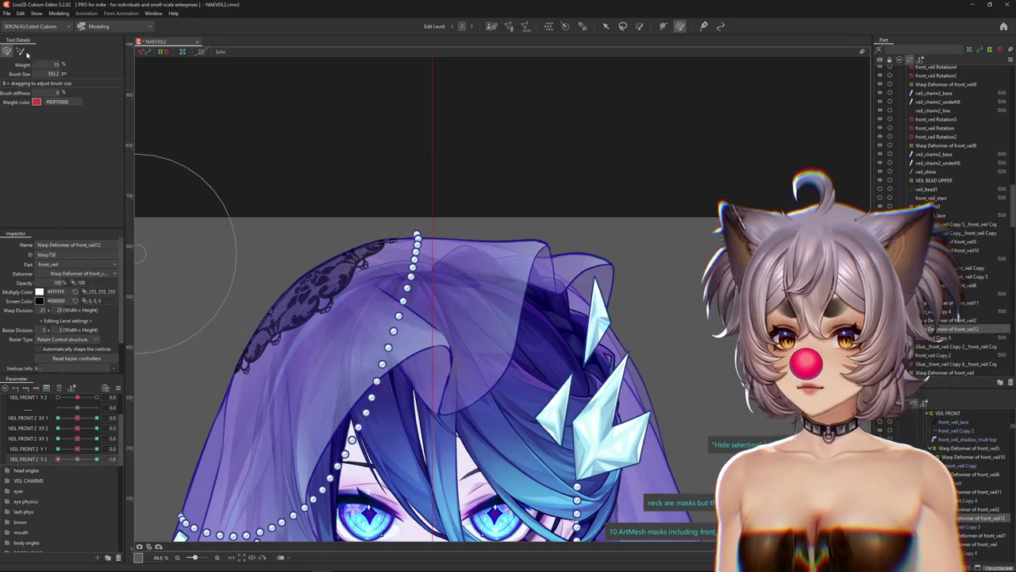
{"action": "left_click_drag", "start_coordinate": [57, 459], "coordinate": [97, 459]}
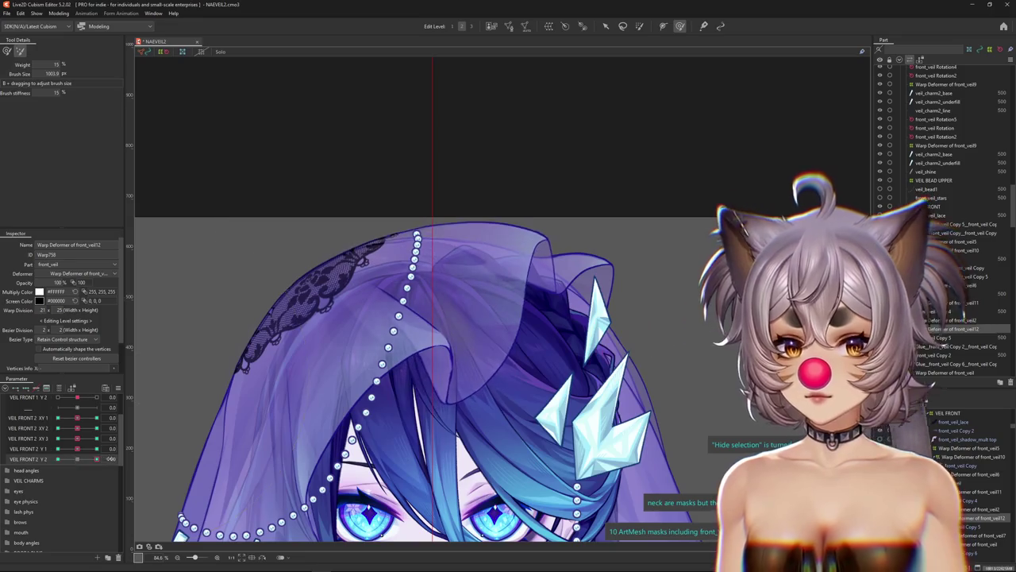
Open Physics Settings and inspect the VEIL 1 X group in the group editor.
{"action": "left_click", "coordinate": [57, 14]}
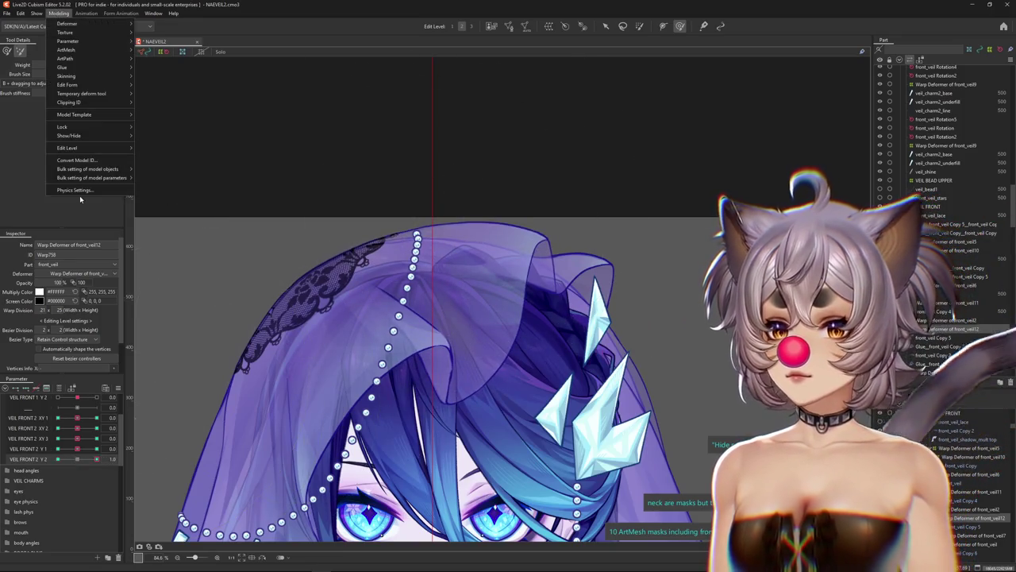
{"action": "left_click", "coordinate": [74, 190]}
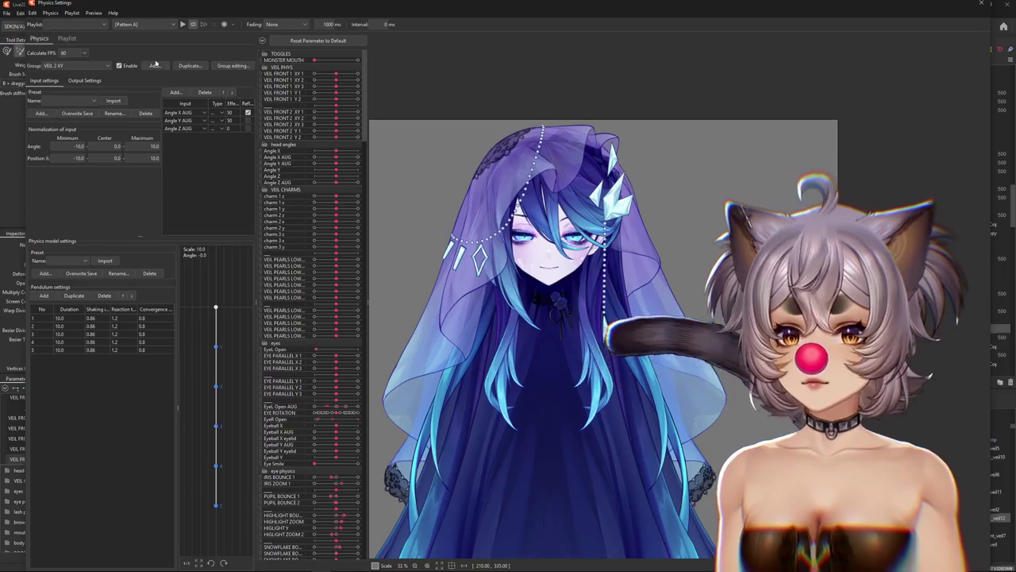
{"action": "left_click", "coordinate": [91, 66]}
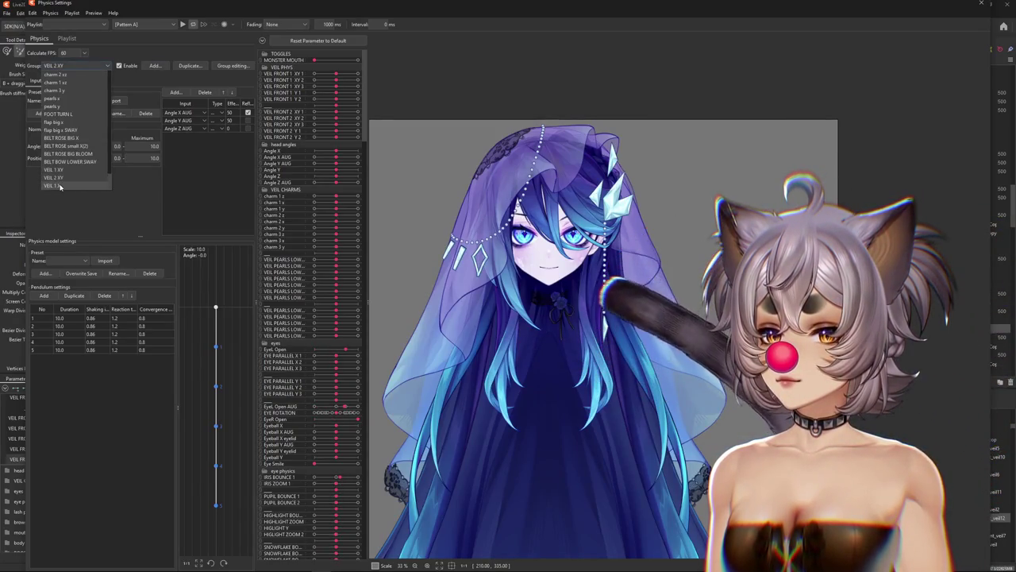
{"action": "left_click", "coordinate": [64, 185]}
{"action": "left_click", "coordinate": [232, 66]}
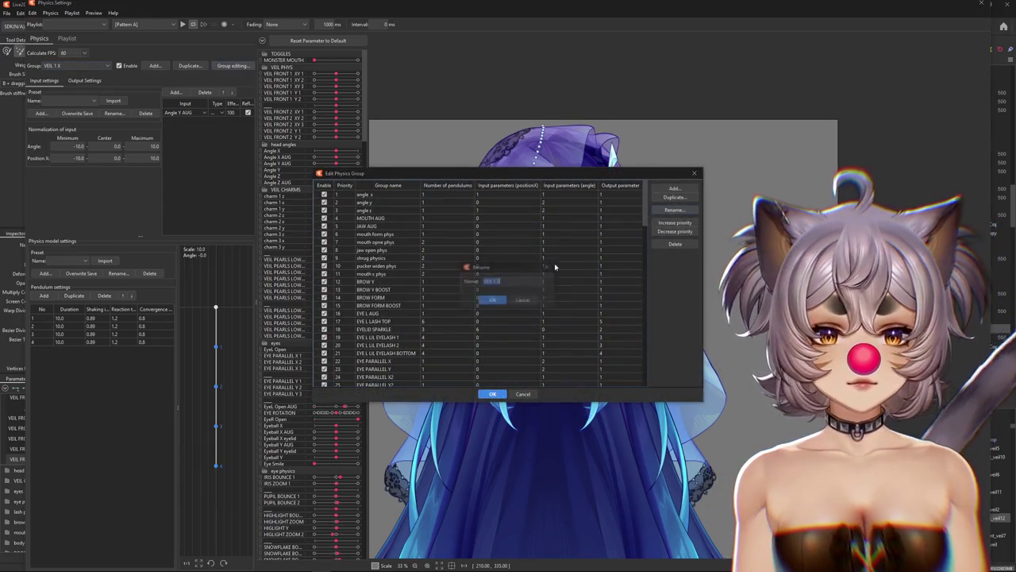
{"action": "left_click", "coordinate": [523, 300]}
{"action": "left_click", "coordinate": [492, 393]}
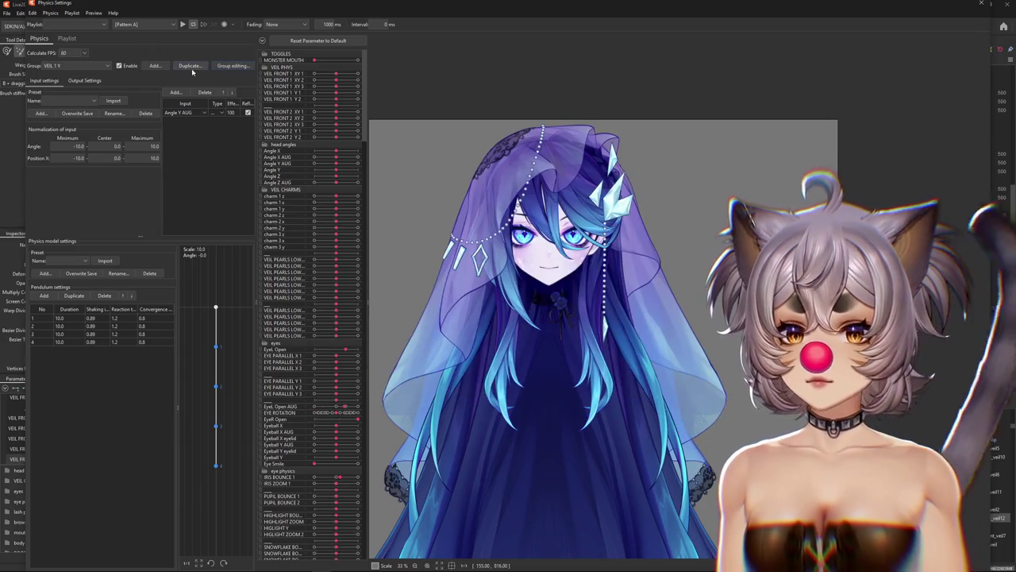
Duplicate VEIL 1 Y as VEIL 2 Y with six pendulums, outputting VEIL FRONT 2 Y1 and Y2.
{"action": "left_click", "coordinate": [190, 66]}
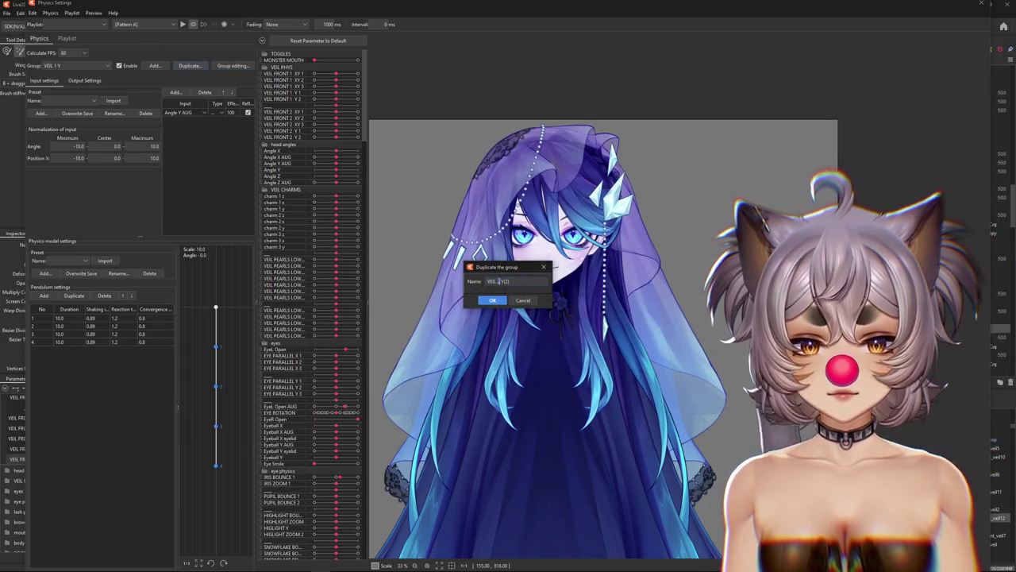
{"action": "type", "text": "2"}
{"action": "left_click_drag", "start_coordinate": [503, 281], "coordinate": [530, 280]}
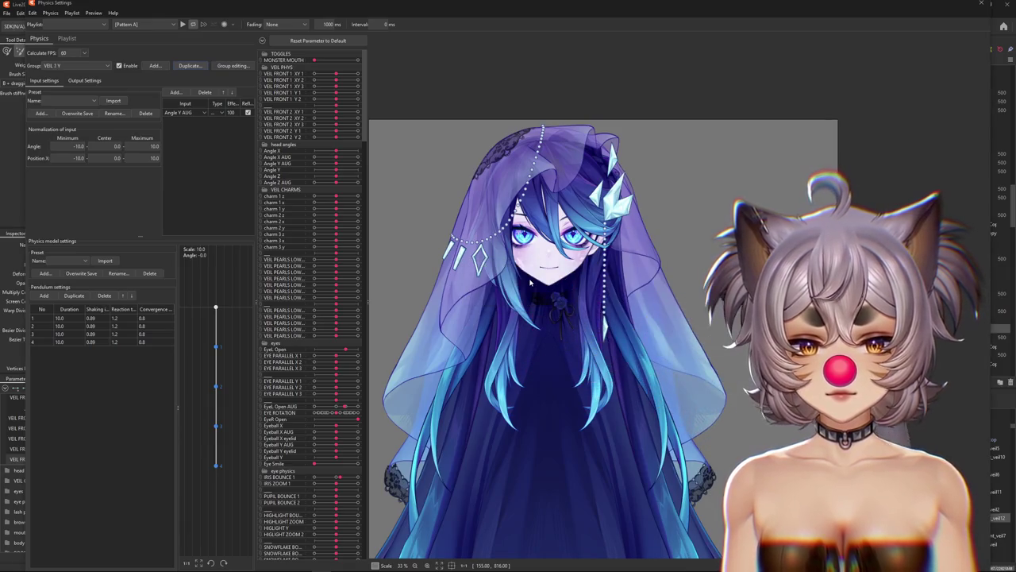
{"action": "left_click", "coordinate": [81, 81]}
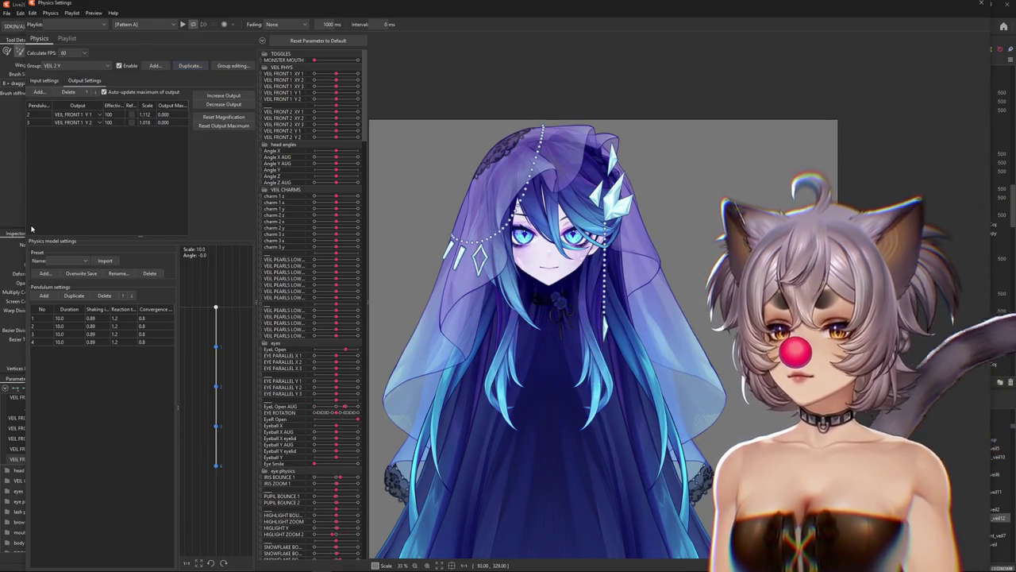
{"action": "left_click", "coordinate": [44, 296]}
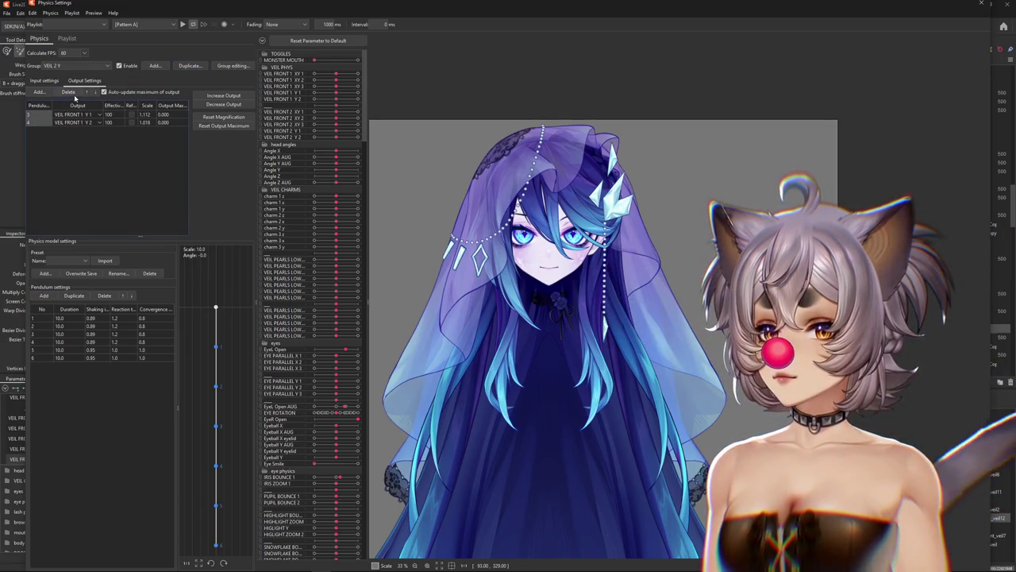
{"action": "left_click", "coordinate": [40, 92]}
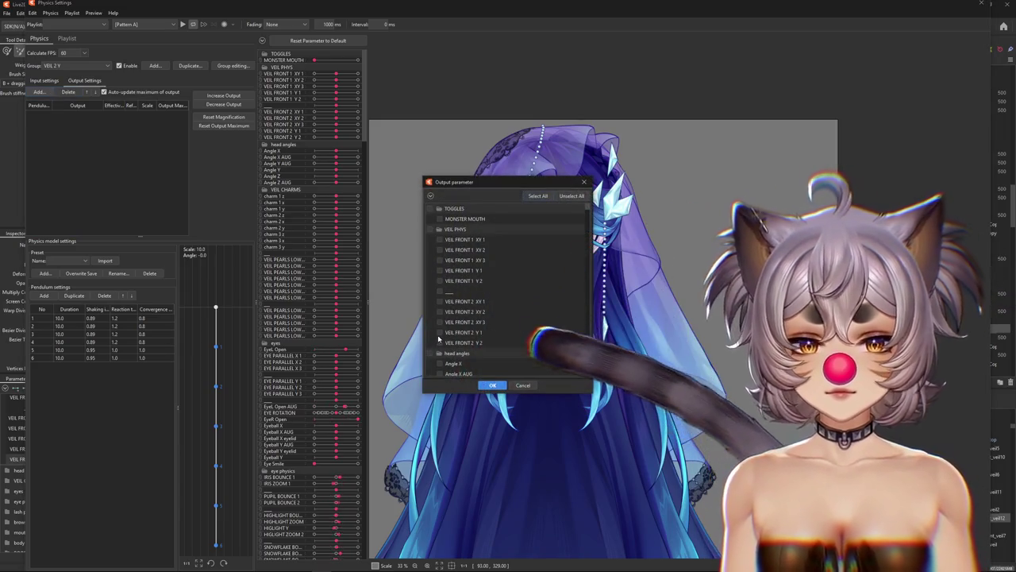
{"action": "left_click", "coordinate": [494, 385]}
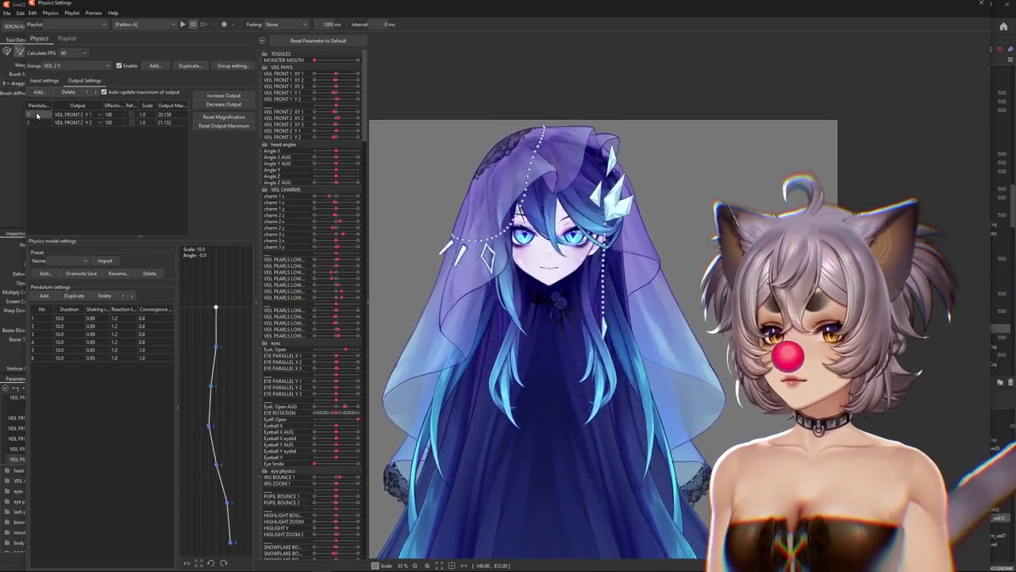
Apply shaking 0.86 to all pendulums while swinging the head to test the sway.
{"action": "scroll", "coordinate": [559, 164], "scroll_direction": "up", "scroll_amount": 2}
{"action": "left_click_drag", "start_coordinate": [559, 165], "coordinate": [652, 249]}
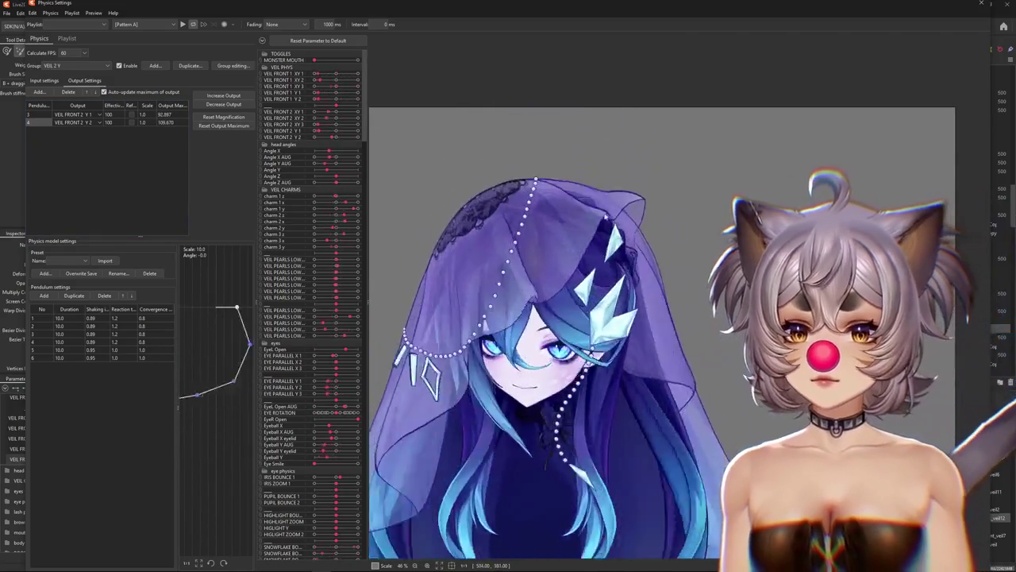
{"action": "mouse_move", "coordinate": [652, 249]}
{"action": "left_mouse_down"}
{"action": "mouse_move", "coordinate": [567, 437]}
{"action": "mouse_move", "coordinate": [556, 429]}
{"action": "left_mouse_up"}
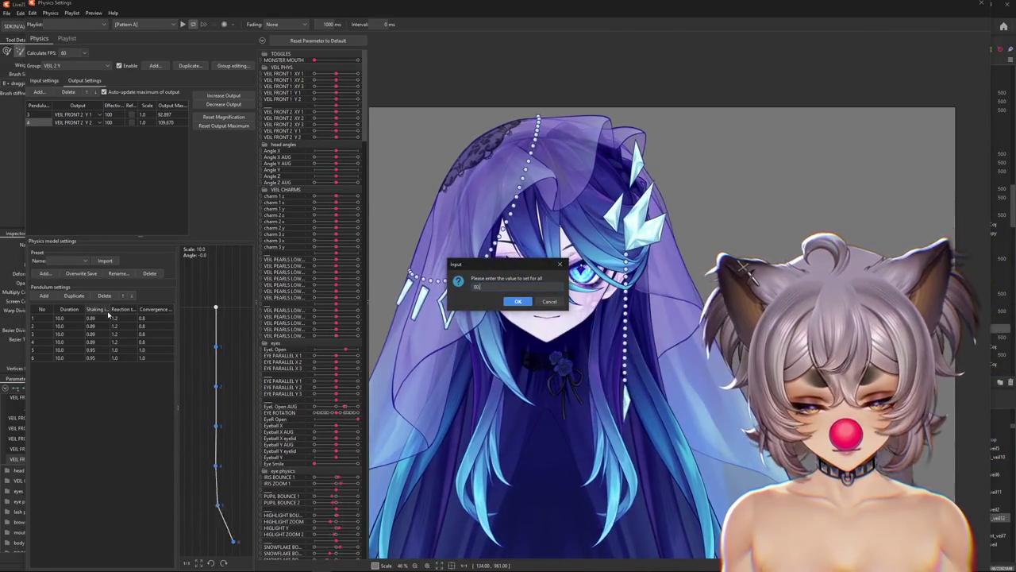
{"action": "key", "text": "Return"}
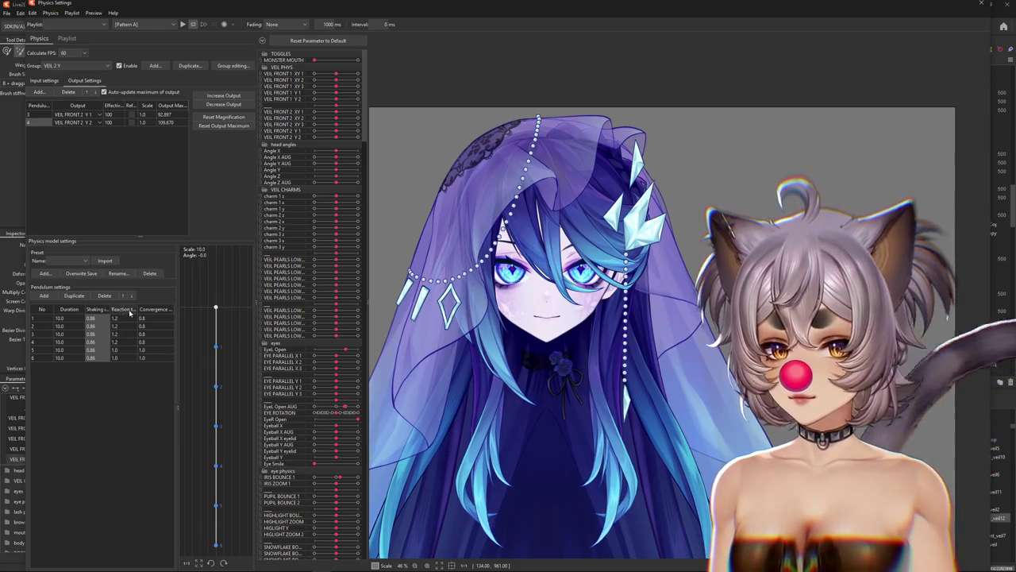
{"action": "mouse_move", "coordinate": [413, 159]}
{"action": "left_mouse_down"}
{"action": "mouse_move", "coordinate": [641, 132]}
{"action": "mouse_move", "coordinate": [658, 461]}
{"action": "mouse_move", "coordinate": [617, 225]}
{"action": "left_mouse_up"}
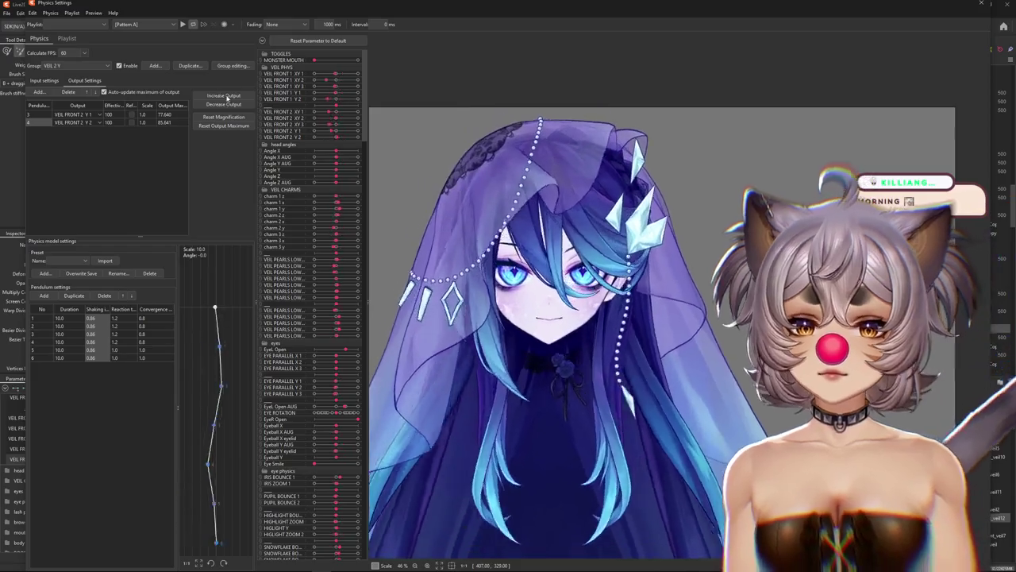
Fit VEIL 2 Y output magnification to the full range (1.280 and 1.164).
{"action": "left_click", "coordinate": [224, 116]}
{"action": "left_click", "coordinate": [535, 301]}
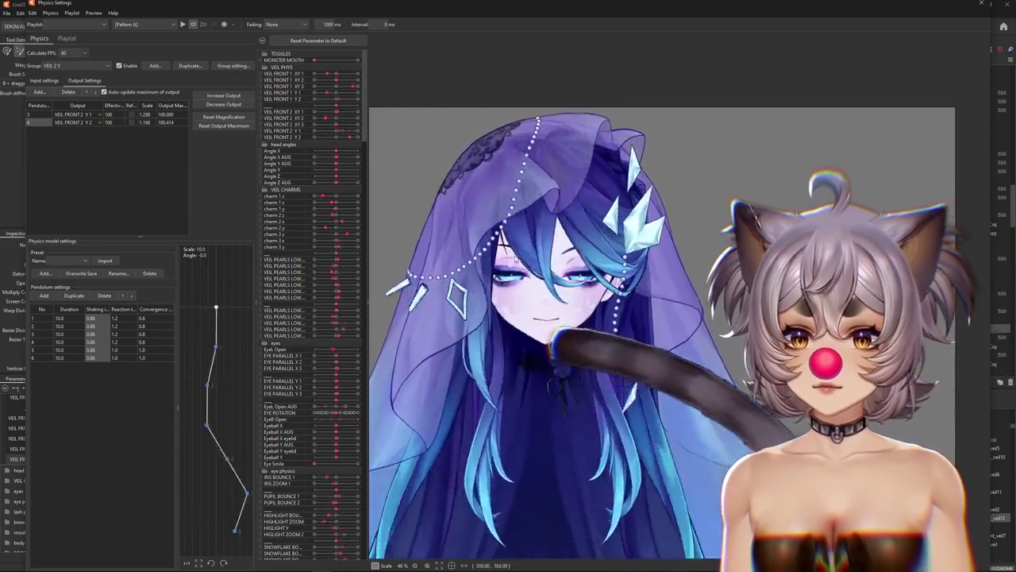
{"action": "scroll", "coordinate": [496, 263], "scroll_direction": "down", "scroll_amount": 3}
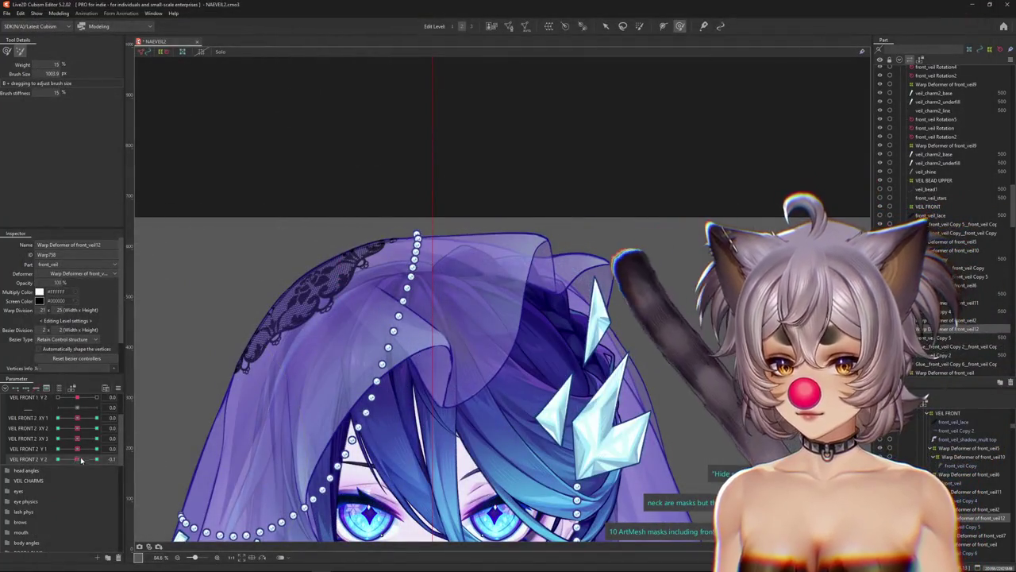
{"action": "left_click_drag", "start_coordinate": [80, 454], "coordinate": [105, 449]}
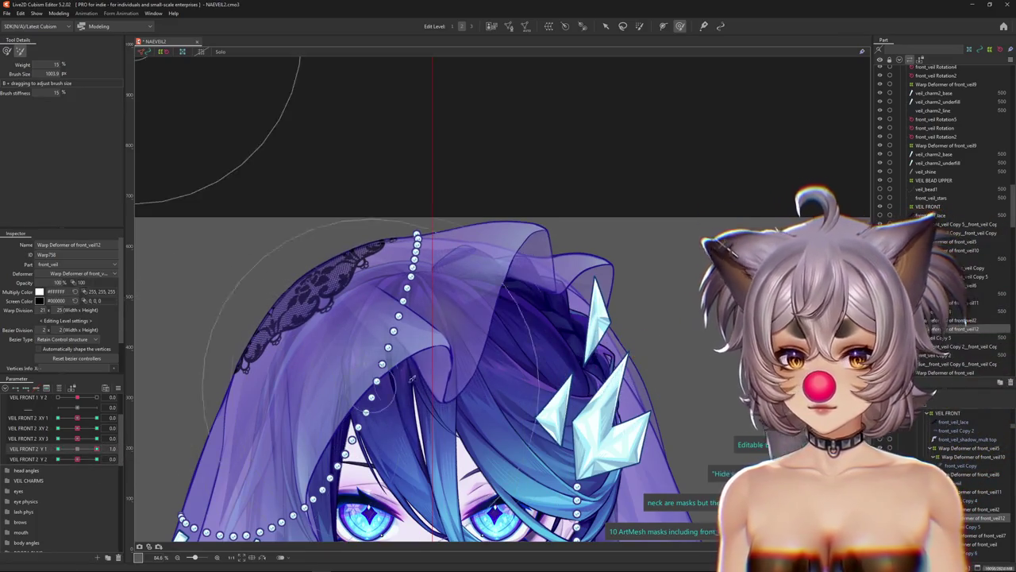
{"action": "right_click", "coordinate": [449, 311]}
{"action": "key", "text": "Escape"}
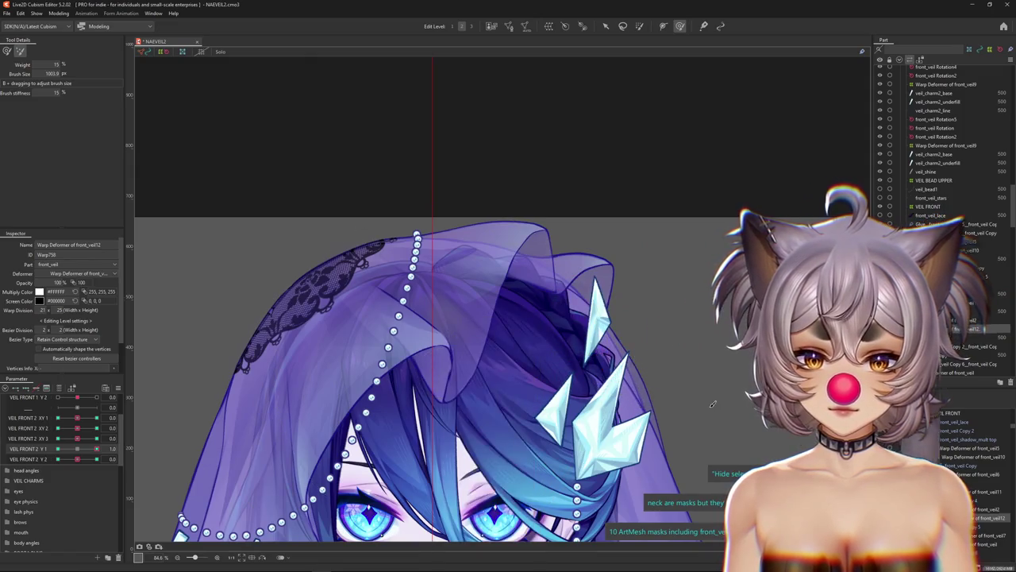
{"action": "left_click", "coordinate": [713, 404]}
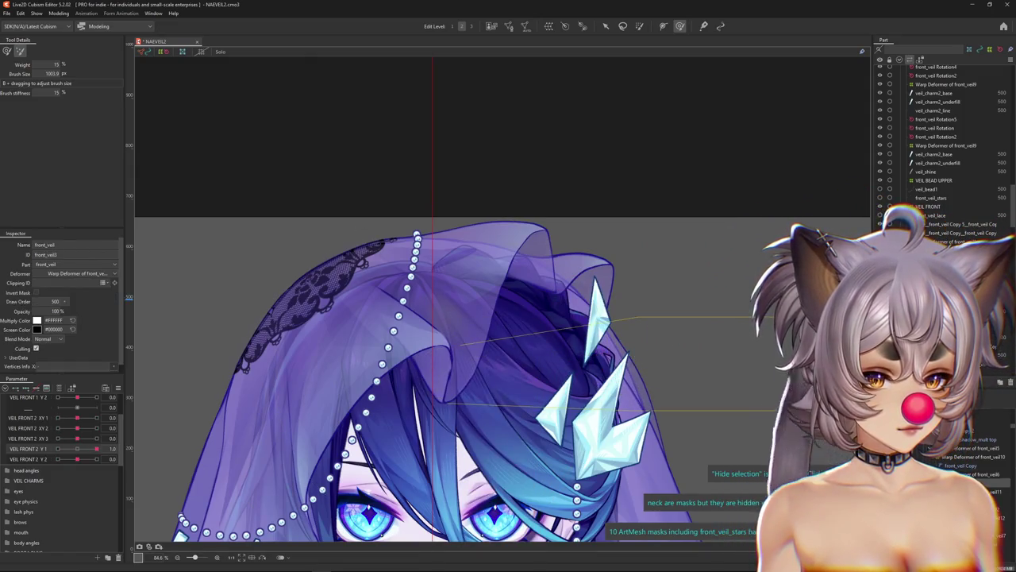
{"action": "left_click", "coordinate": [953, 457]}
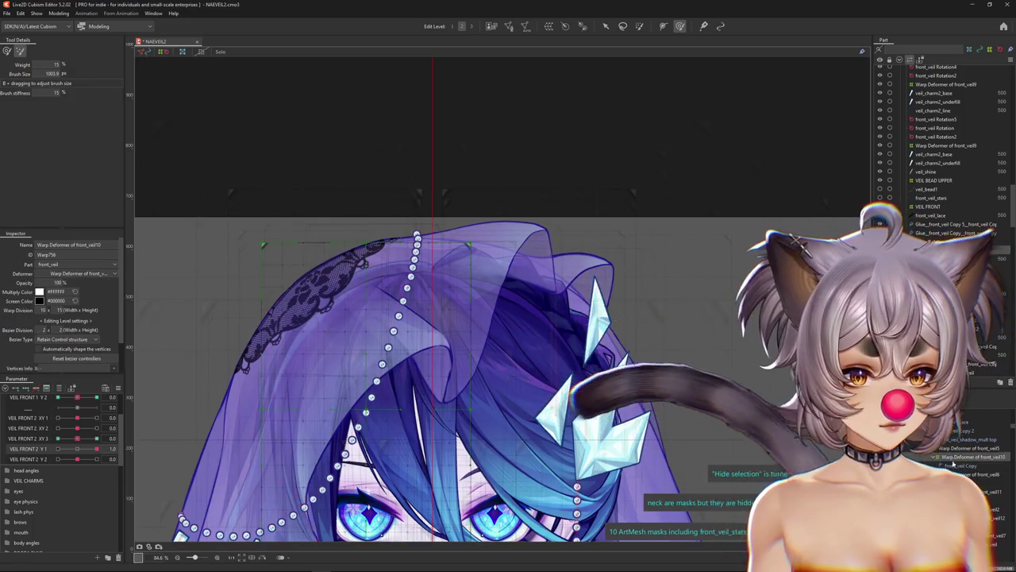
{"action": "left_click", "coordinate": [954, 465], "text": "ctrl"}
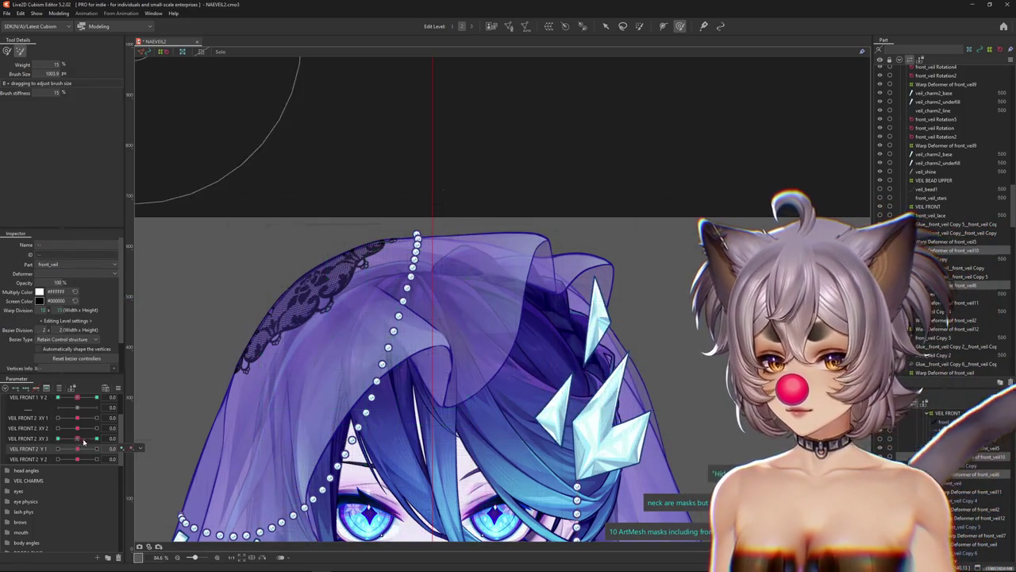
{"action": "left_click_drag", "start_coordinate": [83, 442], "coordinate": [193, 426]}
{"action": "left_click", "coordinate": [81, 447]}
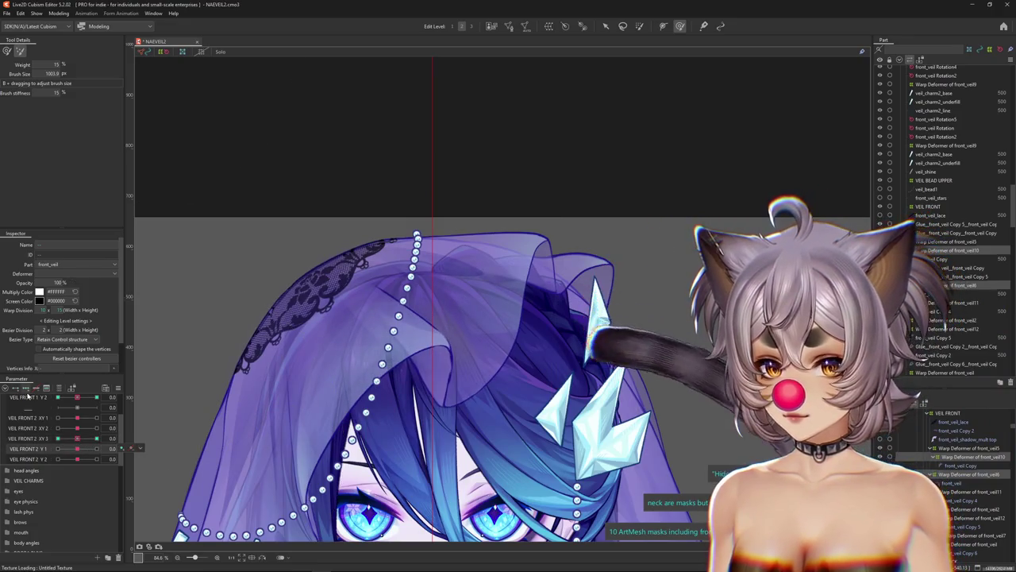
{"action": "left_click", "coordinate": [96, 448]}
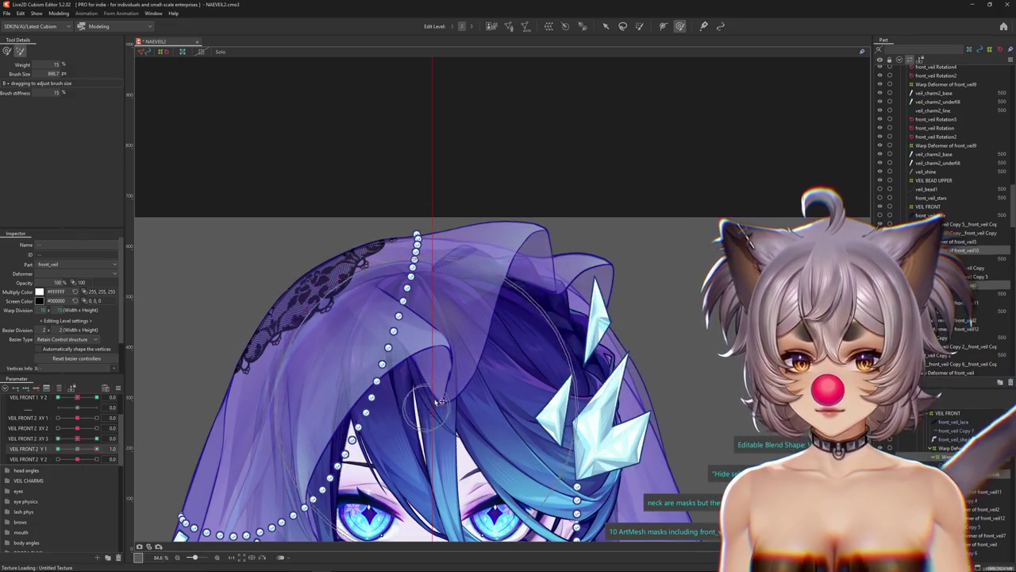
{"action": "left_click", "coordinate": [421, 326]}
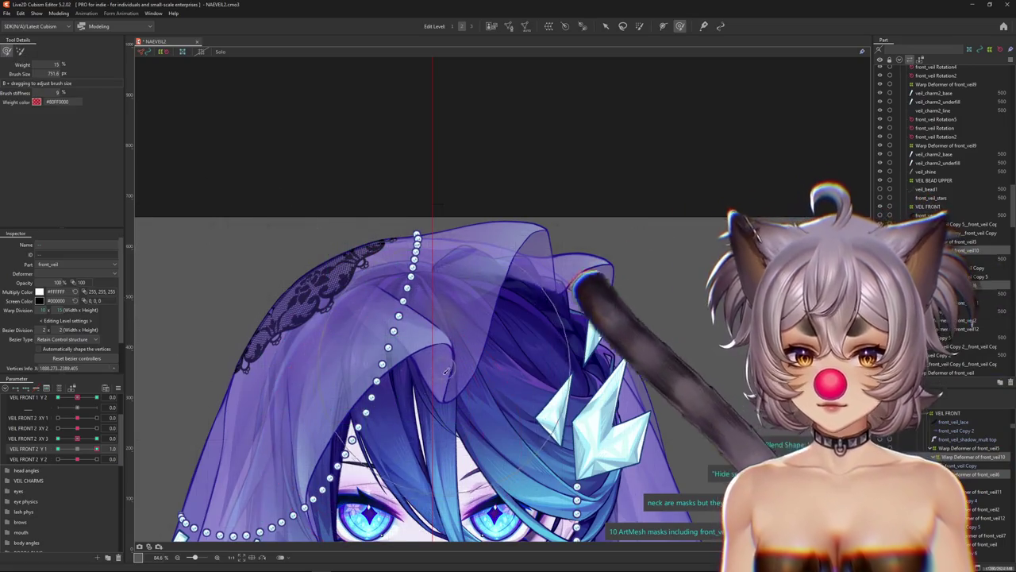
{"action": "left_click_drag", "start_coordinate": [378, 418], "coordinate": [470, 404]}
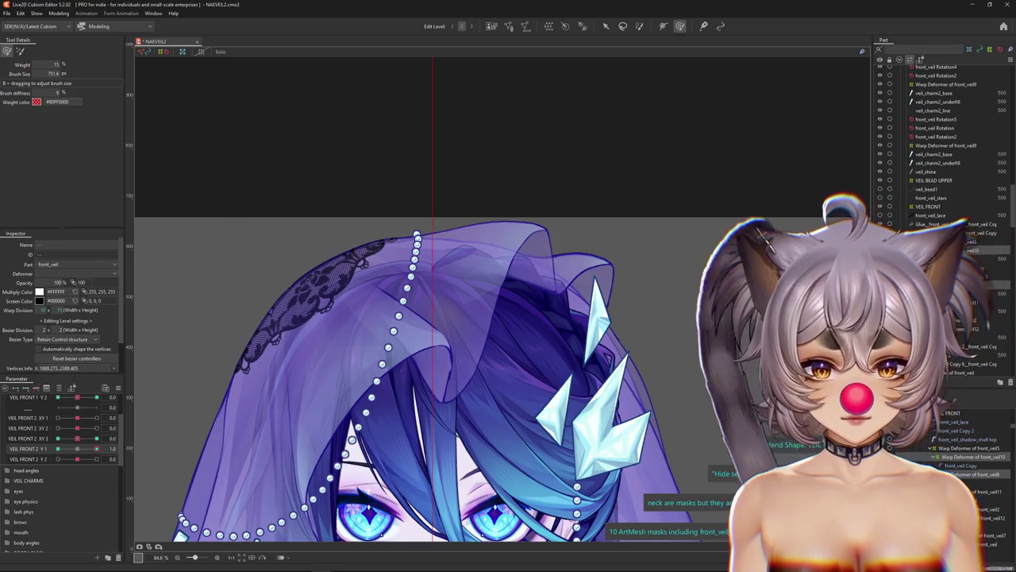
{"action": "left_click", "coordinate": [499, 481]}
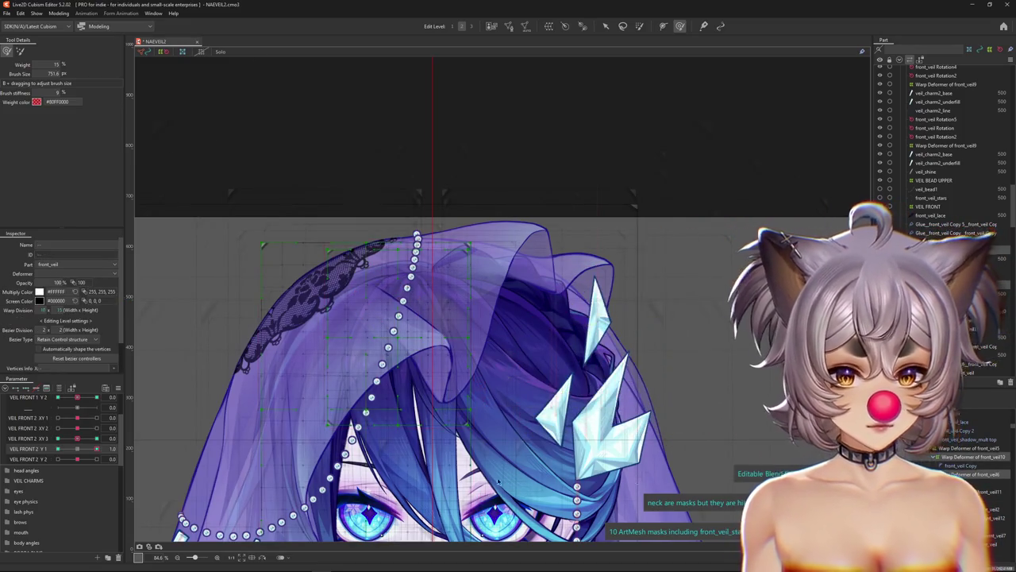
{"action": "left_click", "coordinate": [307, 433]}
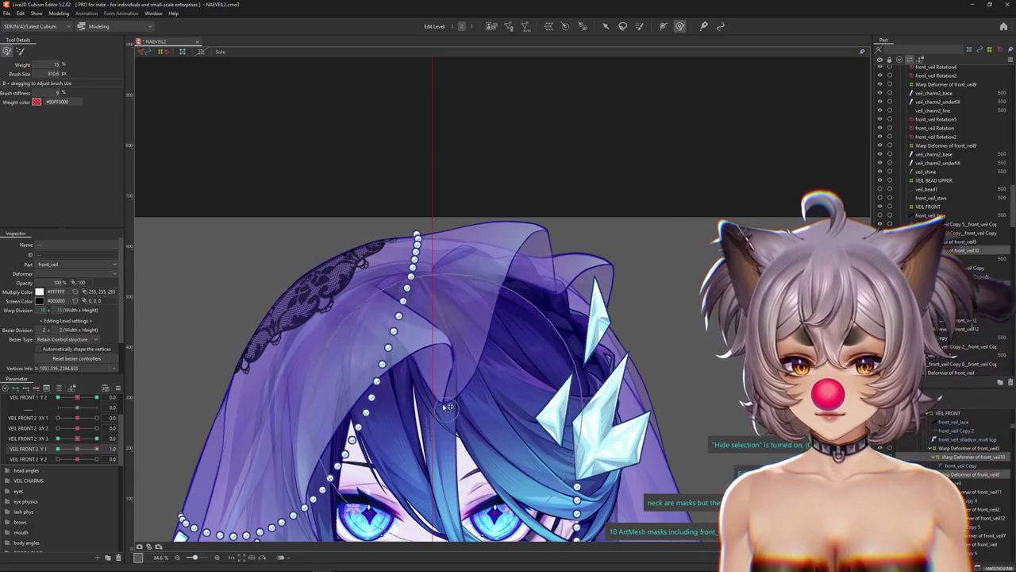
{"action": "left_click", "coordinate": [436, 371]}
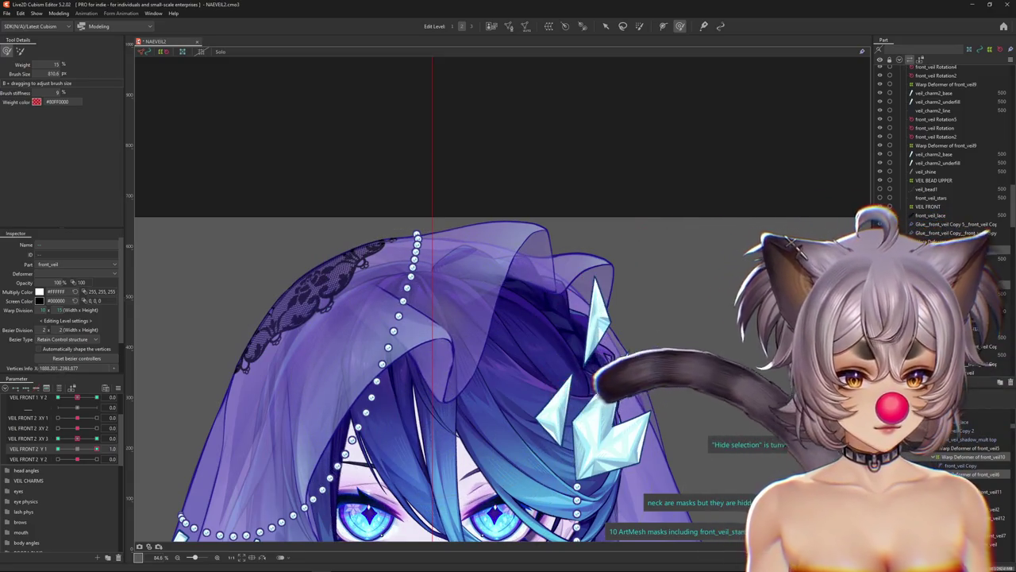
{"action": "left_click", "coordinate": [358, 427]}
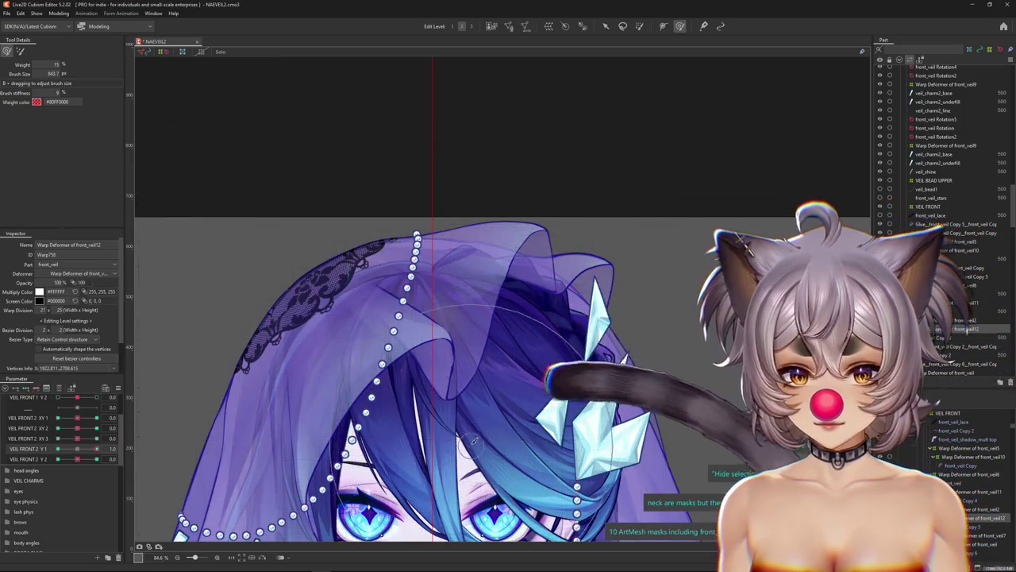
{"action": "left_click", "coordinate": [497, 368]}
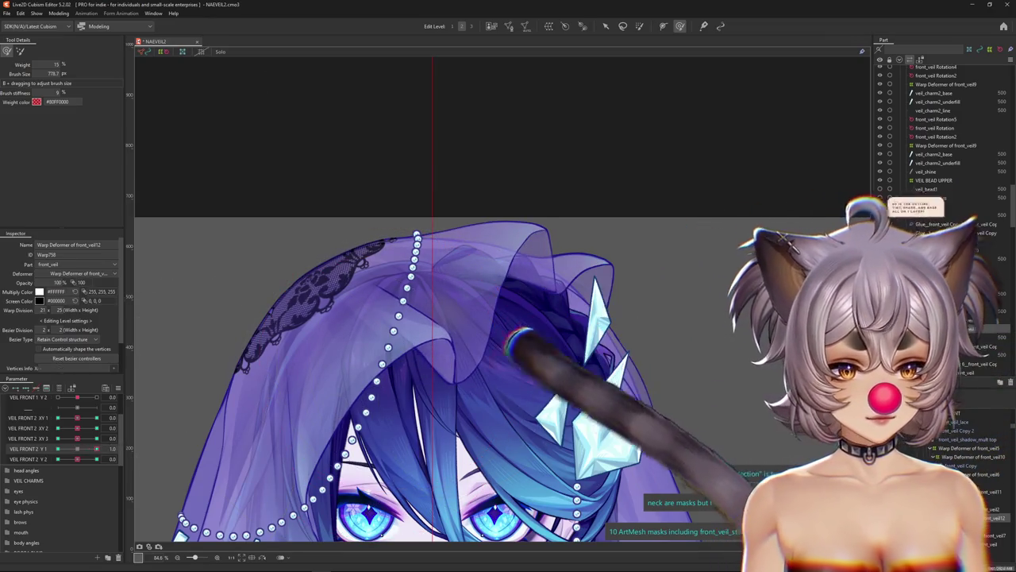
{"action": "left_click", "coordinate": [496, 363]}
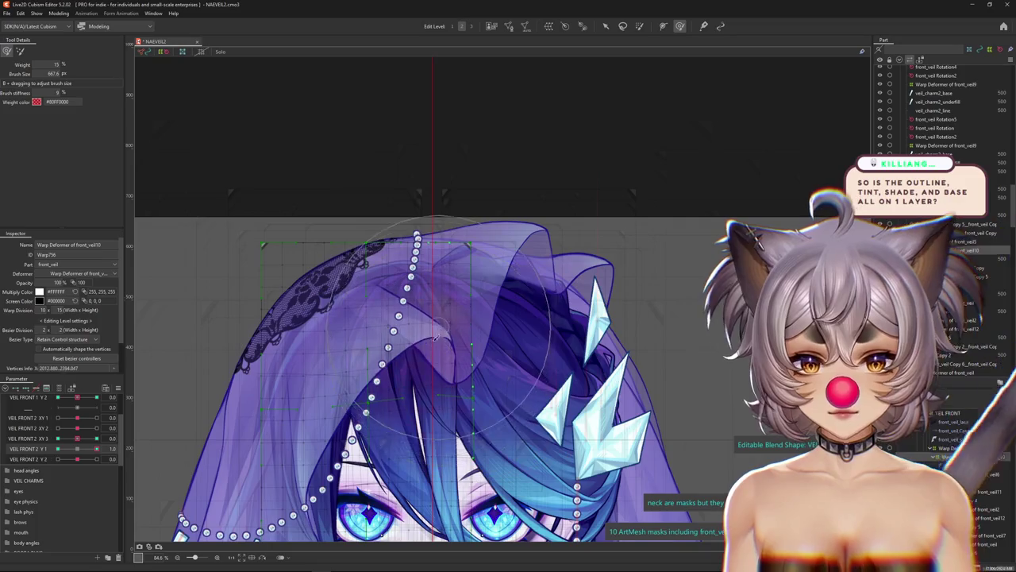
{"action": "left_click", "coordinate": [977, 457]}
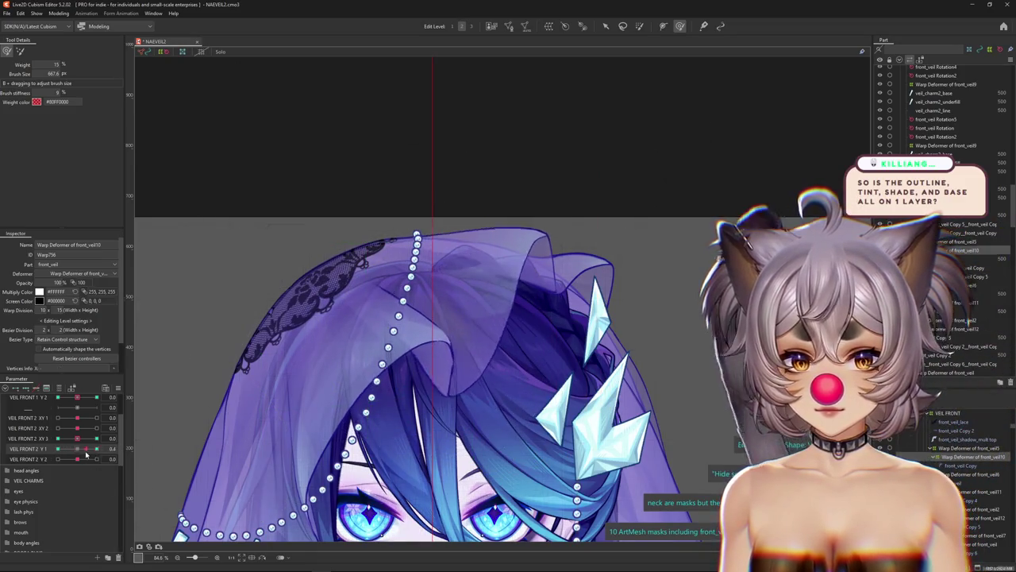
Set VEIL FRONT 2 Y1 to -1.0, select the veil warp deformer, and push Y2 to 1.0.
{"action": "scroll", "coordinate": [420, 300], "scroll_direction": "up", "scroll_amount": 2}
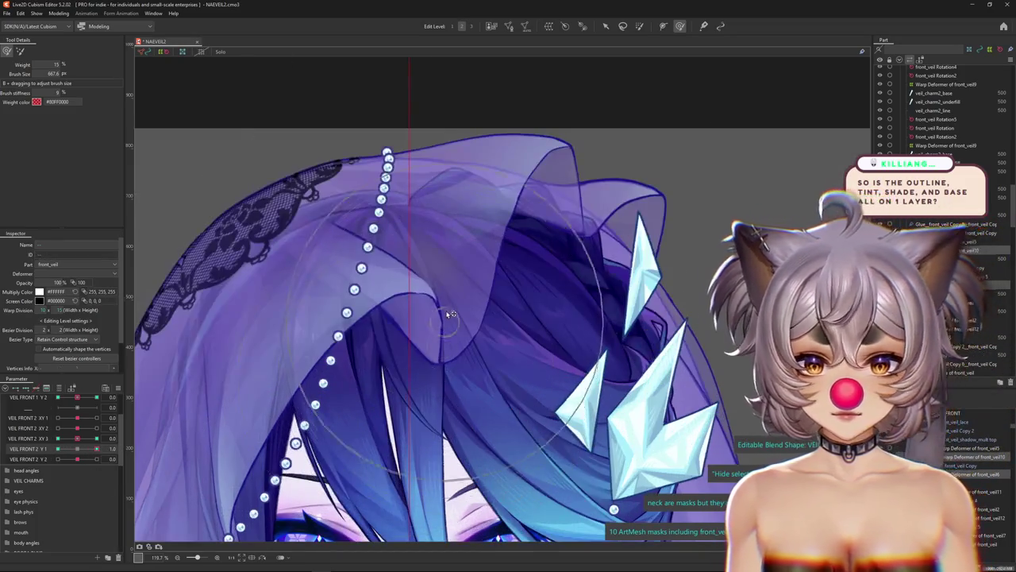
{"action": "scroll", "coordinate": [420, 300], "scroll_direction": "down", "scroll_amount": 2}
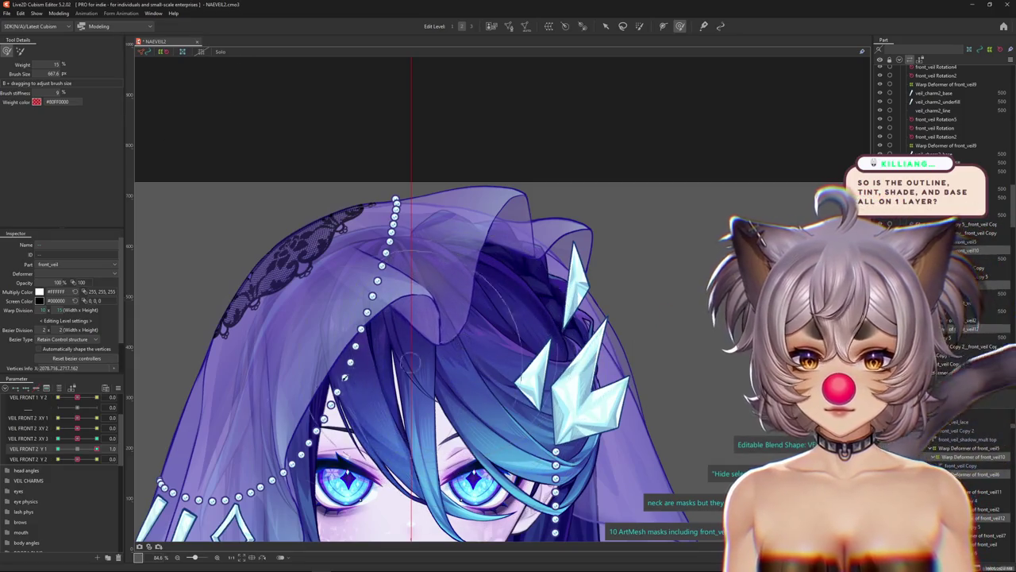
{"action": "left_click_drag", "start_coordinate": [96, 450], "coordinate": [58, 450]}
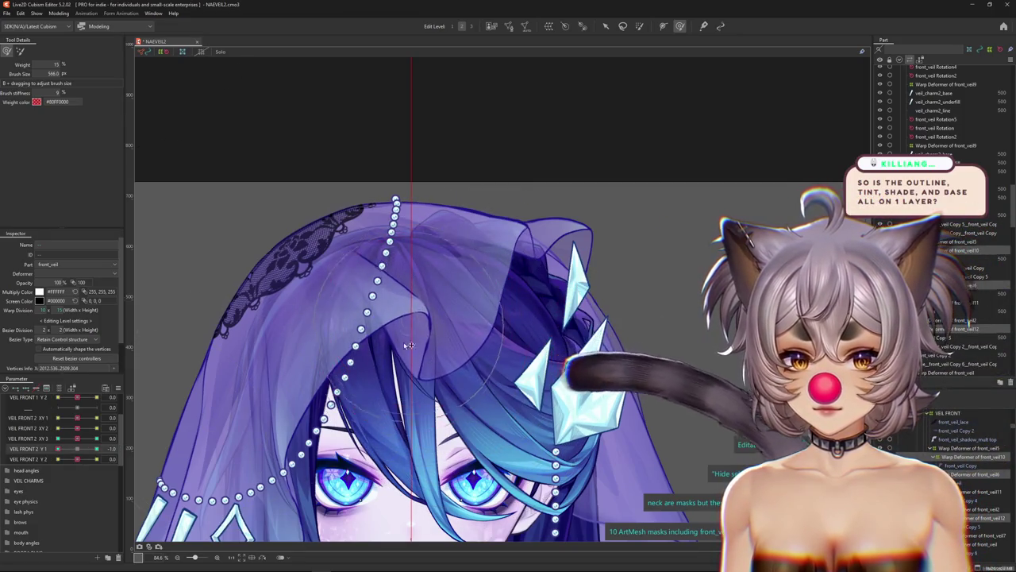
{"action": "left_click", "coordinate": [251, 435]}
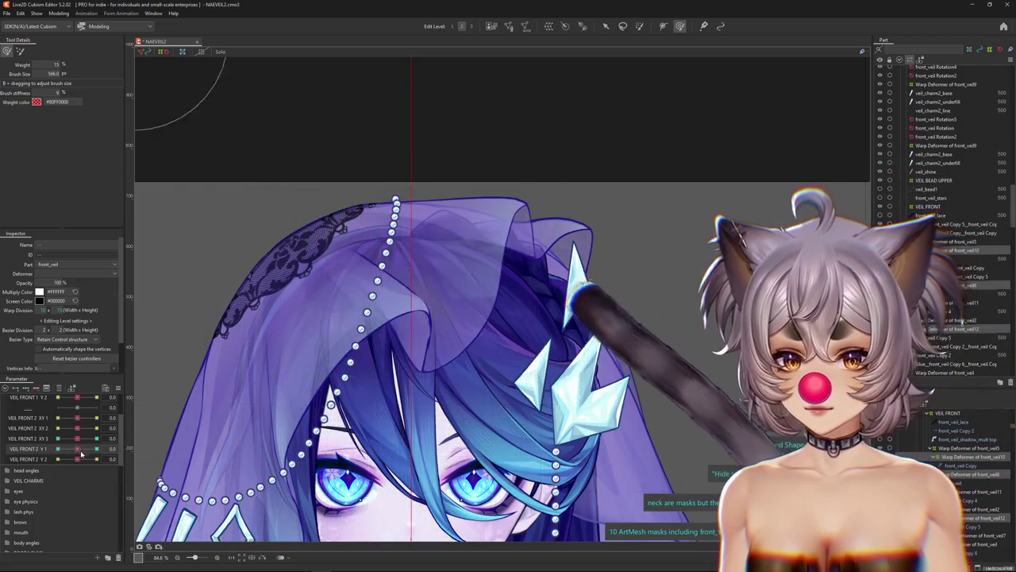
{"action": "mouse_move", "coordinate": [77, 459]}
{"action": "left_mouse_down"}
{"action": "mouse_move", "coordinate": [86, 462]}
{"action": "mouse_move", "coordinate": [75, 450]}
{"action": "left_mouse_up"}
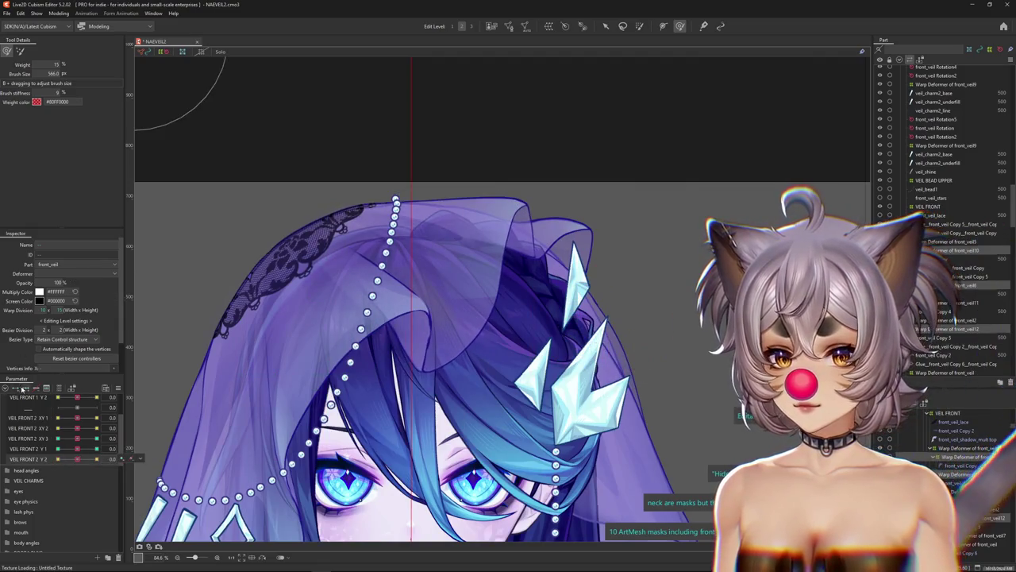
{"action": "left_click", "coordinate": [96, 459]}
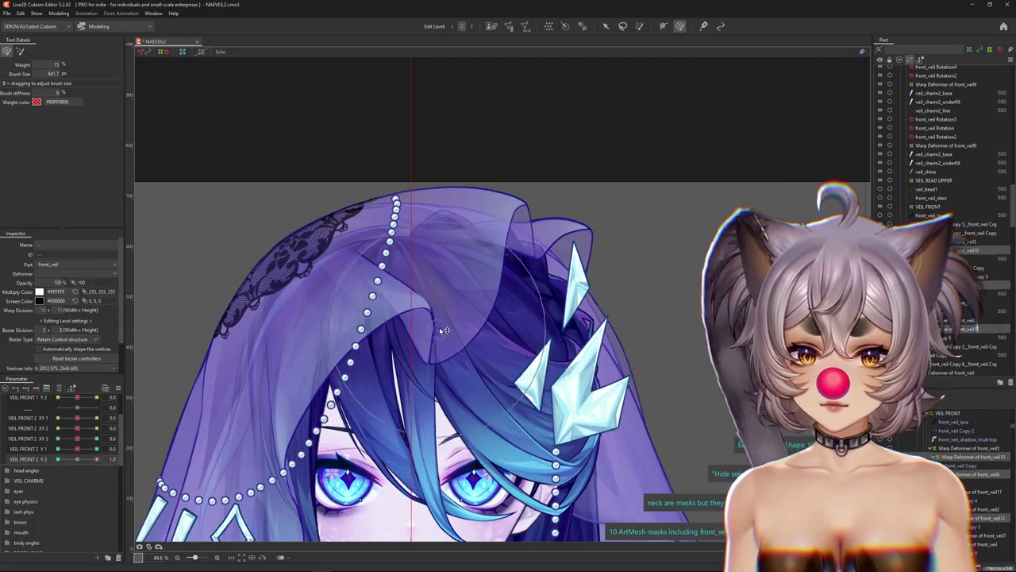
Leave VEIL FRONT 2 Y2 at -1.0, check front_veil10's deformer, and list objects under the veil fold.
{"action": "left_click_drag", "start_coordinate": [445, 331], "coordinate": [434, 353]}
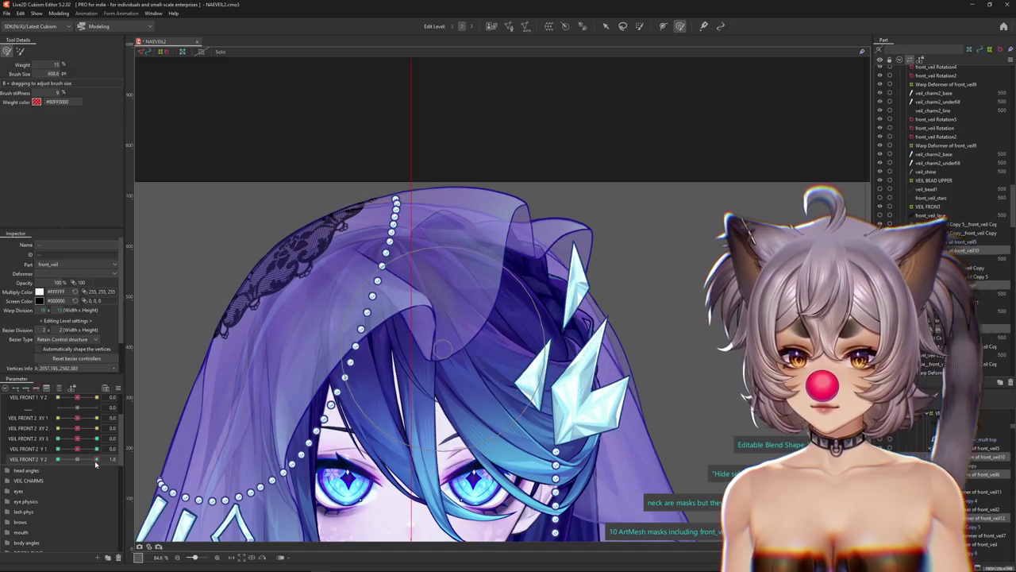
{"action": "left_click", "coordinate": [58, 459]}
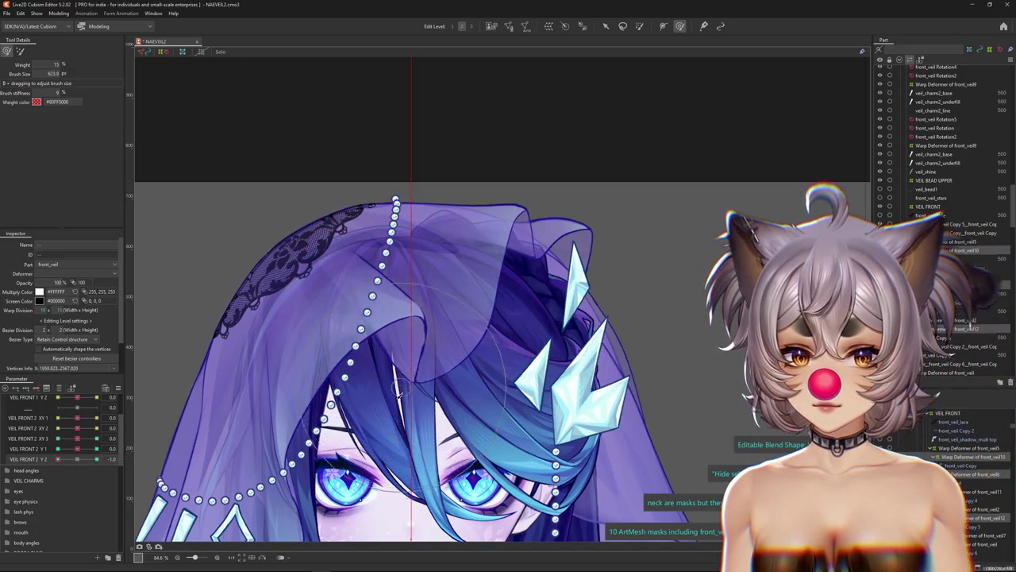
{"action": "left_click", "coordinate": [965, 486]}
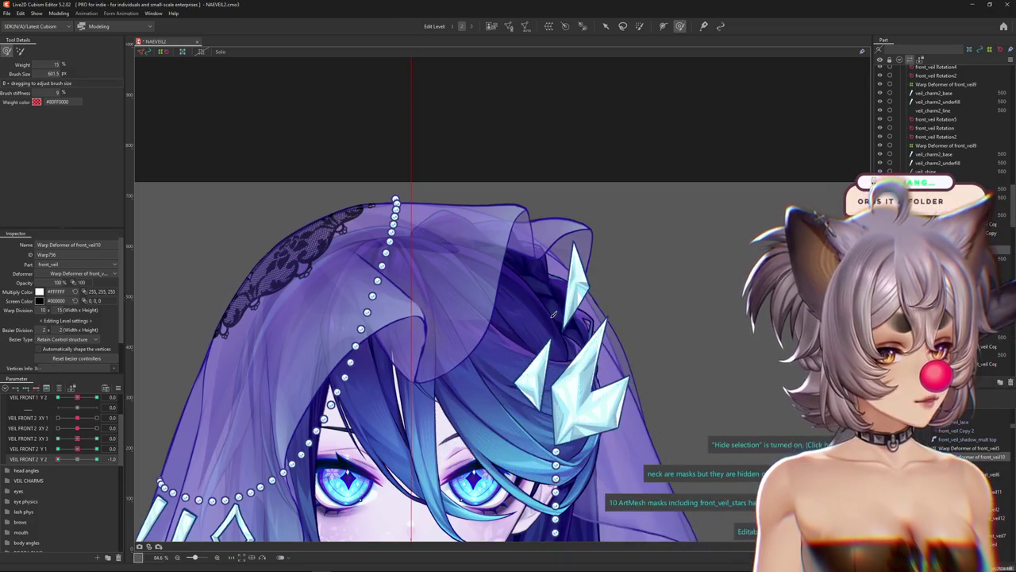
{"action": "left_click", "coordinate": [190, 80]}
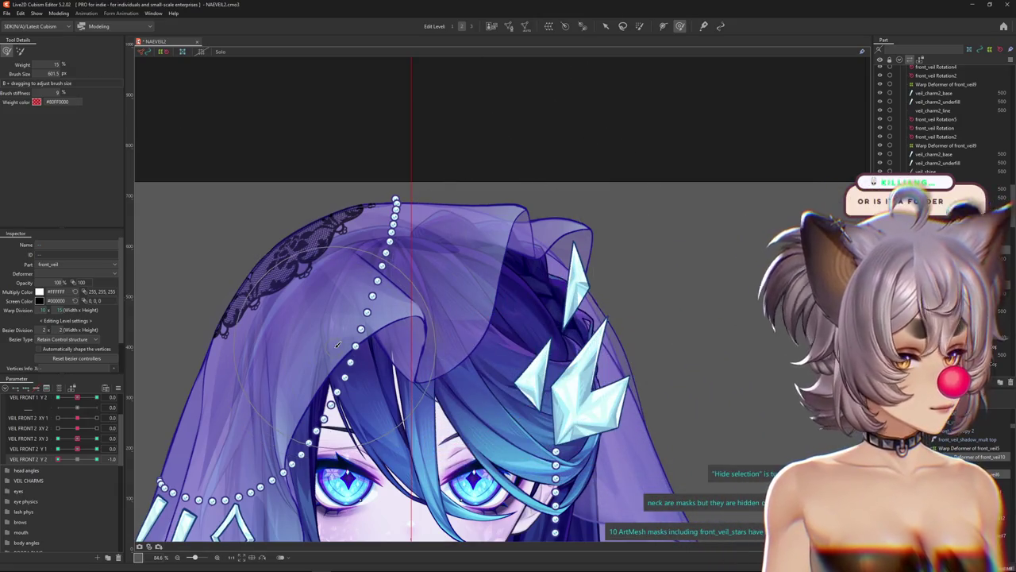
{"action": "left_click_drag", "start_coordinate": [337, 344], "coordinate": [433, 294]}
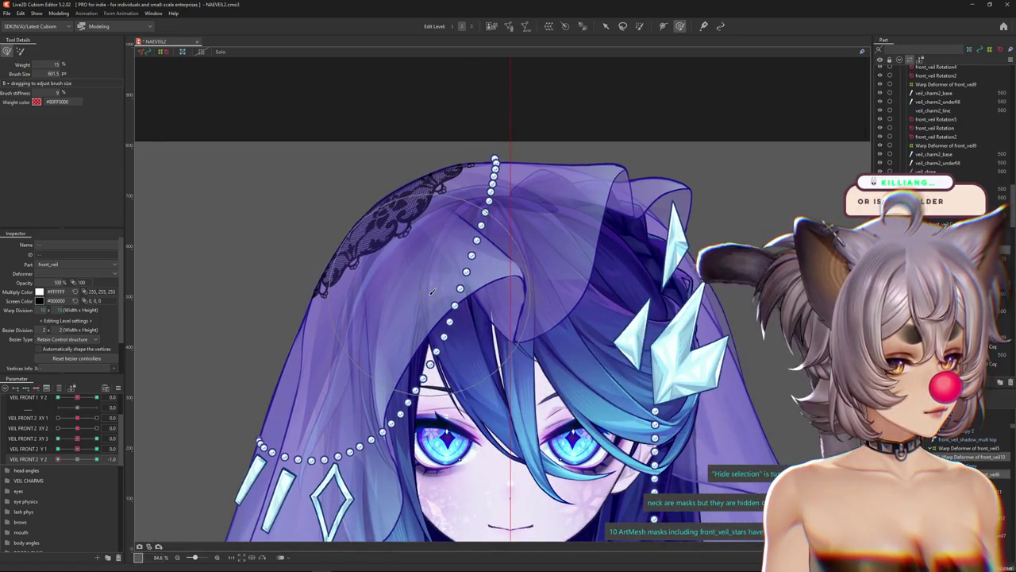
{"action": "right_click", "coordinate": [435, 315]}
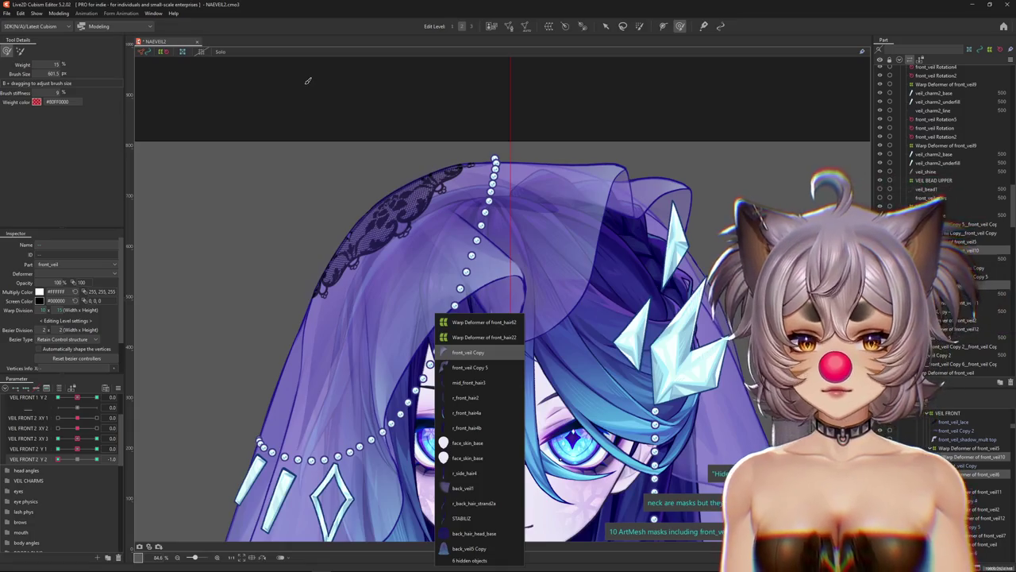
Pick front_veil Copy and paint glue weight along the veil fold's tip.
{"action": "key", "text": "Return"}
{"action": "scroll", "coordinate": [412, 316], "scroll_direction": "up", "scroll_amount": 3}
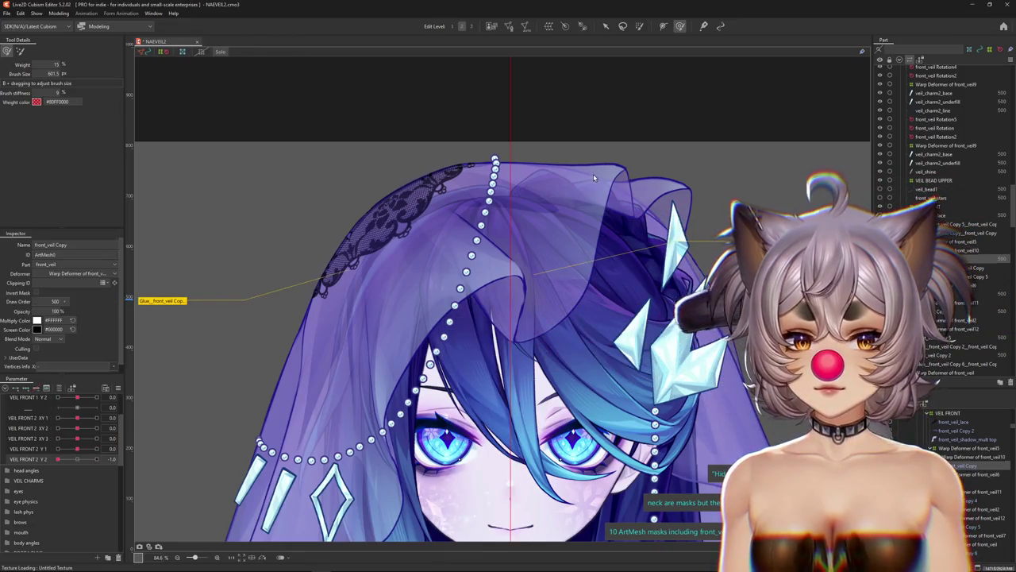
{"action": "left_click", "coordinate": [425, 307]}
{"action": "scroll", "coordinate": [425, 307], "scroll_direction": "up", "scroll_amount": 3}
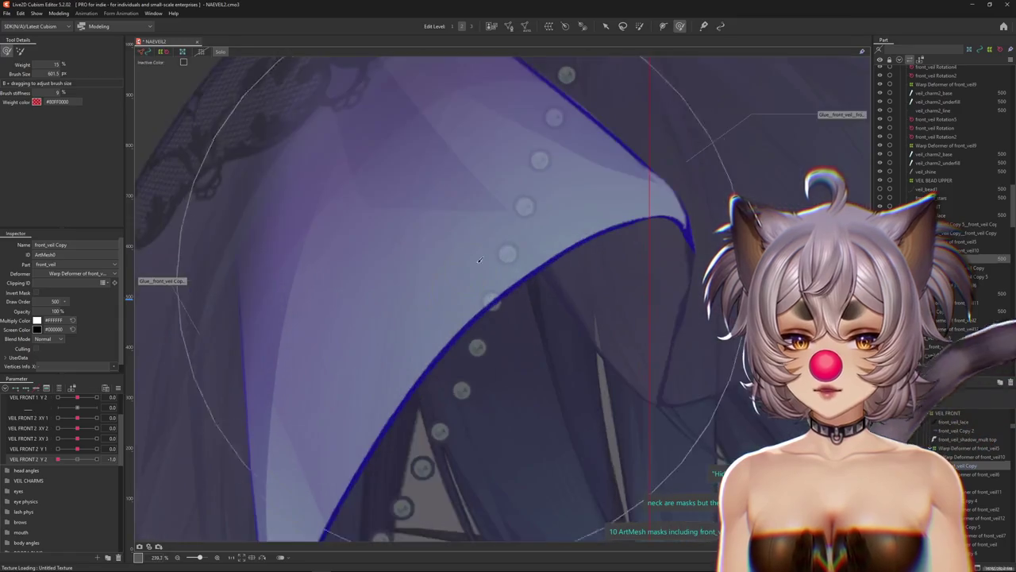
{"action": "left_click_drag", "start_coordinate": [604, 238], "coordinate": [474, 289]}
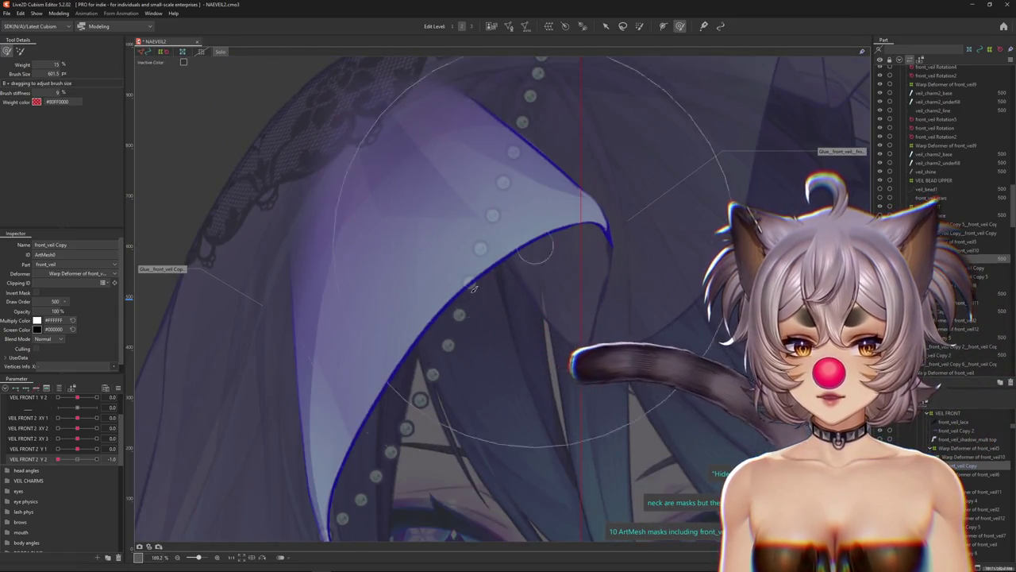
Leave glue weight painting and zoom onto the hair strands below the neck.
{"action": "left_click_drag", "start_coordinate": [300, 264], "coordinate": [299, 177]}
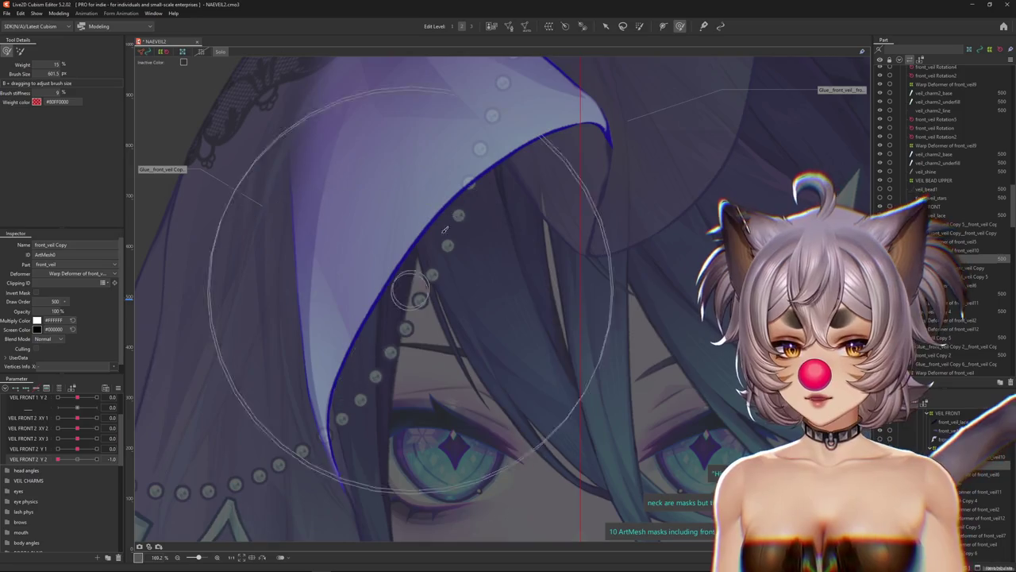
{"action": "left_click_drag", "start_coordinate": [408, 283], "coordinate": [512, 256]}
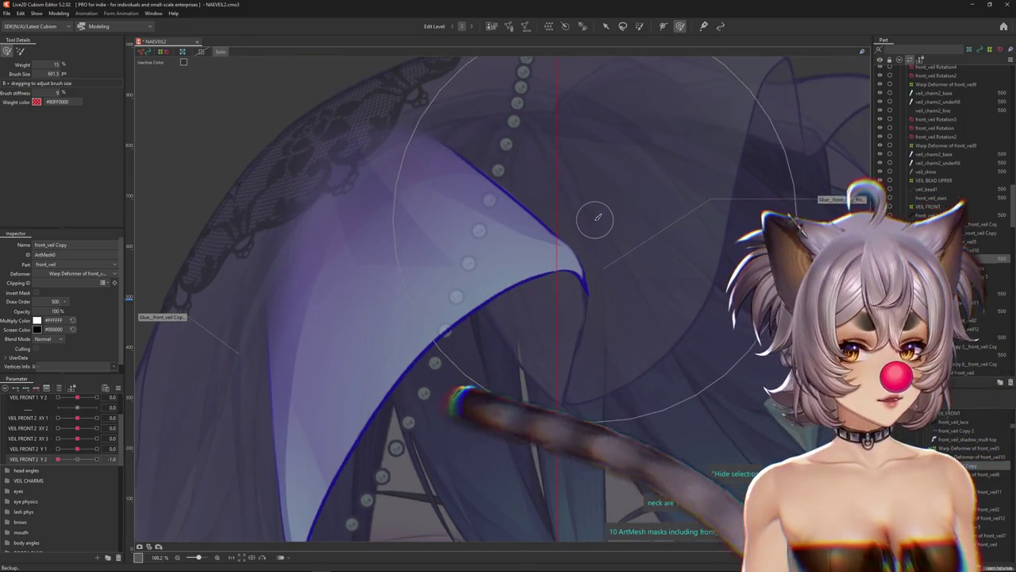
{"action": "scroll", "coordinate": [572, 239], "scroll_direction": "down", "scroll_amount": 2}
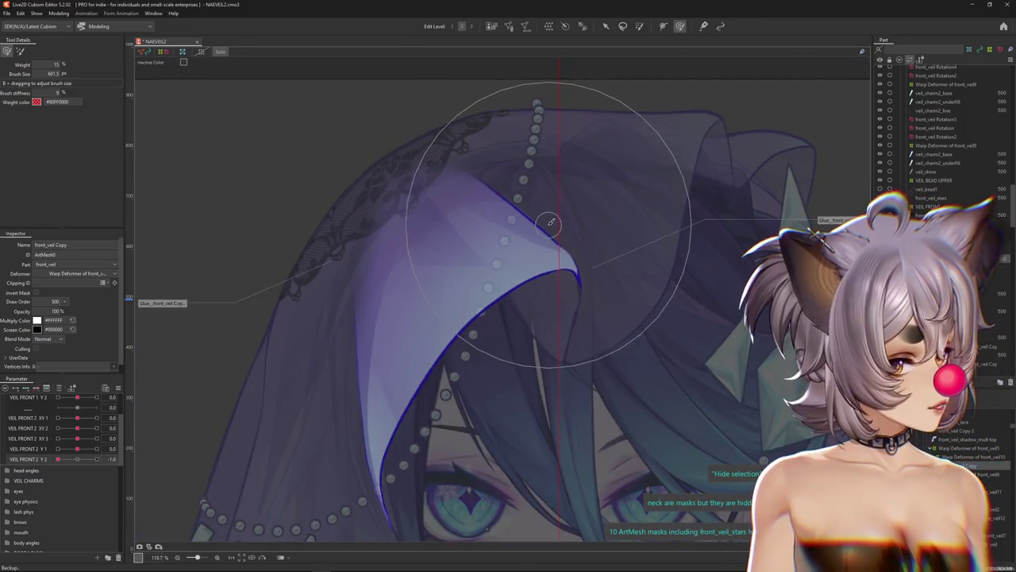
{"action": "scroll", "coordinate": [566, 241], "scroll_direction": "down", "scroll_amount": 2}
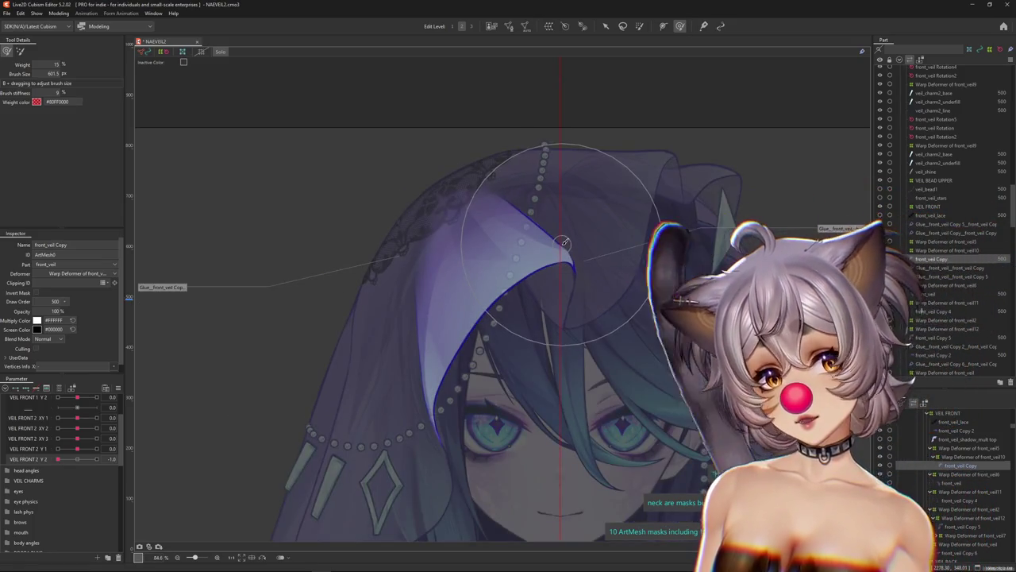
{"action": "scroll", "coordinate": [562, 241], "scroll_direction": "down", "scroll_amount": 1}
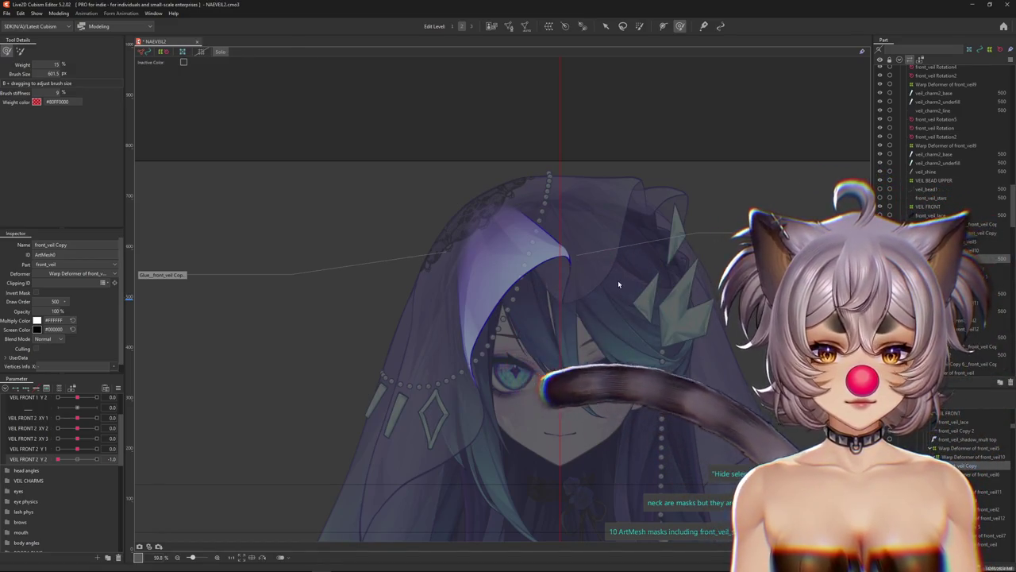
{"action": "left_click", "coordinate": [618, 280]}
{"action": "left_click_drag", "start_coordinate": [550, 441], "coordinate": [421, 310]}
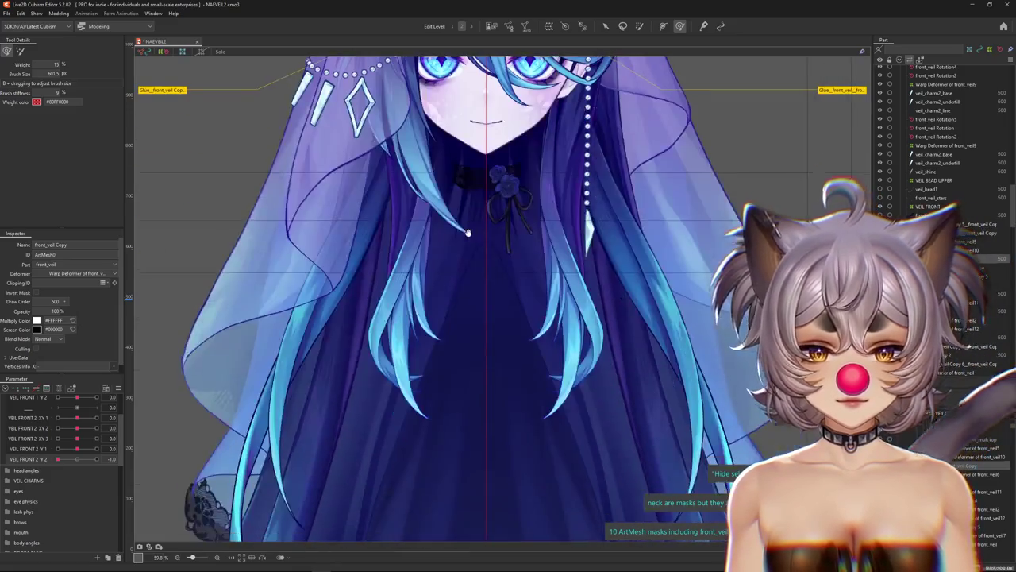
{"action": "scroll", "coordinate": [420, 308], "scroll_direction": "up", "scroll_amount": 3}
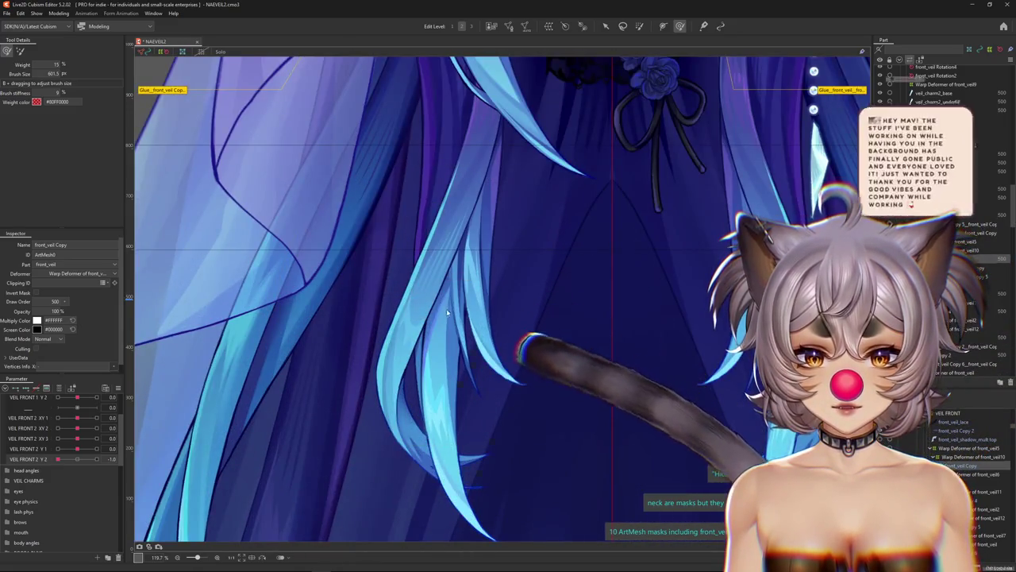
Select r_side_hair1, dim other objects, and inspect the strand from its tip to the face.
{"action": "right_click", "coordinate": [446, 314]}
{"action": "left_click", "coordinate": [463, 313]}
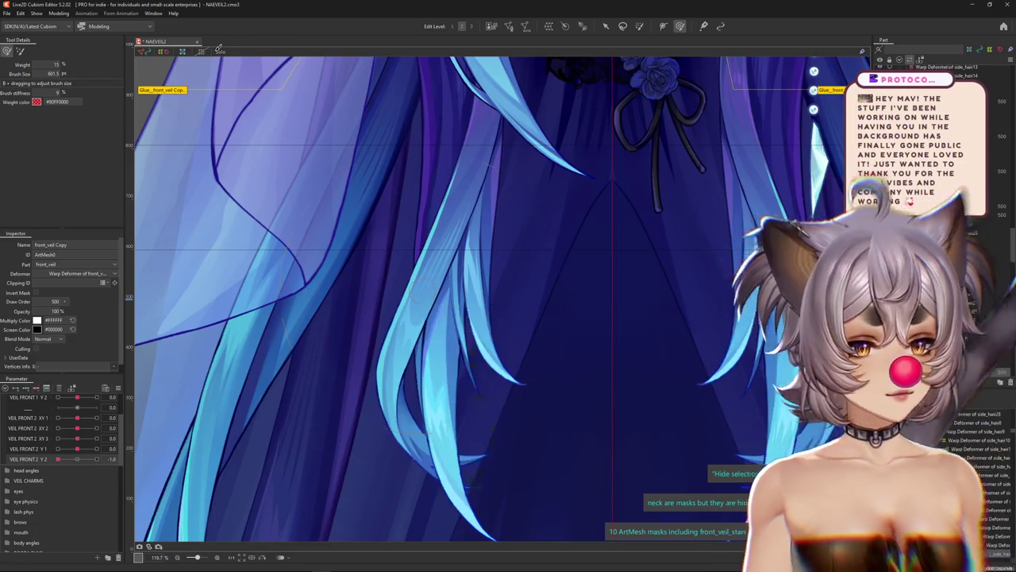
{"action": "left_click", "coordinate": [418, 343]}
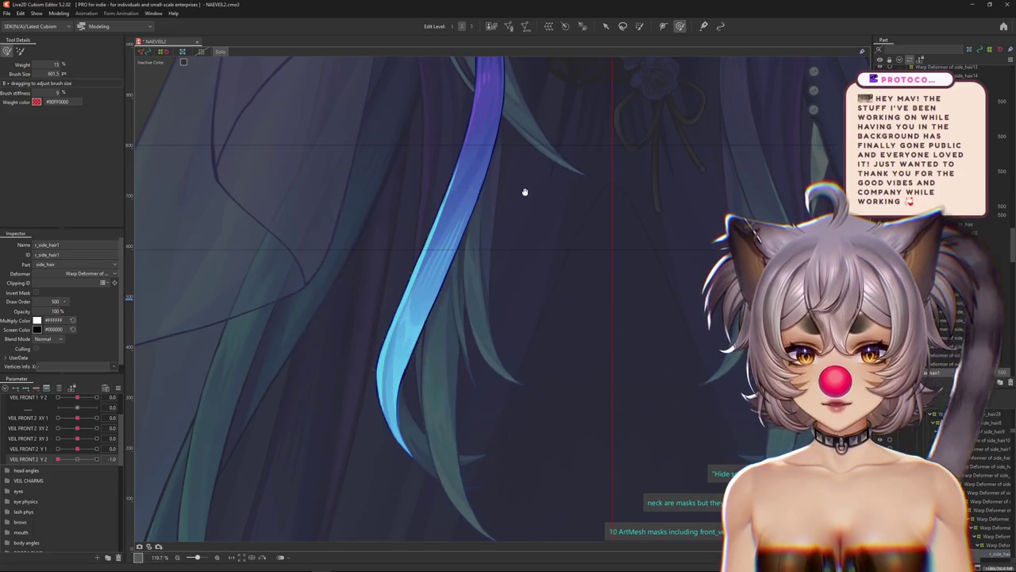
{"action": "mouse_move", "coordinate": [525, 192]}
{"action": "left_mouse_down"}
{"action": "mouse_move", "coordinate": [365, 165]}
{"action": "mouse_move", "coordinate": [215, 93]}
{"action": "left_mouse_up"}
{"action": "mouse_move", "coordinate": [416, 325]}
{"action": "left_mouse_down"}
{"action": "mouse_move", "coordinate": [438, 193]}
{"action": "mouse_move", "coordinate": [410, 303]}
{"action": "mouse_move", "coordinate": [464, 362]}
{"action": "left_mouse_up"}
{"action": "scroll", "coordinate": [463, 362], "scroll_direction": "down", "scroll_amount": 2}
{"action": "scroll", "coordinate": [415, 208], "scroll_direction": "down", "scroll_amount": 2}
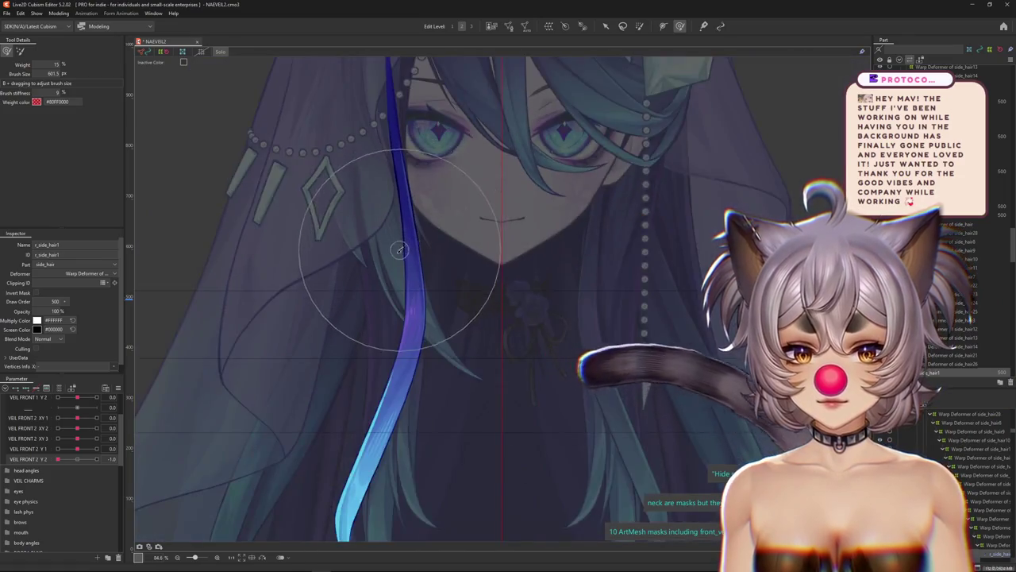
{"action": "scroll", "coordinate": [386, 268], "scroll_direction": "down", "scroll_amount": 2}
{"action": "scroll", "coordinate": [374, 276], "scroll_direction": "down", "scroll_amount": 2}
{"action": "scroll", "coordinate": [373, 276], "scroll_direction": "up", "scroll_amount": 3}
{"action": "scroll", "coordinate": [420, 328], "scroll_direction": "up", "scroll_amount": 2}
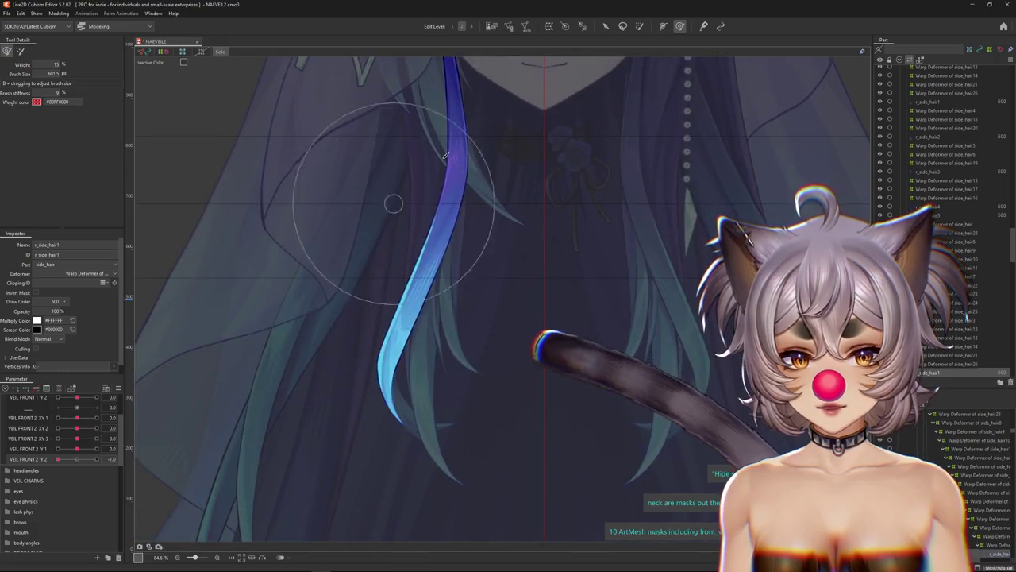
{"action": "mouse_move", "coordinate": [414, 191]}
{"action": "left_mouse_down"}
{"action": "mouse_move", "coordinate": [445, 282]}
{"action": "mouse_move", "coordinate": [431, 215]}
{"action": "mouse_move", "coordinate": [401, 326]}
{"action": "mouse_move", "coordinate": [385, 503]}
{"action": "left_mouse_up"}
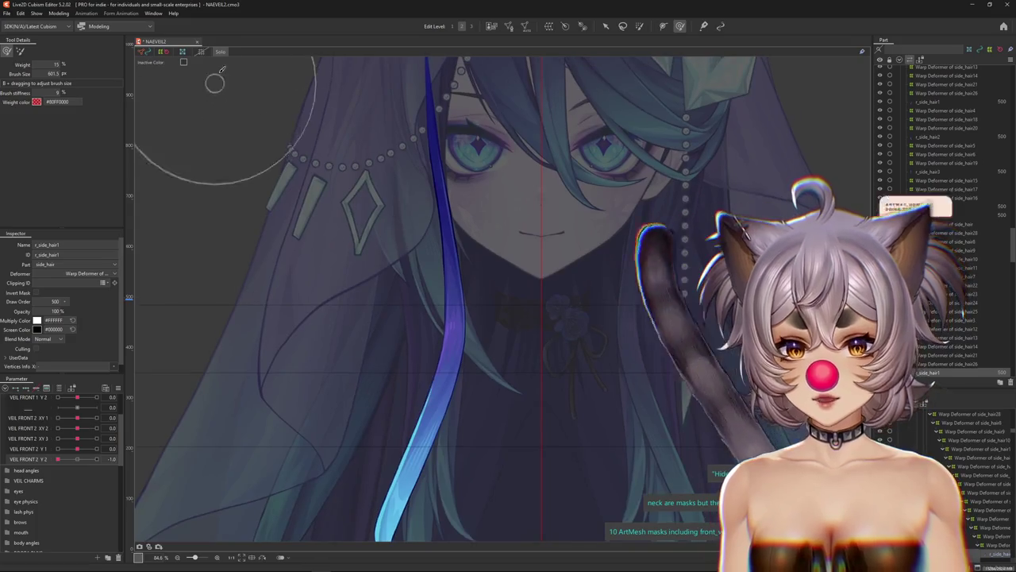
Hide the selection highlight with Ctrl+H and open the Modeling menu.
{"action": "key", "text": "ctrl+h"}
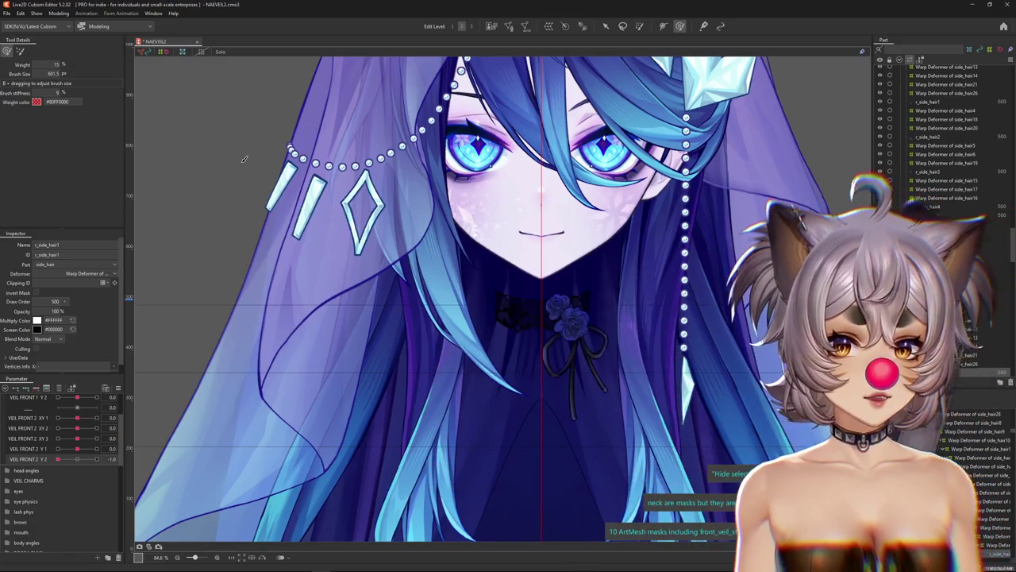
{"action": "scroll", "coordinate": [245, 158], "scroll_direction": "down", "scroll_amount": 2}
{"action": "scroll", "coordinate": [358, 198], "scroll_direction": "down", "scroll_amount": 3}
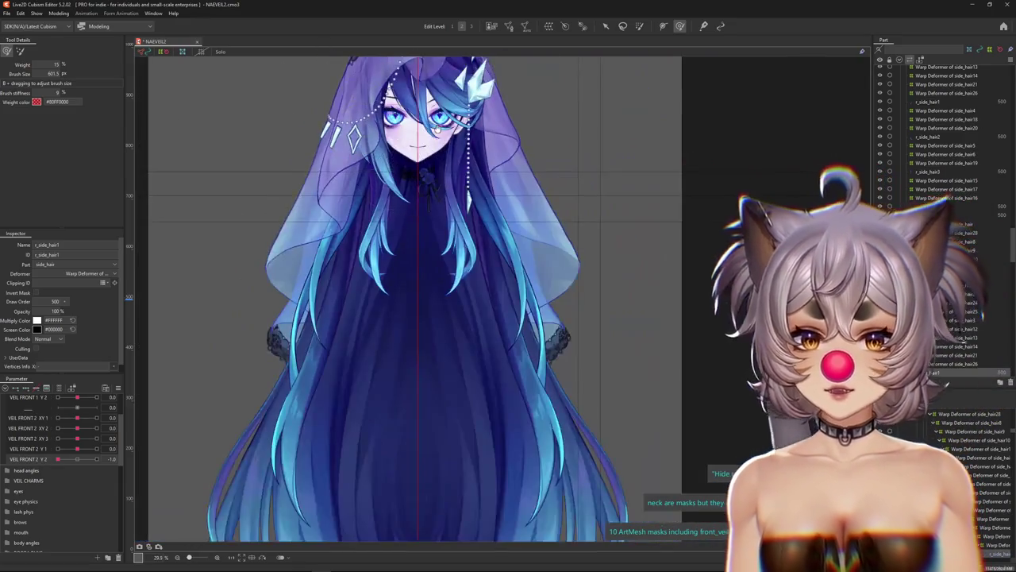
{"action": "scroll", "coordinate": [381, 238], "scroll_direction": "down", "scroll_amount": 2}
{"action": "scroll", "coordinate": [437, 258], "scroll_direction": "up", "scroll_amount": 6}
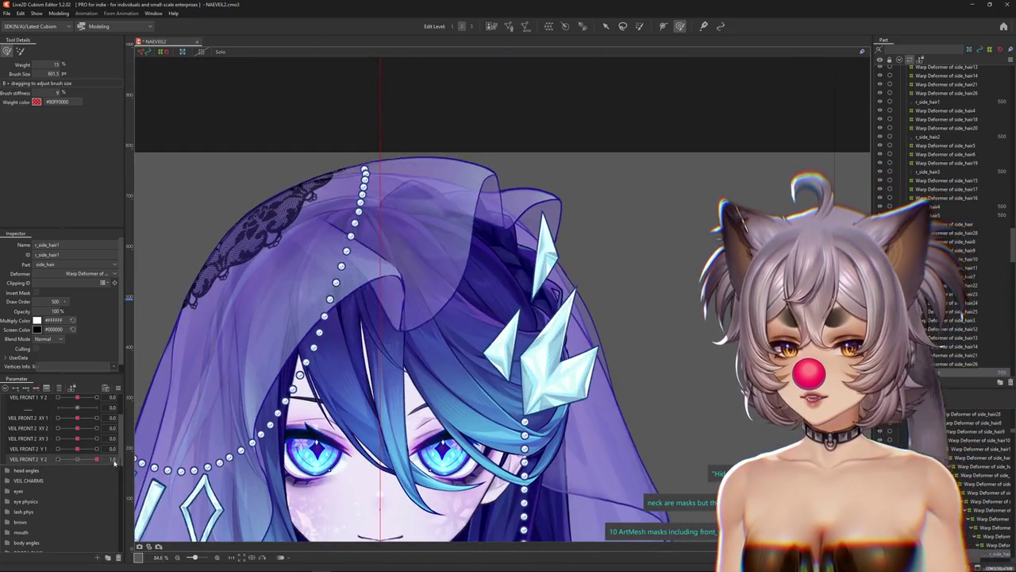
{"action": "left_click", "coordinate": [59, 12]}
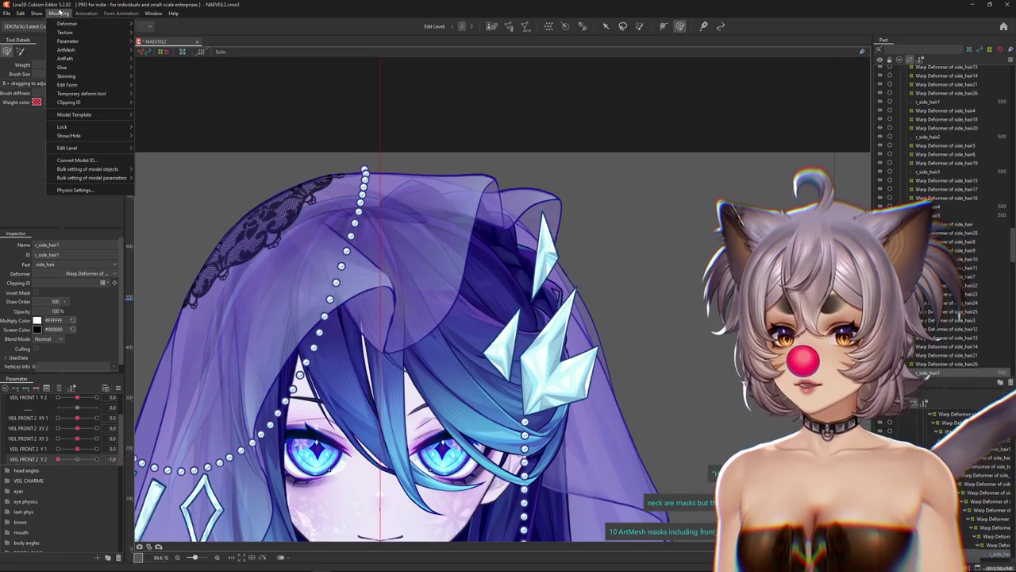
In Physics Settings, turn and tilt the head left and right to watch the VEIL 2 Y sway.
{"action": "left_click", "coordinate": [73, 190]}
{"action": "scroll", "coordinate": [595, 318], "scroll_direction": "up", "scroll_amount": 3}
{"action": "scroll", "coordinate": [622, 283], "scroll_direction": "up", "scroll_amount": 2}
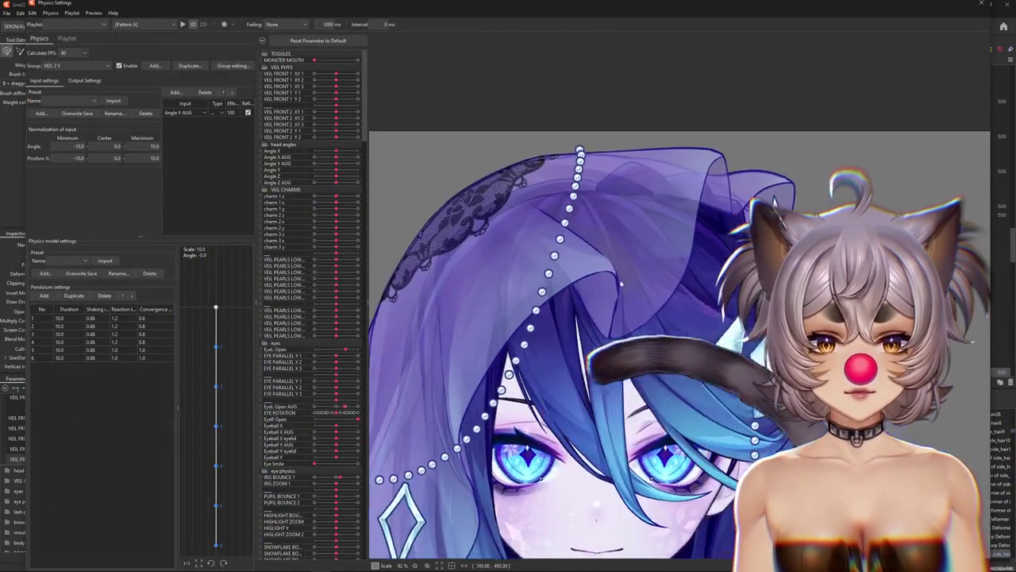
{"action": "mouse_move", "coordinate": [622, 283]}
{"action": "left_mouse_down"}
{"action": "mouse_move", "coordinate": [649, 290]}
{"action": "mouse_move", "coordinate": [663, 236]}
{"action": "left_mouse_up"}
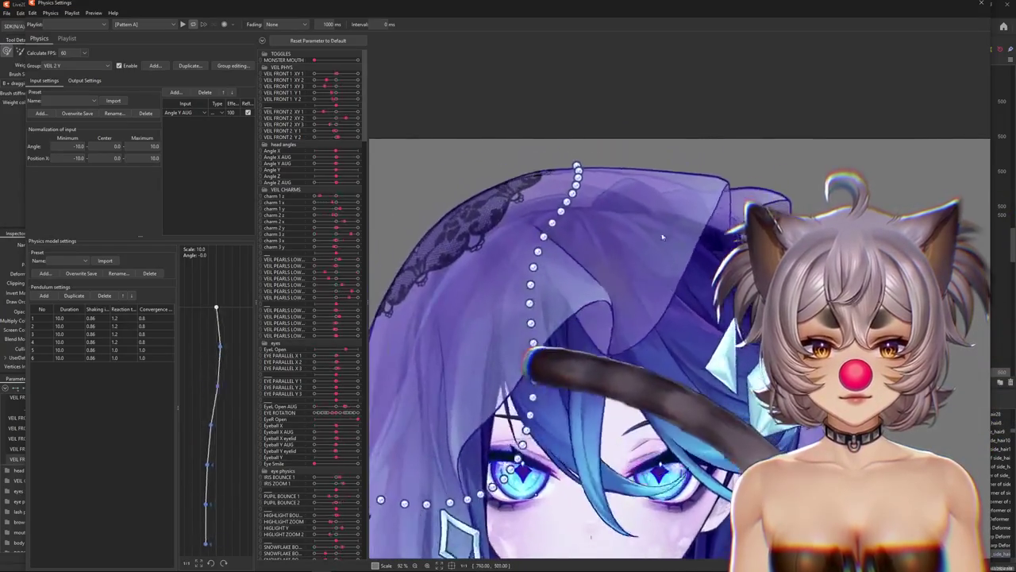
{"action": "scroll", "coordinate": [663, 237], "scroll_direction": "down", "scroll_amount": 3}
{"action": "mouse_move", "coordinate": [649, 265]}
{"action": "left_mouse_down"}
{"action": "mouse_move", "coordinate": [442, 154]}
{"action": "mouse_move", "coordinate": [493, 273]}
{"action": "left_mouse_up"}
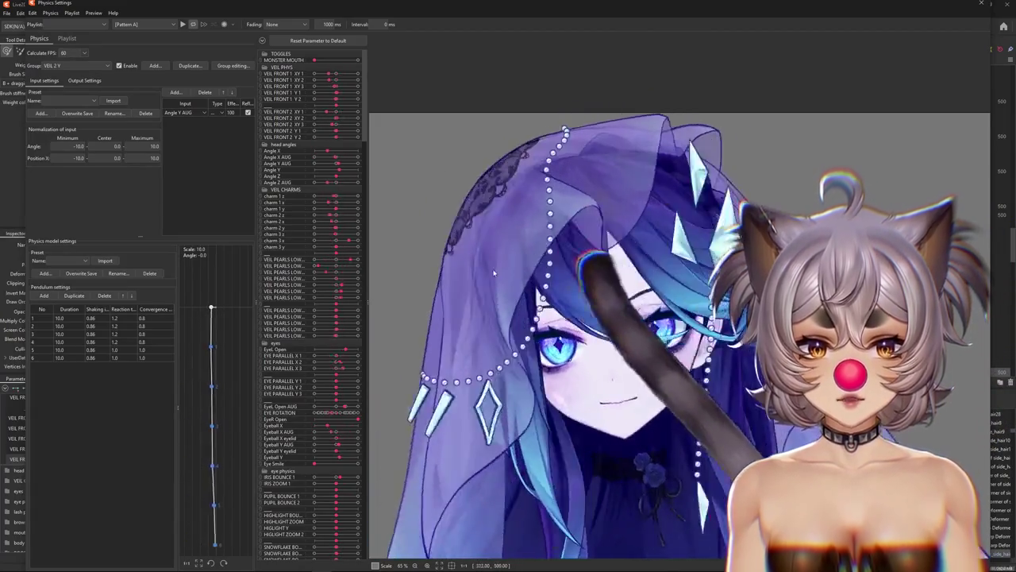
{"action": "left_click_drag", "start_coordinate": [493, 274], "coordinate": [733, 282]}
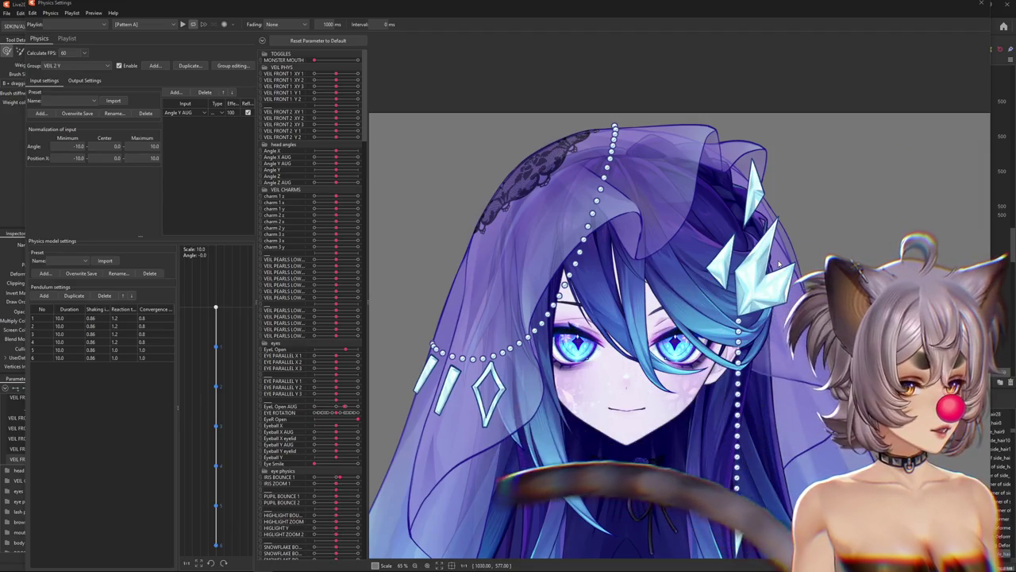
{"action": "left_click", "coordinate": [979, 4]}
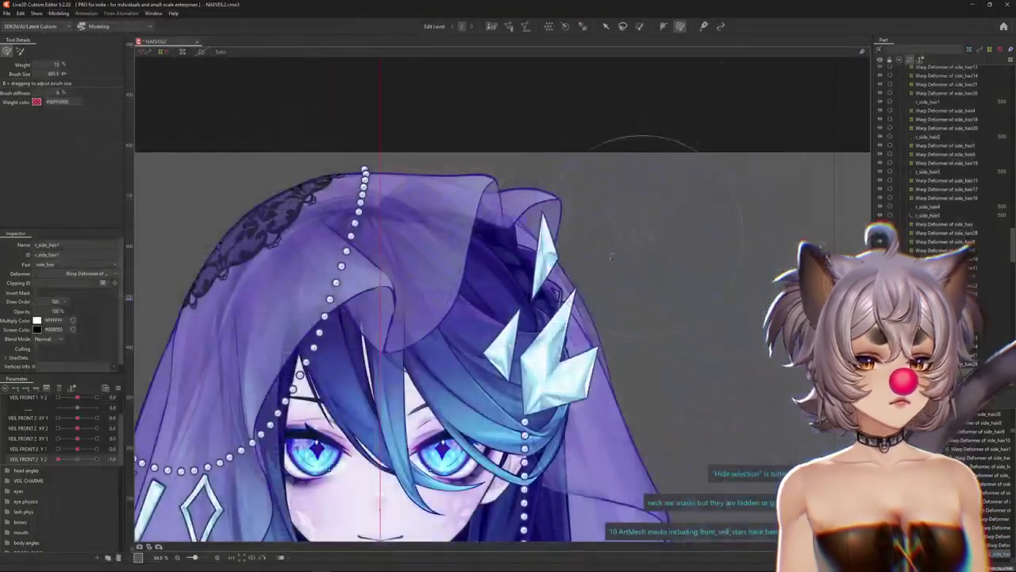
{"action": "left_click", "coordinate": [117, 388]}
{"action": "left_click", "coordinate": [183, 364]}
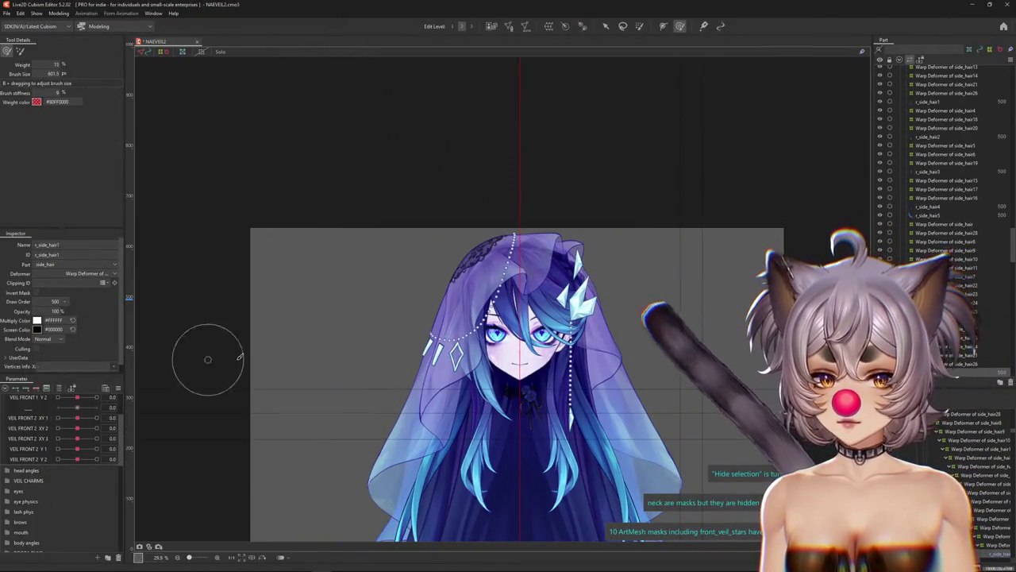
{"action": "scroll", "coordinate": [336, 330], "scroll_direction": "down", "scroll_amount": 2}
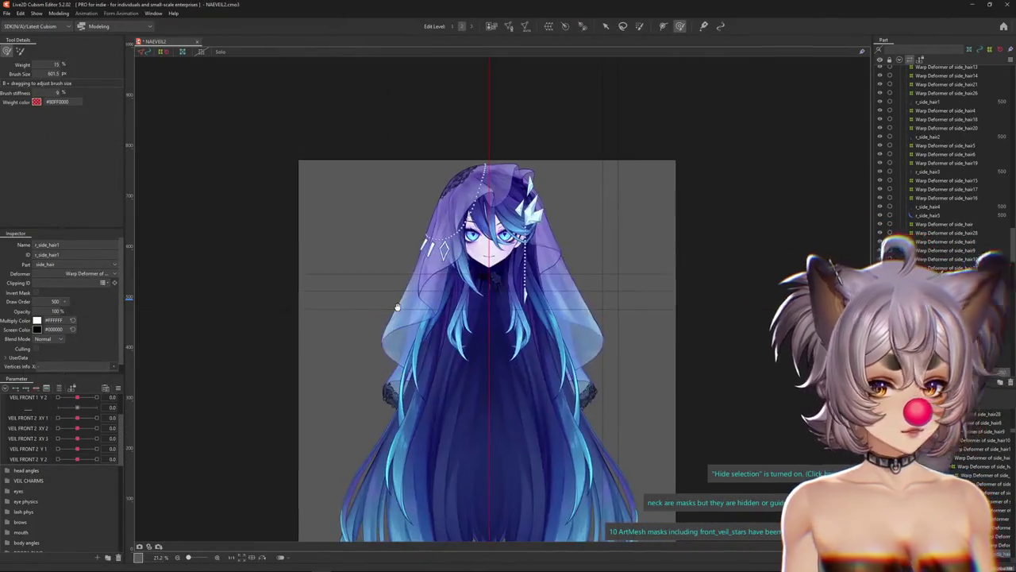
{"action": "scroll", "coordinate": [581, 397], "scroll_direction": "up", "scroll_amount": 3}
{"action": "scroll", "coordinate": [658, 290], "scroll_direction": "up", "scroll_amount": 2}
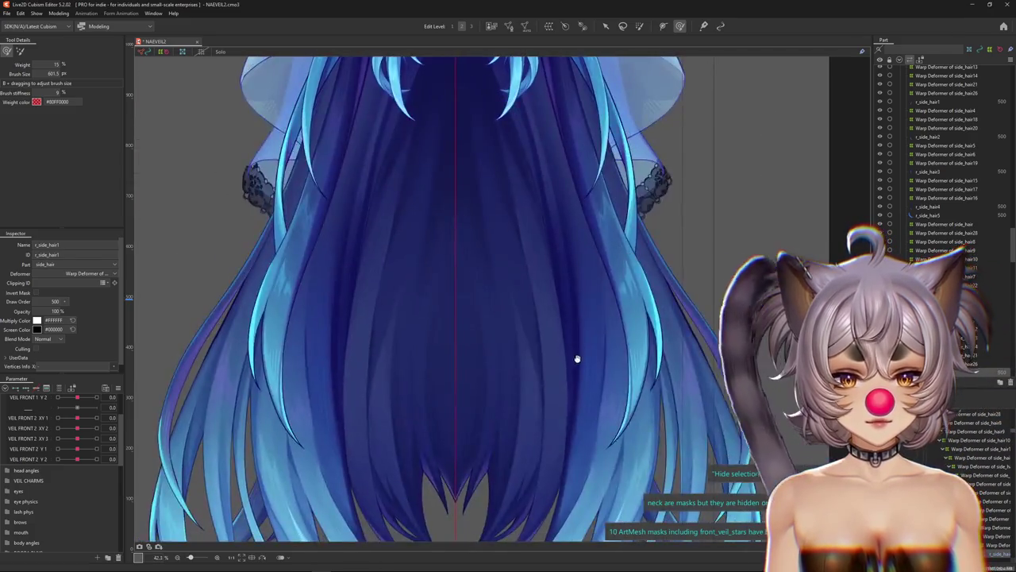
{"action": "mouse_move", "coordinate": [483, 311]}
{"action": "left_mouse_down"}
{"action": "mouse_move", "coordinate": [546, 397]}
{"action": "mouse_move", "coordinate": [547, 381]}
{"action": "left_mouse_up"}
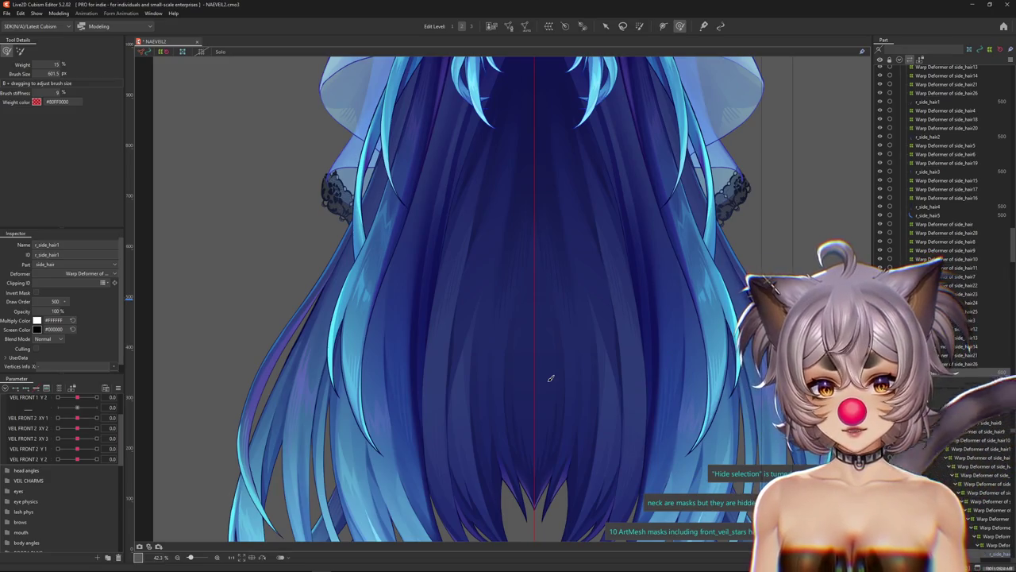
{"action": "scroll", "coordinate": [551, 378], "scroll_direction": "down", "scroll_amount": 2}
{"action": "scroll", "coordinate": [545, 385], "scroll_direction": "down", "scroll_amount": 3}
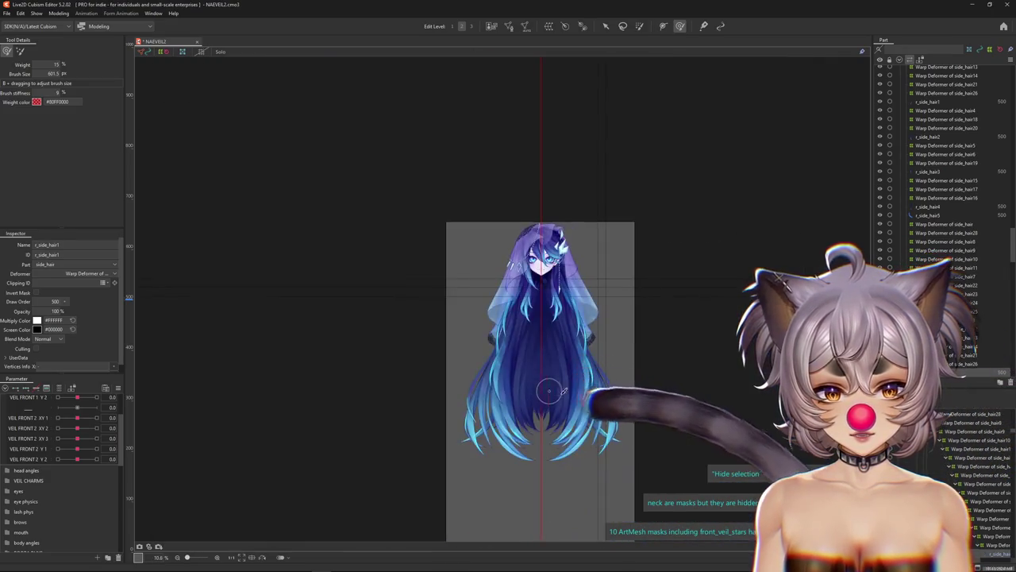
{"action": "scroll", "coordinate": [544, 385], "scroll_direction": "up", "scroll_amount": 2}
{"action": "scroll", "coordinate": [472, 263], "scroll_direction": "up", "scroll_amount": 5}
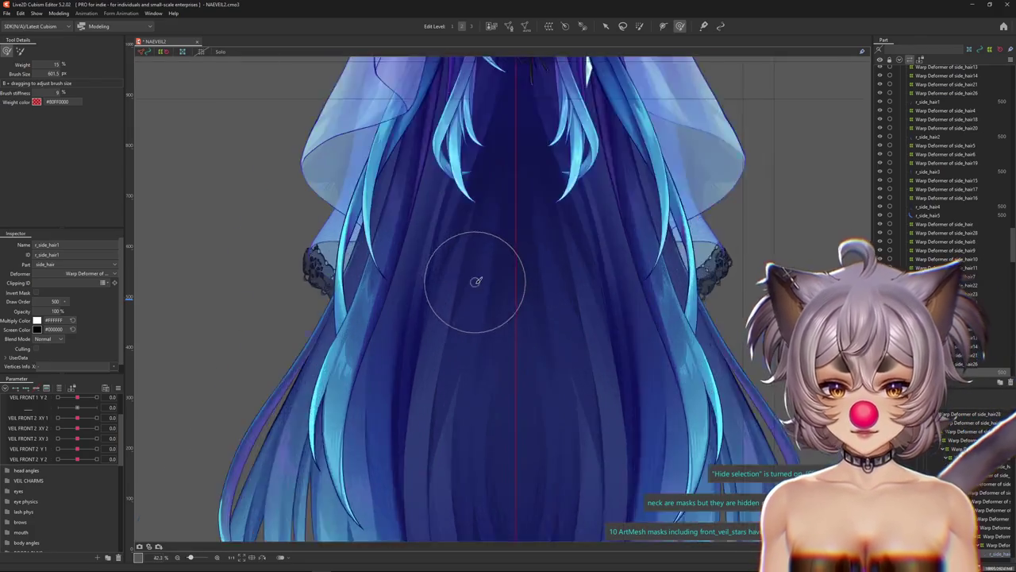
{"action": "mouse_move", "coordinate": [477, 277]}
{"action": "left_mouse_down"}
{"action": "mouse_move", "coordinate": [431, 347]}
{"action": "mouse_move", "coordinate": [445, 492]}
{"action": "left_mouse_up"}
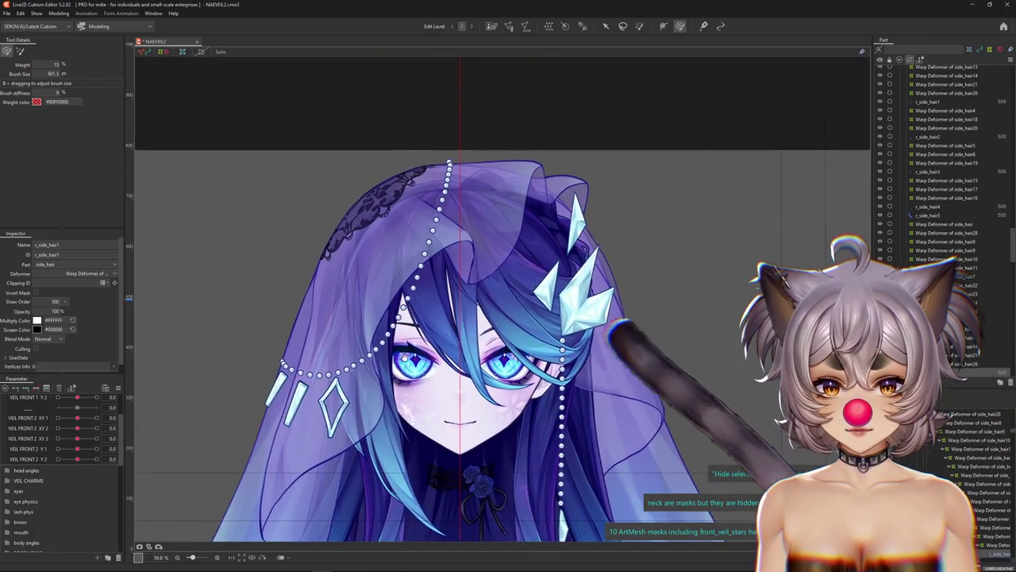
{"action": "scroll", "coordinate": [471, 331], "scroll_direction": "up", "scroll_amount": 3}
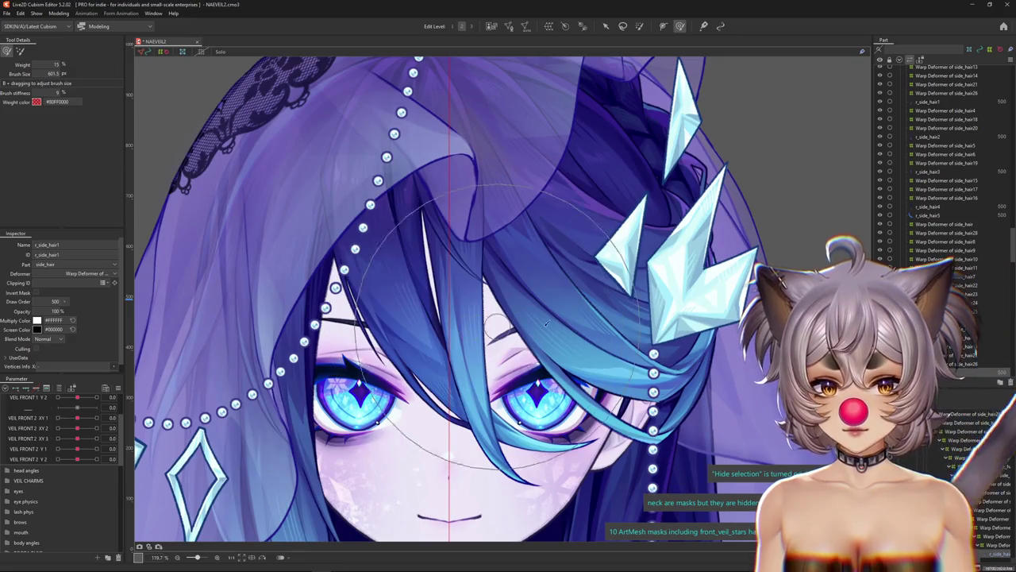
{"action": "mouse_move", "coordinate": [547, 322]}
{"action": "left_mouse_down"}
{"action": "mouse_move", "coordinate": [485, 353]}
{"action": "mouse_move", "coordinate": [402, 177]}
{"action": "mouse_move", "coordinate": [583, 189]}
{"action": "mouse_move", "coordinate": [617, 87]}
{"action": "mouse_move", "coordinate": [568, 170]}
{"action": "left_mouse_up"}
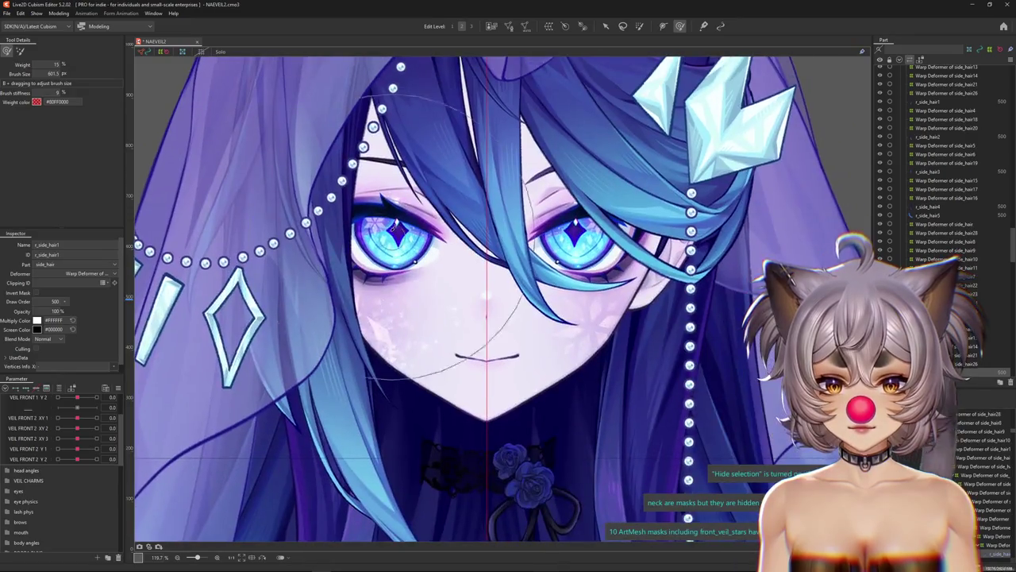
{"action": "scroll", "coordinate": [377, 318], "scroll_direction": "up", "scroll_amount": 1}
{"action": "scroll", "coordinate": [378, 318], "scroll_direction": "up", "scroll_amount": 2}
{"action": "scroll", "coordinate": [377, 318], "scroll_direction": "down", "scroll_amount": 3}
{"action": "scroll", "coordinate": [377, 318], "scroll_direction": "down", "scroll_amount": 5}
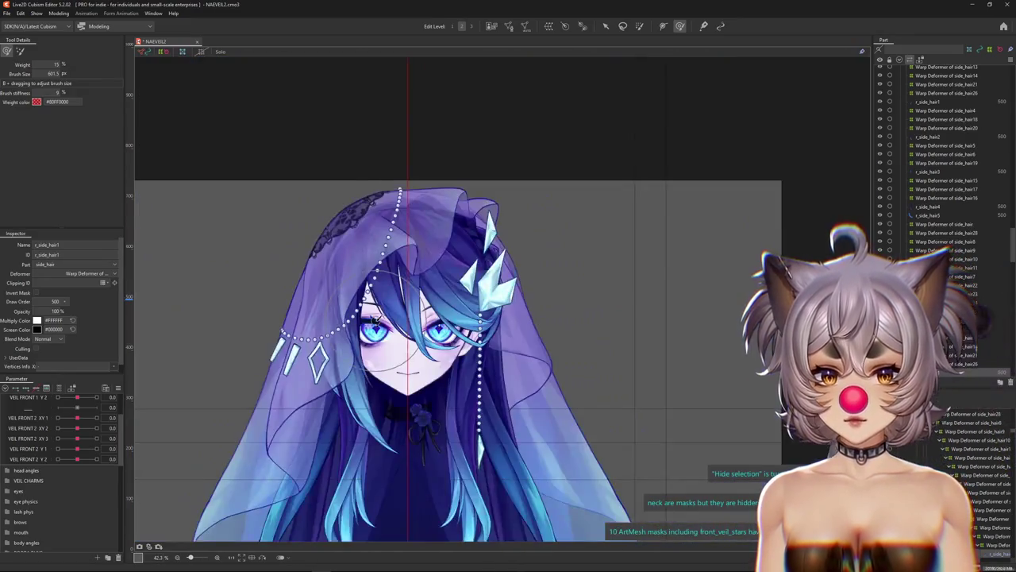
{"action": "scroll", "coordinate": [377, 319], "scroll_direction": "up", "scroll_amount": 2}
{"action": "scroll", "coordinate": [377, 318], "scroll_direction": "up", "scroll_amount": 2}
{"action": "mouse_move", "coordinate": [476, 508]}
{"action": "left_mouse_down"}
{"action": "mouse_move", "coordinate": [524, 340]}
{"action": "mouse_move", "coordinate": [495, 213]}
{"action": "left_mouse_up"}
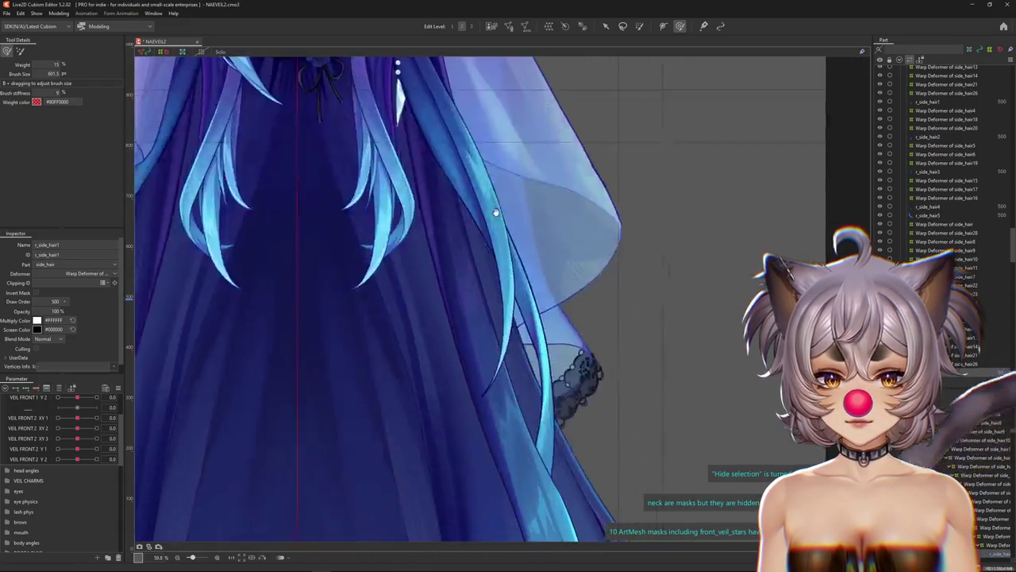
{"action": "scroll", "coordinate": [444, 325], "scroll_direction": "down", "scroll_amount": 3}
{"action": "scroll", "coordinate": [481, 283], "scroll_direction": "down", "scroll_amount": 4}
{"action": "scroll", "coordinate": [452, 303], "scroll_direction": "down", "scroll_amount": 2}
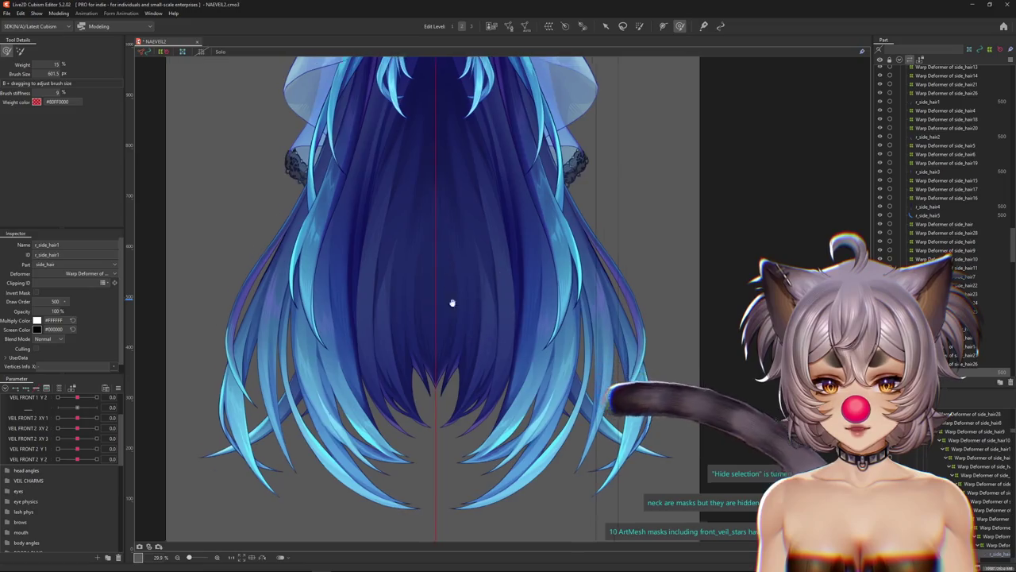
{"action": "scroll", "coordinate": [452, 302], "scroll_direction": "up", "scroll_amount": 3}
{"action": "scroll", "coordinate": [452, 302], "scroll_direction": "up", "scroll_amount": 3}
{"action": "scroll", "coordinate": [445, 262], "scroll_direction": "up", "scroll_amount": 2}
{"action": "scroll", "coordinate": [438, 221], "scroll_direction": "up", "scroll_amount": 3}
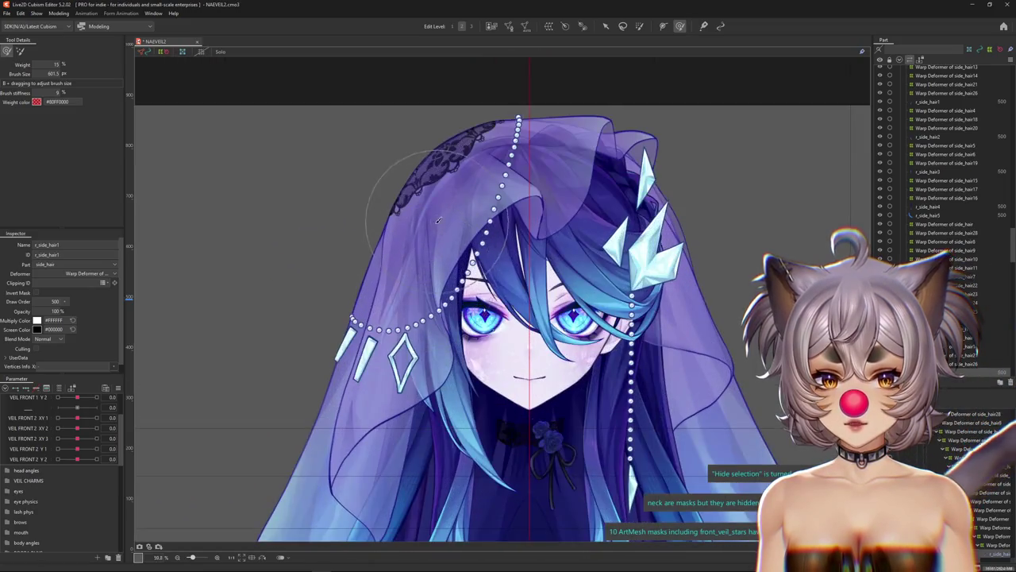
{"action": "left_click_drag", "start_coordinate": [311, 442], "coordinate": [385, 380]}
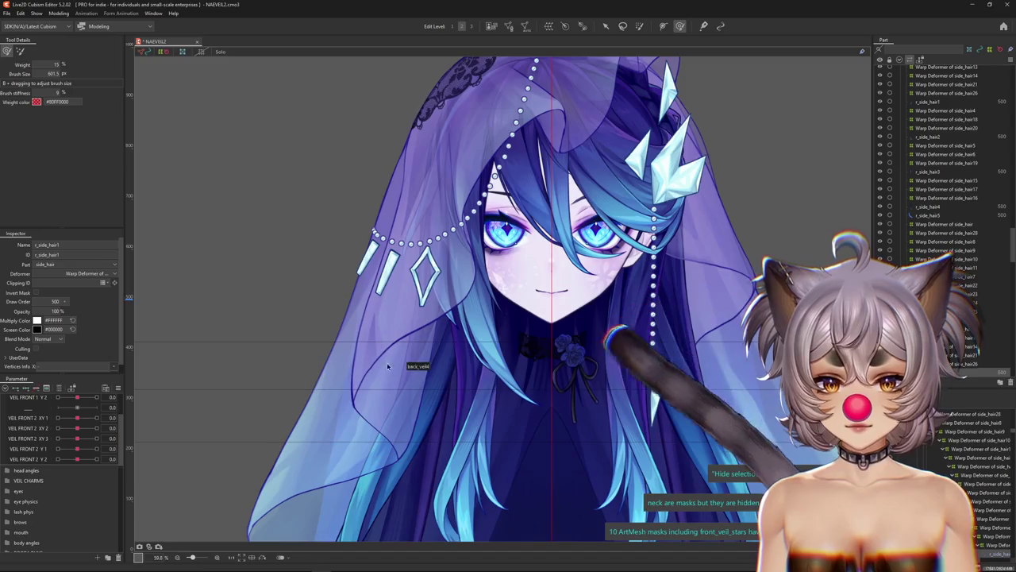
Select the front_veil Copy 5 mesh and show it solo.
{"action": "right_click", "coordinate": [392, 335]}
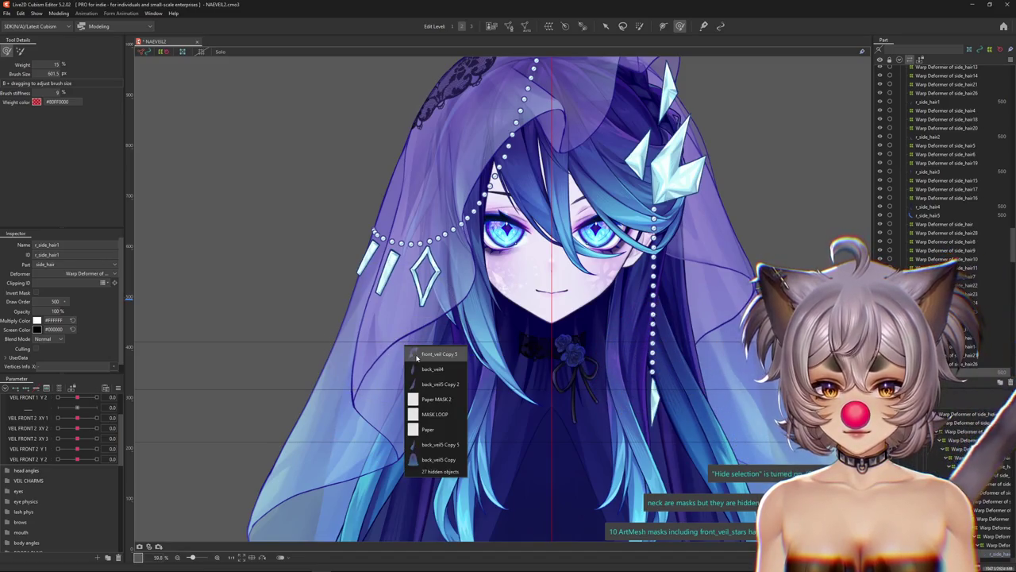
{"action": "left_click", "coordinate": [427, 188]}
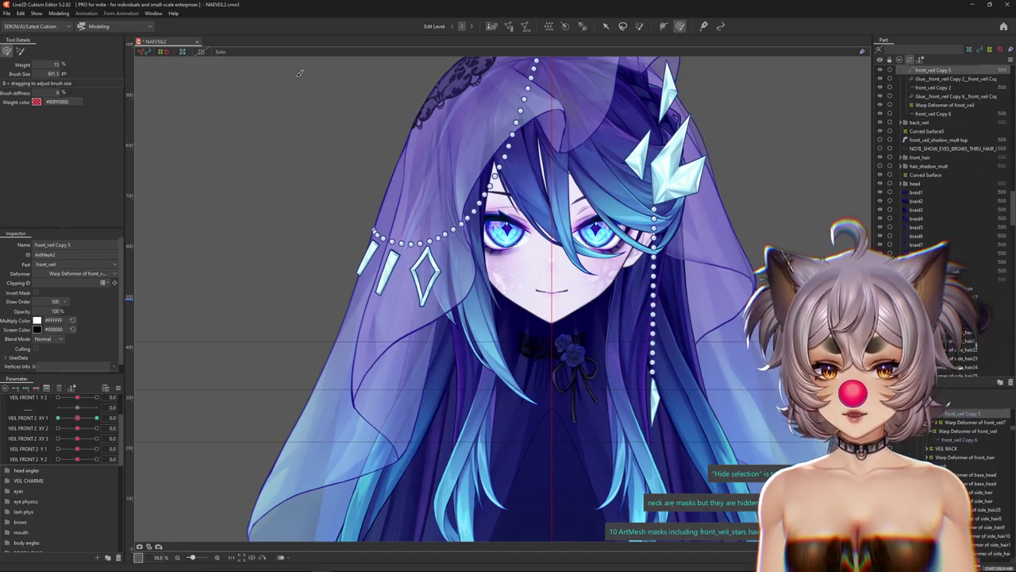
{"action": "left_click", "coordinate": [221, 53]}
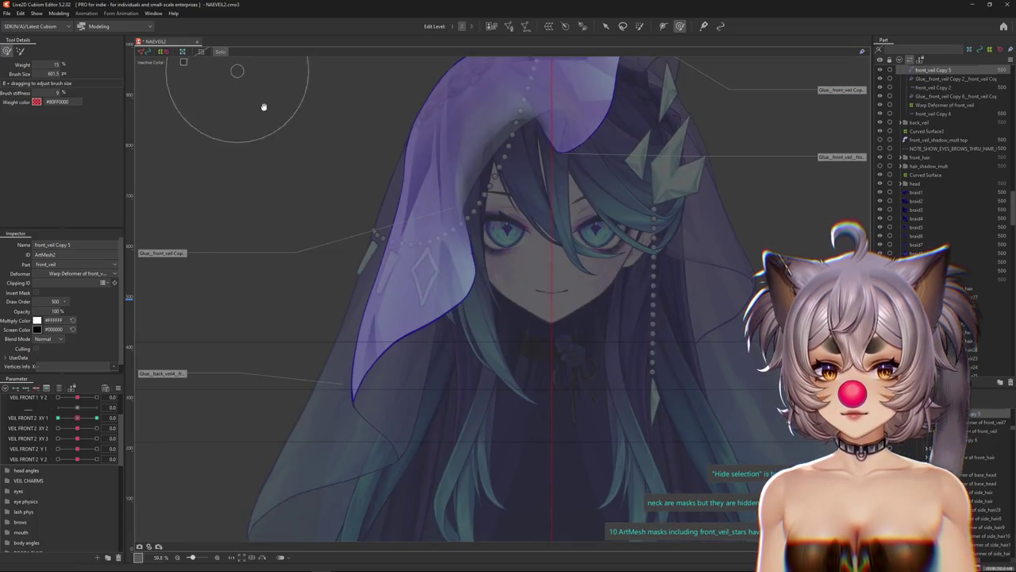
{"action": "scroll", "coordinate": [261, 159], "scroll_direction": "up", "scroll_amount": 2}
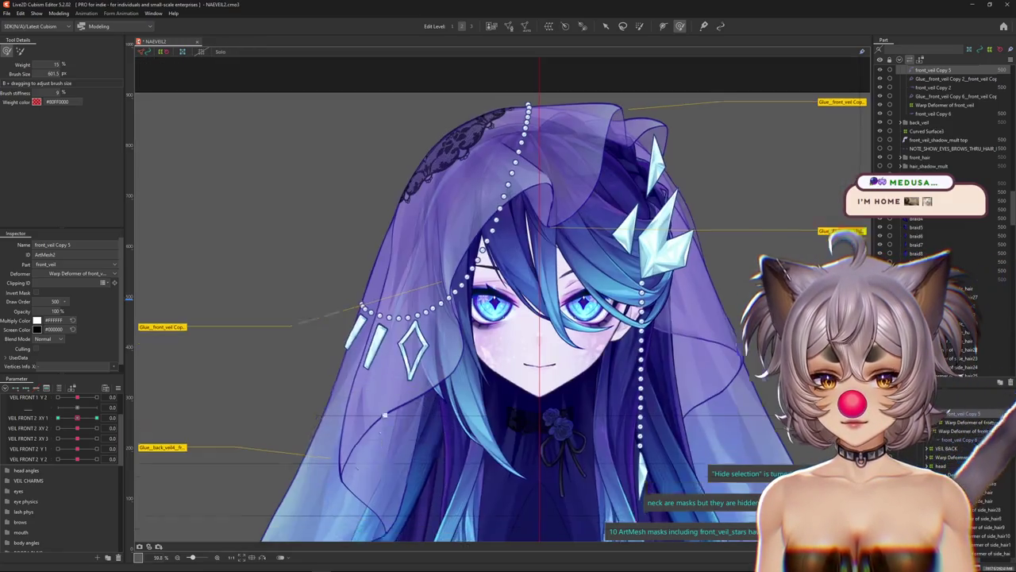
{"action": "scroll", "coordinate": [386, 467], "scroll_direction": "down", "scroll_amount": 3}
Select back_veil4 from the overlap list and inspect its glued lower edge.
{"action": "right_click", "coordinate": [408, 391]}
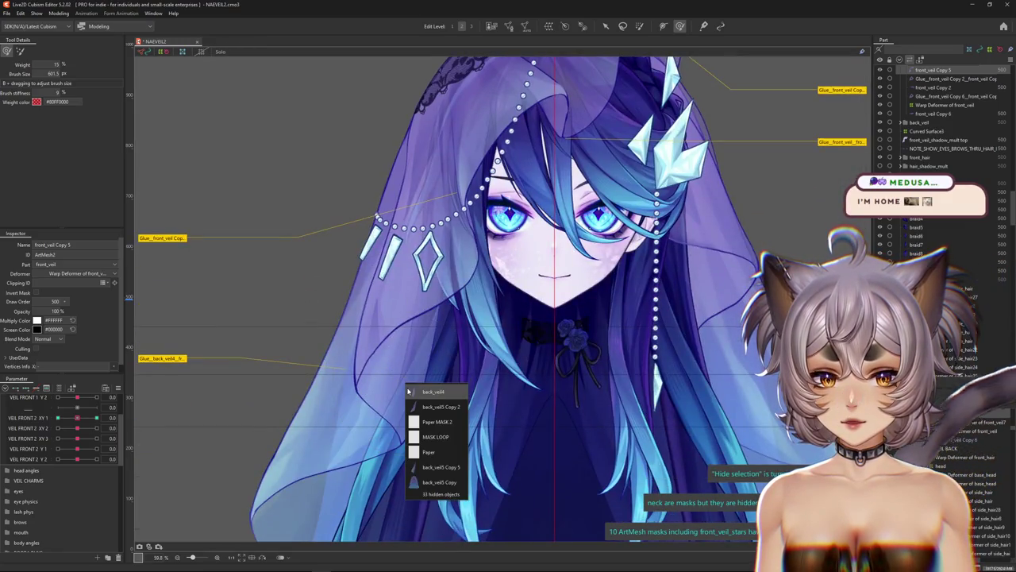
{"action": "key", "text": "Return"}
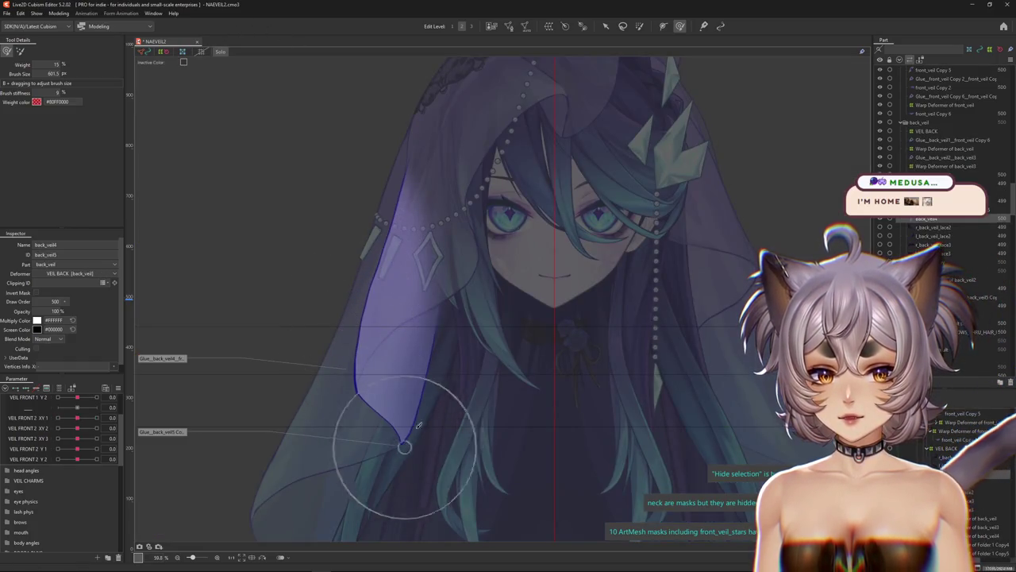
{"action": "scroll", "coordinate": [373, 397], "scroll_direction": "up", "scroll_amount": 3}
{"action": "scroll", "coordinate": [354, 382], "scroll_direction": "up", "scroll_amount": 3}
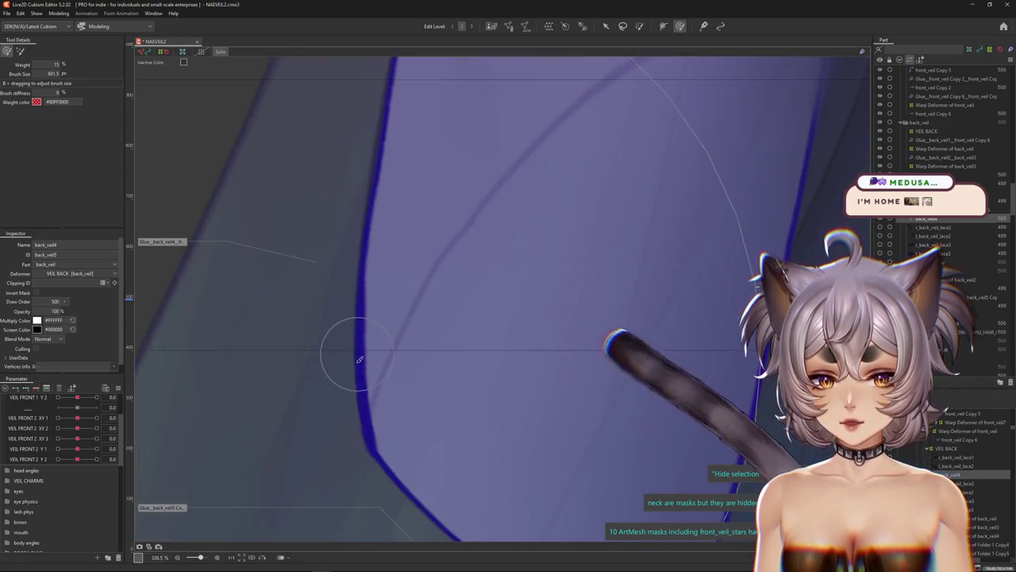
{"action": "scroll", "coordinate": [356, 369], "scroll_direction": "down", "scroll_amount": 4}
{"action": "left_click_drag", "start_coordinate": [452, 116], "coordinate": [416, 178]}
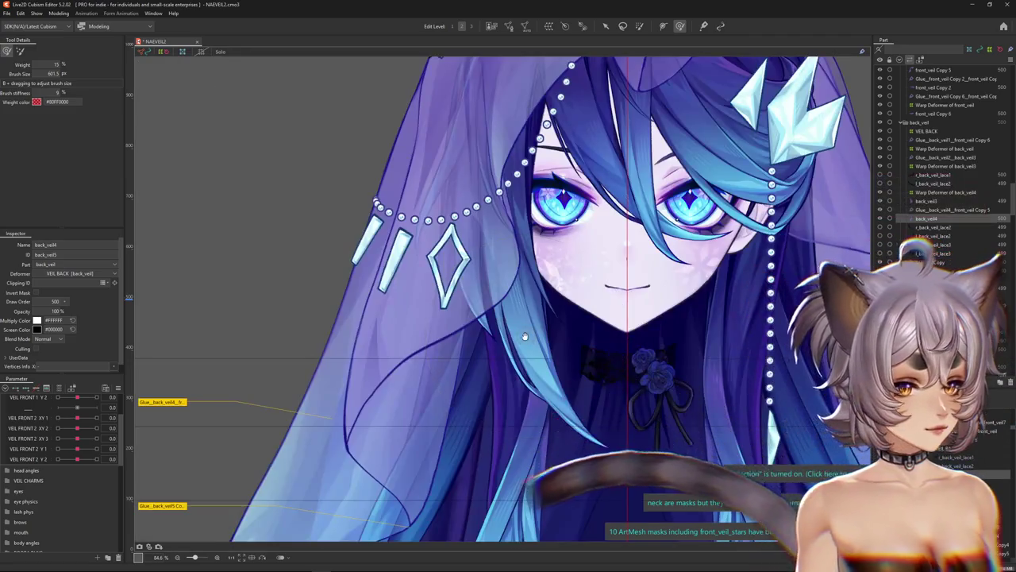
{"action": "left_click_drag", "start_coordinate": [587, 262], "coordinate": [510, 277]}
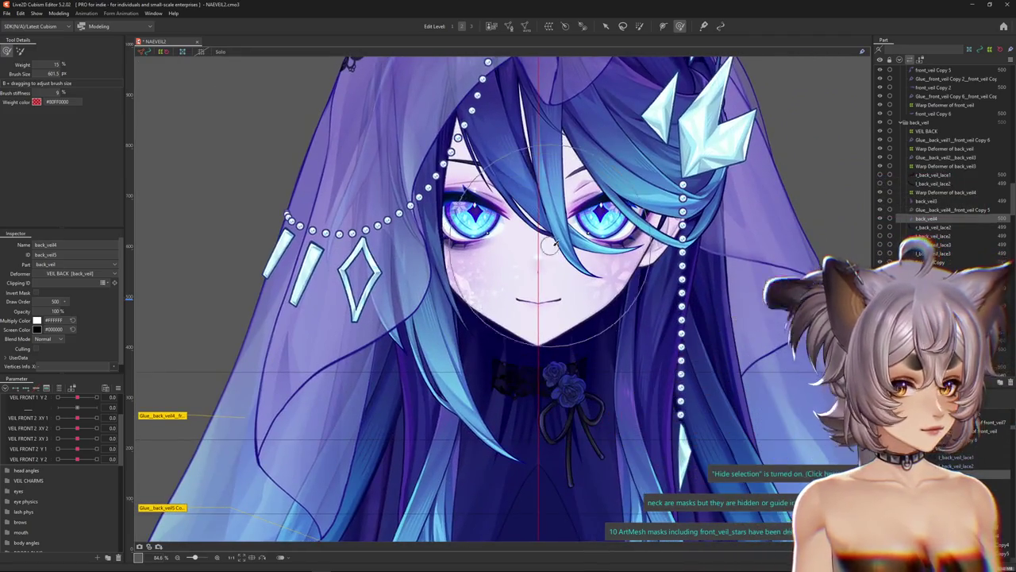
Expand the head angles parameter group and turn the head to Angle X AUG 30.
{"action": "scroll", "coordinate": [550, 246], "scroll_direction": "up", "scroll_amount": 2}
{"action": "scroll", "coordinate": [528, 255], "scroll_direction": "up", "scroll_amount": 2}
{"action": "scroll", "coordinate": [526, 261], "scroll_direction": "up", "scroll_amount": 2}
{"action": "scroll", "coordinate": [524, 278], "scroll_direction": "up", "scroll_amount": 2}
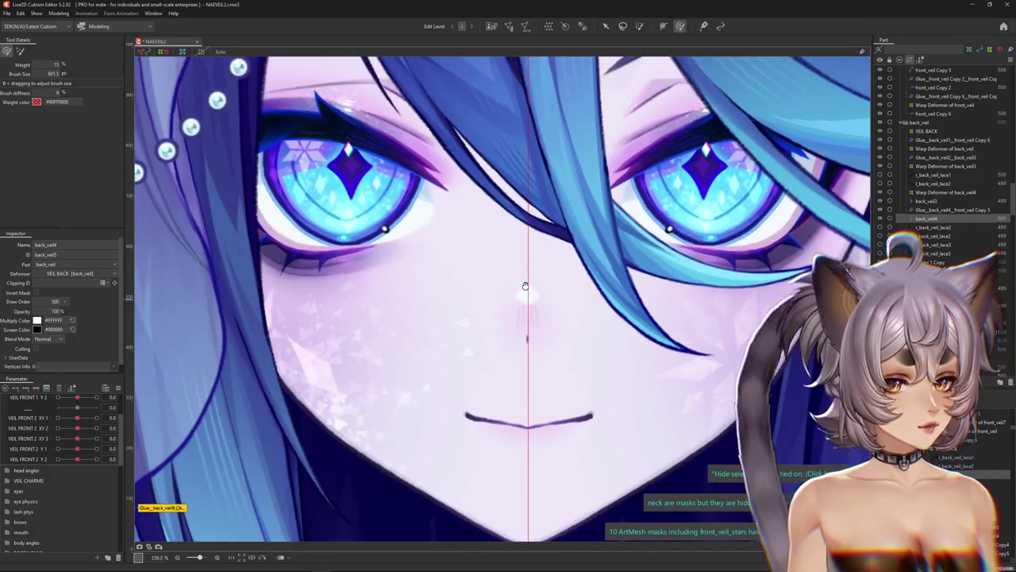
{"action": "scroll", "coordinate": [525, 286], "scroll_direction": "down", "scroll_amount": 2}
{"action": "scroll", "coordinate": [322, 291], "scroll_direction": "down", "scroll_amount": 2}
{"action": "scroll", "coordinate": [322, 291], "scroll_direction": "up", "scroll_amount": 1}
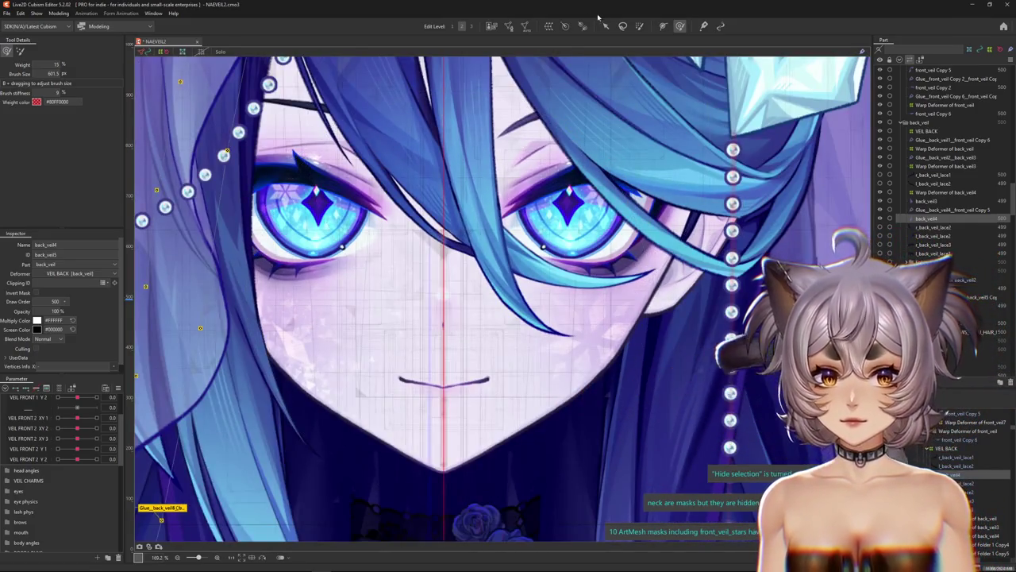
{"action": "scroll", "coordinate": [7, 393], "scroll_direction": "down", "scroll_amount": 4}
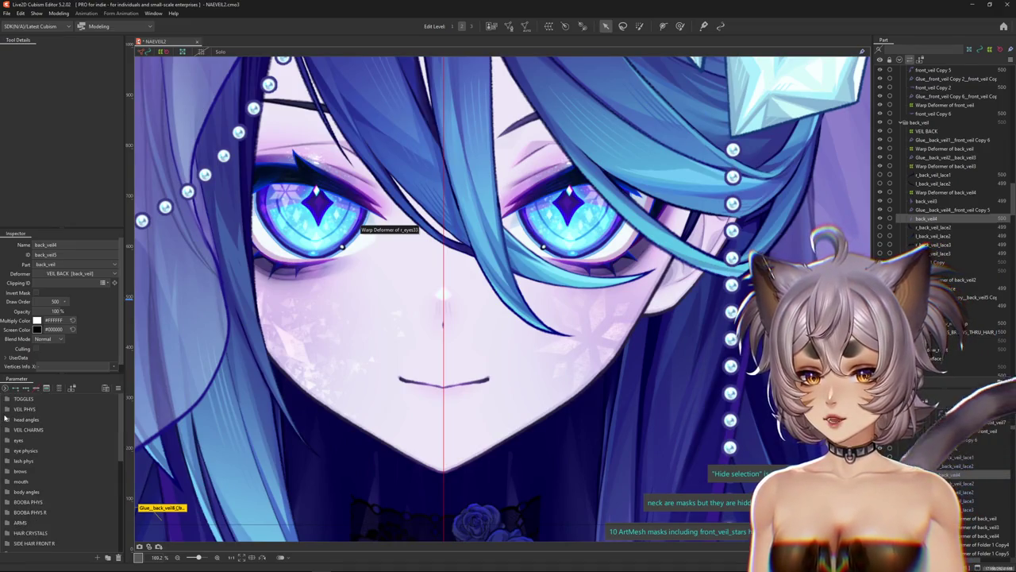
{"action": "scroll", "coordinate": [420, 301], "scroll_direction": "up", "scroll_amount": 2}
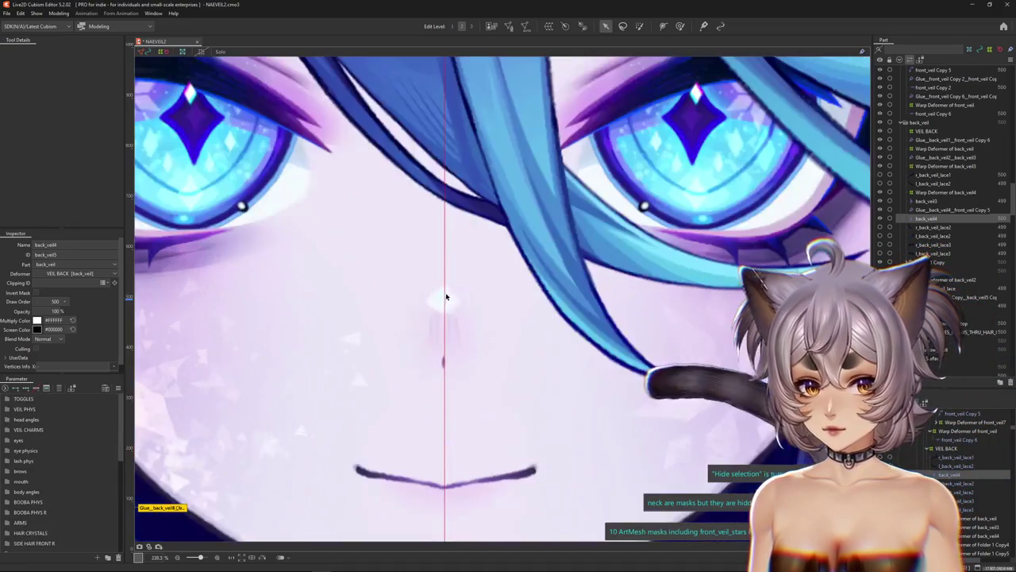
{"action": "scroll", "coordinate": [439, 319], "scroll_direction": "down", "scroll_amount": 2}
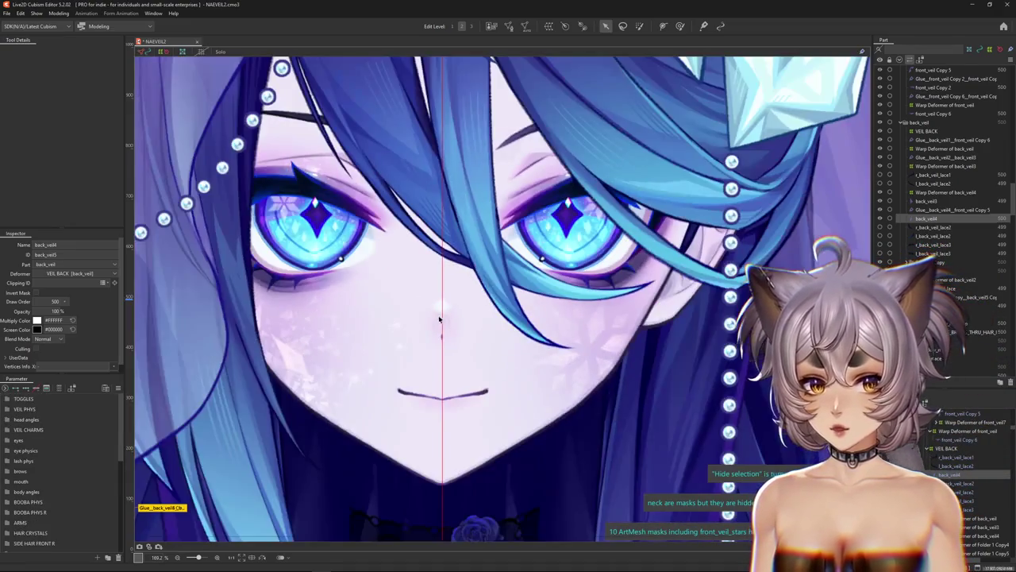
{"action": "left_click", "coordinate": [8, 420]}
{"action": "mouse_move", "coordinate": [77, 440]}
{"action": "left_mouse_down"}
{"action": "mouse_move", "coordinate": [100, 440]}
{"action": "mouse_move", "coordinate": [58, 442]}
{"action": "left_mouse_up"}
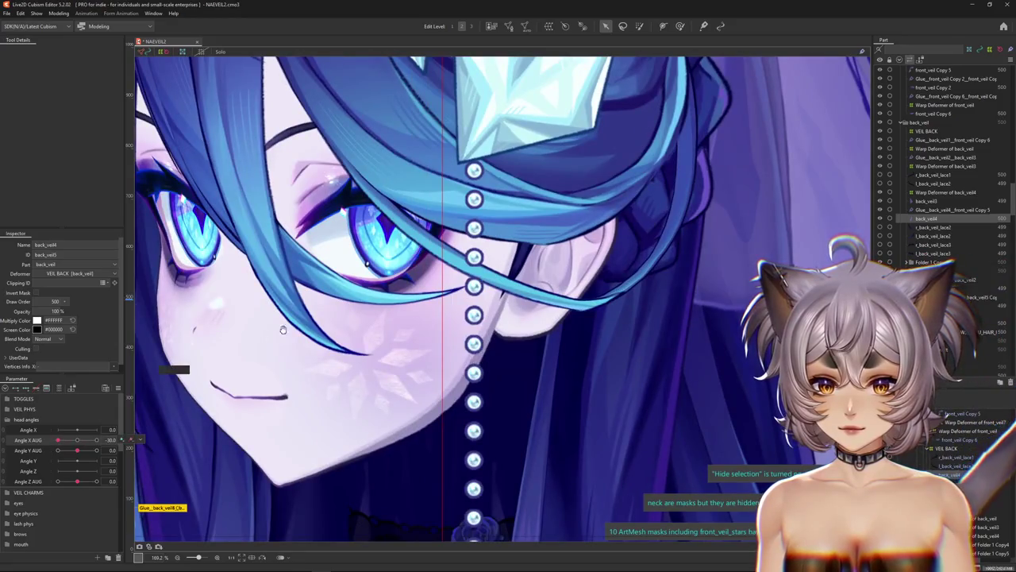
Select the nose_highlight mesh from the objects under the nose.
{"action": "scroll", "coordinate": [270, 317], "scroll_direction": "up", "scroll_amount": 1}
{"action": "scroll", "coordinate": [266, 305], "scroll_direction": "up", "scroll_amount": 2}
{"action": "right_click", "coordinate": [265, 307]}
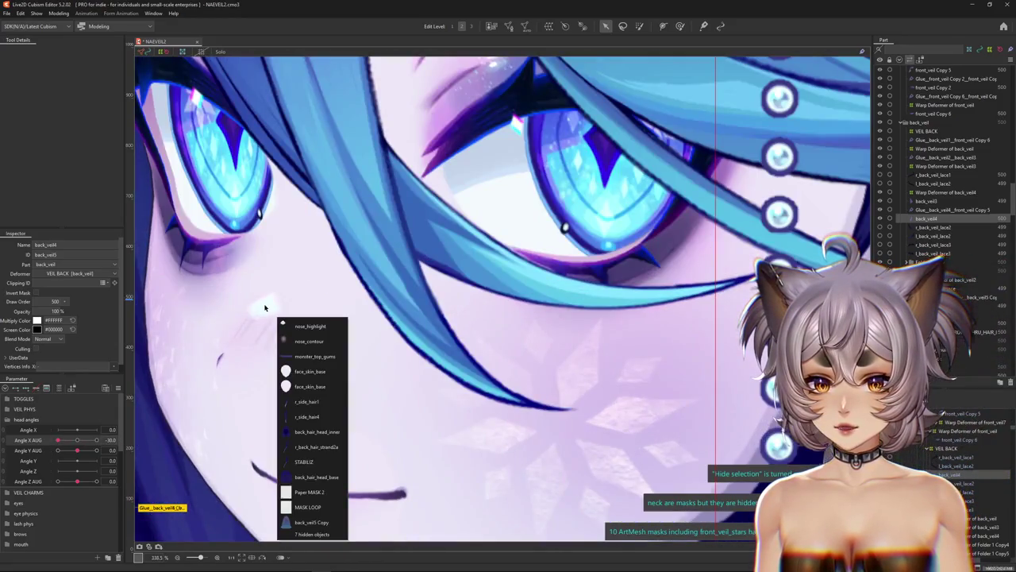
{"action": "left_click", "coordinate": [306, 326]}
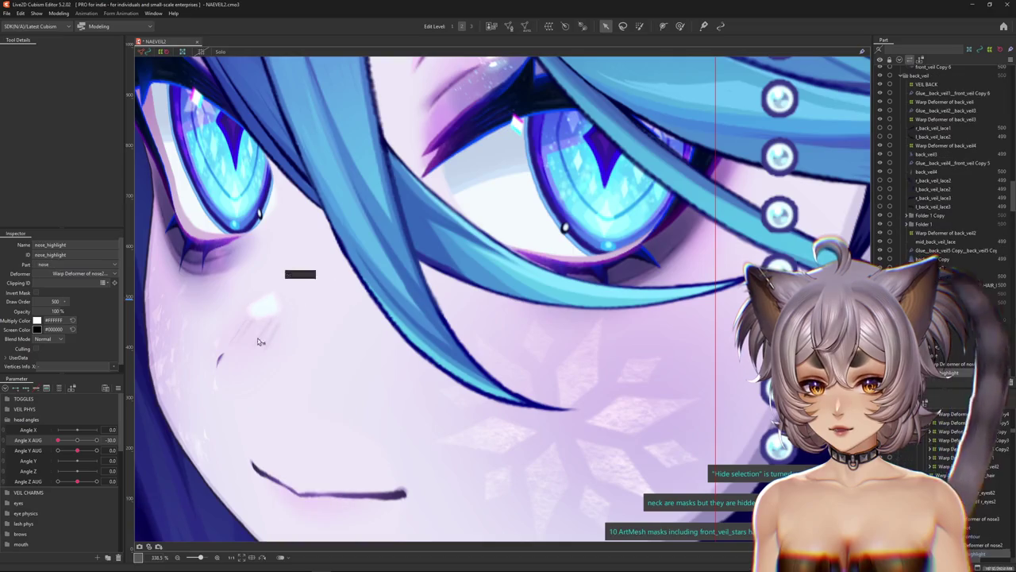
{"action": "scroll", "coordinate": [231, 371], "scroll_direction": "down", "scroll_amount": 2}
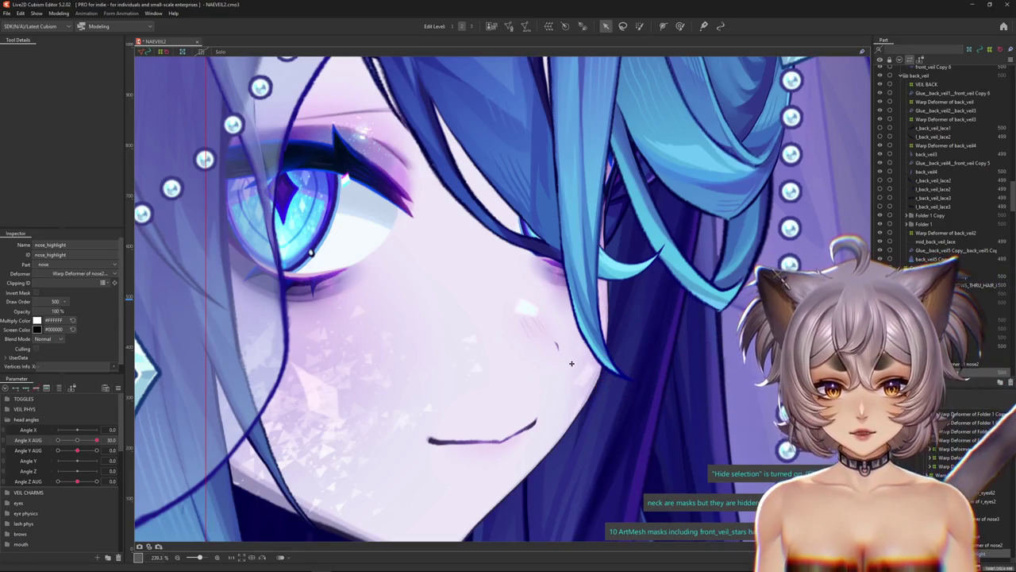
{"action": "scroll", "coordinate": [505, 411], "scroll_direction": "down", "scroll_amount": 5}
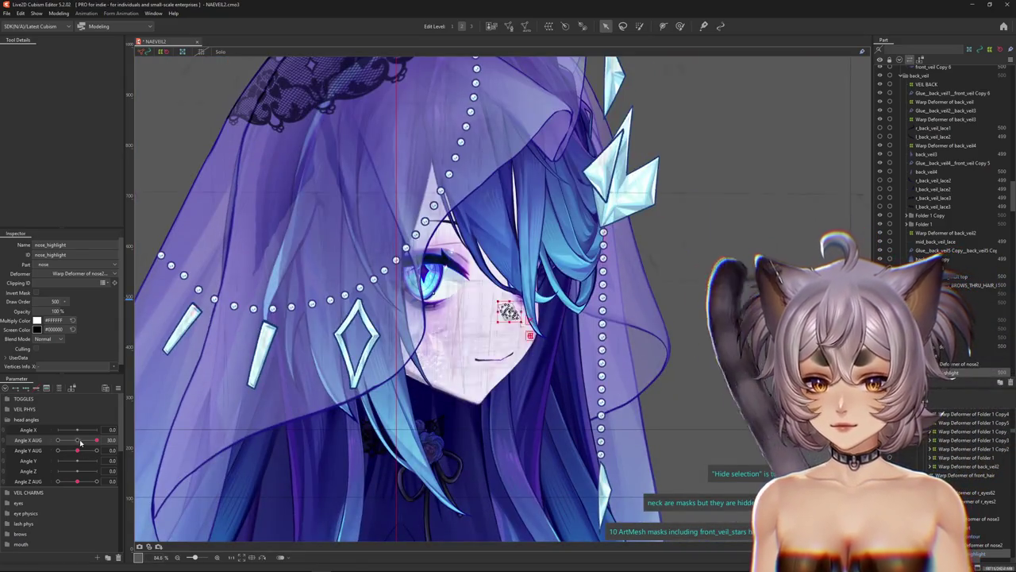
Turn the head to about -28, then face it forward and tilt it up.
{"action": "mouse_move", "coordinate": [96, 440]}
{"action": "left_mouse_down"}
{"action": "mouse_move", "coordinate": [57, 440]}
{"action": "mouse_move", "coordinate": [96, 440]}
{"action": "left_mouse_up"}
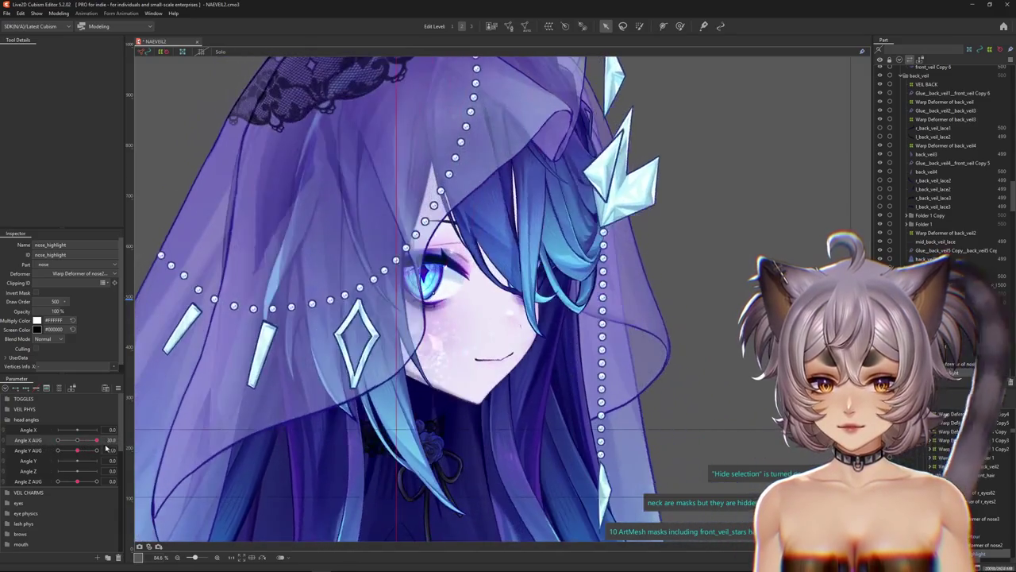
{"action": "scroll", "coordinate": [560, 334], "scroll_direction": "up", "scroll_amount": 5}
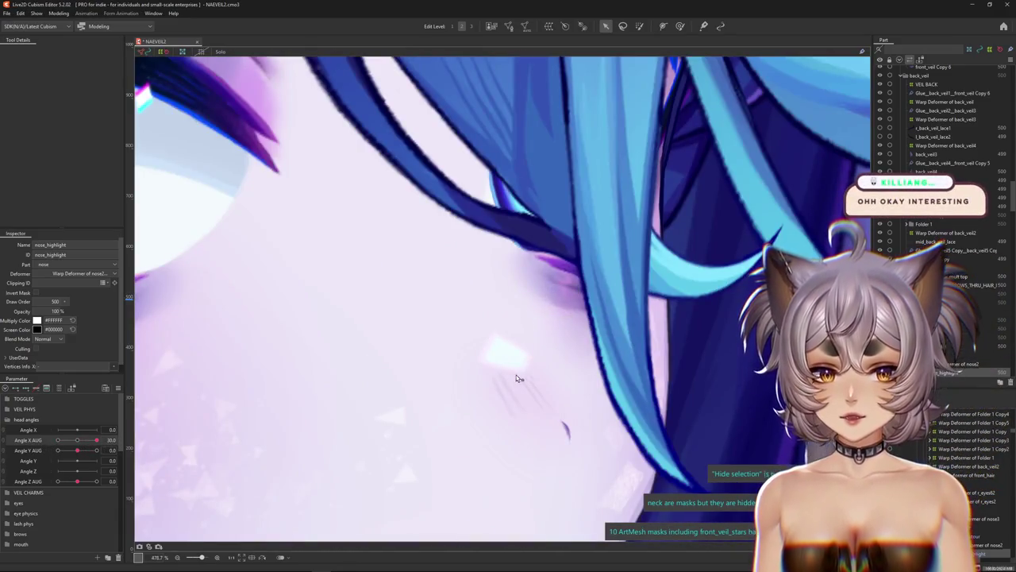
{"action": "scroll", "coordinate": [516, 378], "scroll_direction": "down", "scroll_amount": 3}
{"action": "scroll", "coordinate": [466, 372], "scroll_direction": "down", "scroll_amount": 2}
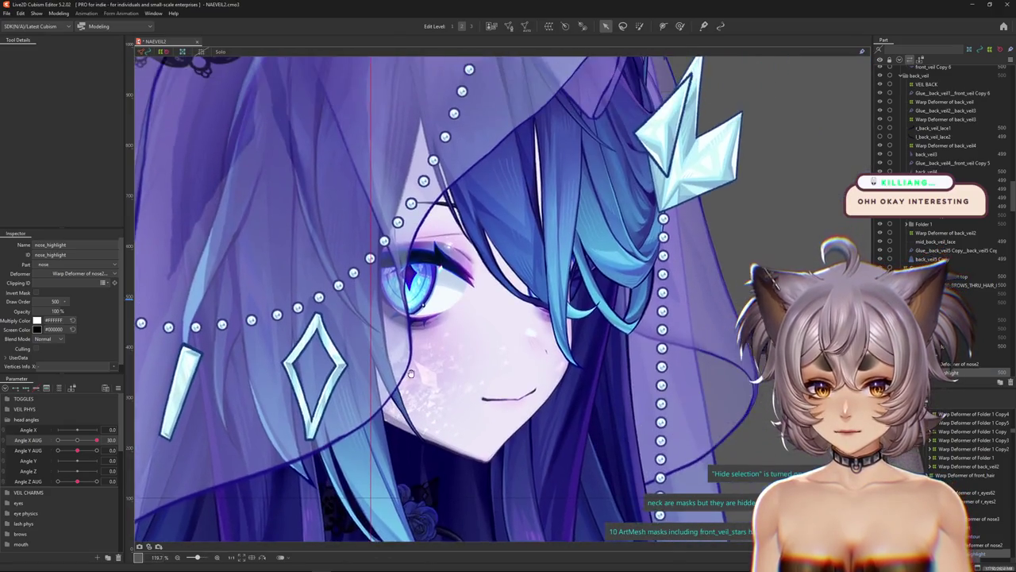
{"action": "mouse_move", "coordinate": [97, 440]}
{"action": "left_mouse_down"}
{"action": "mouse_move", "coordinate": [77, 440]}
{"action": "mouse_move", "coordinate": [91, 450]}
{"action": "mouse_move", "coordinate": [39, 454]}
{"action": "mouse_move", "coordinate": [109, 442]}
{"action": "left_mouse_up"}
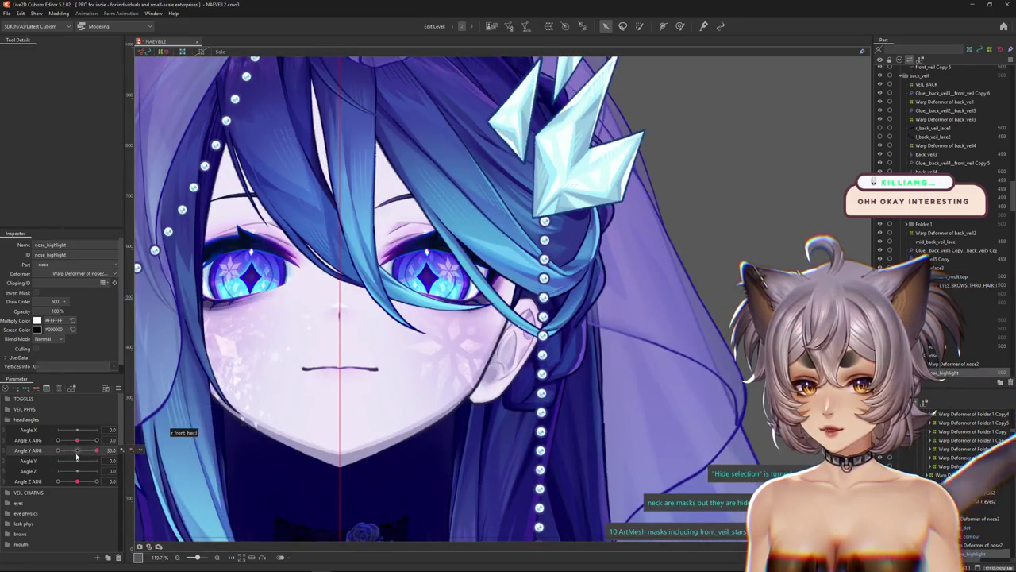
Sweep Angle X AUG between -30 and 30 to check the face and veils.
{"action": "left_click_drag", "start_coordinate": [96, 450], "coordinate": [58, 440]}
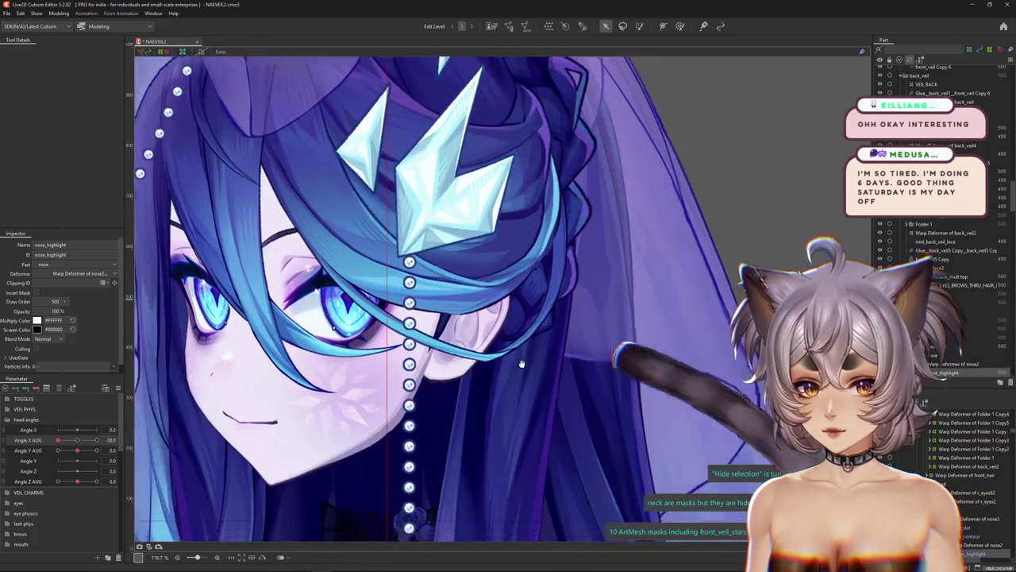
{"action": "scroll", "coordinate": [521, 363], "scroll_direction": "up", "scroll_amount": 1}
{"action": "scroll", "coordinate": [508, 333], "scroll_direction": "up", "scroll_amount": 1}
{"action": "scroll", "coordinate": [495, 304], "scroll_direction": "up", "scroll_amount": 1}
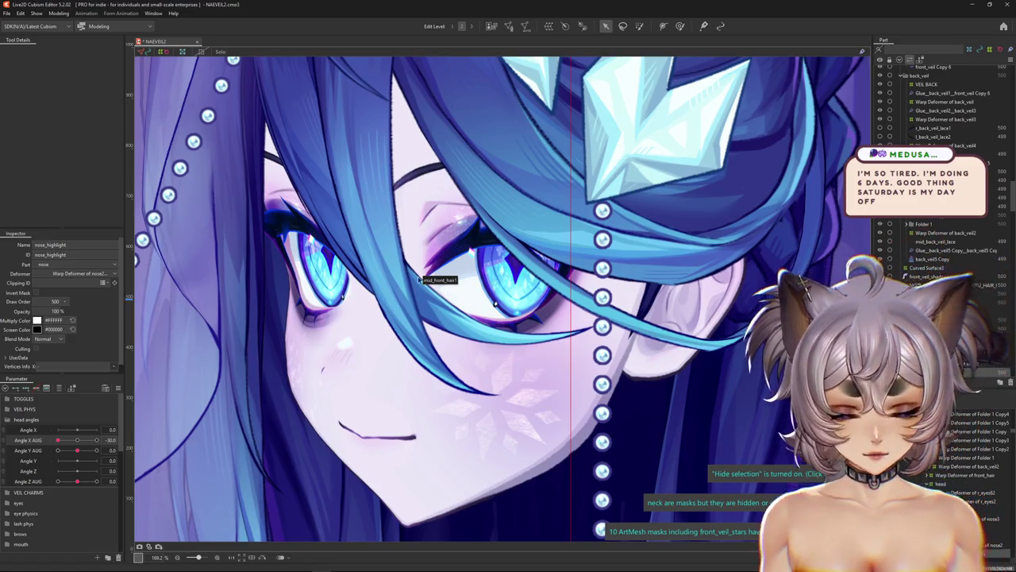
{"action": "scroll", "coordinate": [393, 297], "scroll_direction": "down", "scroll_amount": 3}
{"action": "mouse_move", "coordinate": [58, 440]}
{"action": "left_mouse_down"}
{"action": "mouse_move", "coordinate": [97, 440]}
{"action": "mouse_move", "coordinate": [77, 440]}
{"action": "mouse_move", "coordinate": [74, 450]}
{"action": "mouse_move", "coordinate": [96, 450]}
{"action": "left_mouse_up"}
{"action": "scroll", "coordinate": [413, 297], "scroll_direction": "down", "scroll_amount": 3}
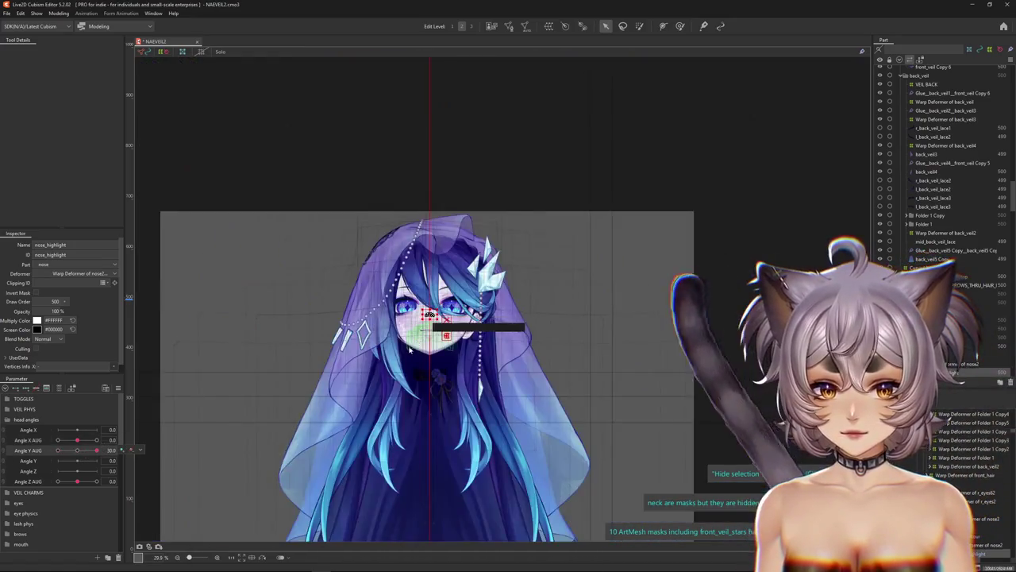
Return to deformer weight painting and test Angle Y AUG at -30, then back at 0.
{"action": "left_click", "coordinate": [680, 26]}
{"action": "scroll", "coordinate": [421, 301], "scroll_direction": "up", "scroll_amount": 3}
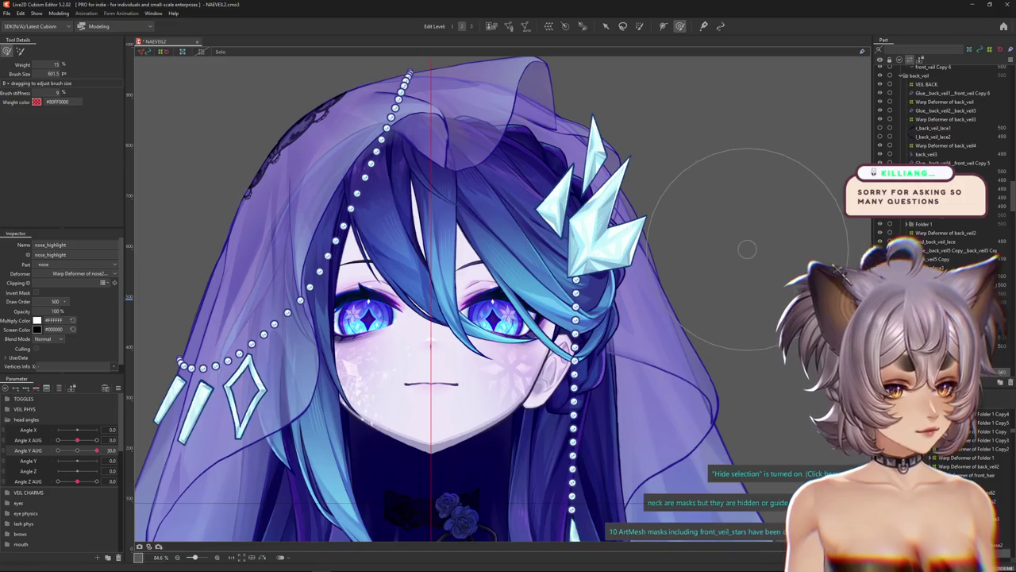
{"action": "scroll", "coordinate": [543, 318], "scroll_direction": "down", "scroll_amount": 3}
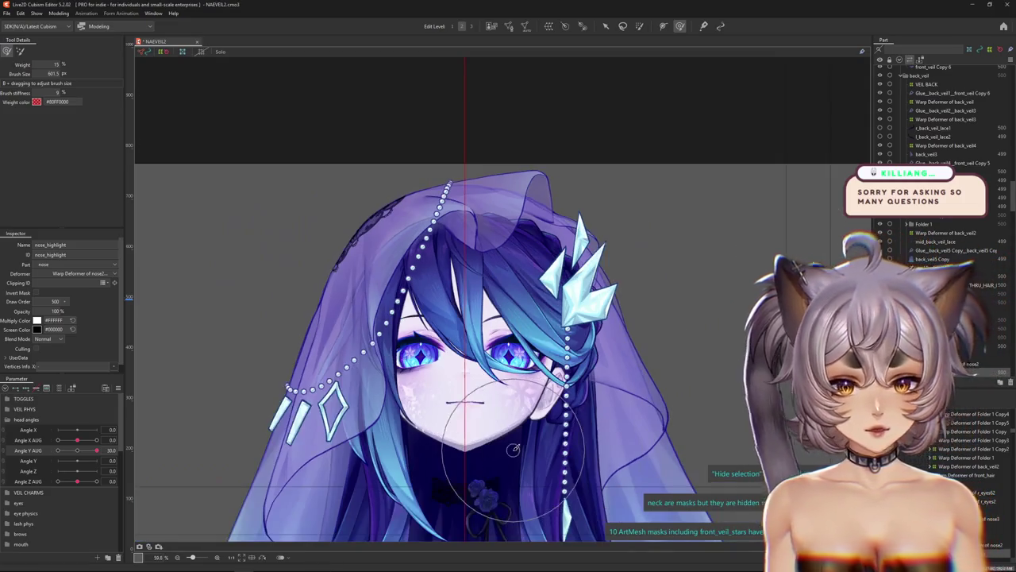
{"action": "left_click_drag", "start_coordinate": [96, 451], "coordinate": [45, 451]}
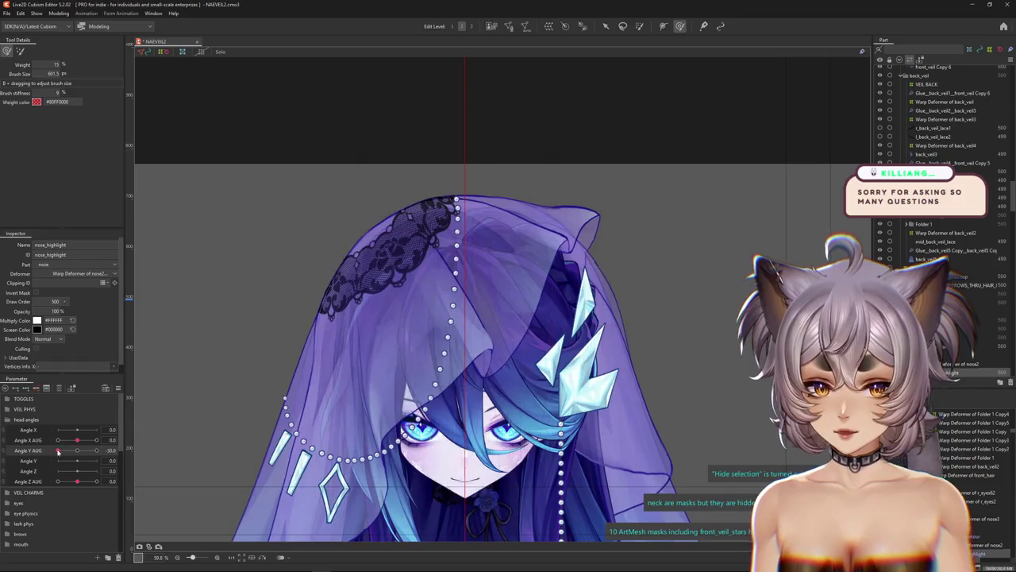
{"action": "scroll", "coordinate": [433, 389], "scroll_direction": "up", "scroll_amount": 3}
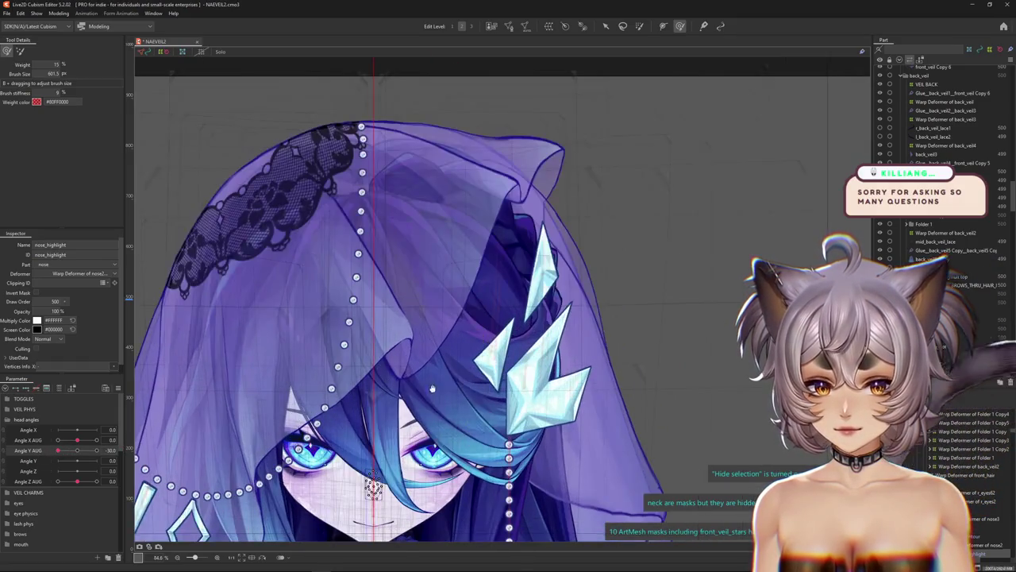
{"action": "left_click_drag", "start_coordinate": [58, 450], "coordinate": [97, 440]}
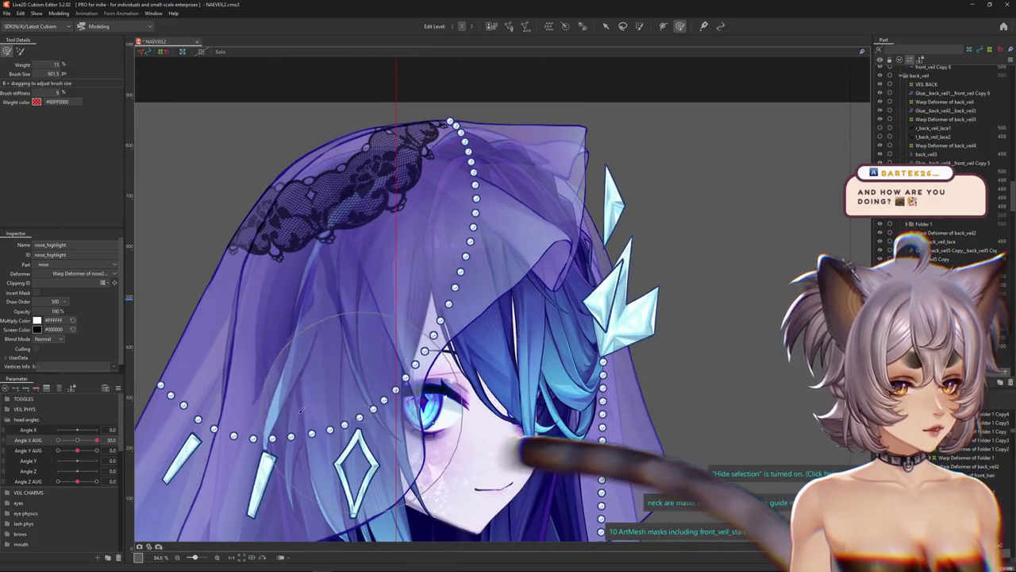
Pose the head at Angle X AUG -30, shrink the brush, and list objects under the veil fold.
{"action": "mouse_move", "coordinate": [98, 440]}
{"action": "left_mouse_down"}
{"action": "mouse_move", "coordinate": [72, 441]}
{"action": "mouse_move", "coordinate": [98, 440]}
{"action": "mouse_move", "coordinate": [71, 442]}
{"action": "mouse_move", "coordinate": [97, 451]}
{"action": "mouse_move", "coordinate": [46, 445]}
{"action": "left_mouse_up"}
{"action": "left_click", "coordinate": [77, 451]}
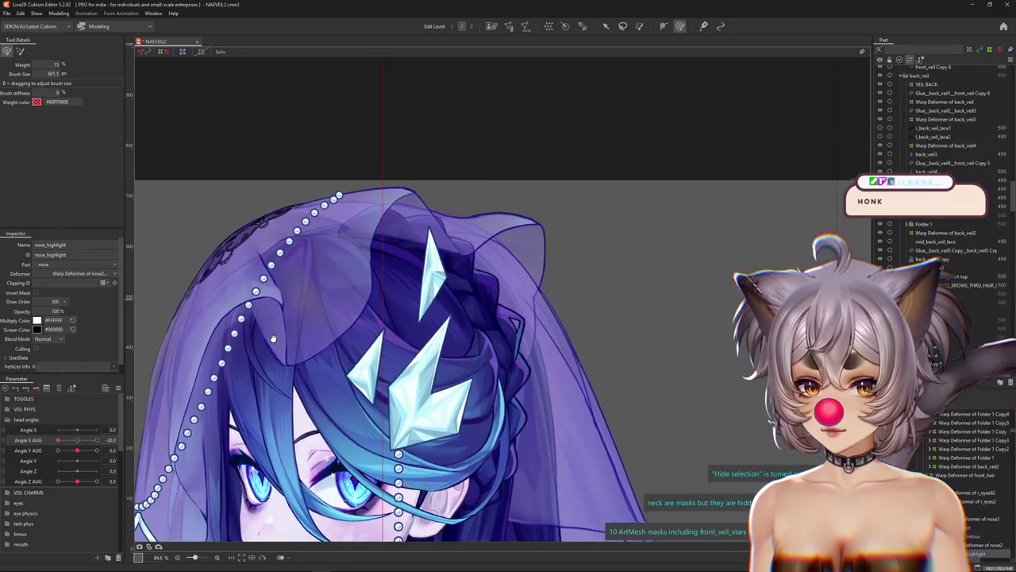
{"action": "scroll", "coordinate": [287, 312], "scroll_direction": "up", "scroll_amount": 4}
{"action": "left_click_drag", "start_coordinate": [288, 312], "coordinate": [287, 298]}
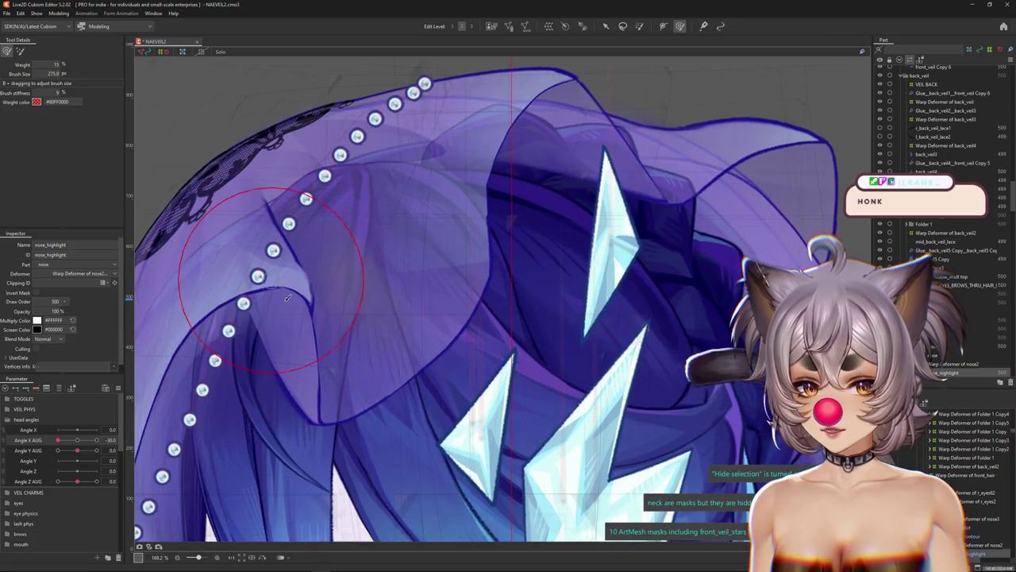
{"action": "scroll", "coordinate": [288, 258], "scroll_direction": "down", "scroll_amount": 4}
{"action": "scroll", "coordinate": [341, 270], "scroll_direction": "up", "scroll_amount": 2}
{"action": "scroll", "coordinate": [381, 282], "scroll_direction": "up", "scroll_amount": 2}
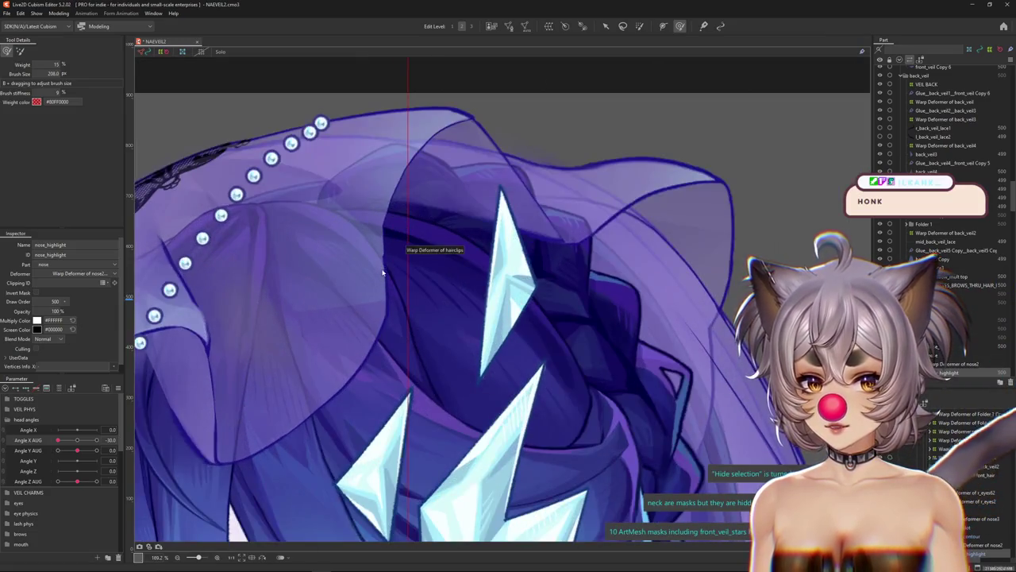
{"action": "right_click", "coordinate": [393, 288]}
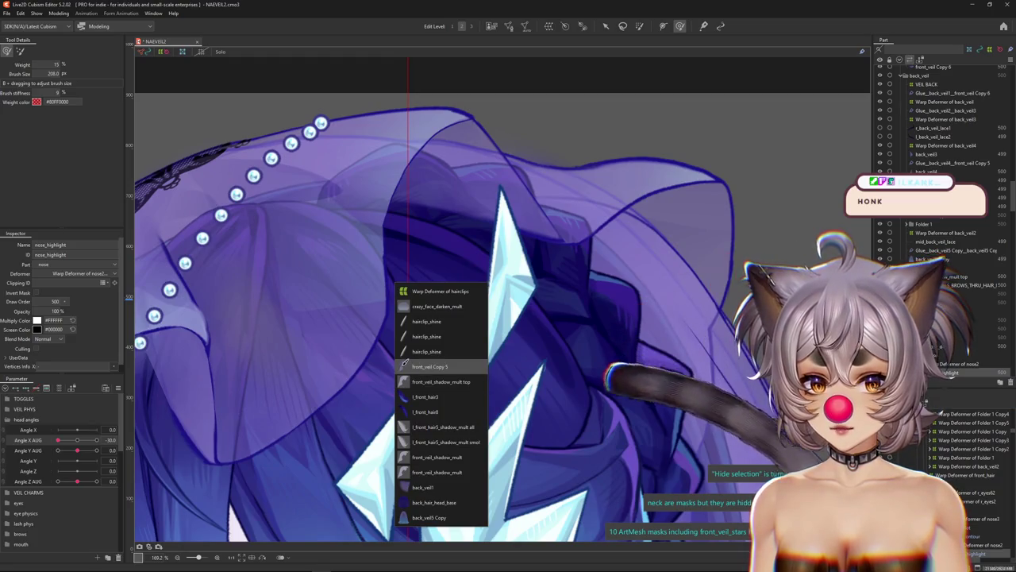
Pick front_veil Copy 5, shrink the deform brush, and check it at Angle X AUG 30.
{"action": "left_click", "coordinate": [414, 367]}
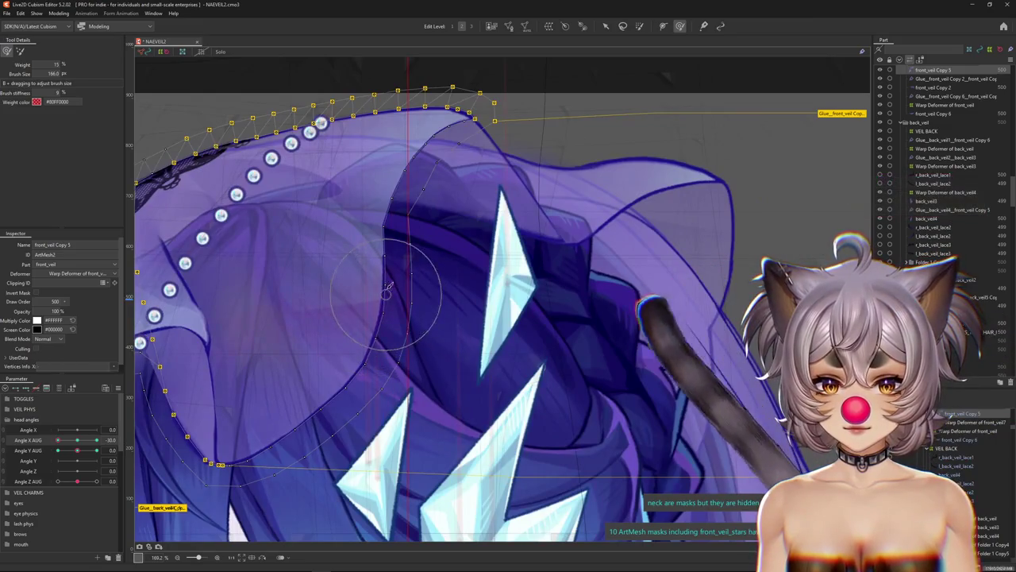
{"action": "left_click_drag", "start_coordinate": [391, 318], "coordinate": [393, 184]}
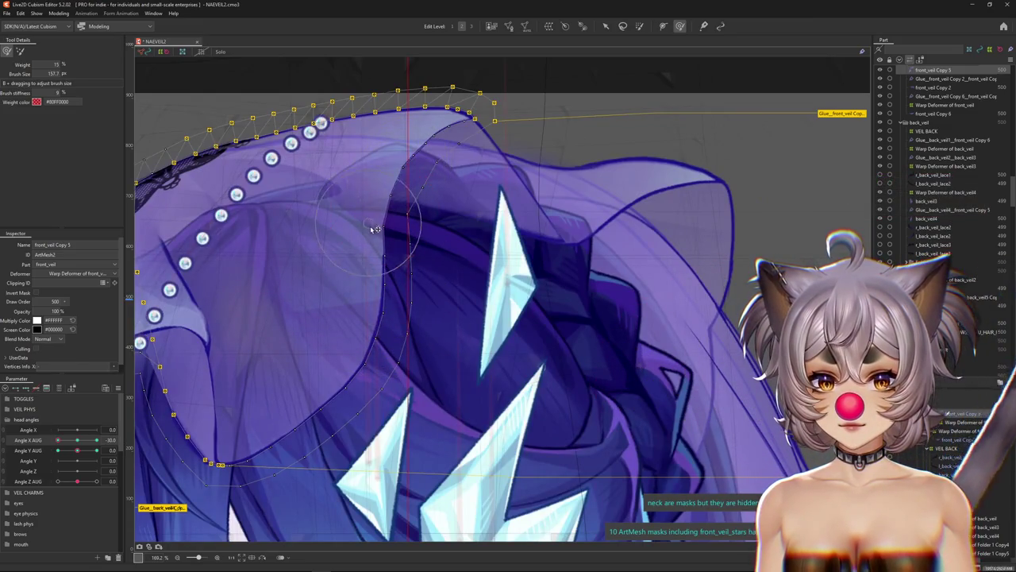
{"action": "scroll", "coordinate": [349, 317], "scroll_direction": "down", "scroll_amount": 3}
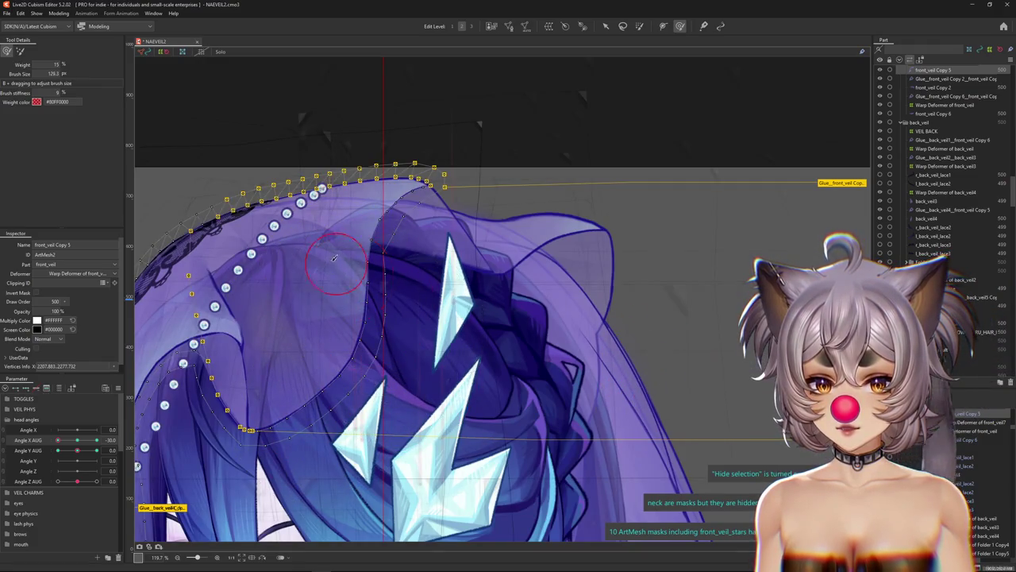
{"action": "left_click", "coordinate": [111, 441]}
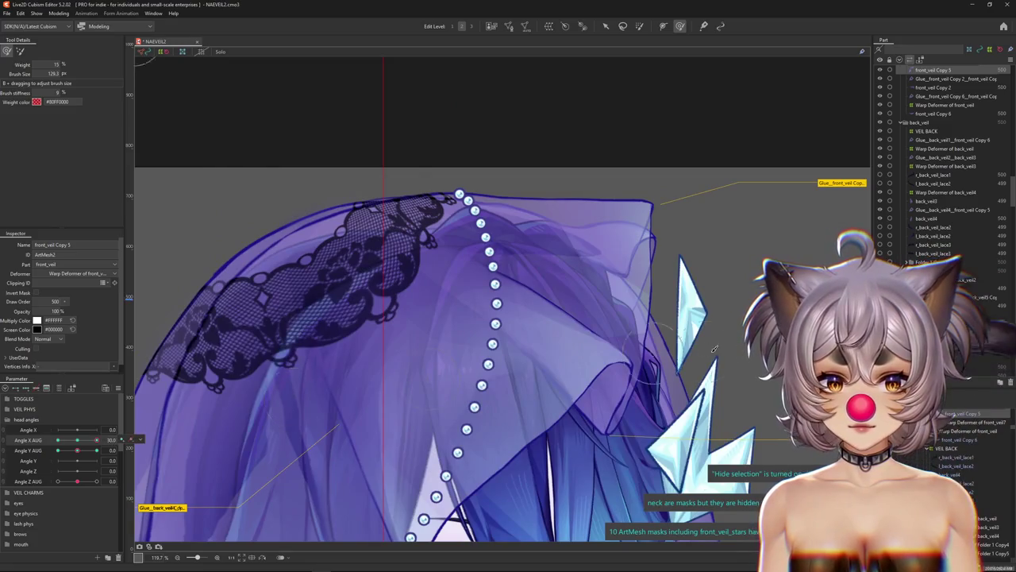
{"action": "scroll", "coordinate": [715, 349], "scroll_direction": "up", "scroll_amount": 3}
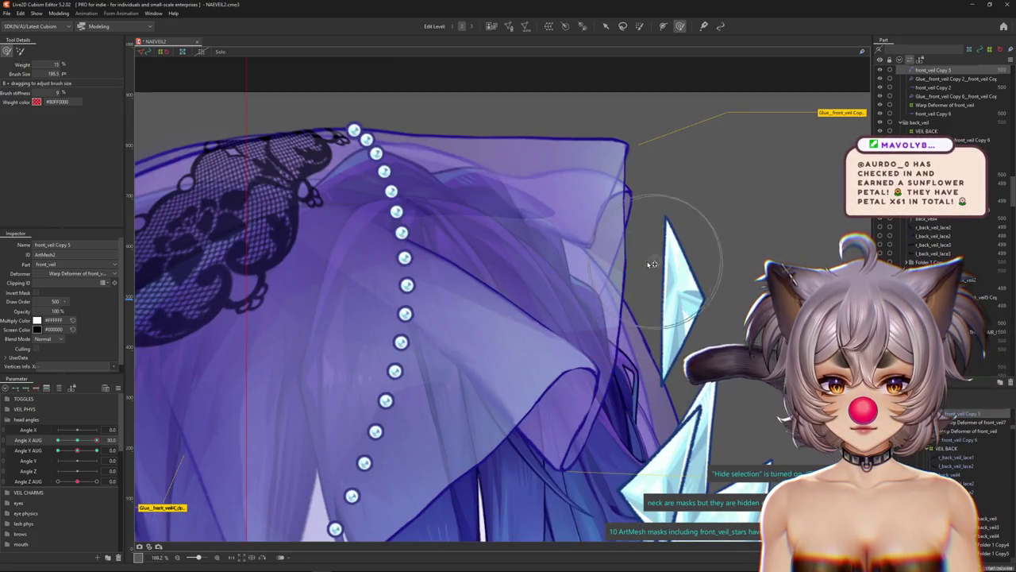
{"action": "mouse_move", "coordinate": [623, 177]}
{"action": "left_mouse_down"}
{"action": "mouse_move", "coordinate": [607, 179]}
{"action": "mouse_move", "coordinate": [639, 204]}
{"action": "left_mouse_up"}
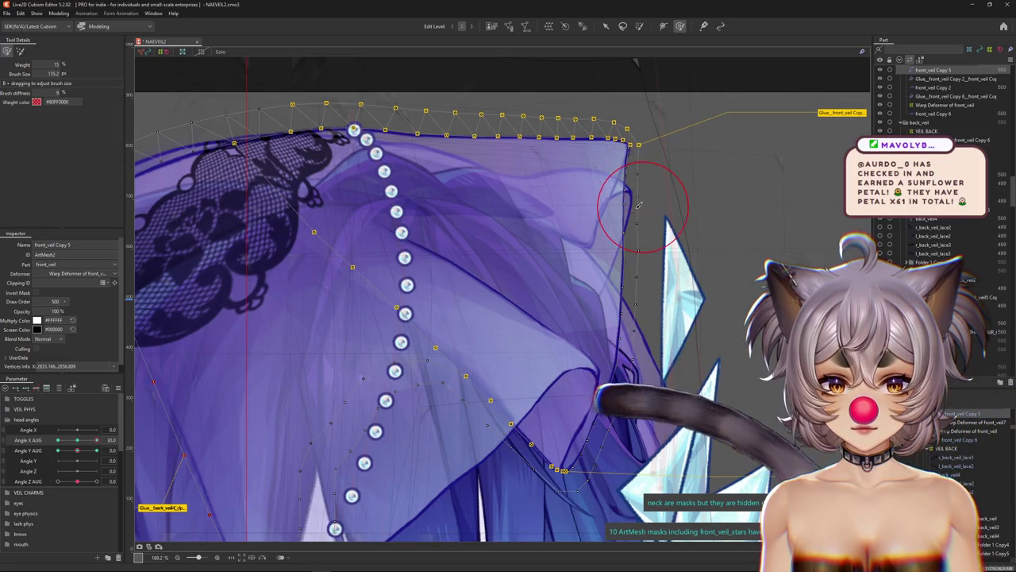
Hide the selection overlay and pose the head at Angle X AUG -30 and Angle Y AUG -30.
{"action": "key", "text": "ctrl+h"}
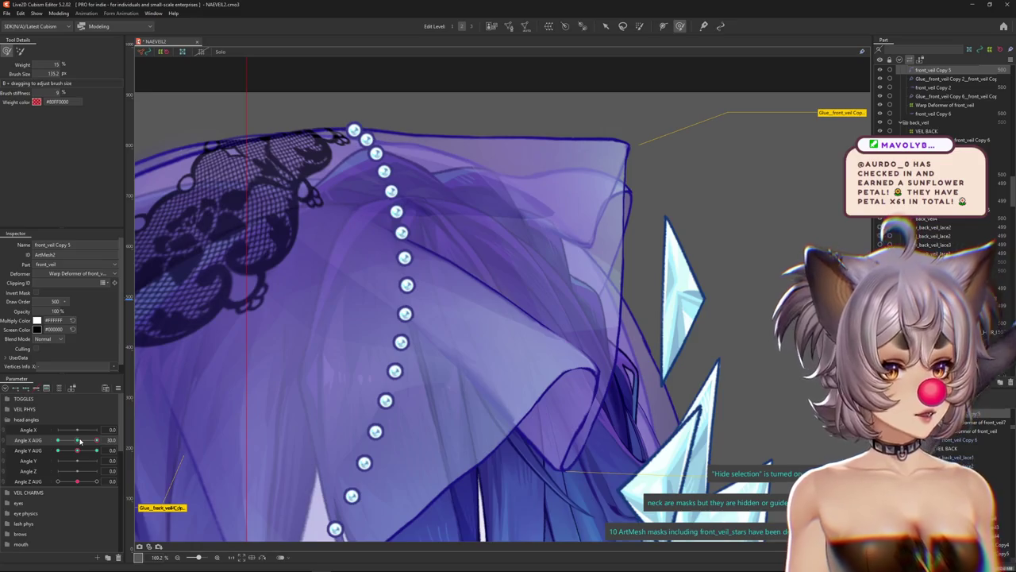
{"action": "left_click_drag", "start_coordinate": [80, 441], "coordinate": [58, 441]}
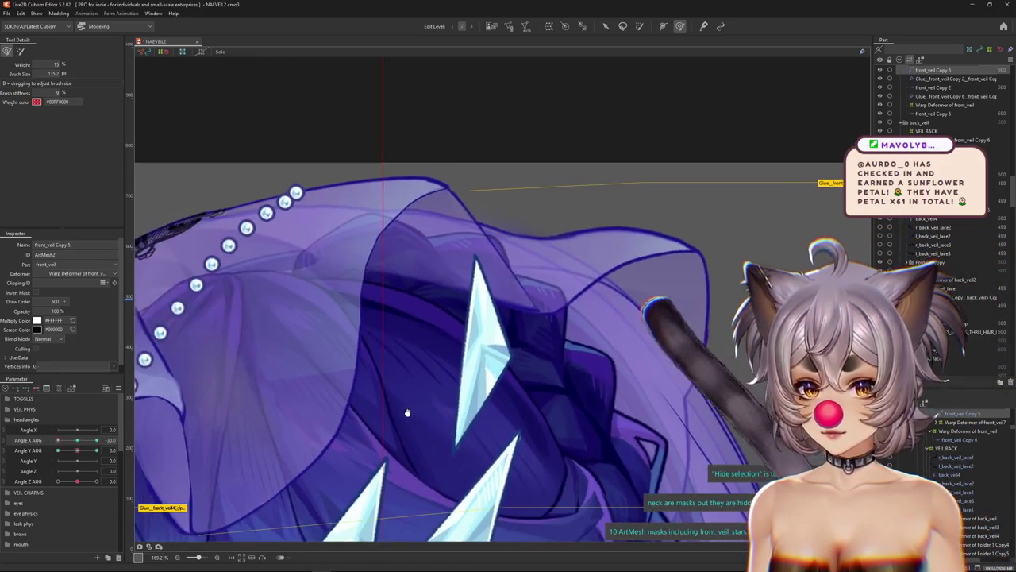
{"action": "scroll", "coordinate": [338, 421], "scroll_direction": "down", "scroll_amount": 1}
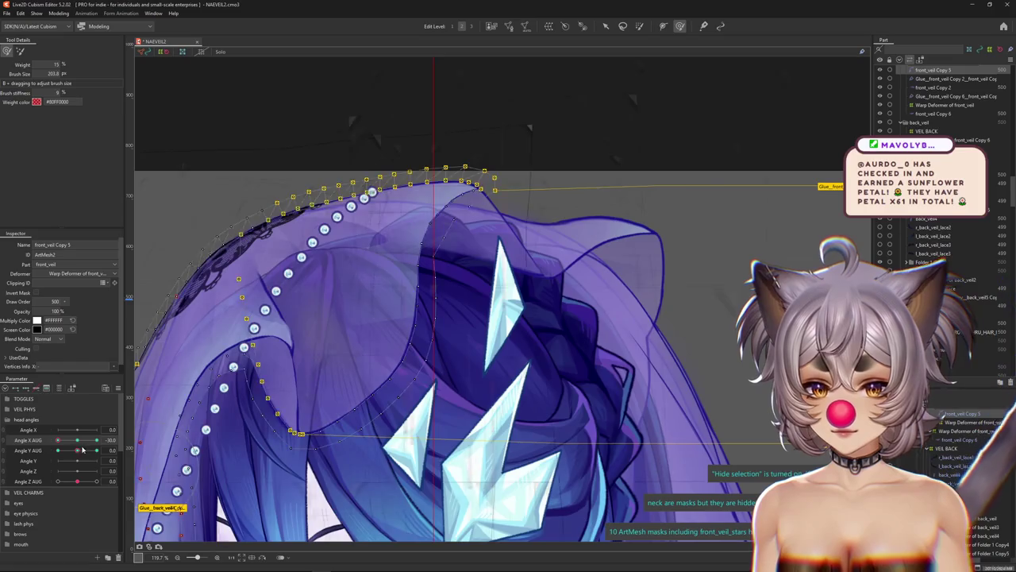
{"action": "mouse_move", "coordinate": [77, 450]}
{"action": "left_mouse_down"}
{"action": "mouse_move", "coordinate": [99, 450]}
{"action": "mouse_move", "coordinate": [20, 454]}
{"action": "left_mouse_up"}
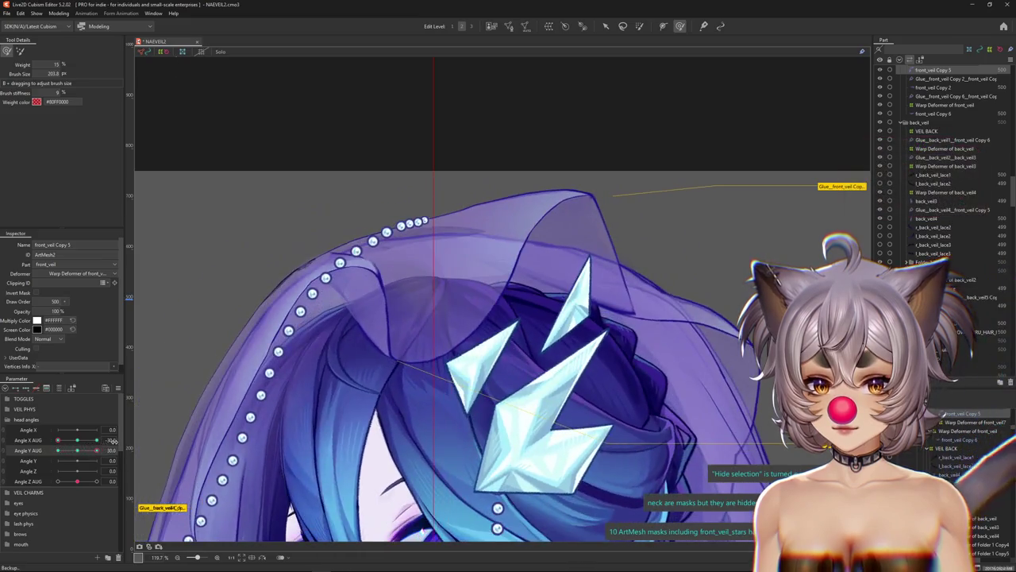
{"action": "left_click_drag", "start_coordinate": [61, 449], "coordinate": [57, 450]}
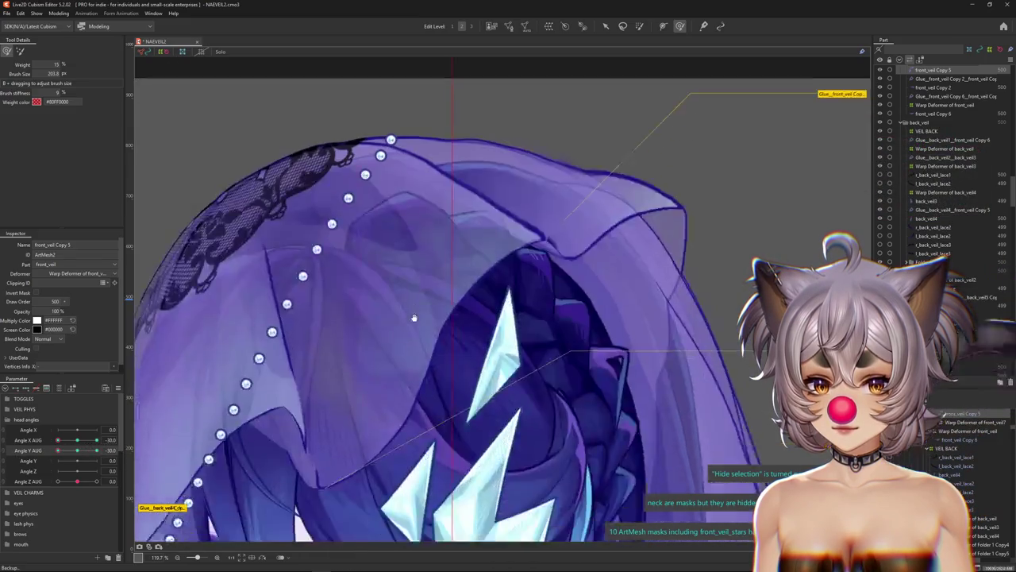
Select front_veil Copy, show its vertices, then switch to the front_veil mesh at the fold.
{"action": "scroll", "coordinate": [355, 386], "scroll_direction": "up", "scroll_amount": 3}
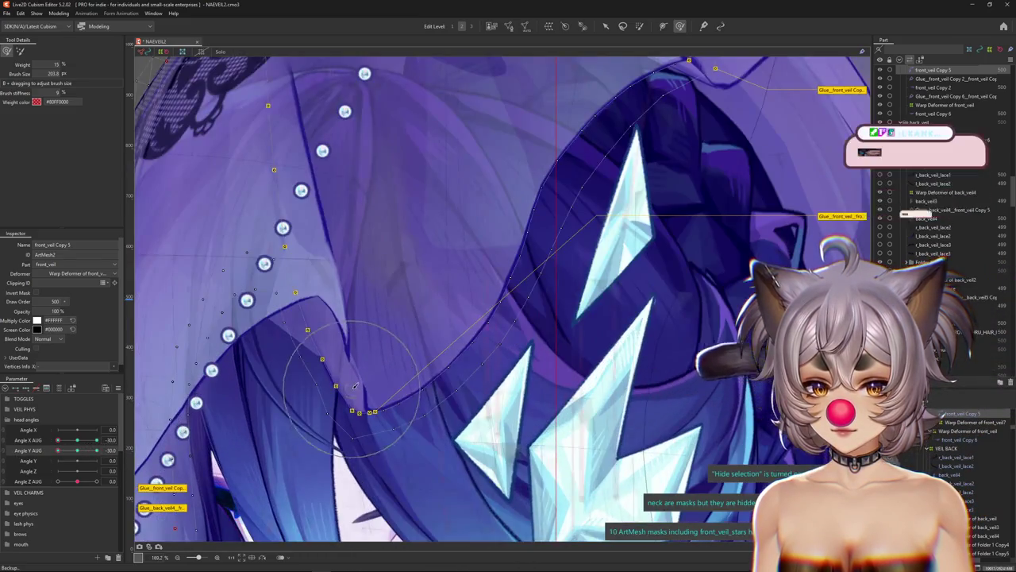
{"action": "right_click", "coordinate": [347, 347]}
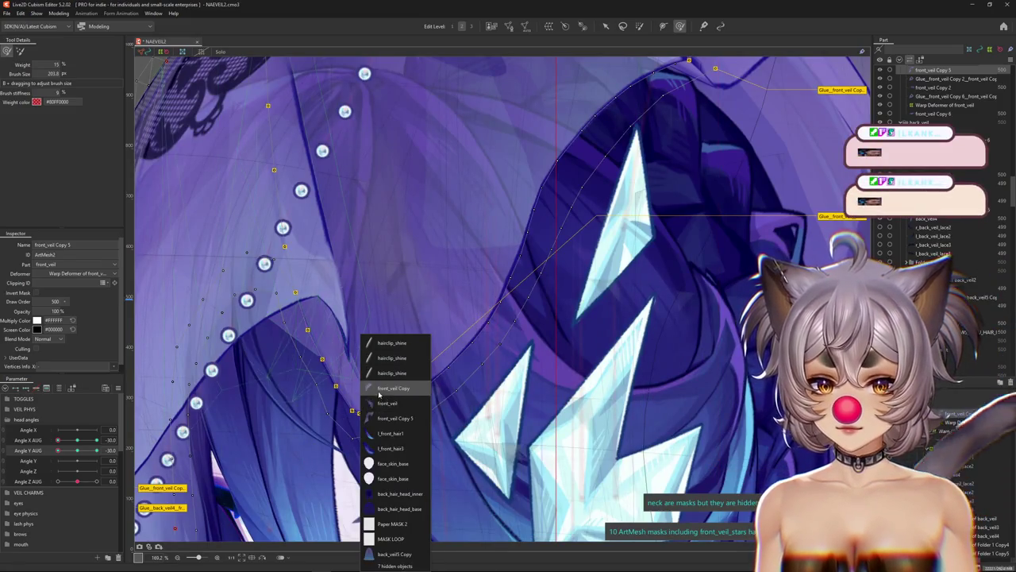
{"action": "left_click", "coordinate": [382, 392]}
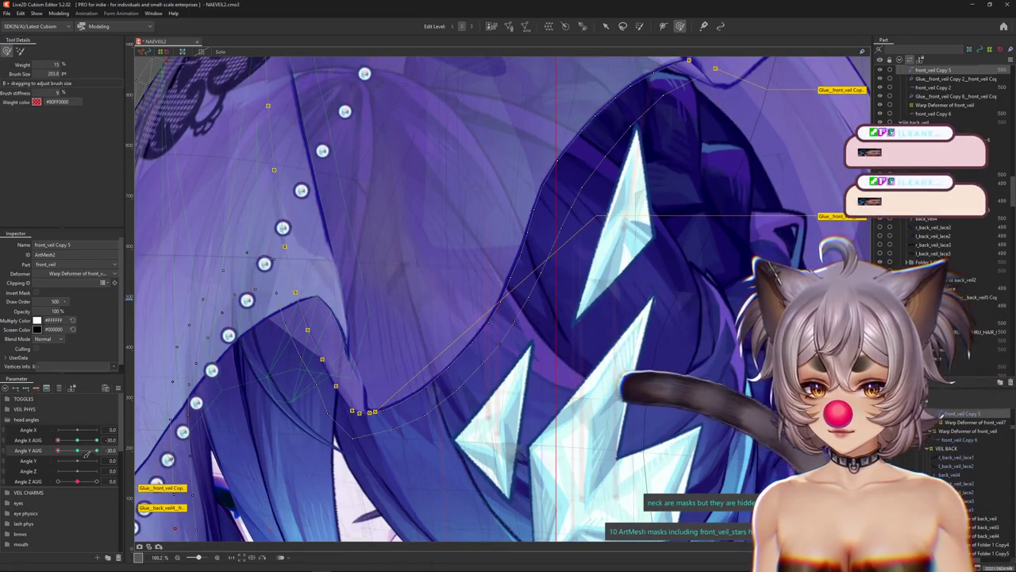
{"action": "left_click", "coordinate": [349, 393]}
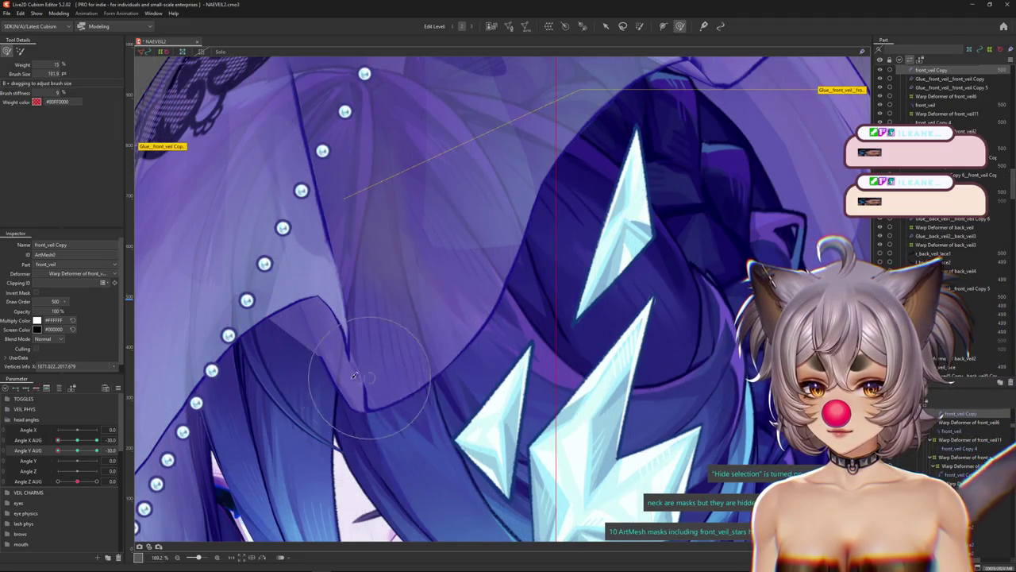
{"action": "left_click", "coordinate": [376, 380]}
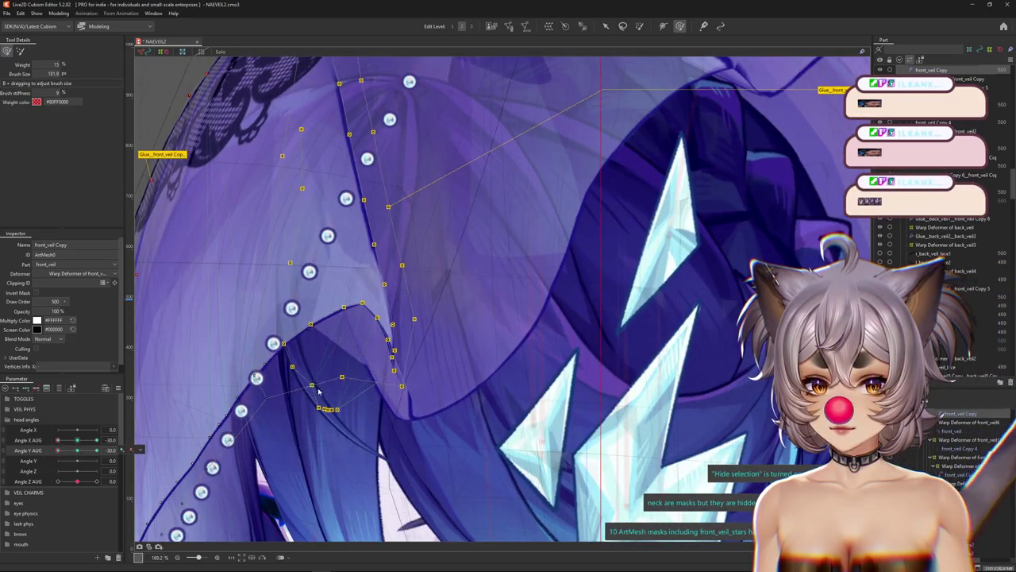
{"action": "right_click", "coordinate": [361, 354]}
{"action": "key", "text": "Escape"}
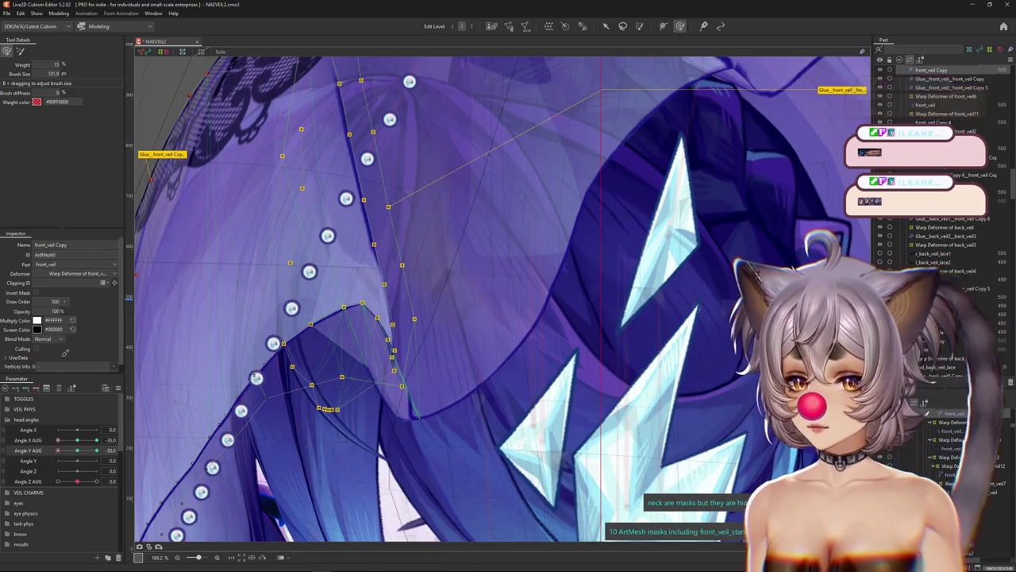
{"action": "left_click", "coordinate": [36, 349]}
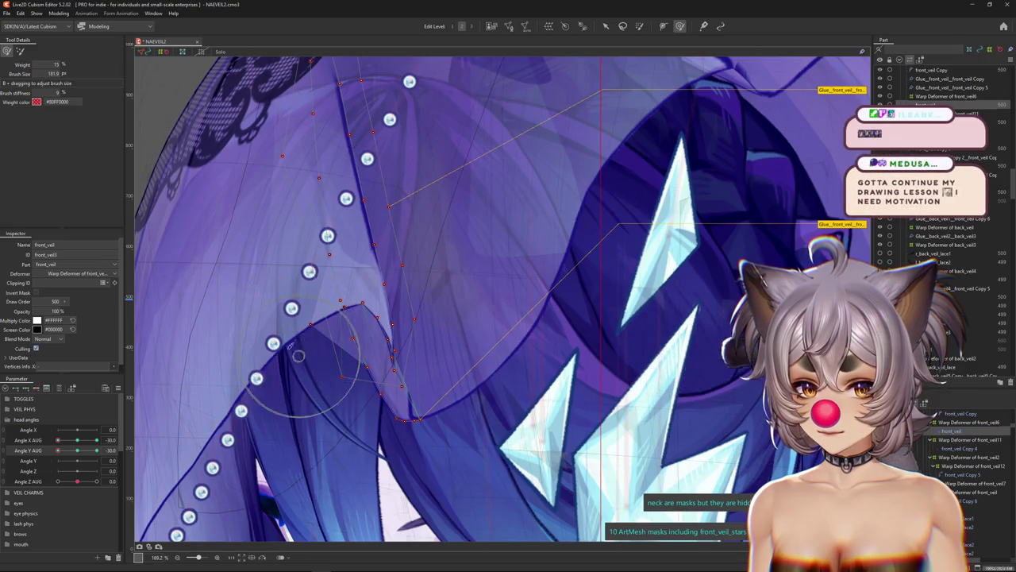
{"action": "left_click_drag", "start_coordinate": [284, 325], "coordinate": [284, 335]}
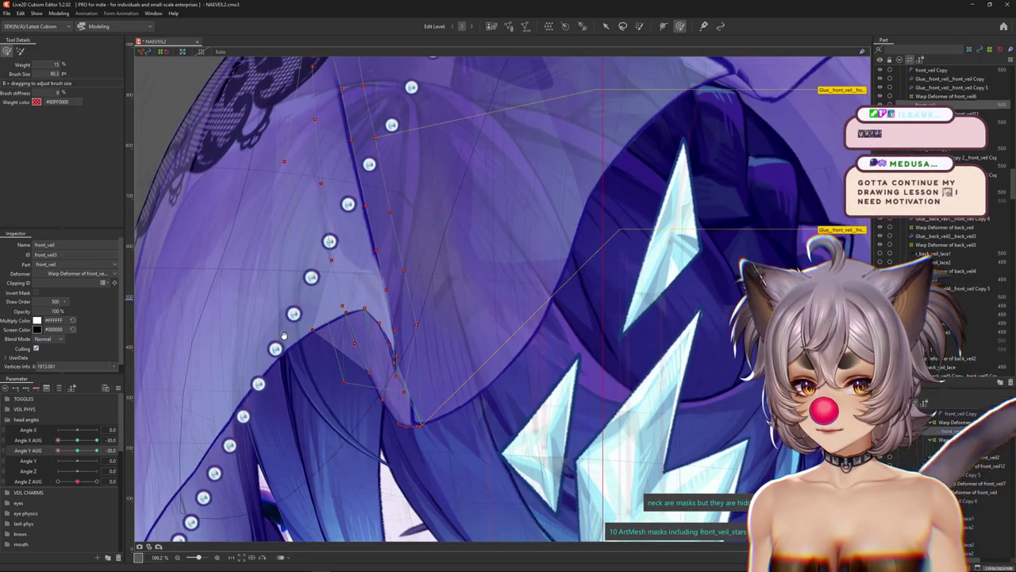
Set Angle Y AUG to -30 and push front_veil Copy's fold vertices up and right.
{"action": "left_click_drag", "start_coordinate": [76, 435], "coordinate": [147, 412]}
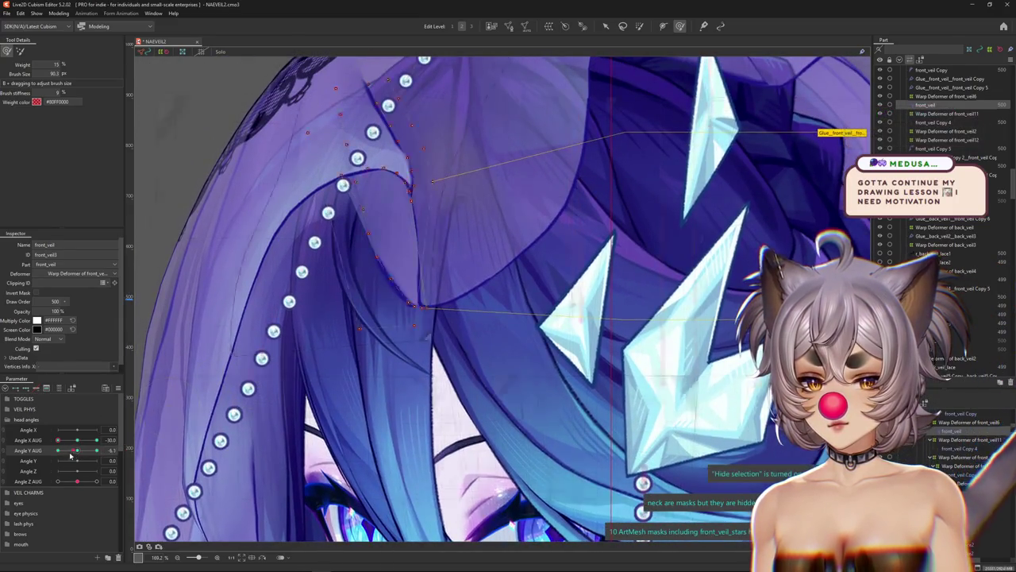
{"action": "left_click_drag", "start_coordinate": [77, 450], "coordinate": [140, 450]}
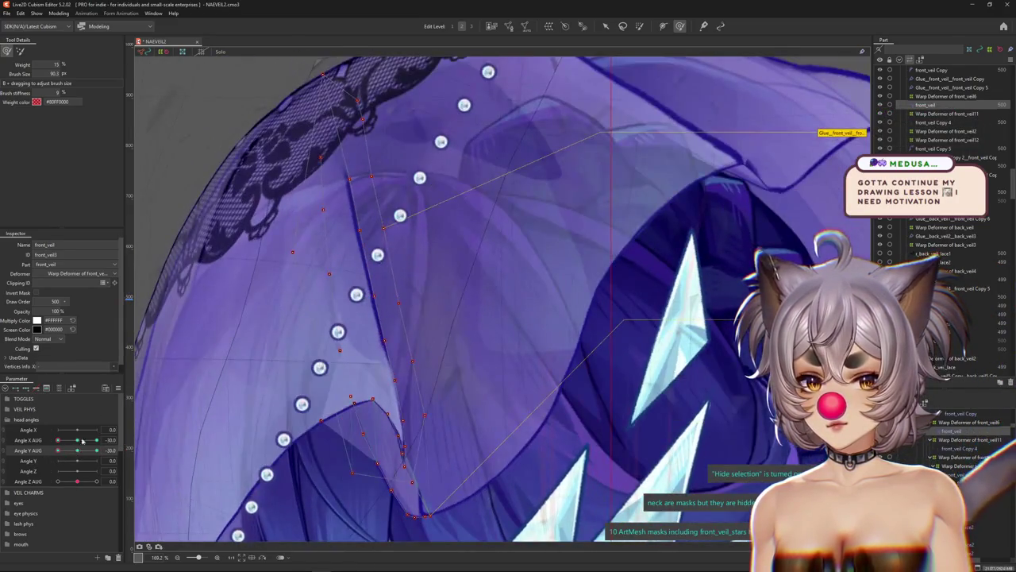
{"action": "right_click", "coordinate": [276, 348]}
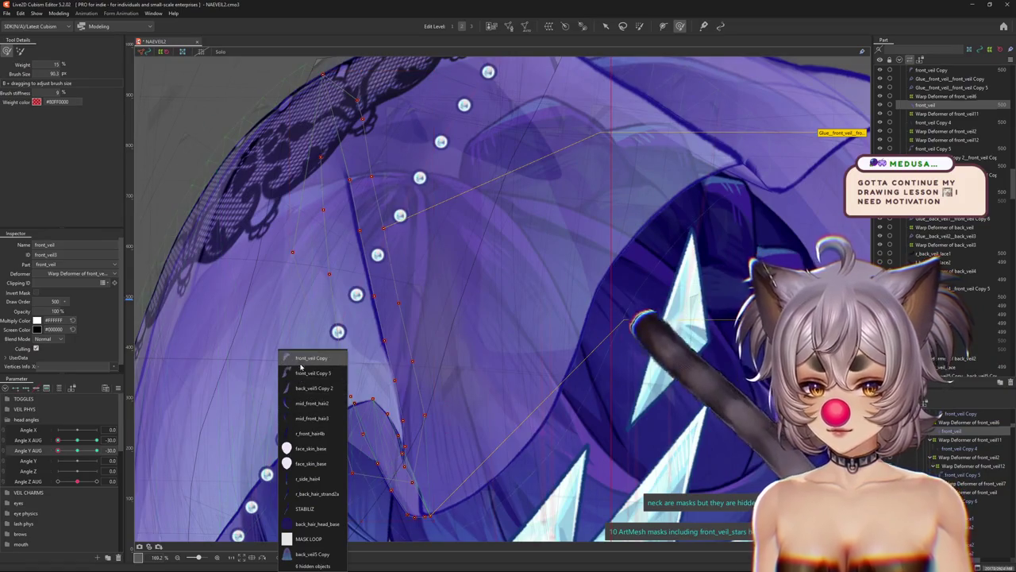
{"action": "left_click", "coordinate": [323, 391]}
{"action": "left_click", "coordinate": [326, 415]}
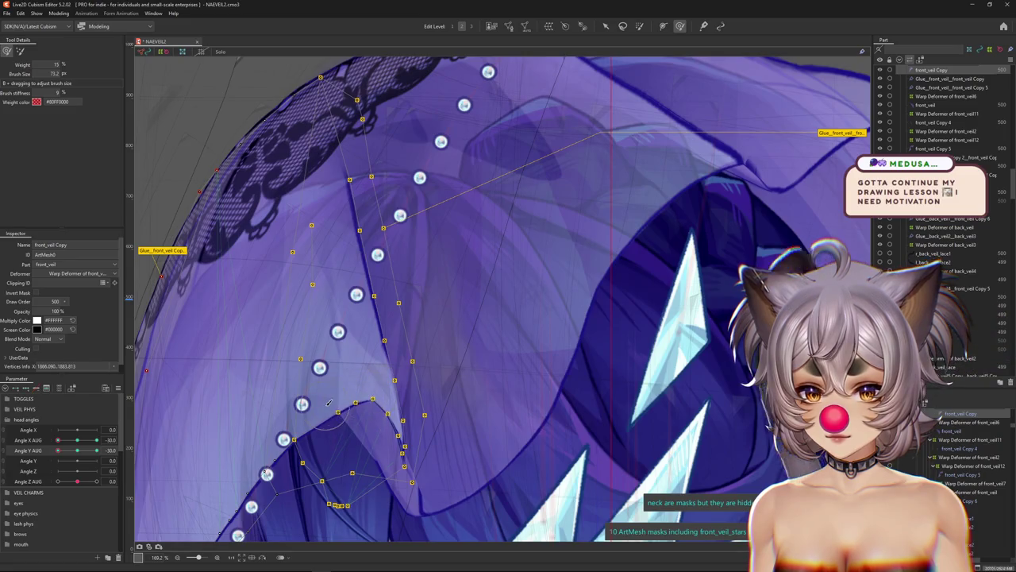
{"action": "mouse_move", "coordinate": [328, 404]}
{"action": "left_mouse_down"}
{"action": "mouse_move", "coordinate": [382, 391]}
{"action": "mouse_move", "coordinate": [367, 461]}
{"action": "left_mouse_up"}
Hide the overlay, enlarge the brush, and reshape the front_veil edge into a fold.
{"action": "key", "text": "ctrl+h"}
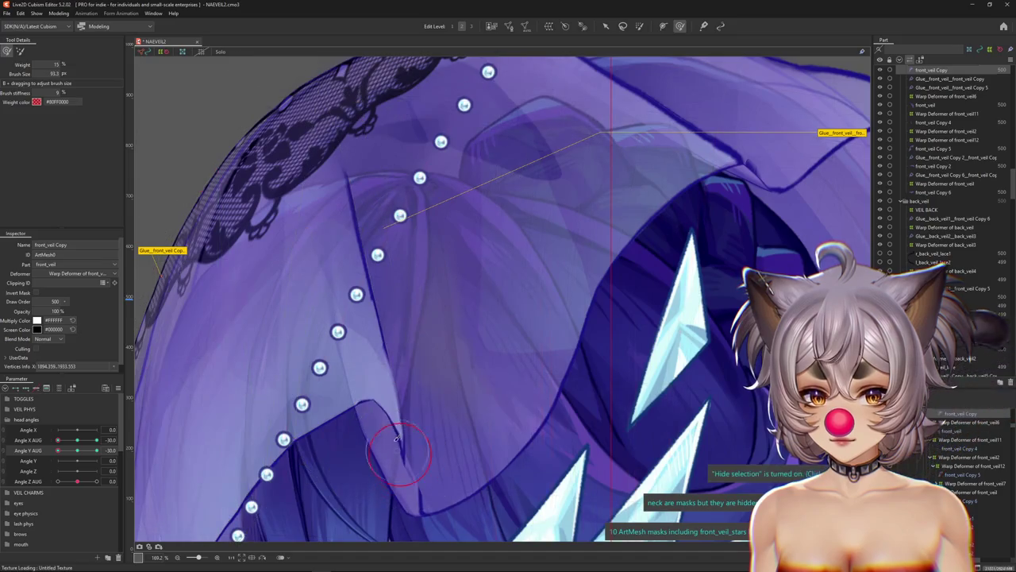
{"action": "left_click_drag", "start_coordinate": [392, 434], "coordinate": [379, 401]}
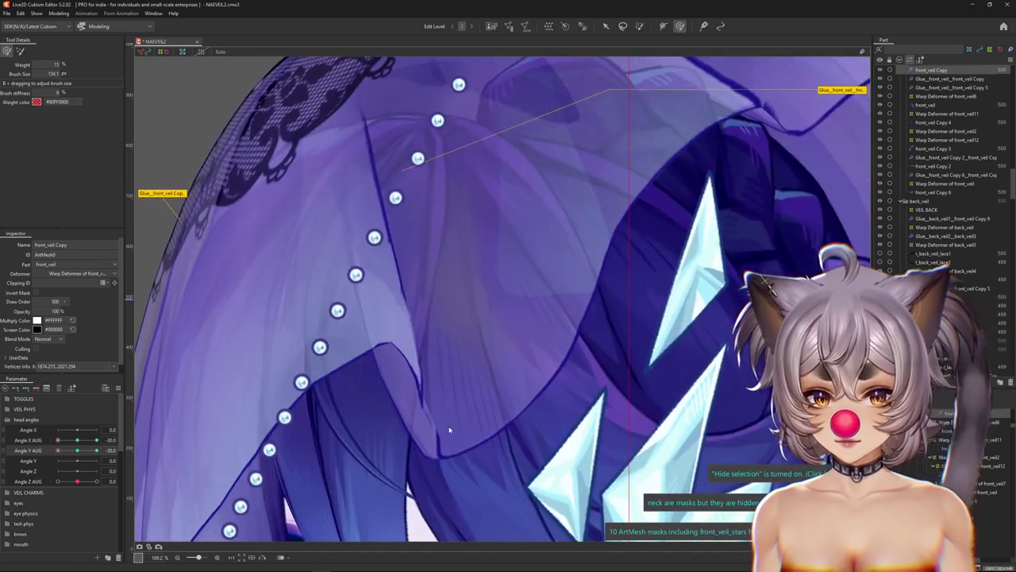
{"action": "left_click_drag", "start_coordinate": [427, 457], "coordinate": [445, 432]}
{"action": "scroll", "coordinate": [449, 430], "scroll_direction": "up", "scroll_amount": 5}
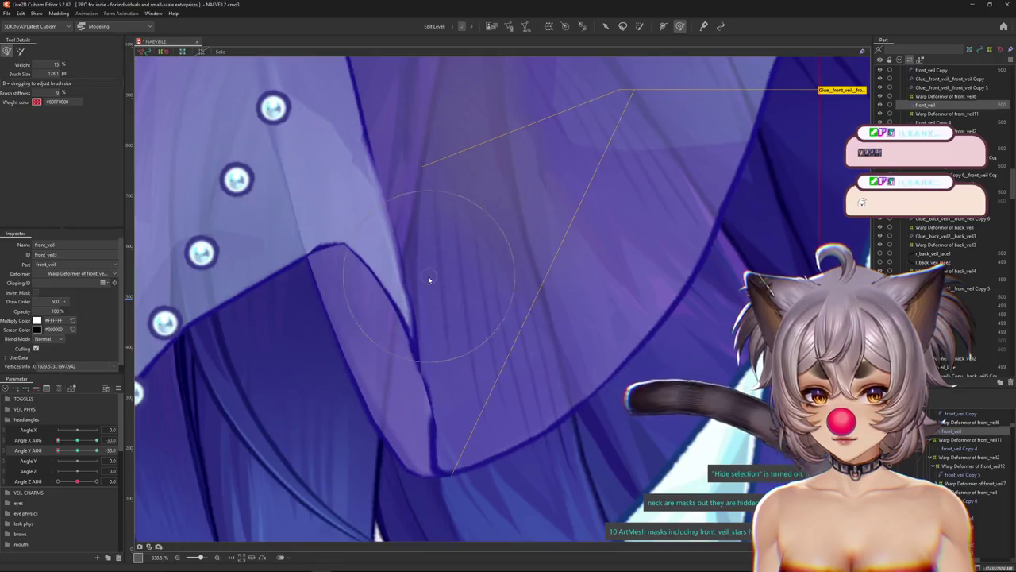
{"action": "left_click", "coordinate": [393, 262]}
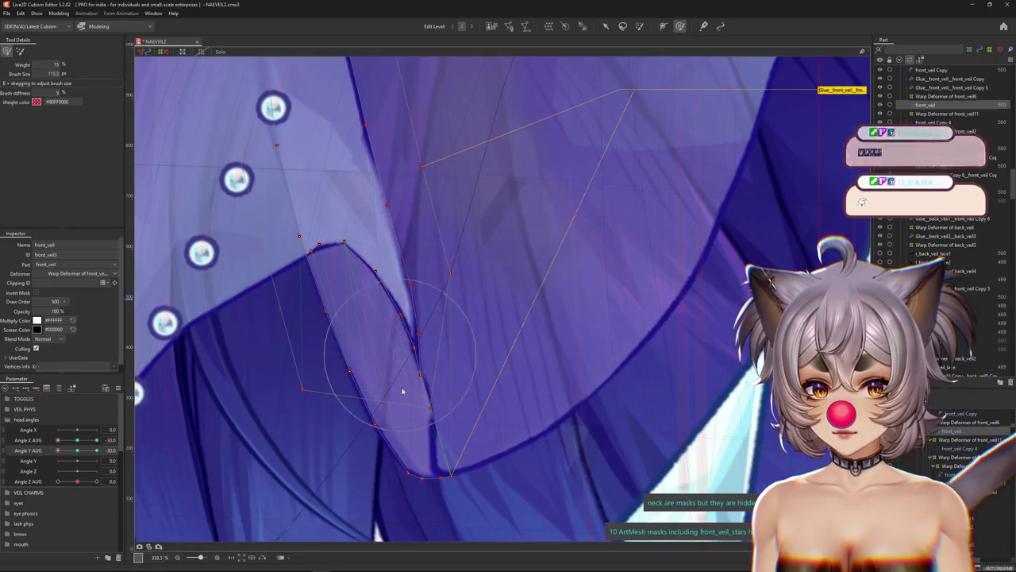
{"action": "left_click_drag", "start_coordinate": [396, 390], "coordinate": [447, 461]}
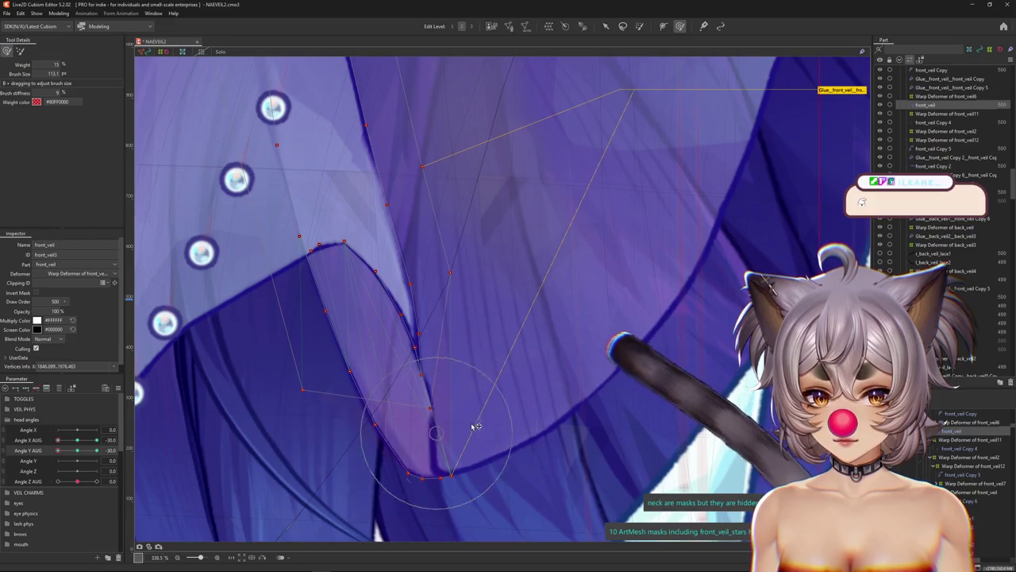
{"action": "mouse_move", "coordinate": [461, 410]}
{"action": "left_mouse_down"}
{"action": "mouse_move", "coordinate": [448, 373]}
{"action": "mouse_move", "coordinate": [464, 406]}
{"action": "left_mouse_up"}
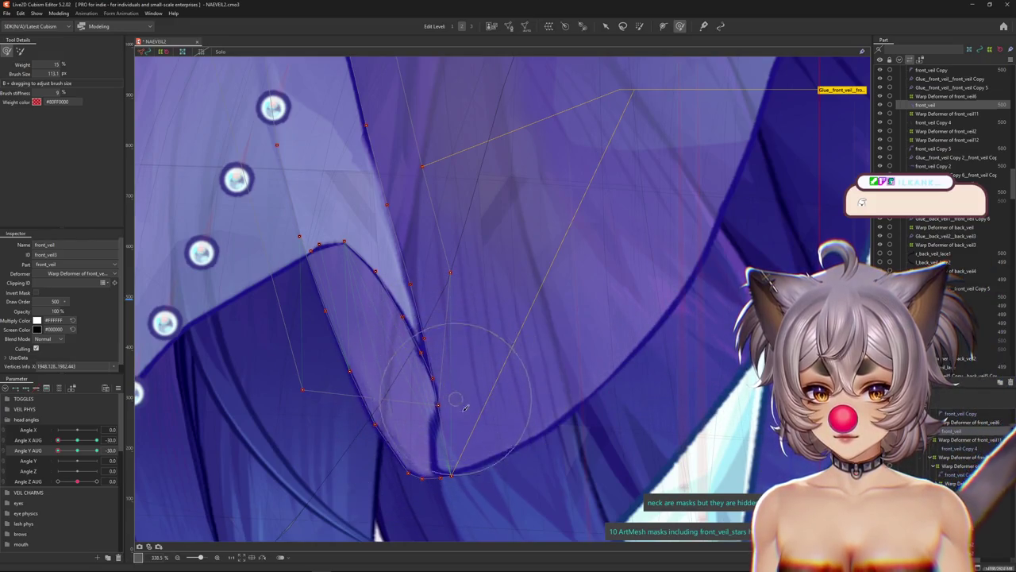
Select front_veil Copy 5 from the meshes stacked at the veil tip.
{"action": "right_click", "coordinate": [428, 433]}
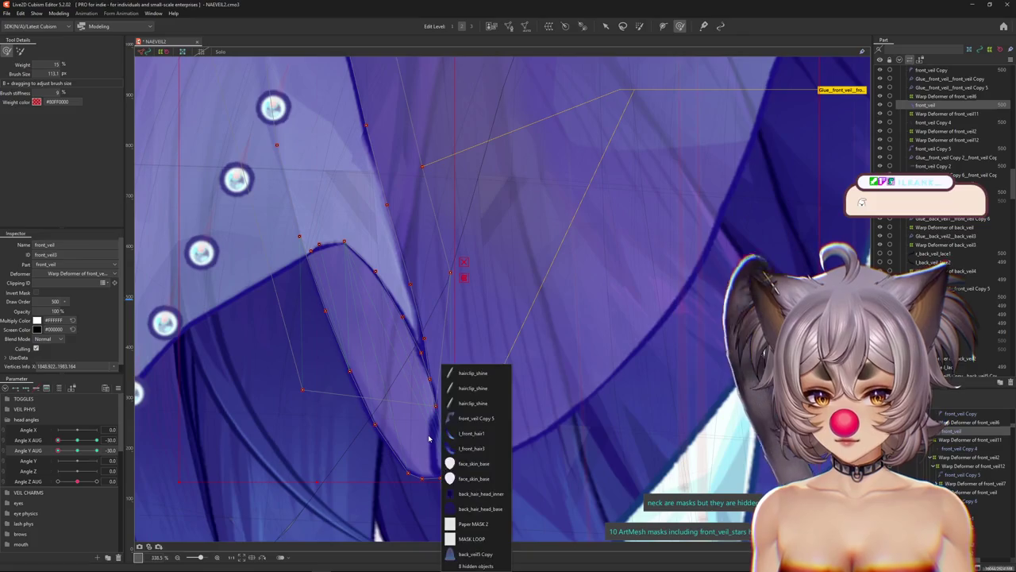
{"action": "left_click", "coordinate": [454, 441]}
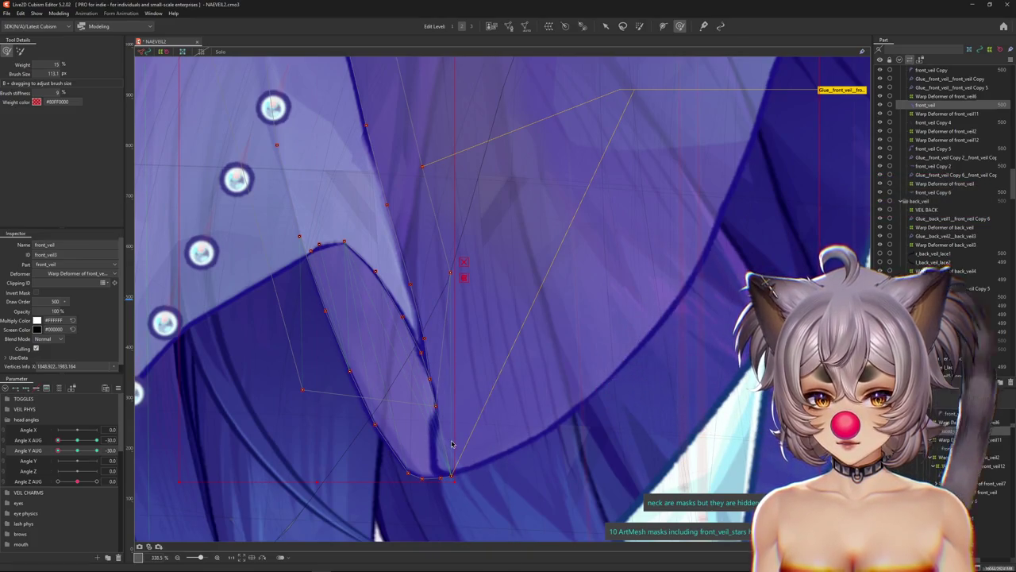
{"action": "left_click", "coordinate": [450, 440]}
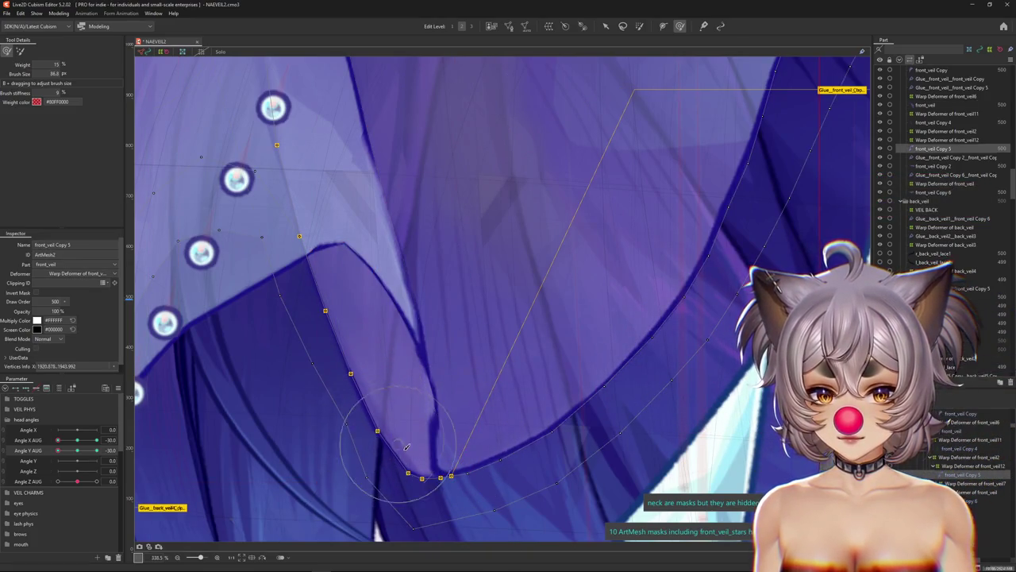
{"action": "right_click", "coordinate": [428, 362]}
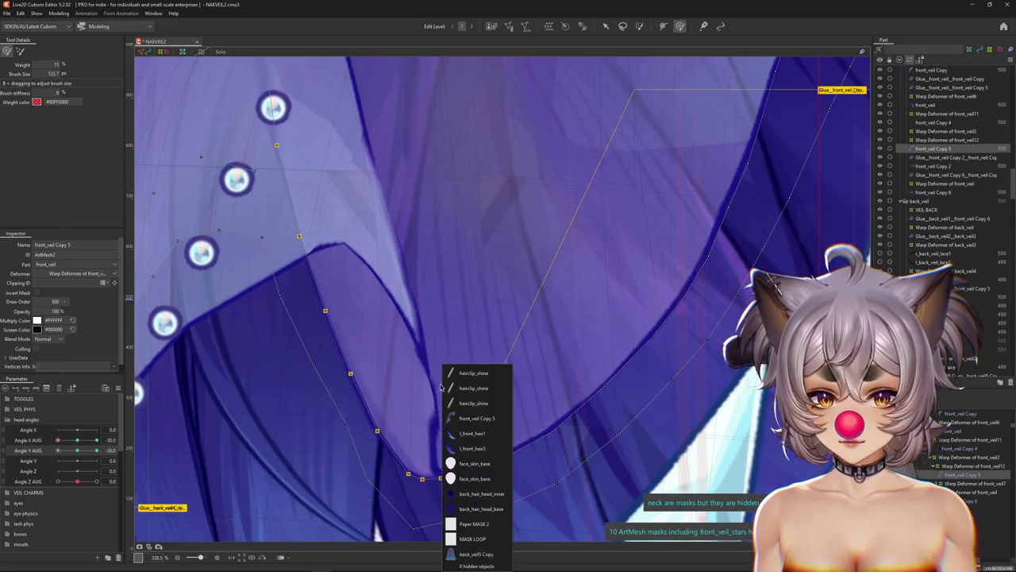
{"action": "right_click", "coordinate": [410, 334]}
{"action": "right_click", "coordinate": [547, 379]}
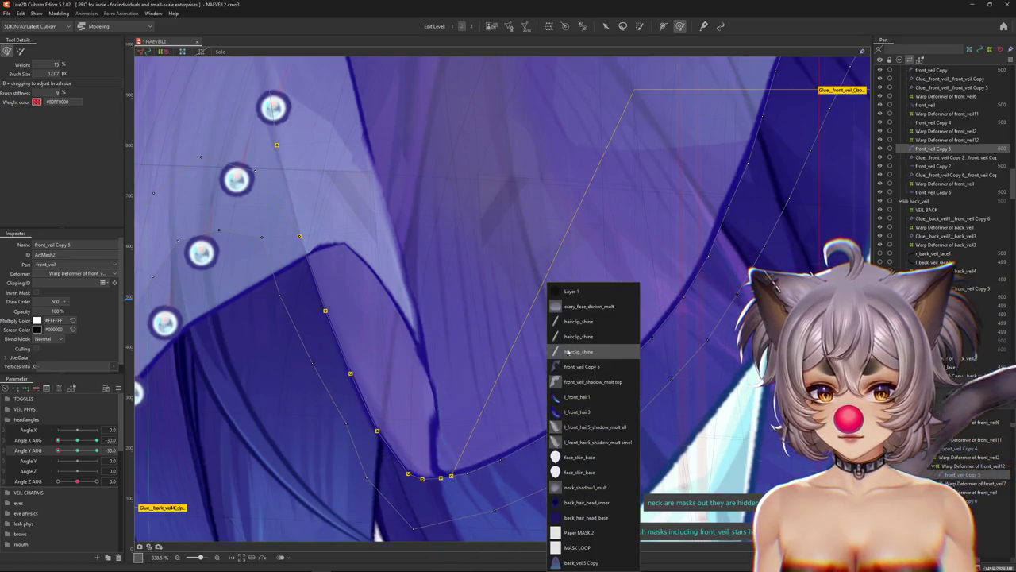
{"action": "left_click", "coordinate": [447, 429]}
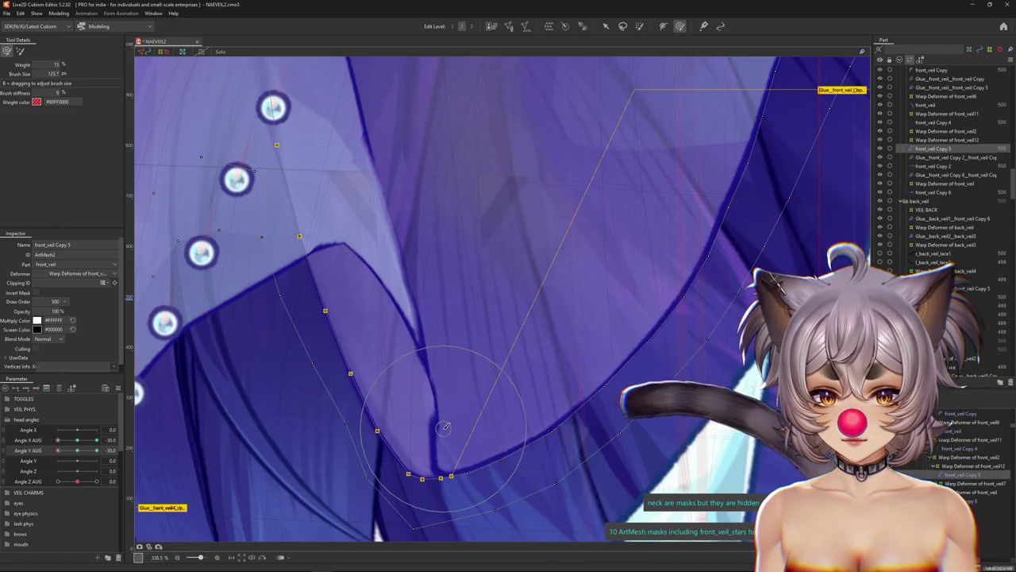
Reselect front_veil at the veil tip and readjust the deformation brush size.
{"action": "scroll", "coordinate": [468, 435], "scroll_direction": "down", "scroll_amount": 2}
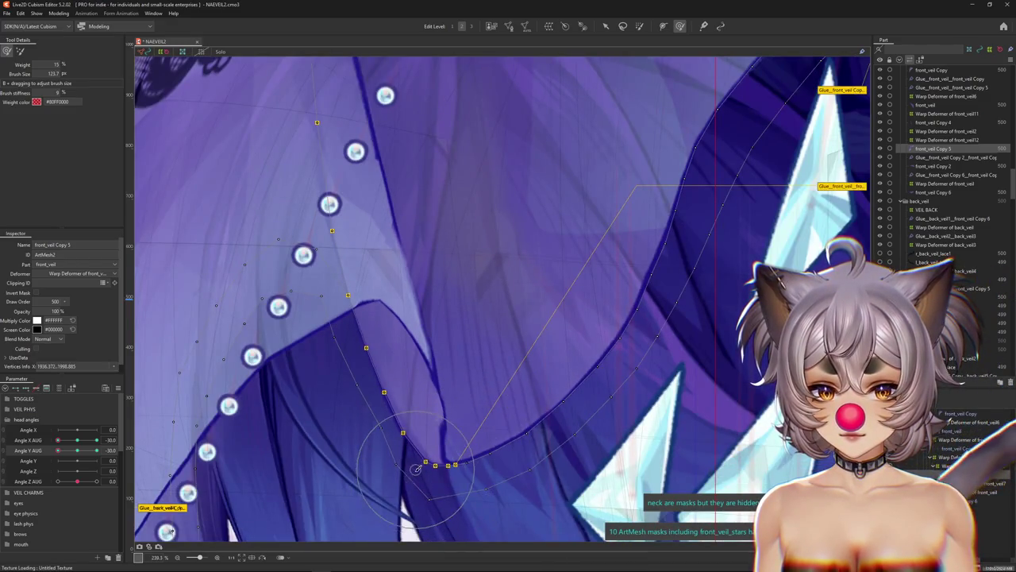
{"action": "scroll", "coordinate": [412, 474], "scroll_direction": "down", "scroll_amount": 3}
{"action": "scroll", "coordinate": [411, 474], "scroll_direction": "up", "scroll_amount": 5}
{"action": "right_click", "coordinate": [465, 401]}
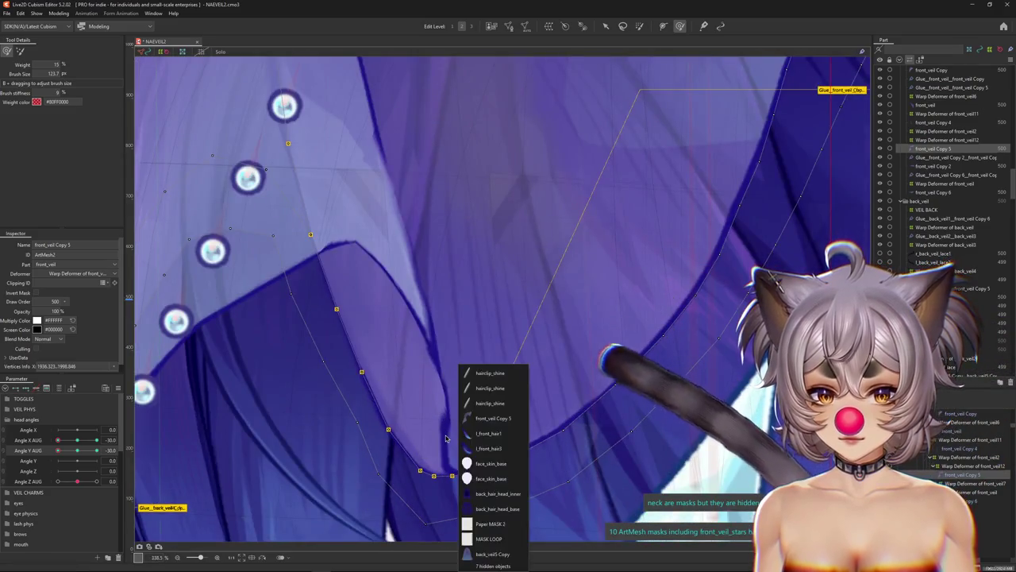
{"action": "right_click", "coordinate": [399, 389]}
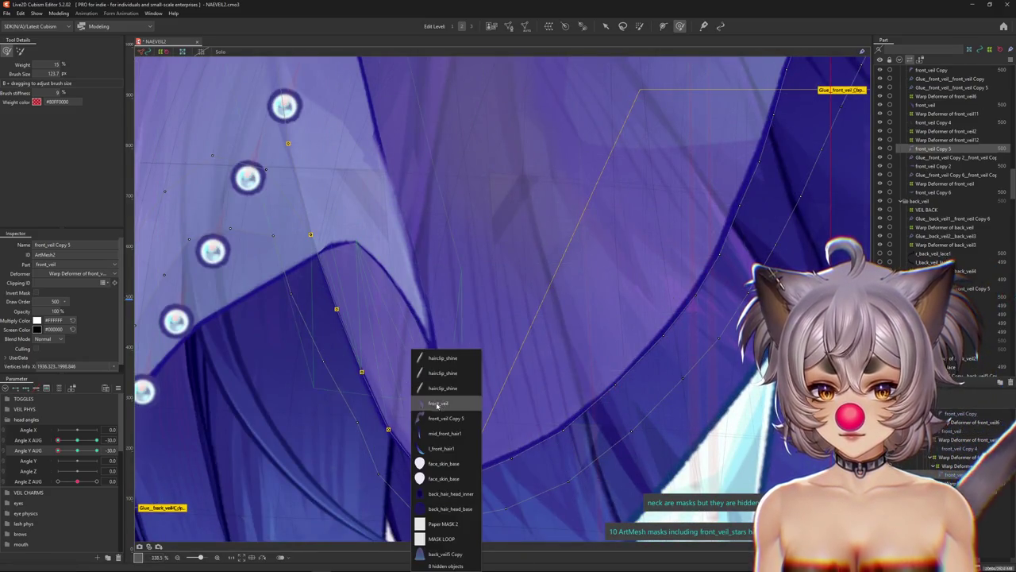
{"action": "left_click", "coordinate": [437, 404]}
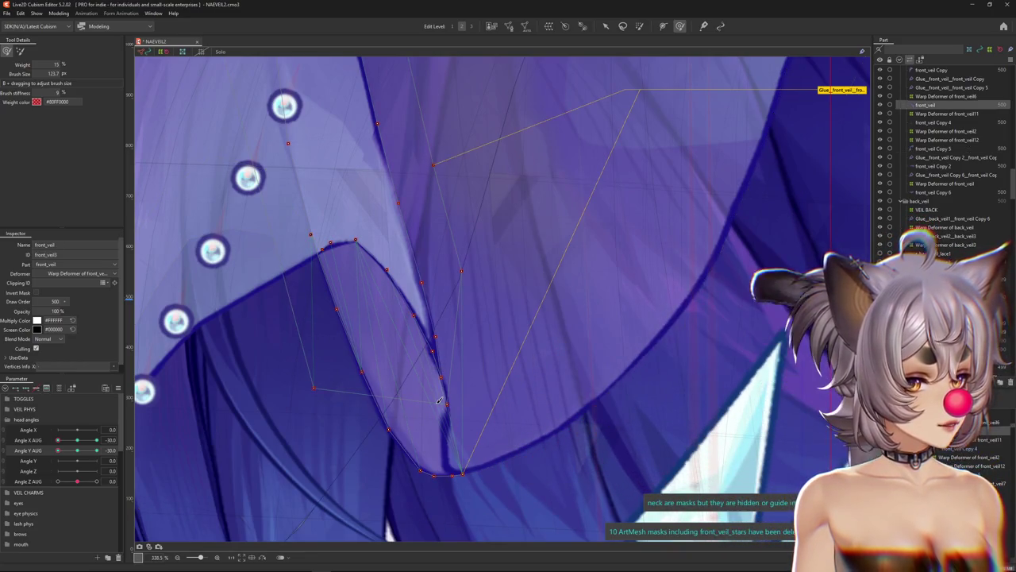
{"action": "mouse_move", "coordinate": [439, 400]}
{"action": "left_mouse_down"}
{"action": "mouse_move", "coordinate": [447, 414]}
{"action": "mouse_move", "coordinate": [449, 358]}
{"action": "left_mouse_up"}
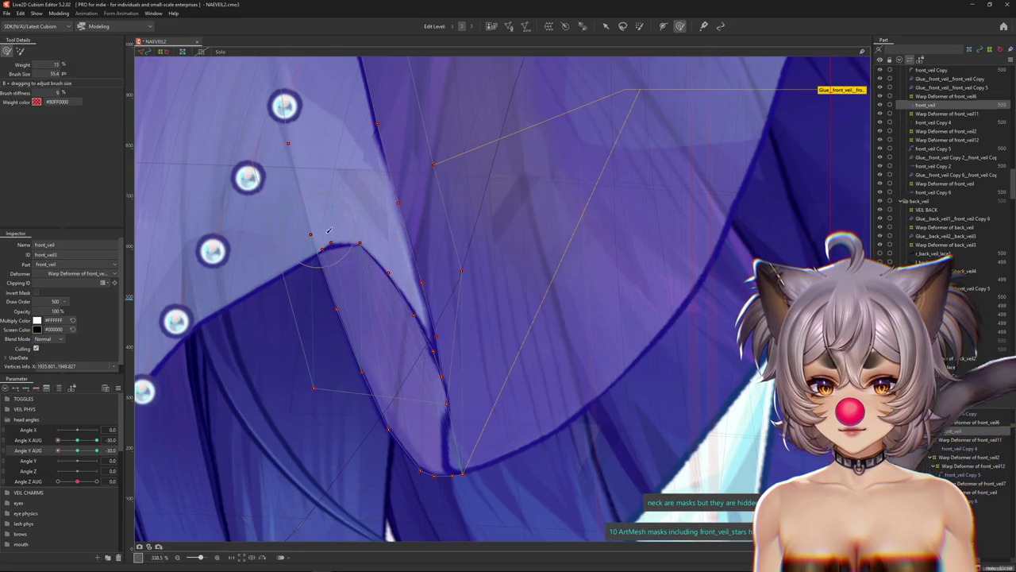
{"action": "left_click_drag", "start_coordinate": [403, 286], "coordinate": [454, 345]}
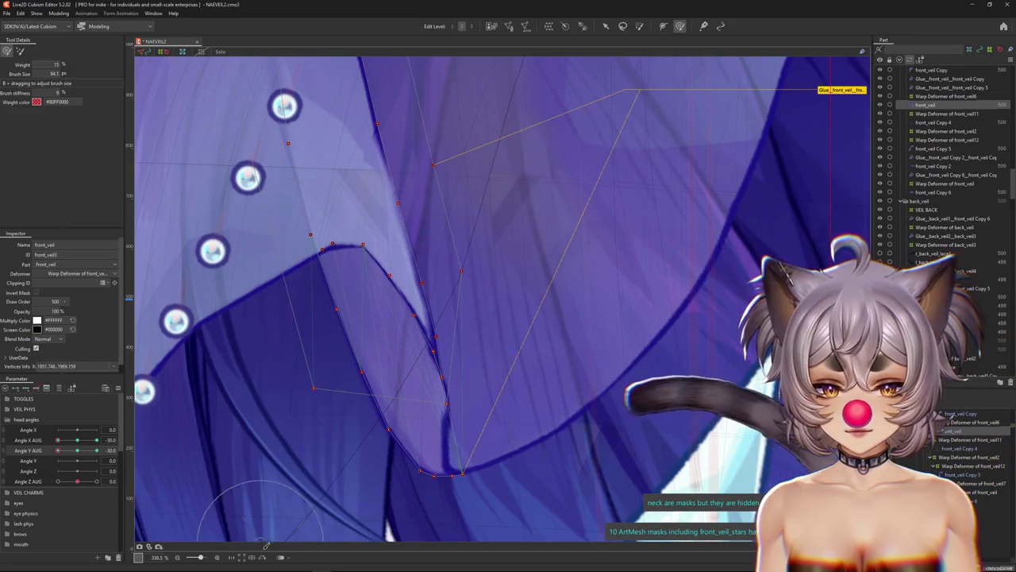
{"action": "scroll", "coordinate": [562, 385], "scroll_direction": "right", "scroll_amount": 5}
{"action": "scroll", "coordinate": [458, 435], "scroll_direction": "down", "scroll_amount": 3}
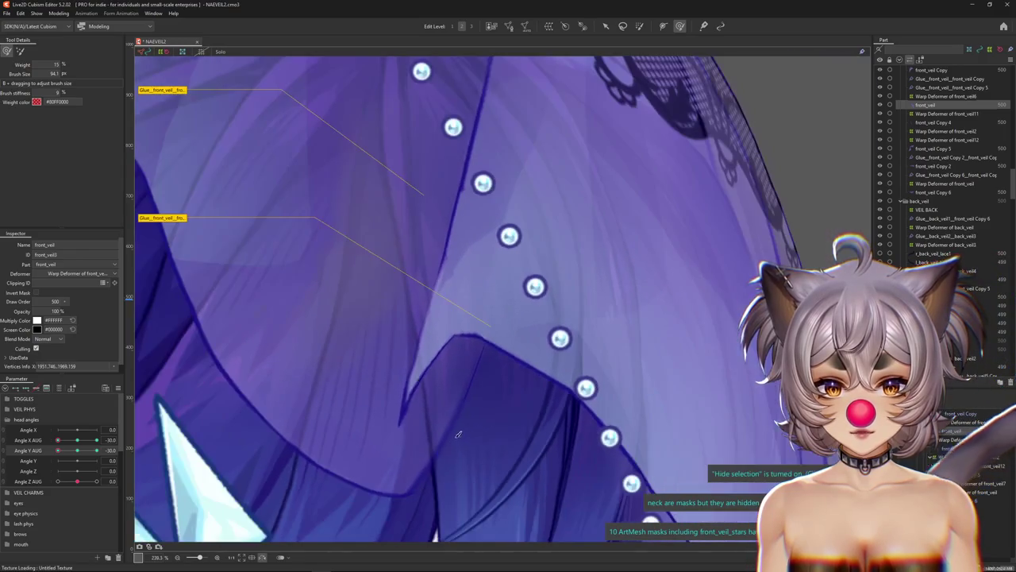
{"action": "scroll", "coordinate": [402, 337], "scroll_direction": "down", "scroll_amount": 2}
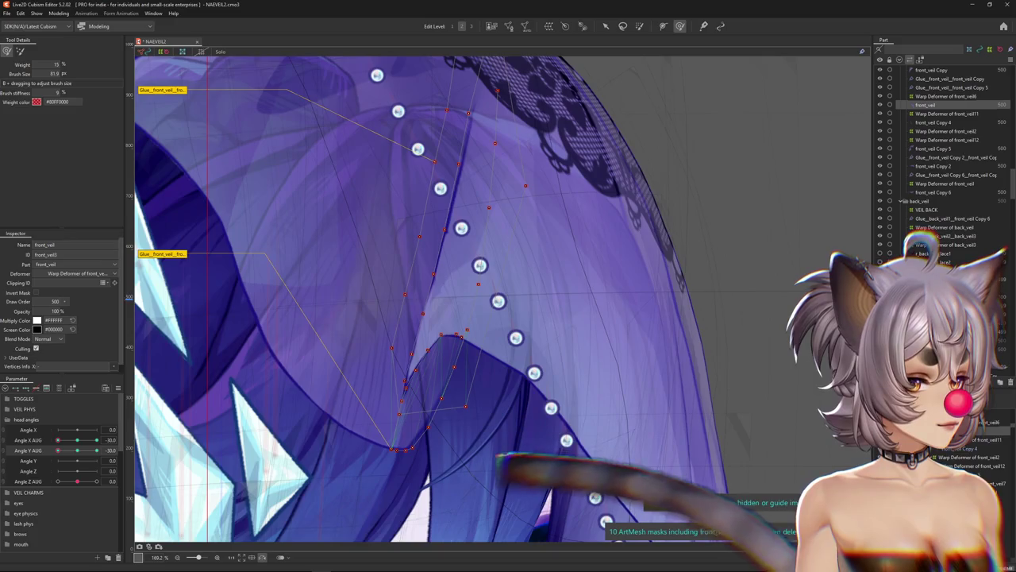
{"action": "left_click", "coordinate": [514, 429]}
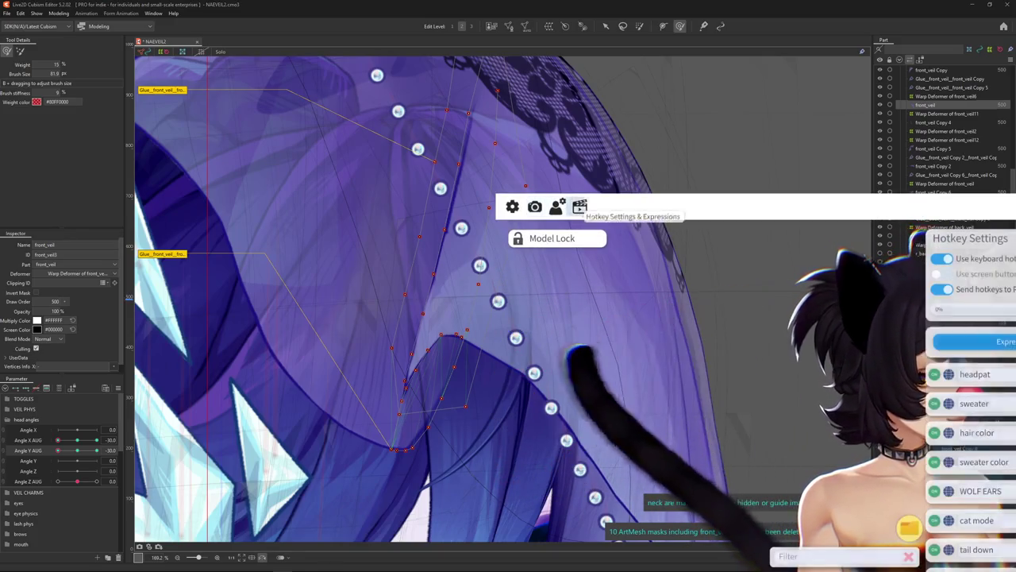
Apply the hair color.exp3.json expression to turn the avatar's hair red.
{"action": "left_click", "coordinate": [975, 342]}
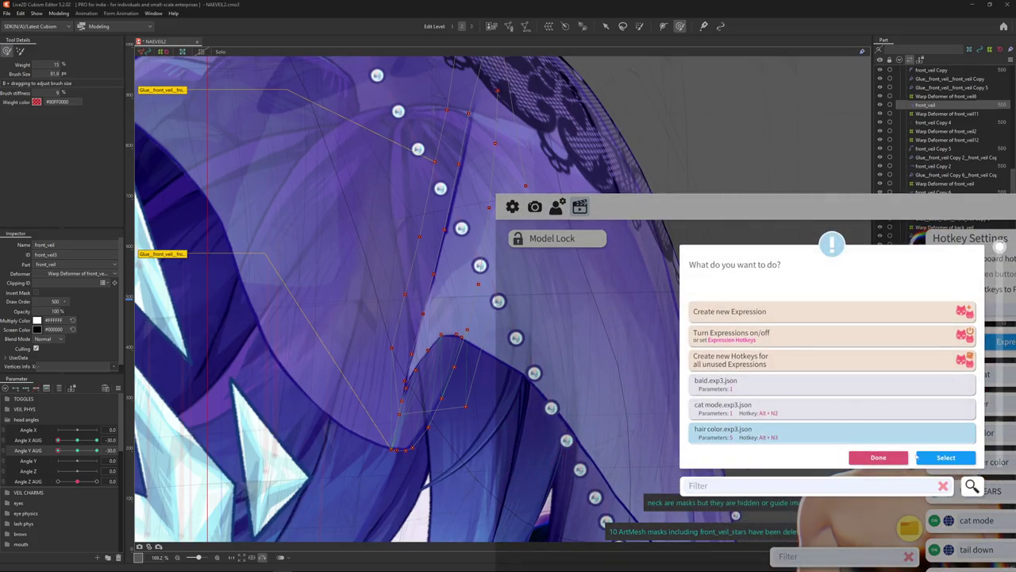
{"action": "left_click", "coordinate": [948, 459]}
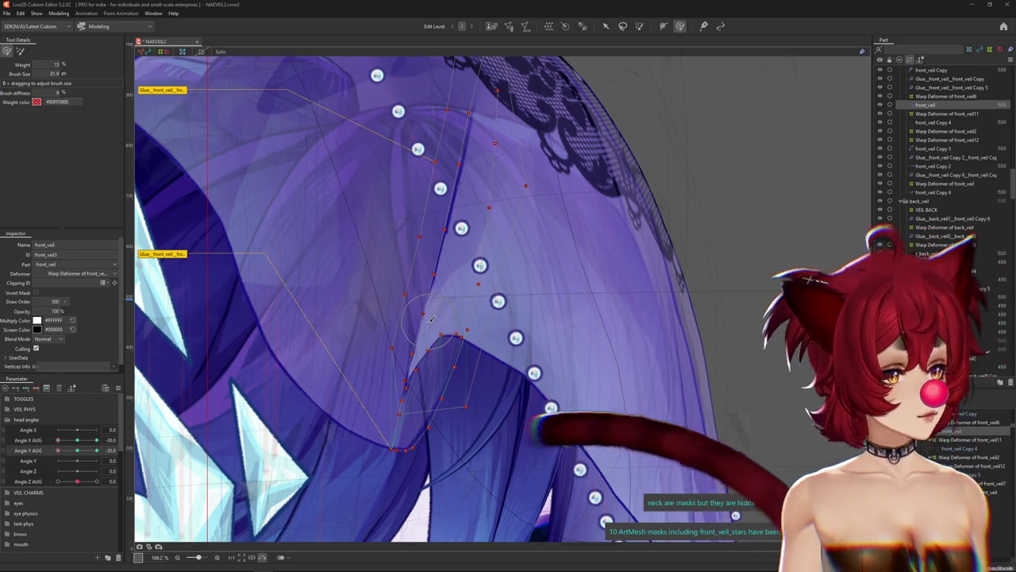
{"action": "scroll", "coordinate": [419, 326], "scroll_direction": "down", "scroll_amount": 2}
Zoom the canvas and slightly enlarge the deformation brush.
{"action": "scroll", "coordinate": [318, 397], "scroll_direction": "down", "scroll_amount": 3}
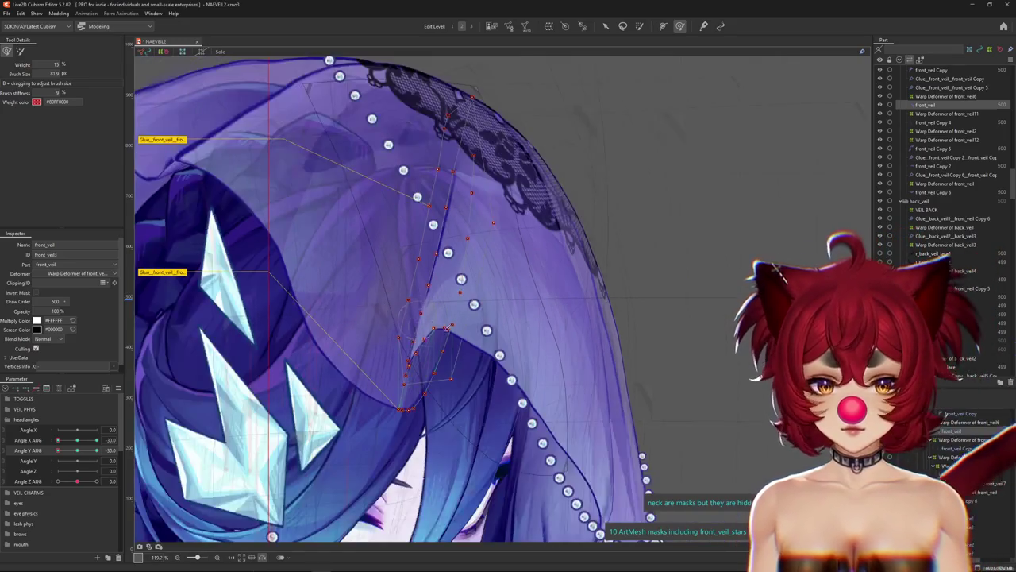
{"action": "scroll", "coordinate": [444, 397], "scroll_direction": "up", "scroll_amount": 2}
{"action": "scroll", "coordinate": [492, 373], "scroll_direction": "up", "scroll_amount": 4}
{"action": "scroll", "coordinate": [498, 370], "scroll_direction": "up", "scroll_amount": 1}
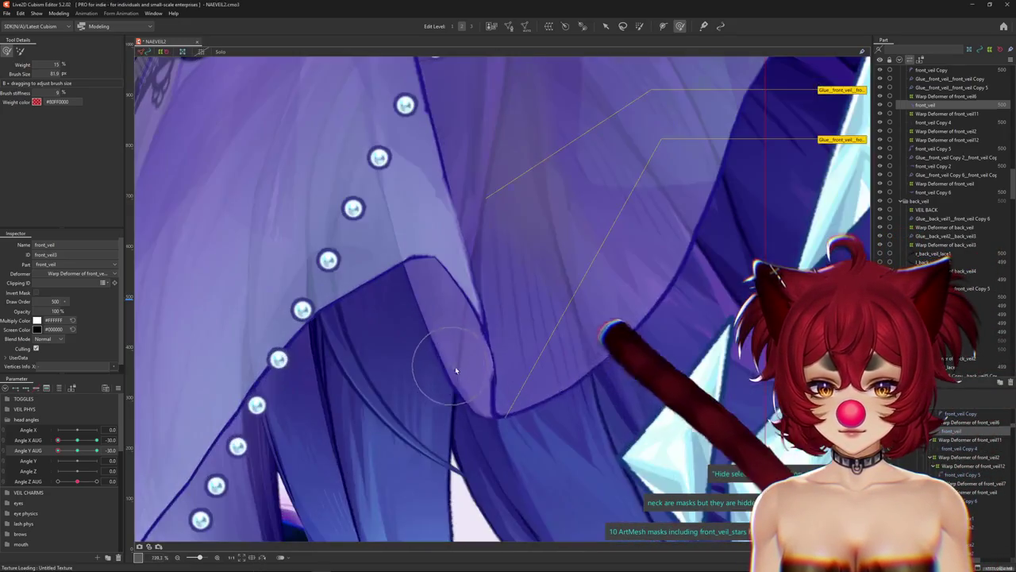
{"action": "left_click_drag", "start_coordinate": [498, 370], "coordinate": [494, 365]}
{"action": "scroll", "coordinate": [512, 368], "scroll_direction": "up", "scroll_amount": 1}
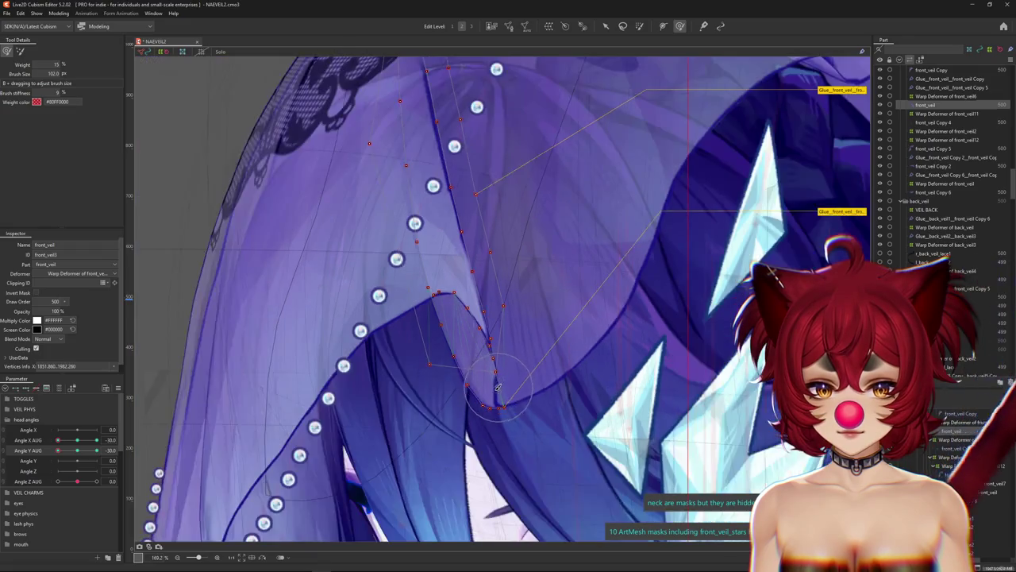
{"action": "scroll", "coordinate": [494, 385], "scroll_direction": "up", "scroll_amount": 1}
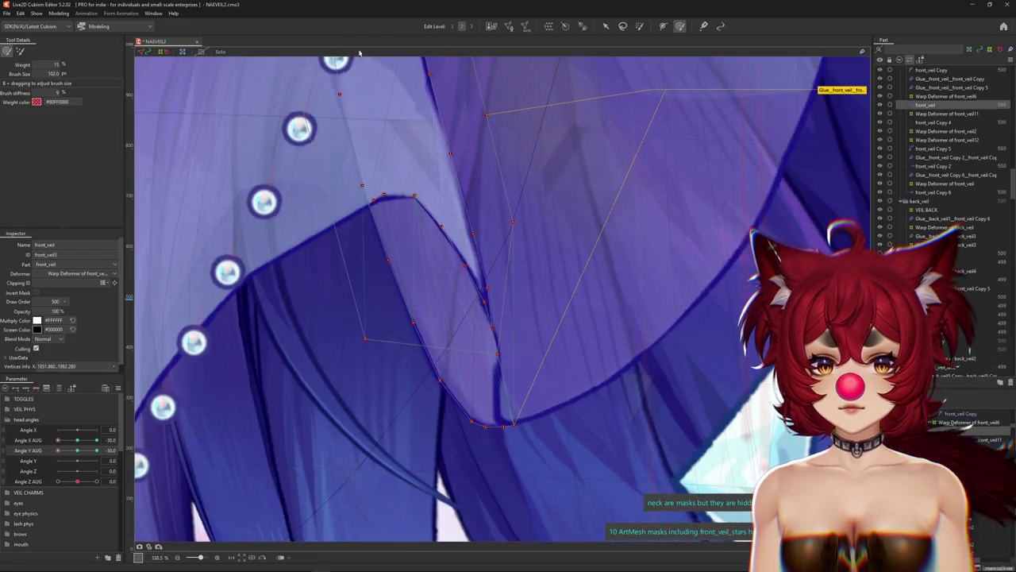
Isolate front_veil, shrink the weight brush to about 61 px, and pan to its tip.
{"action": "left_click", "coordinate": [221, 52]}
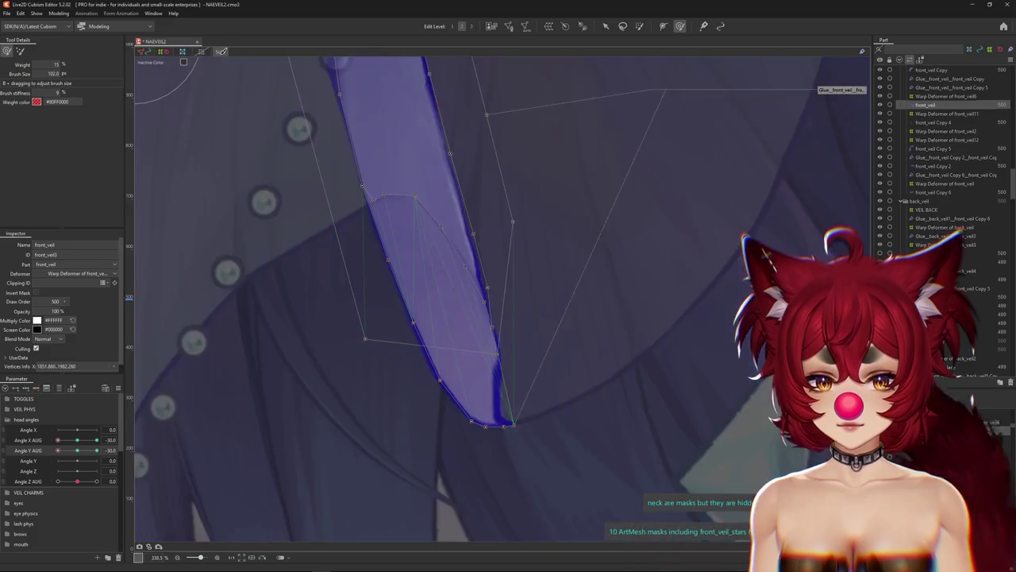
{"action": "left_click_drag", "start_coordinate": [520, 358], "coordinate": [490, 280]}
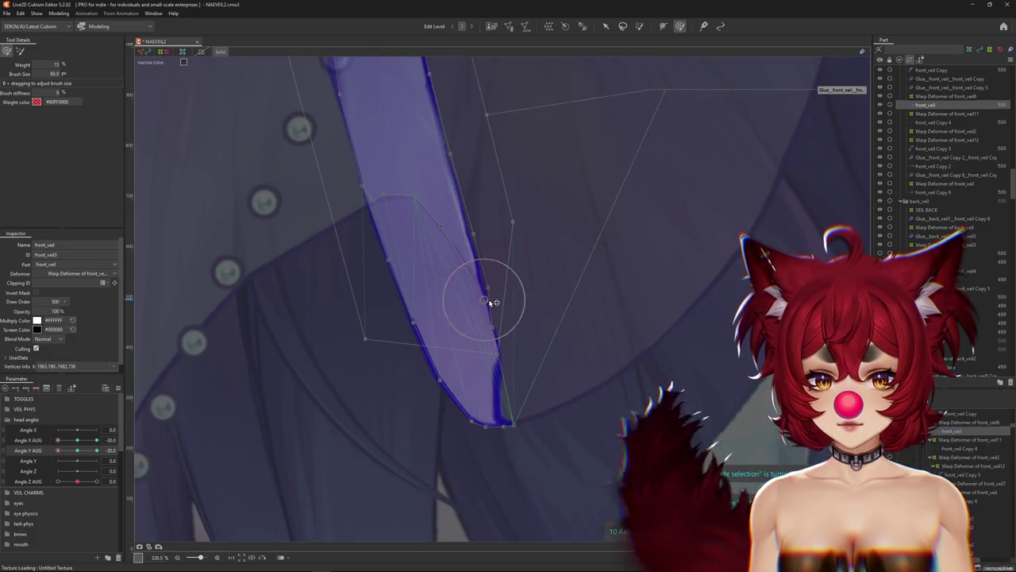
{"action": "left_click_drag", "start_coordinate": [477, 227], "coordinate": [446, 278]}
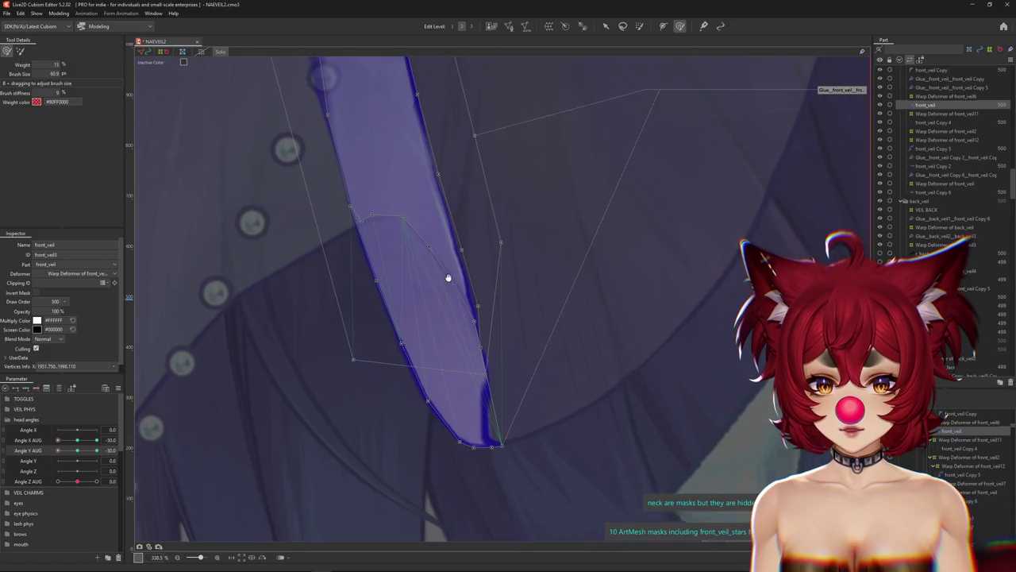
{"action": "left_click", "coordinate": [509, 25]}
{"action": "scroll", "coordinate": [298, 422], "scroll_direction": "up", "scroll_amount": 1}
{"action": "scroll", "coordinate": [299, 422], "scroll_direction": "up", "scroll_amount": 2}
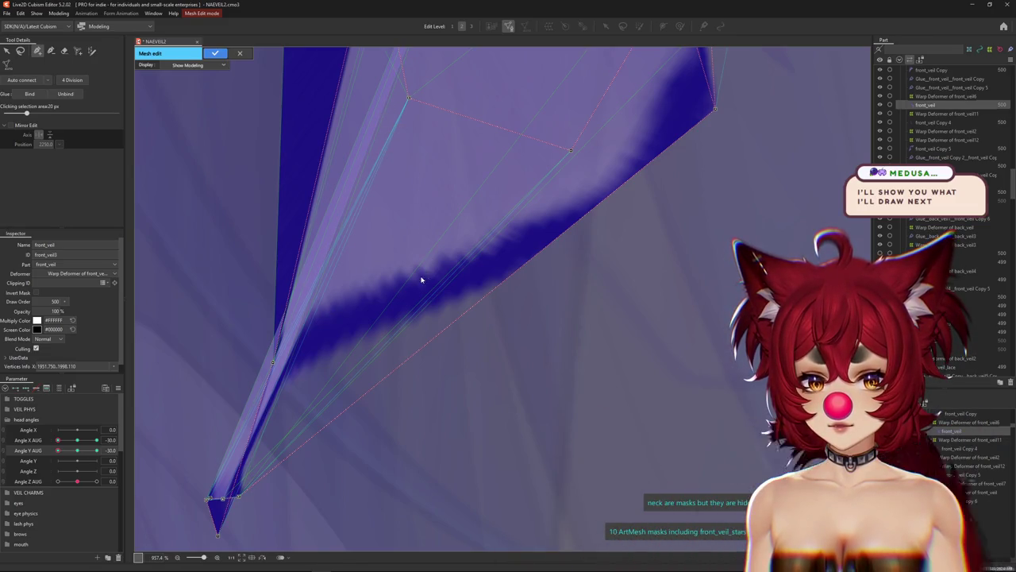
{"action": "left_click", "coordinate": [215, 52]}
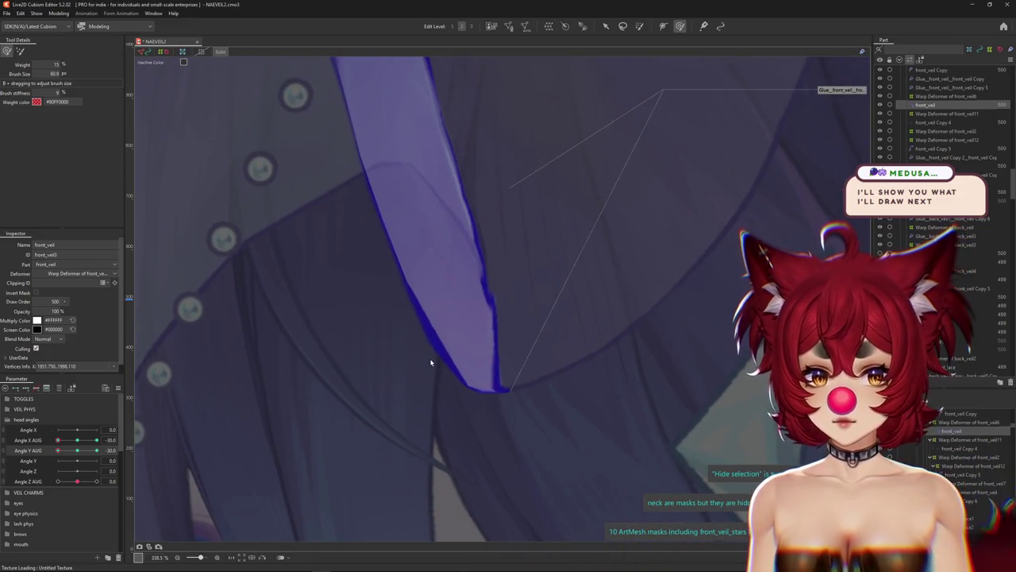
{"action": "scroll", "coordinate": [494, 350], "scroll_direction": "down", "scroll_amount": 5}
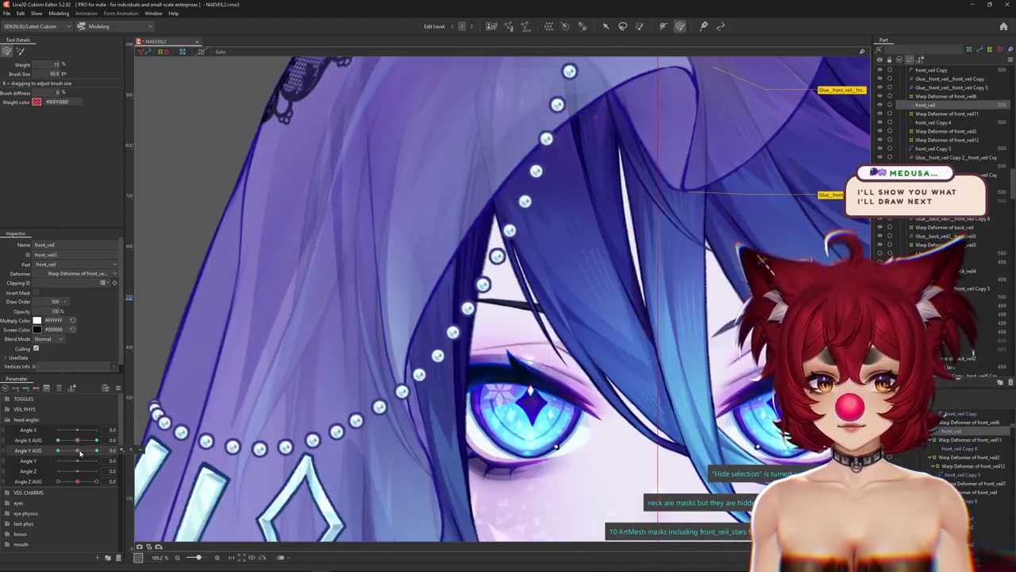
{"action": "mouse_move", "coordinate": [111, 450]}
{"action": "left_mouse_down"}
{"action": "mouse_move", "coordinate": [44, 450]}
{"action": "mouse_move", "coordinate": [49, 440]}
{"action": "left_mouse_up"}
Preview the veil without wireframe, enlarge the weight brush to about 200, and reset Angle Y AUG to 0.
{"action": "scroll", "coordinate": [483, 345], "scroll_direction": "up", "scroll_amount": 2}
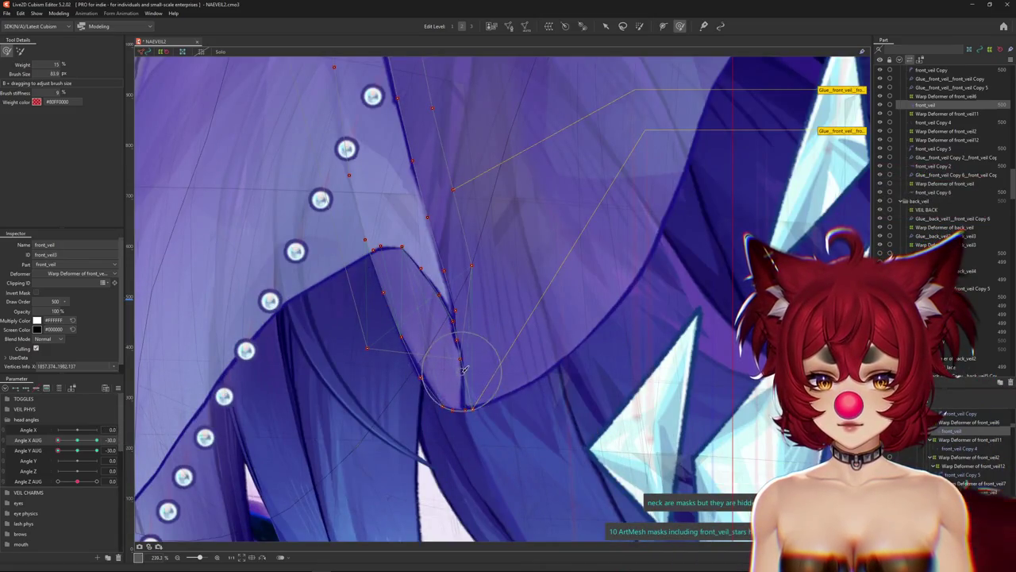
{"action": "key", "text": "ctrl+h"}
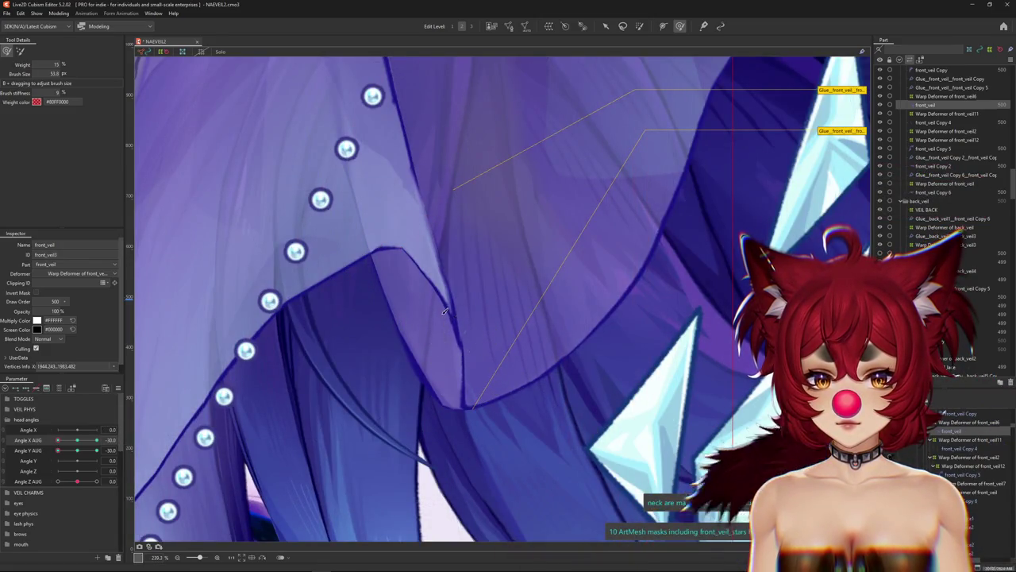
{"action": "key", "text": "ctrl+h"}
{"action": "key", "text": "ctrl+h"}
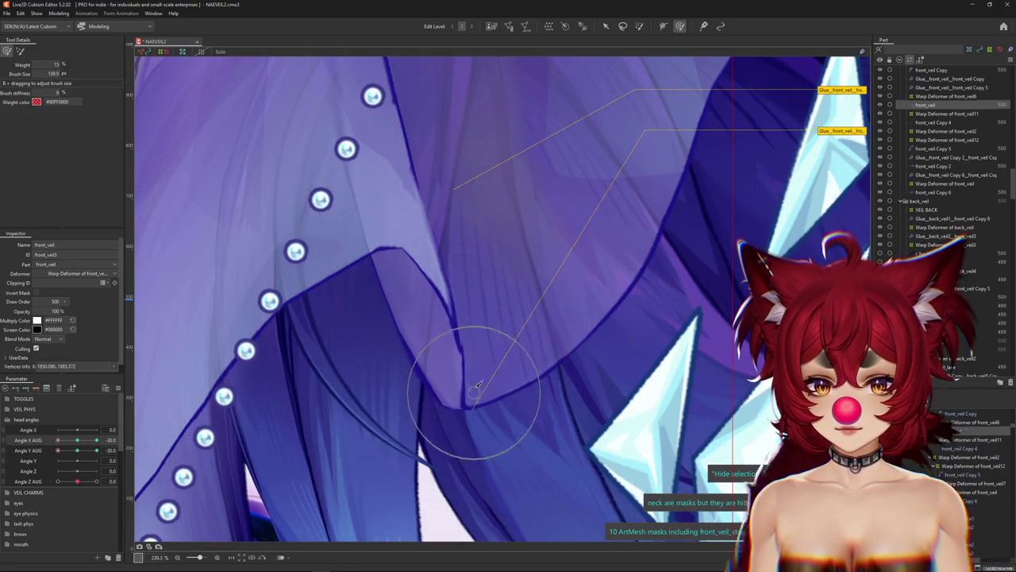
{"action": "left_click_drag", "start_coordinate": [449, 429], "coordinate": [336, 284]}
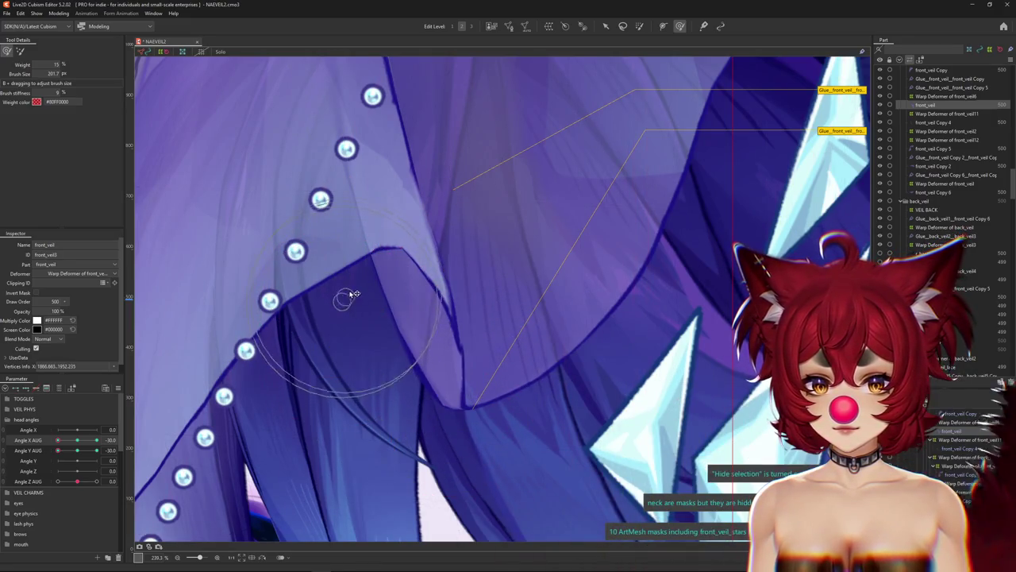
{"action": "scroll", "coordinate": [354, 296], "scroll_direction": "down", "scroll_amount": 2}
{"action": "scroll", "coordinate": [381, 357], "scroll_direction": "down", "scroll_amount": 2}
{"action": "scroll", "coordinate": [425, 419], "scroll_direction": "down", "scroll_amount": 2}
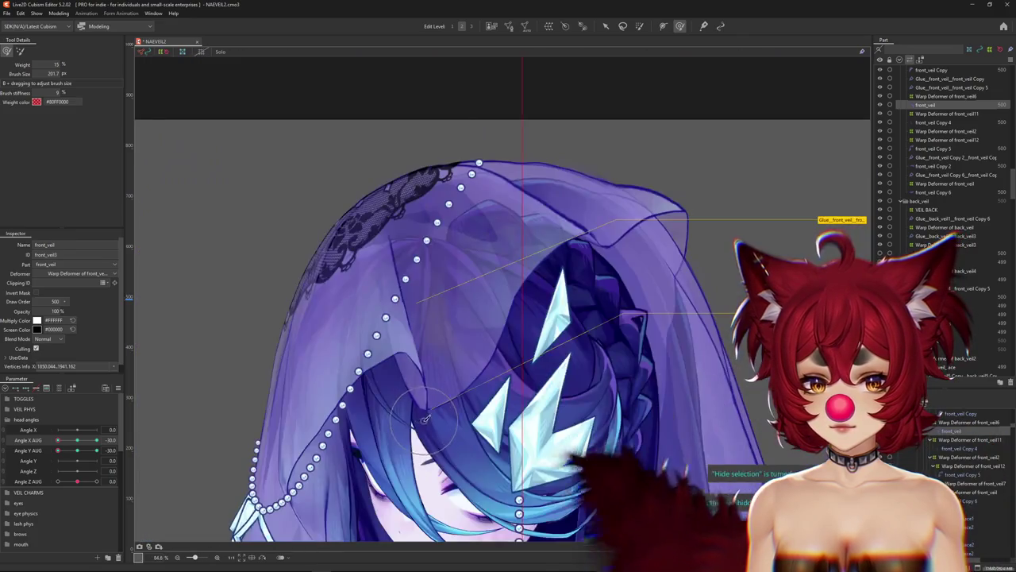
{"action": "scroll", "coordinate": [425, 419], "scroll_direction": "up", "scroll_amount": 2}
{"action": "left_click_drag", "start_coordinate": [57, 453], "coordinate": [76, 450]}
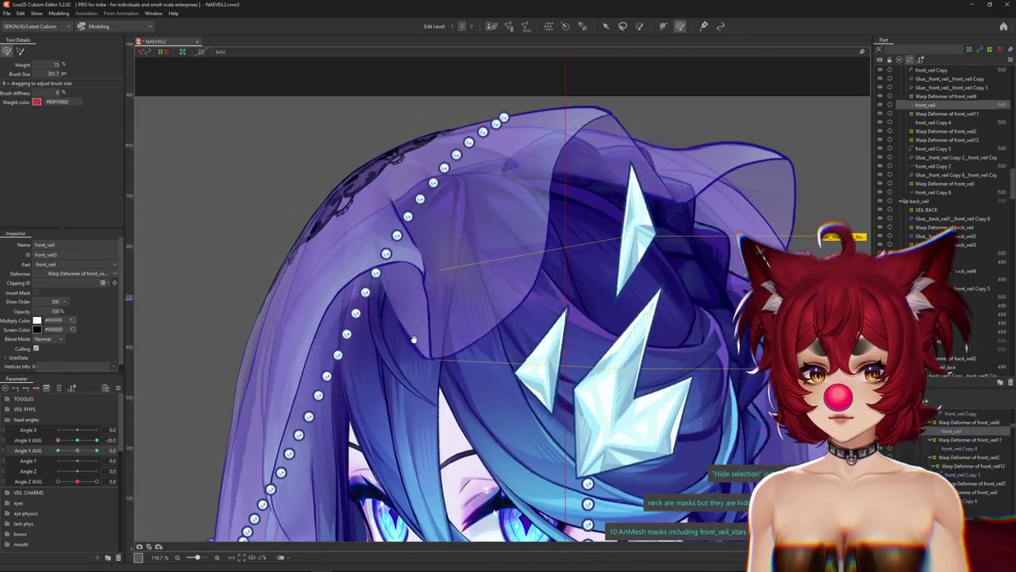
Check the fold with the wireframe hidden, resizing the weight brush to about 97, 41, 102, then 117.
{"action": "scroll", "coordinate": [428, 304], "scroll_direction": "up", "scroll_amount": 3}
{"action": "left_click_drag", "start_coordinate": [428, 304], "coordinate": [440, 304]}
{"action": "key", "text": "ctrl+h"}
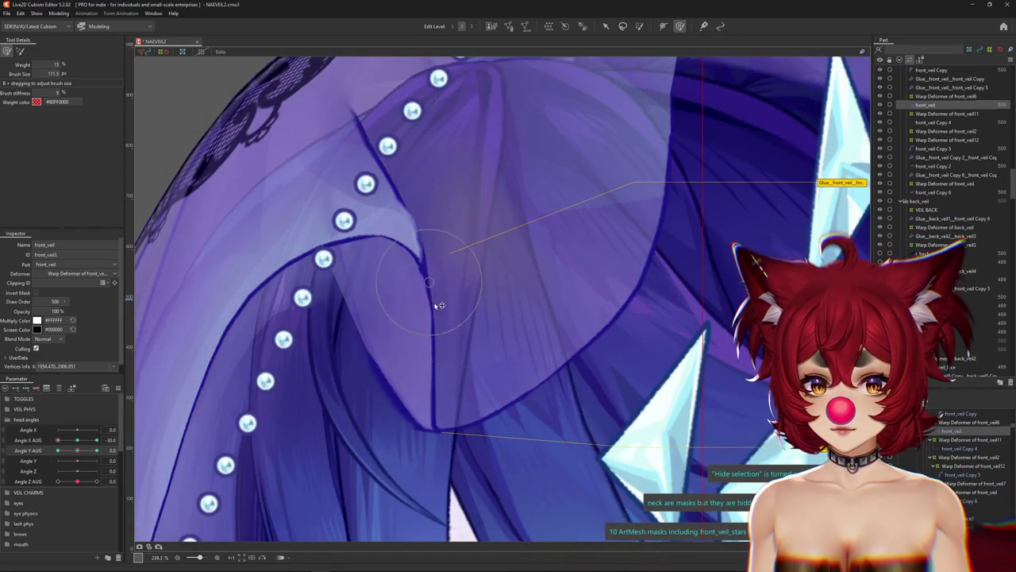
{"action": "key", "text": "ctrl+h"}
{"action": "left_click_drag", "start_coordinate": [429, 232], "coordinate": [437, 242]}
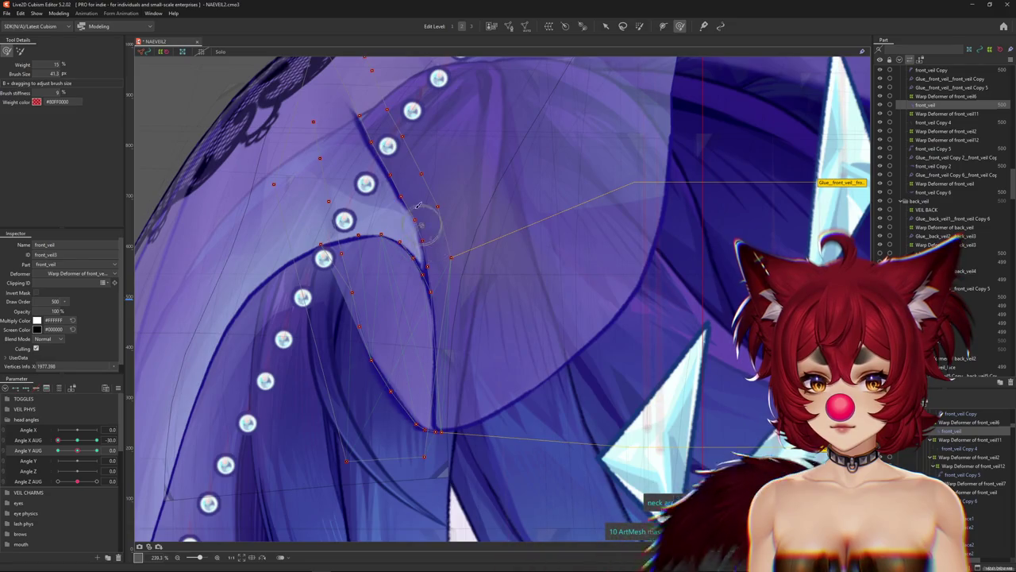
{"action": "key", "text": "ctrl+h"}
{"action": "left_click_drag", "start_coordinate": [418, 208], "coordinate": [435, 287]}
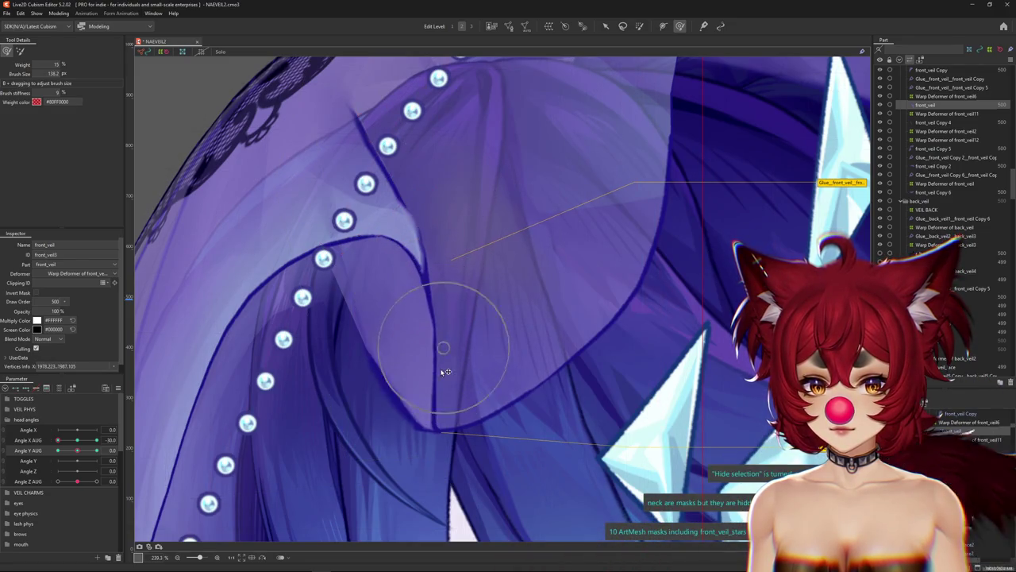
{"action": "key", "text": "ctrl+h"}
{"action": "key", "text": "ctrl+h"}
{"action": "left_click_drag", "start_coordinate": [276, 257], "coordinate": [305, 230]}
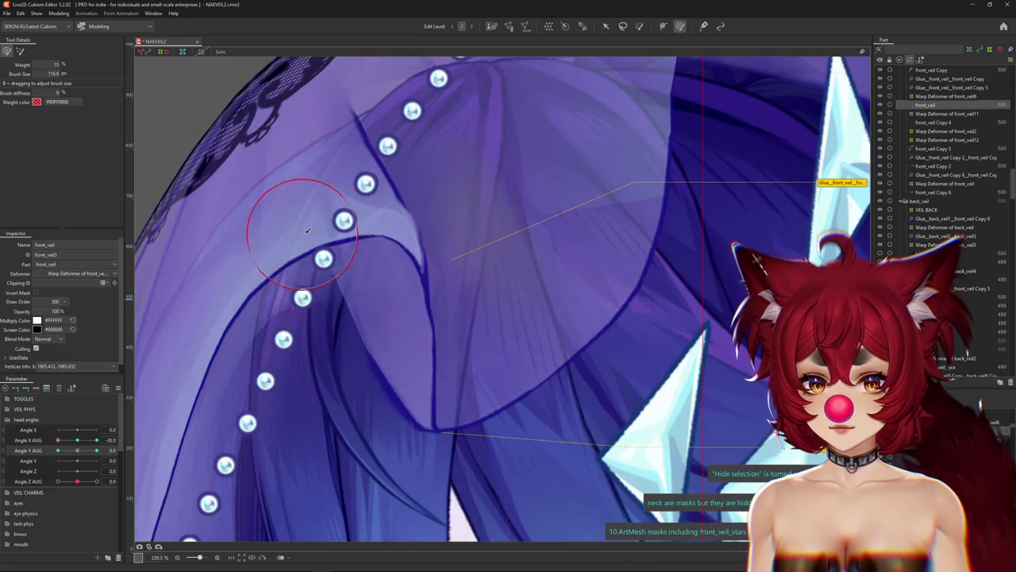
At Angle Y AUG 30, enlarge the brush to about 152 and select front_veil Copy at the veil fold.
{"action": "left_click_drag", "start_coordinate": [78, 449], "coordinate": [97, 450]}
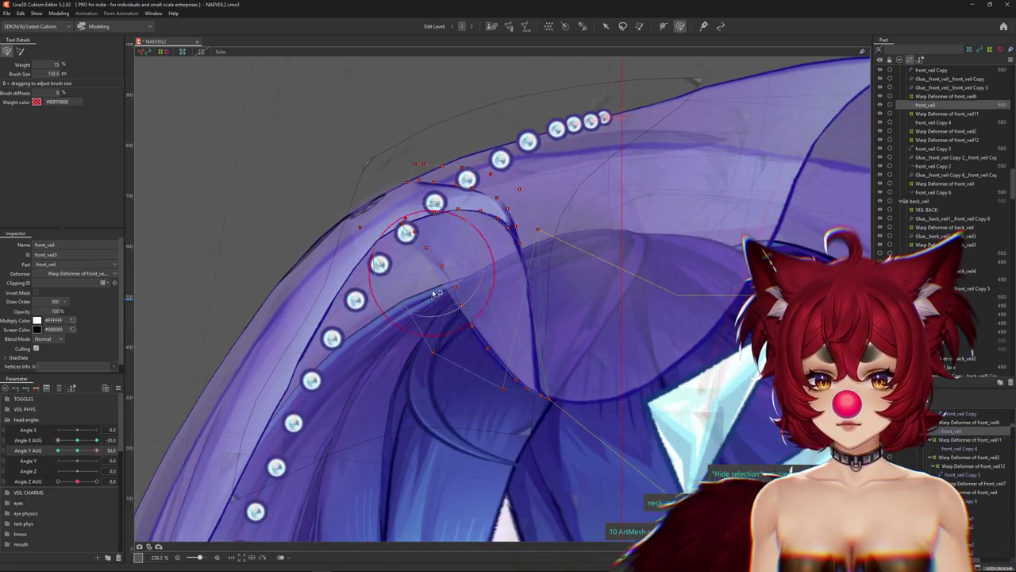
{"action": "left_click_drag", "start_coordinate": [435, 293], "coordinate": [407, 307]}
{"action": "right_click", "coordinate": [476, 289]}
{"action": "right_click", "coordinate": [397, 246]}
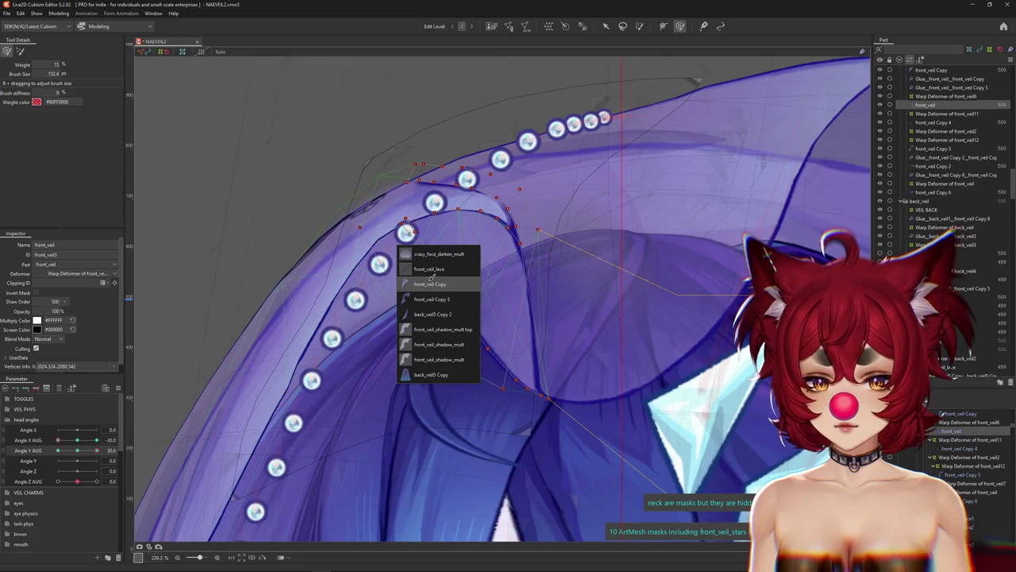
{"action": "left_click", "coordinate": [430, 283]}
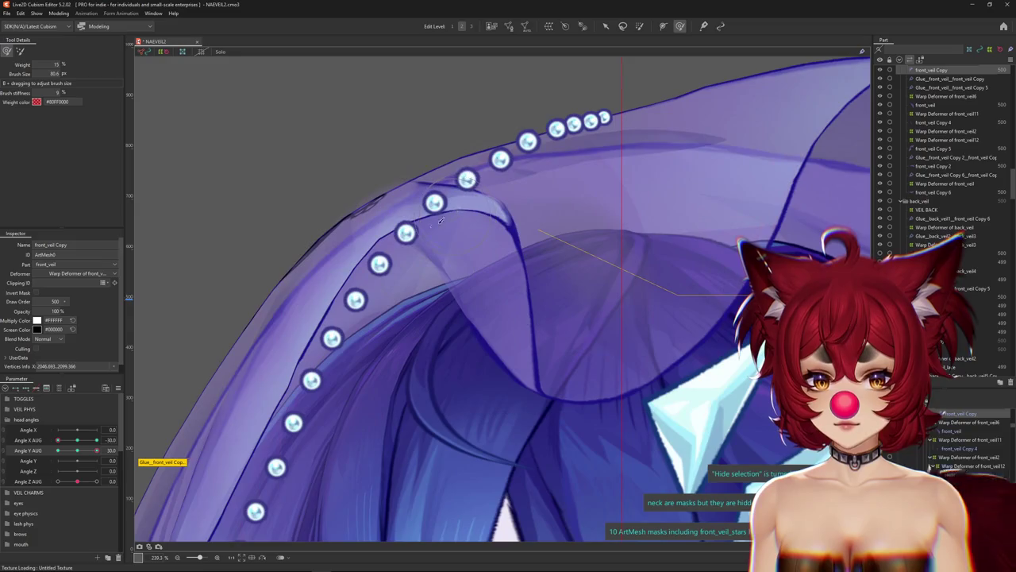
Inspect the upper veil fold with a 140 brush, swinging the head to Angle Y AUG -30.
{"action": "scroll", "coordinate": [439, 223], "scroll_direction": "up", "scroll_amount": 2}
{"action": "mouse_move", "coordinate": [356, 339]}
{"action": "left_mouse_down"}
{"action": "mouse_move", "coordinate": [380, 331]}
{"action": "mouse_move", "coordinate": [428, 350]}
{"action": "left_mouse_up"}
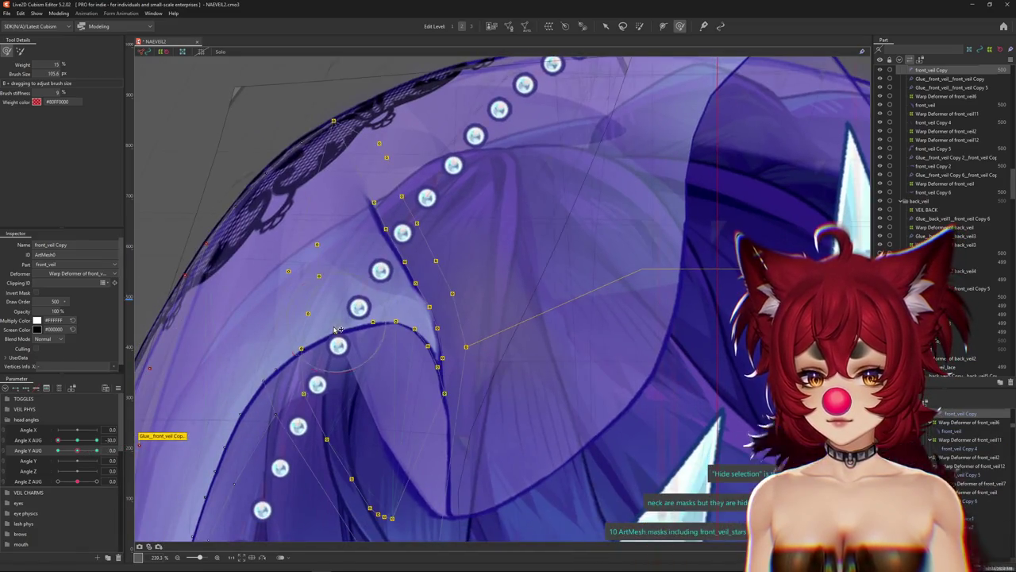
{"action": "mouse_move", "coordinate": [388, 324]}
{"action": "left_mouse_down"}
{"action": "mouse_move", "coordinate": [421, 501]}
{"action": "mouse_move", "coordinate": [476, 421]}
{"action": "left_mouse_up"}
{"action": "key", "text": "ctrl+h"}
{"action": "left_click_drag", "start_coordinate": [77, 450], "coordinate": [57, 453]}
{"action": "key", "text": "ctrl+h"}
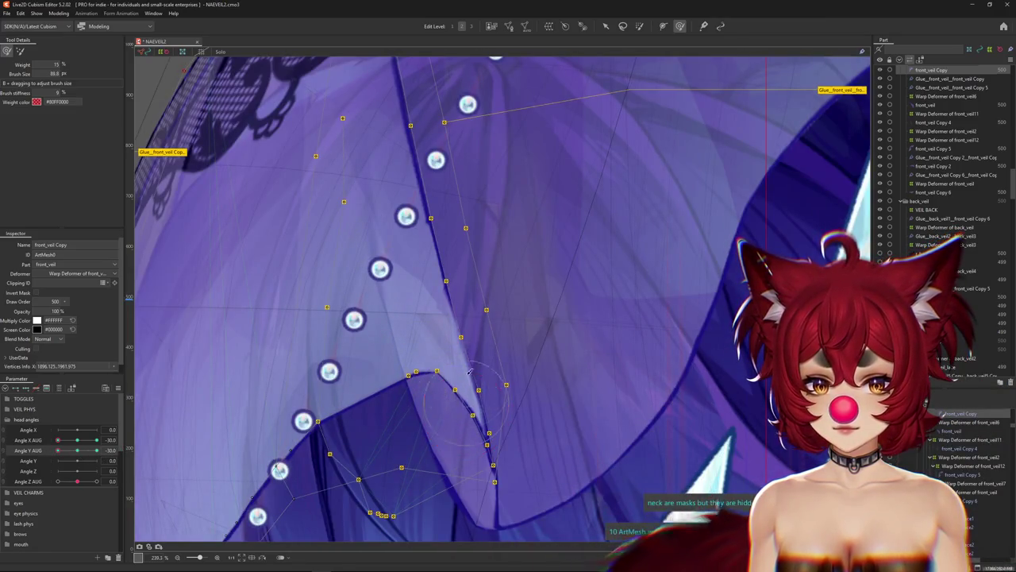
Shrink the brush to about 85 over the lower veil beads and reselect the front_veil mesh.
{"action": "left_click_drag", "start_coordinate": [476, 342], "coordinate": [508, 342]}
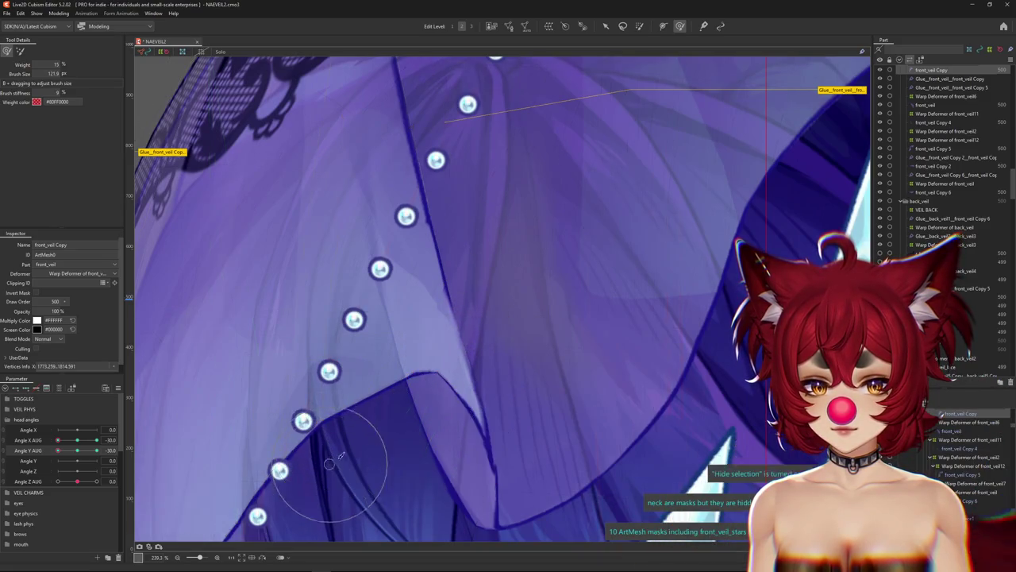
{"action": "left_click_drag", "start_coordinate": [394, 443], "coordinate": [352, 390]}
{"action": "left_click_drag", "start_coordinate": [480, 432], "coordinate": [452, 443]}
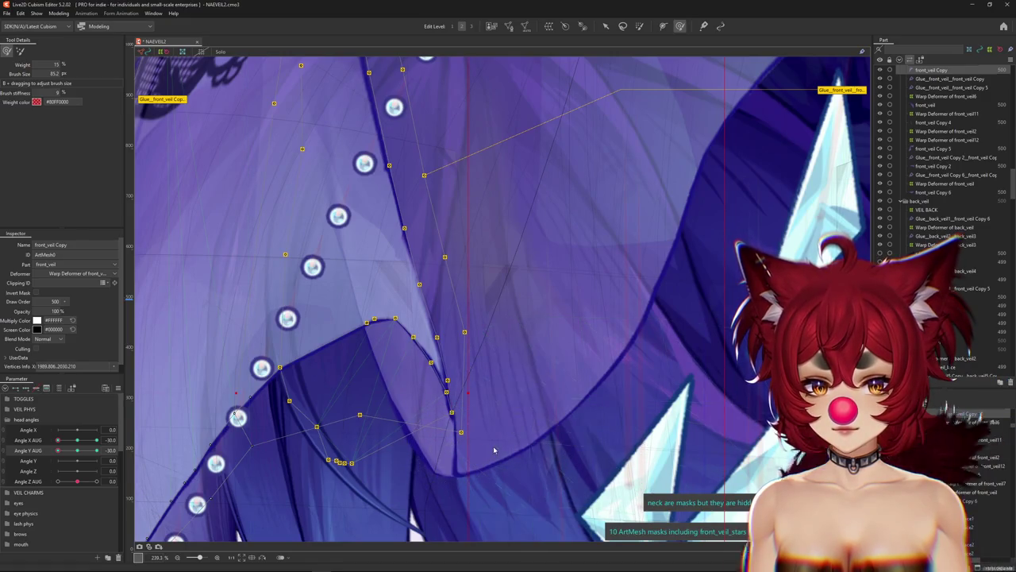
{"action": "right_click", "coordinate": [493, 450]}
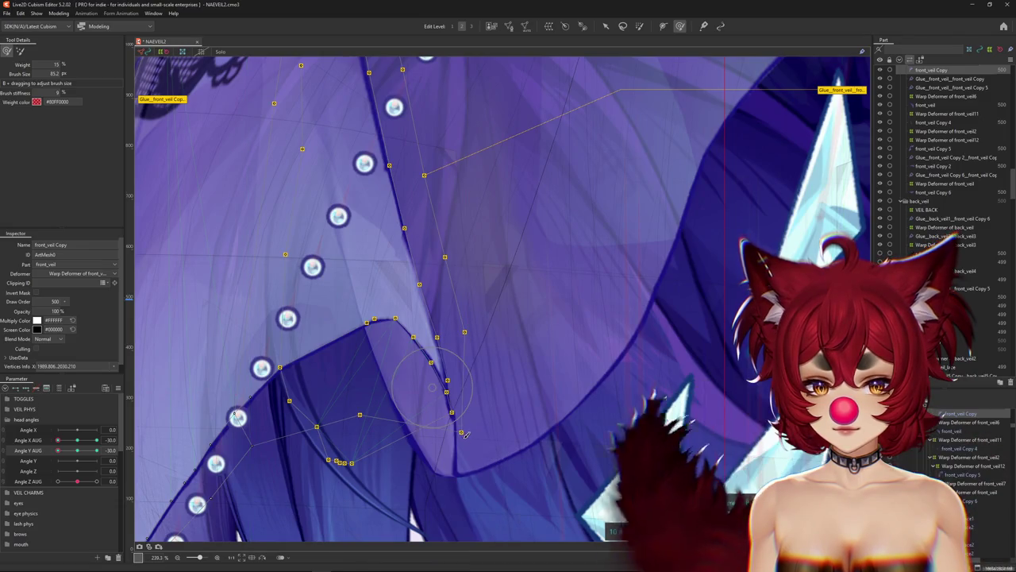
{"action": "left_click", "coordinate": [464, 433]}
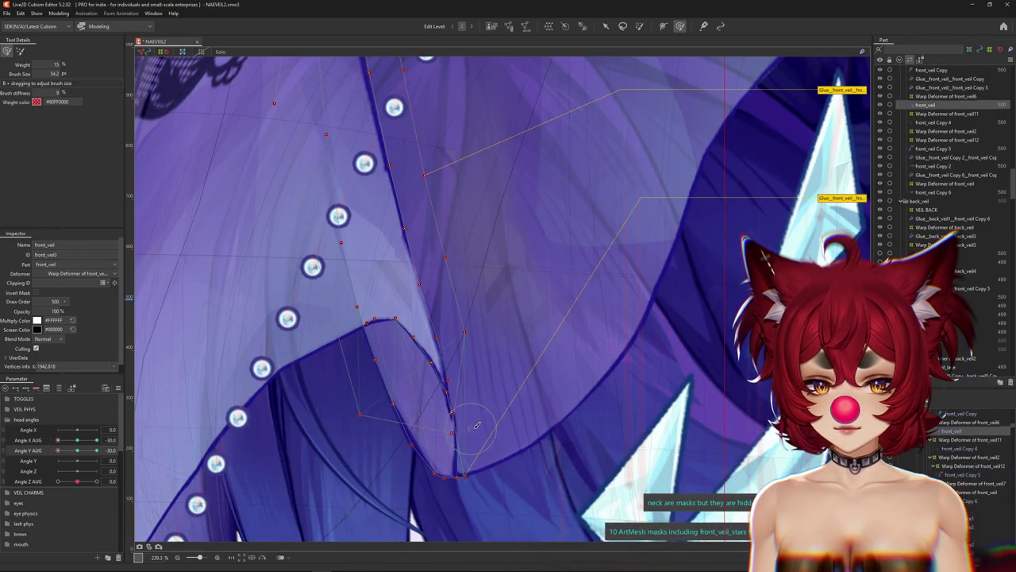
Hide the front_veil overlay, show the veil's warp deformer, and reshape the weighted glue area into a V.
{"action": "key", "text": "ctrl+h"}
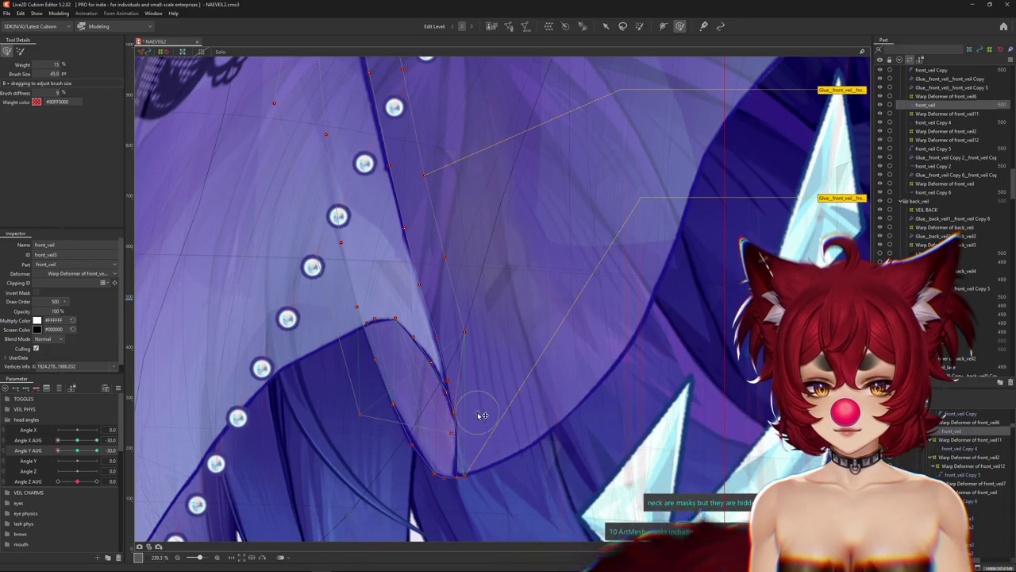
{"action": "key", "text": "ctrl+h"}
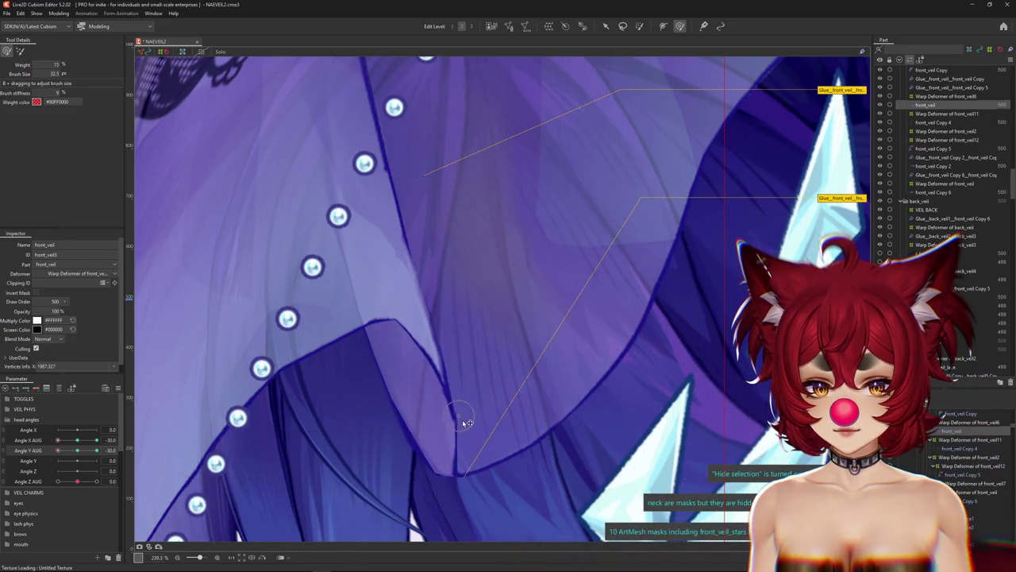
{"action": "left_click", "coordinate": [443, 481]}
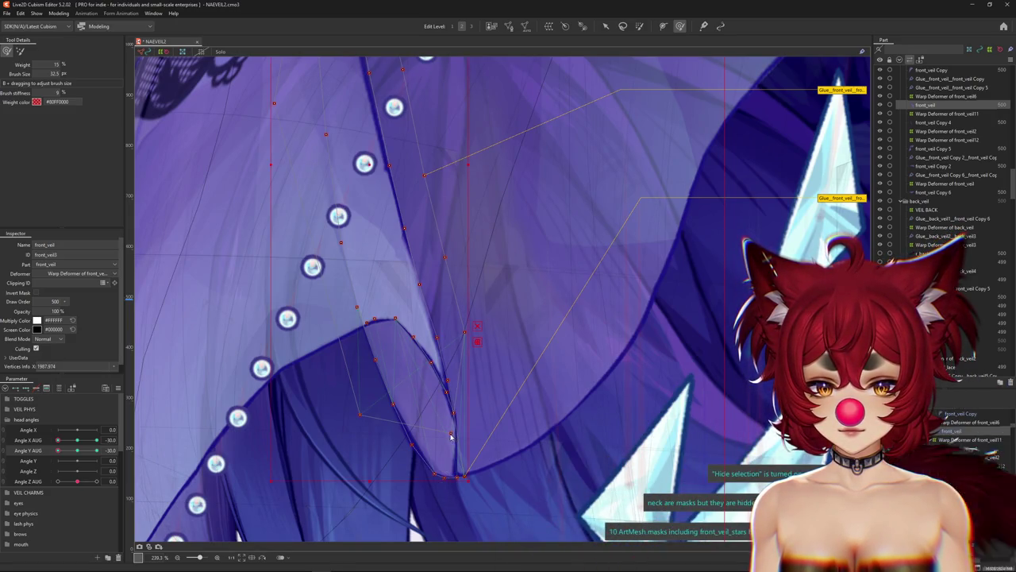
{"action": "scroll", "coordinate": [451, 436], "scroll_direction": "up", "scroll_amount": 5}
{"action": "left_click_drag", "start_coordinate": [413, 424], "coordinate": [506, 512]}
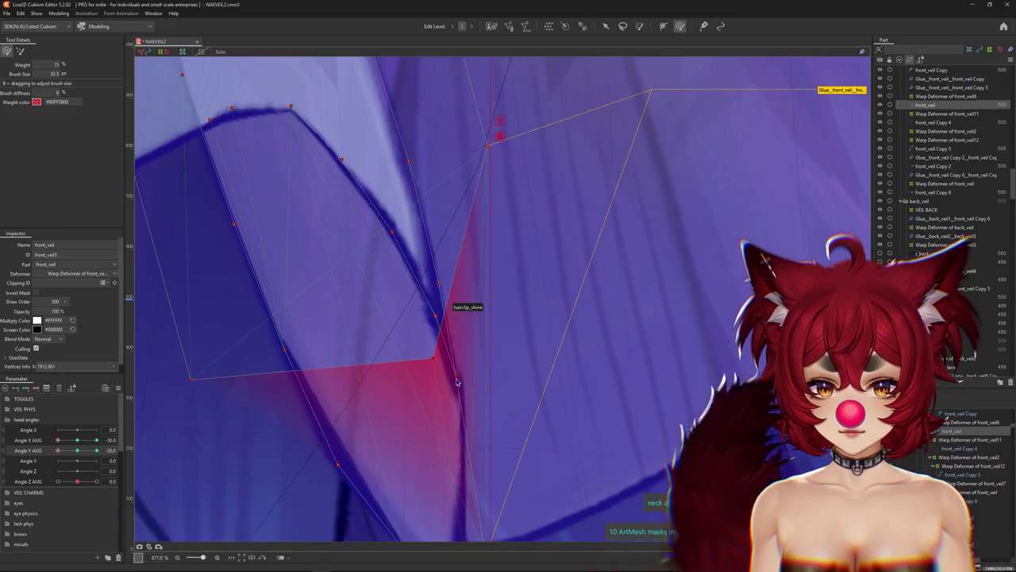
{"action": "left_click_drag", "start_coordinate": [454, 302], "coordinate": [461, 379]}
Paint glue weight onto the fold's tip and along its edge down to the mesh tip.
{"action": "scroll", "coordinate": [465, 363], "scroll_direction": "down", "scroll_amount": 2}
{"action": "left_click_drag", "start_coordinate": [479, 214], "coordinate": [499, 311]}
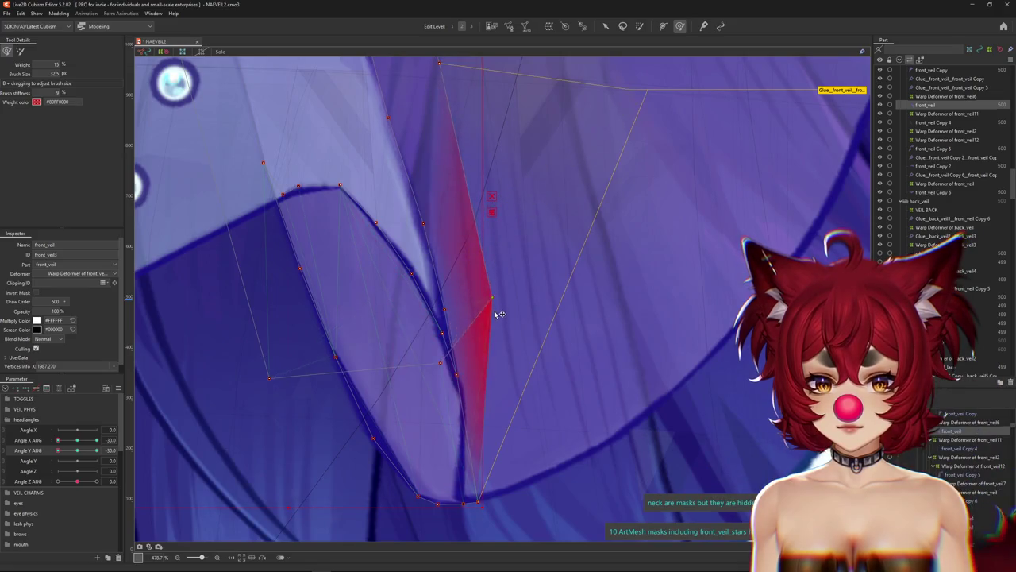
{"action": "left_click_drag", "start_coordinate": [499, 376], "coordinate": [494, 399]}
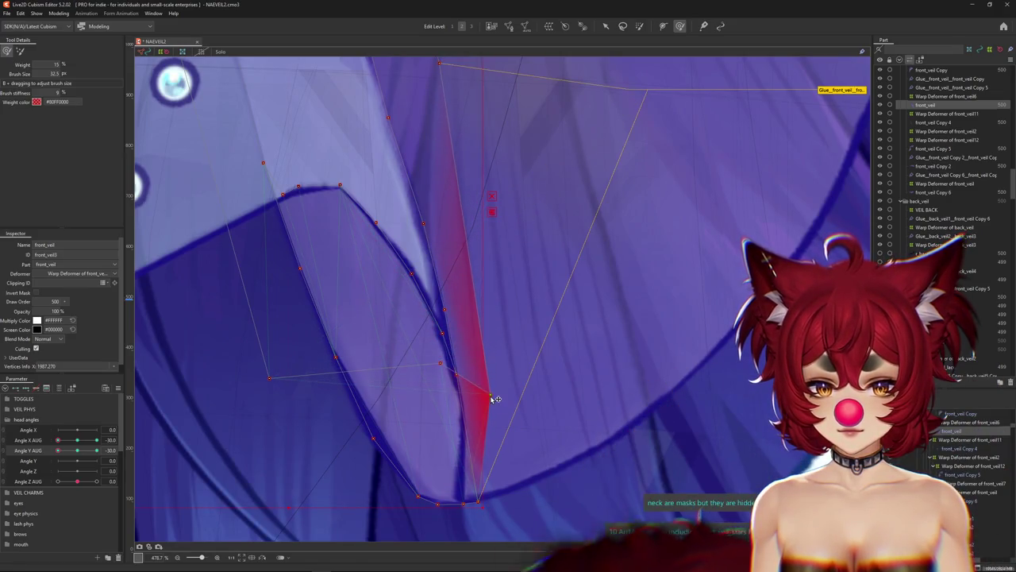
{"action": "left_click_drag", "start_coordinate": [468, 505], "coordinate": [456, 506]}
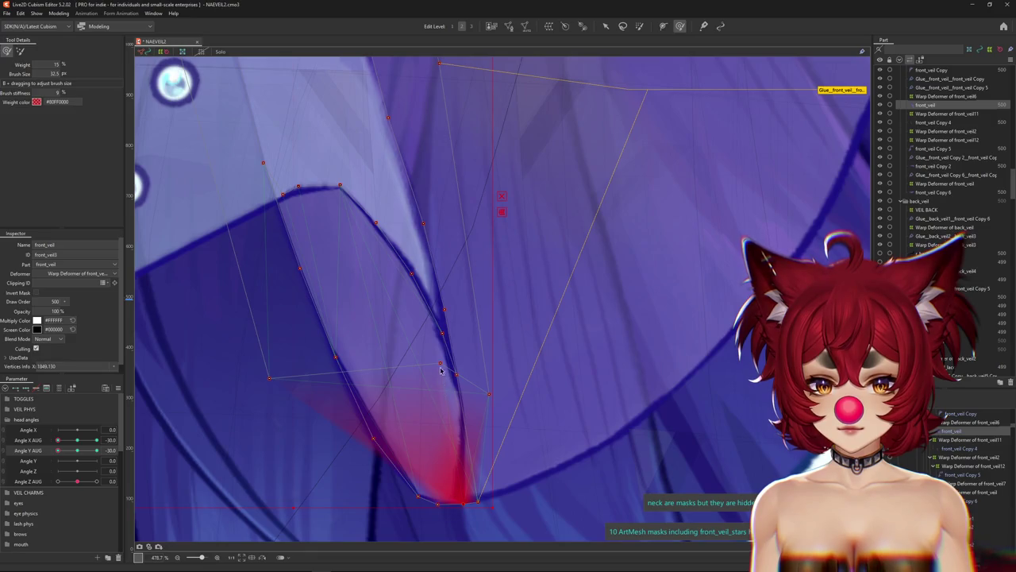
{"action": "left_click_drag", "start_coordinate": [454, 374], "coordinate": [461, 374]}
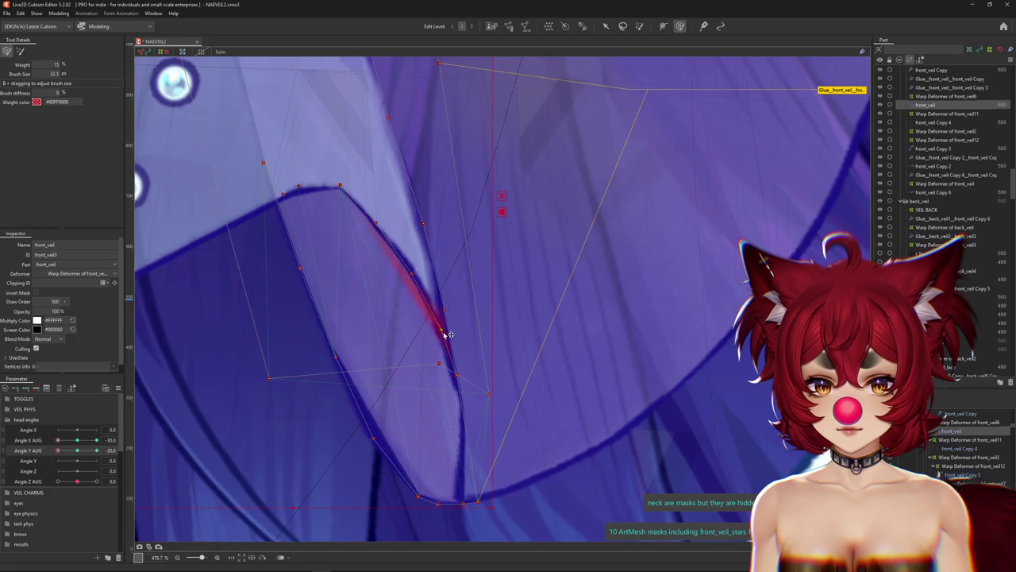
Enlarge the weight brush and reset Angle X AUG to 0.
{"action": "left_click_drag", "start_coordinate": [342, 437], "coordinate": [349, 473]}
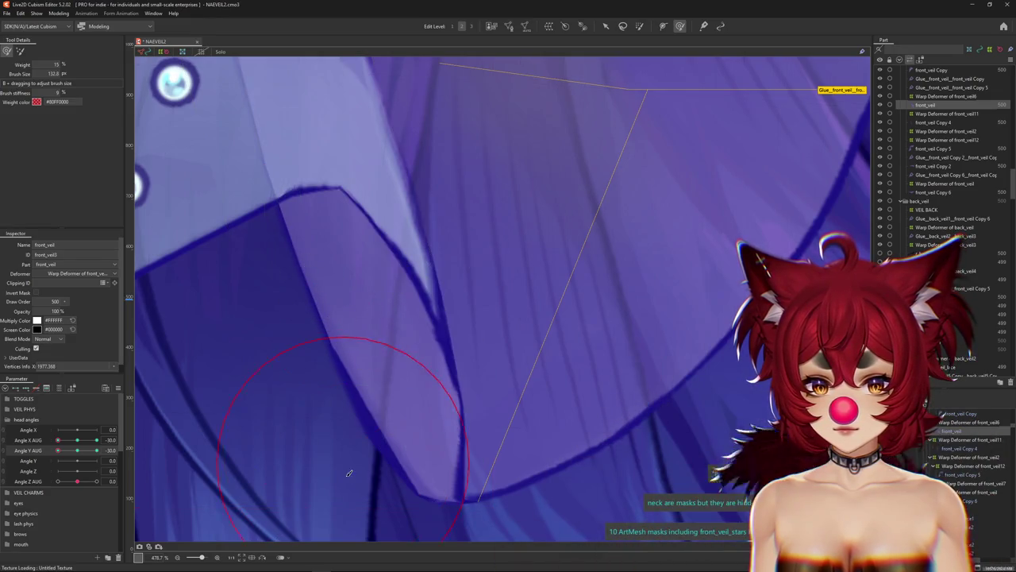
{"action": "scroll", "coordinate": [504, 442], "scroll_direction": "down", "scroll_amount": 3}
{"action": "scroll", "coordinate": [393, 455], "scroll_direction": "down", "scroll_amount": 2}
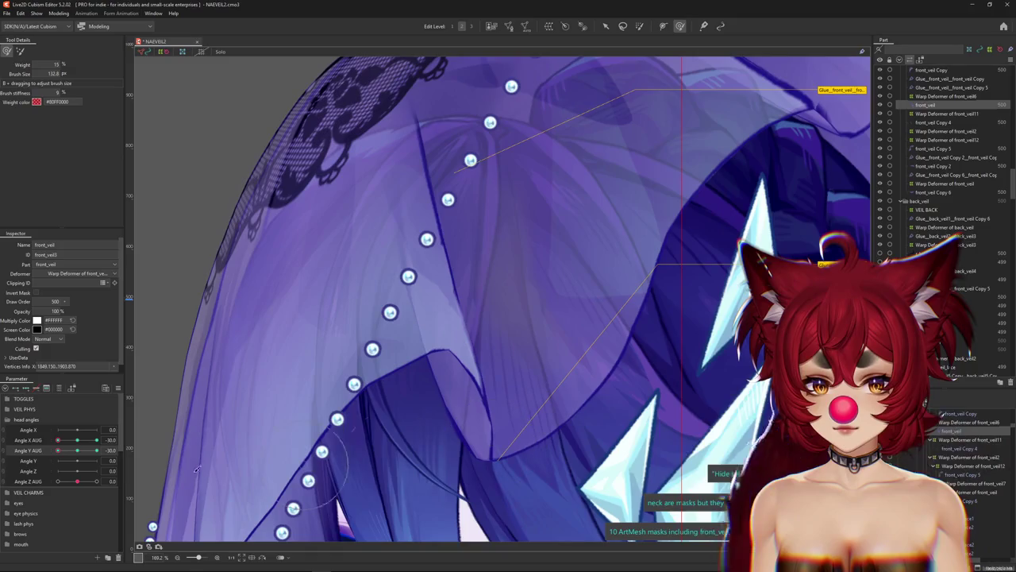
{"action": "scroll", "coordinate": [444, 349], "scroll_direction": "up", "scroll_amount": 6}
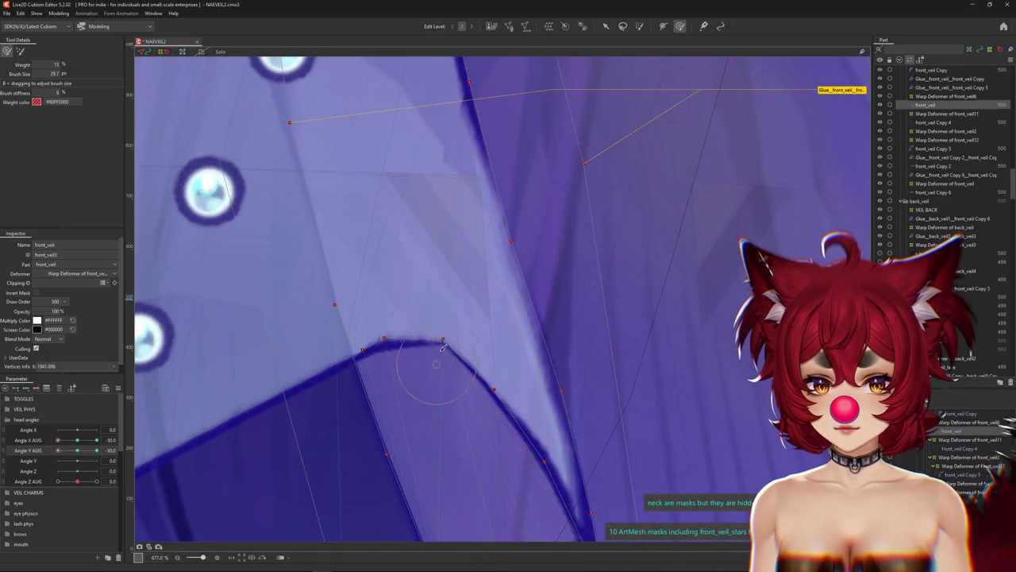
{"action": "scroll", "coordinate": [436, 352], "scroll_direction": "down", "scroll_amount": 2}
{"action": "scroll", "coordinate": [429, 362], "scroll_direction": "down", "scroll_amount": 1}
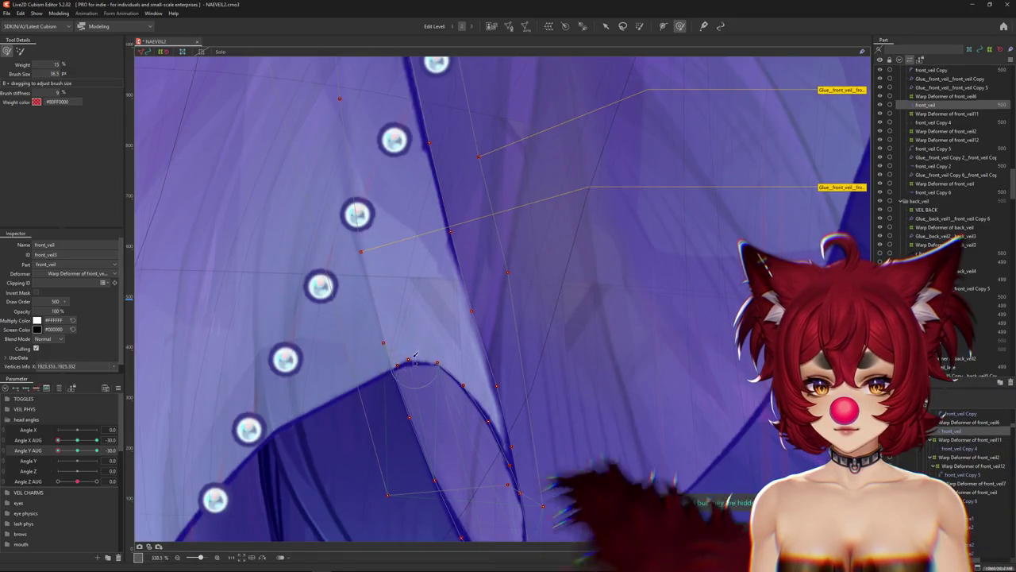
{"action": "left_click_drag", "start_coordinate": [78, 454], "coordinate": [76, 447]}
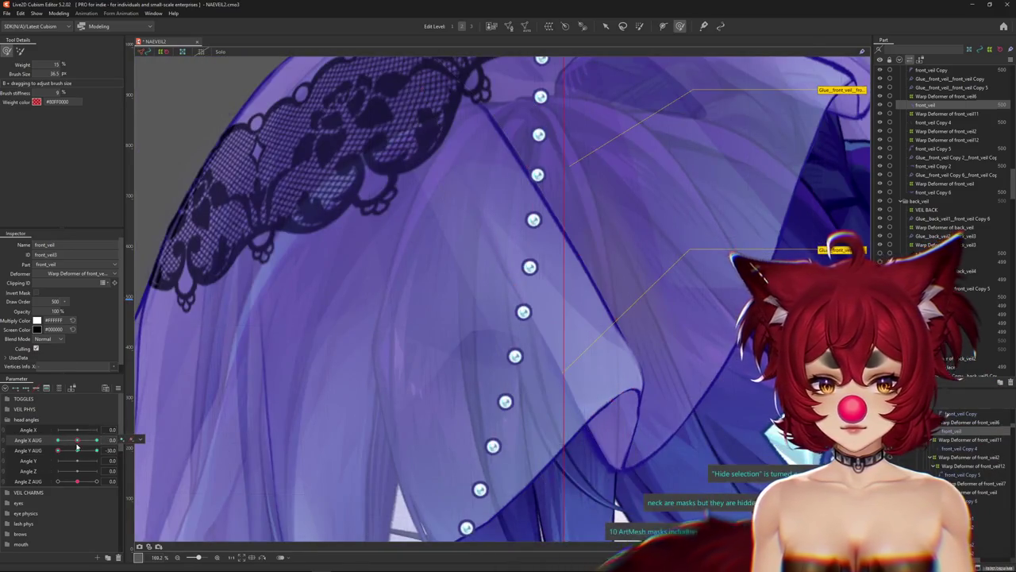
{"action": "scroll", "coordinate": [636, 386], "scroll_direction": "up", "scroll_amount": 5}
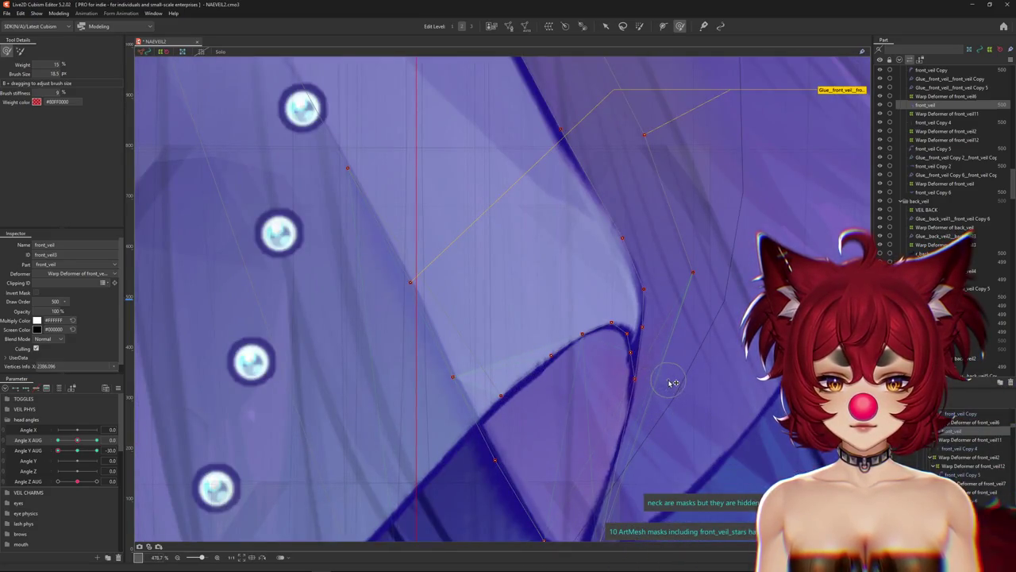
Enlarge the weight brush slightly and paint glue weight along the fold's side.
{"action": "left_click_drag", "start_coordinate": [669, 386], "coordinate": [583, 399]}
{"action": "mouse_move", "coordinate": [635, 208]}
{"action": "left_mouse_down"}
{"action": "mouse_move", "coordinate": [635, 287]}
{"action": "mouse_move", "coordinate": [607, 381]}
{"action": "left_mouse_up"}
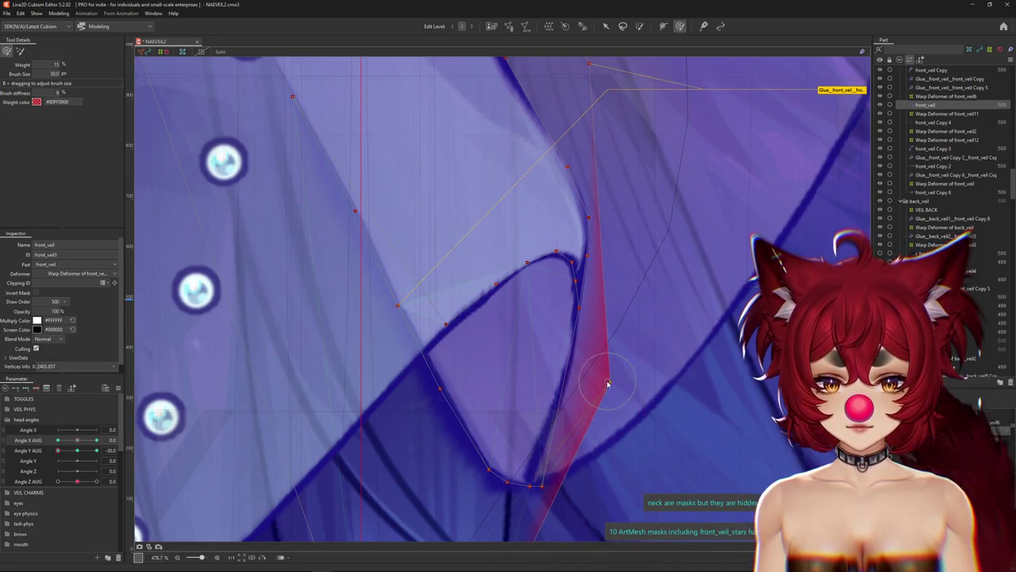
{"action": "scroll", "coordinate": [606, 381], "scroll_direction": "down", "scroll_amount": 2}
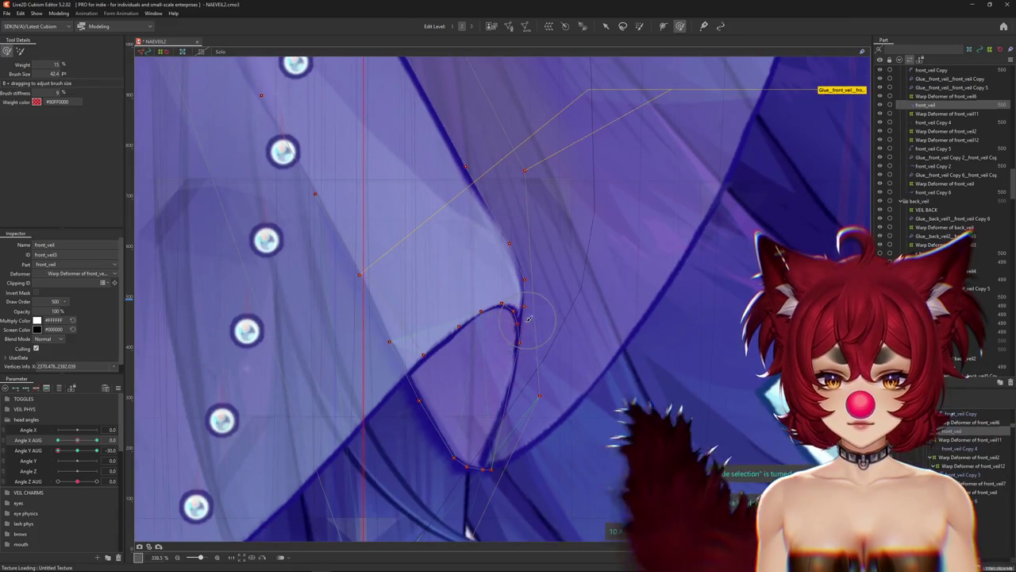
{"action": "scroll", "coordinate": [477, 380], "scroll_direction": "down", "scroll_amount": 3}
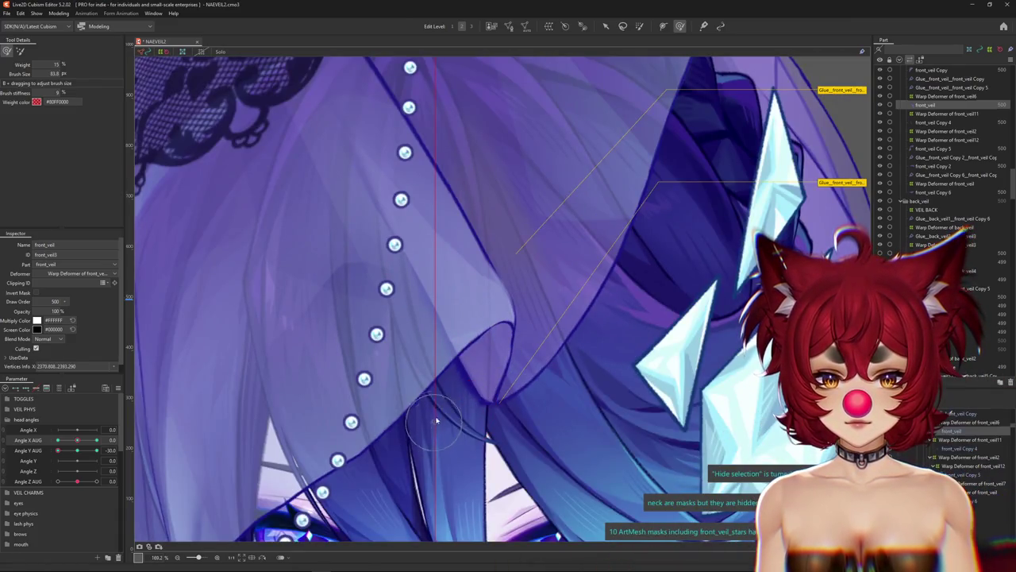
{"action": "scroll", "coordinate": [436, 421], "scroll_direction": "up", "scroll_amount": 1}
Select the long diagonal veil strip, then the small triangular veil piece, and inspect the surrounding veil.
{"action": "left_click", "coordinate": [457, 407]}
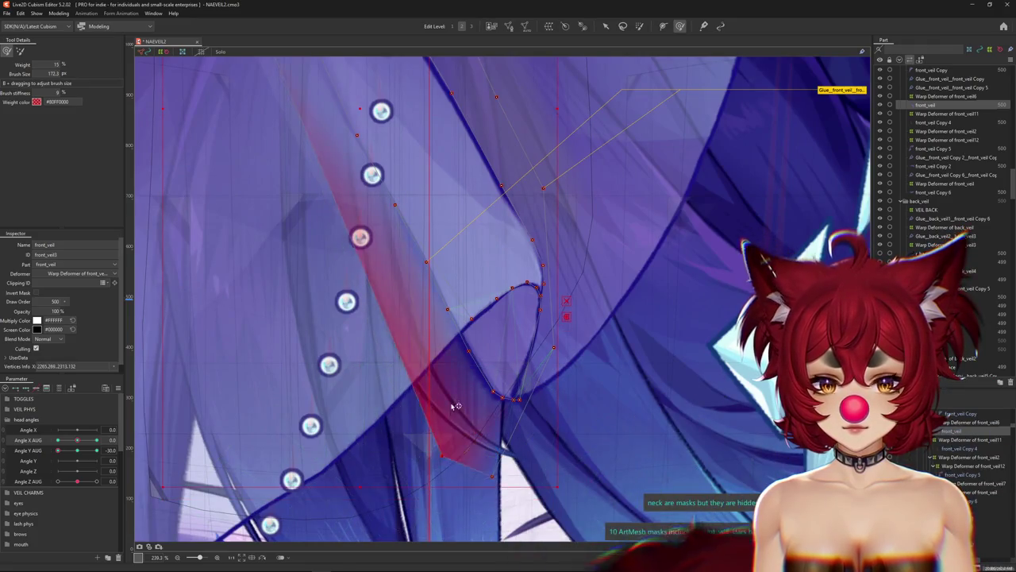
{"action": "left_click", "coordinate": [500, 465]}
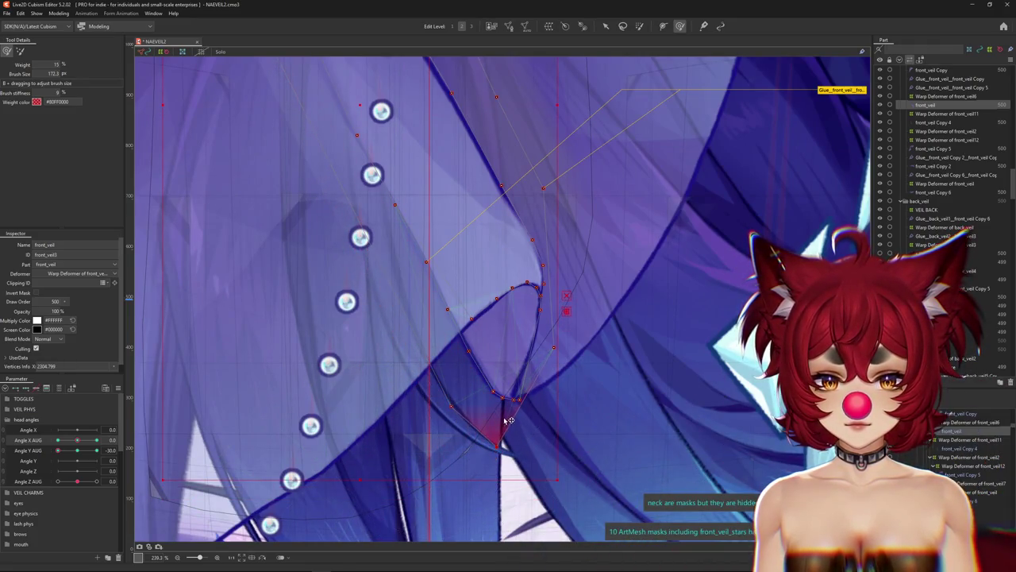
{"action": "scroll", "coordinate": [424, 382], "scroll_direction": "down", "scroll_amount": 3}
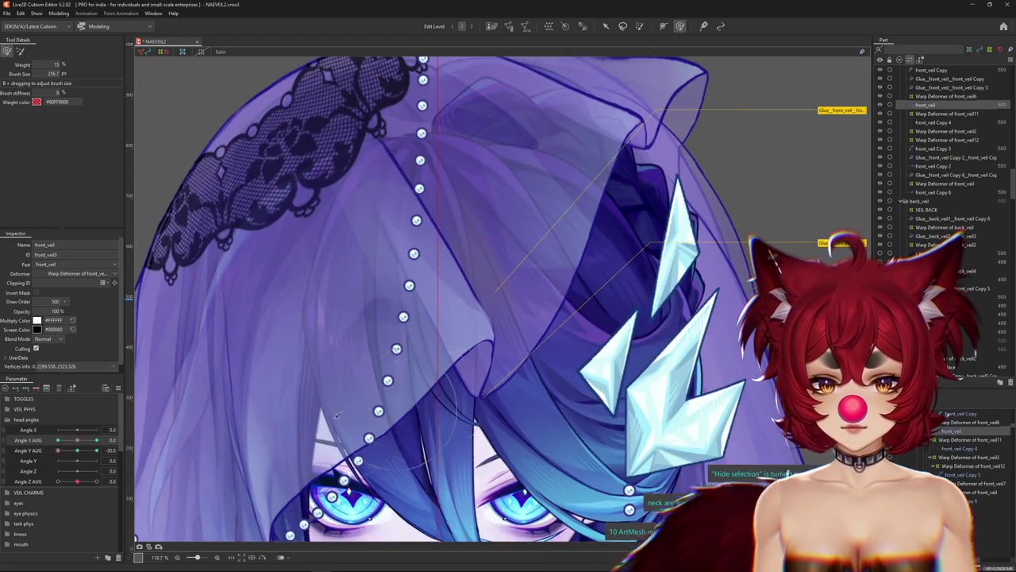
{"action": "scroll", "coordinate": [496, 359], "scroll_direction": "up", "scroll_amount": 3}
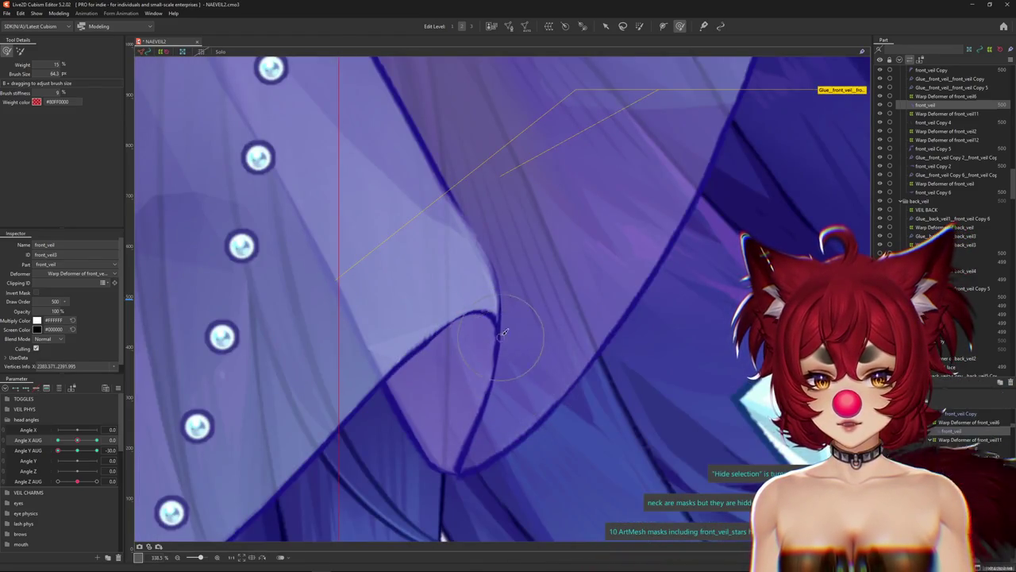
{"action": "scroll", "coordinate": [502, 332], "scroll_direction": "down", "scroll_amount": 2}
{"action": "scroll", "coordinate": [511, 319], "scroll_direction": "down", "scroll_amount": 1}
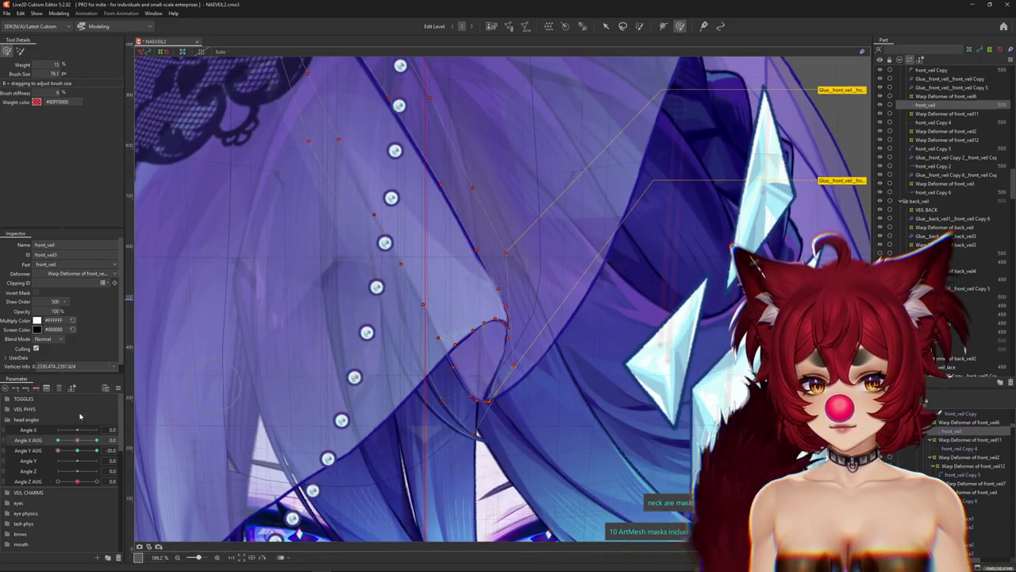
{"action": "mouse_move", "coordinate": [483, 324]}
{"action": "left_mouse_down"}
{"action": "mouse_move", "coordinate": [484, 357]}
{"action": "mouse_move", "coordinate": [314, 96]}
{"action": "left_mouse_up"}
{"action": "scroll", "coordinate": [485, 356], "scroll_direction": "up", "scroll_amount": 3}
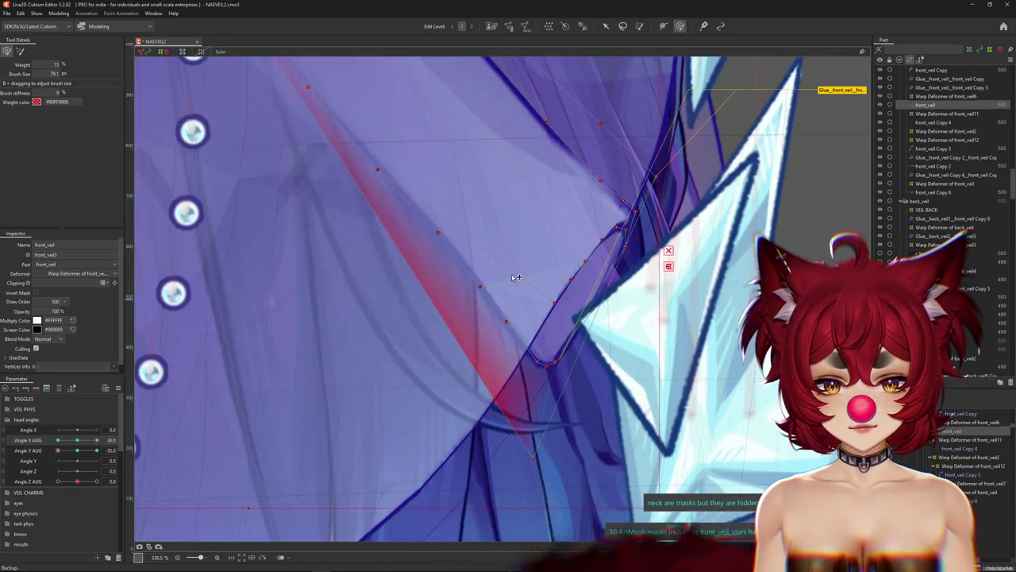
Paint glue weight along the veil edge beside the crystal, hide the mesh selection, and reset Angle Y AUG to 0.
{"action": "left_click_drag", "start_coordinate": [534, 461], "coordinate": [574, 351]}
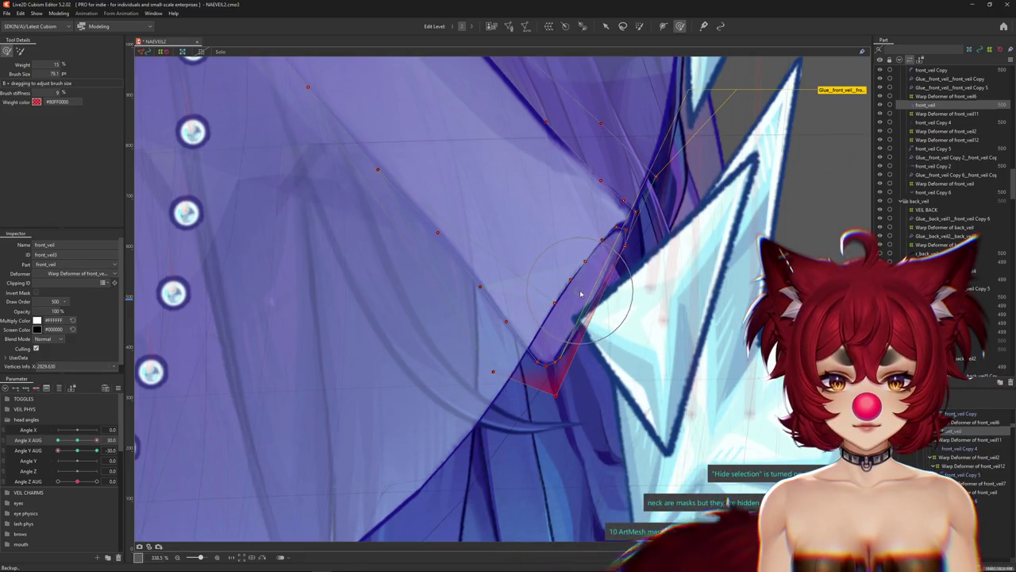
{"action": "left_click", "coordinate": [667, 205]}
{"action": "left_click_drag", "start_coordinate": [670, 305], "coordinate": [560, 429]}
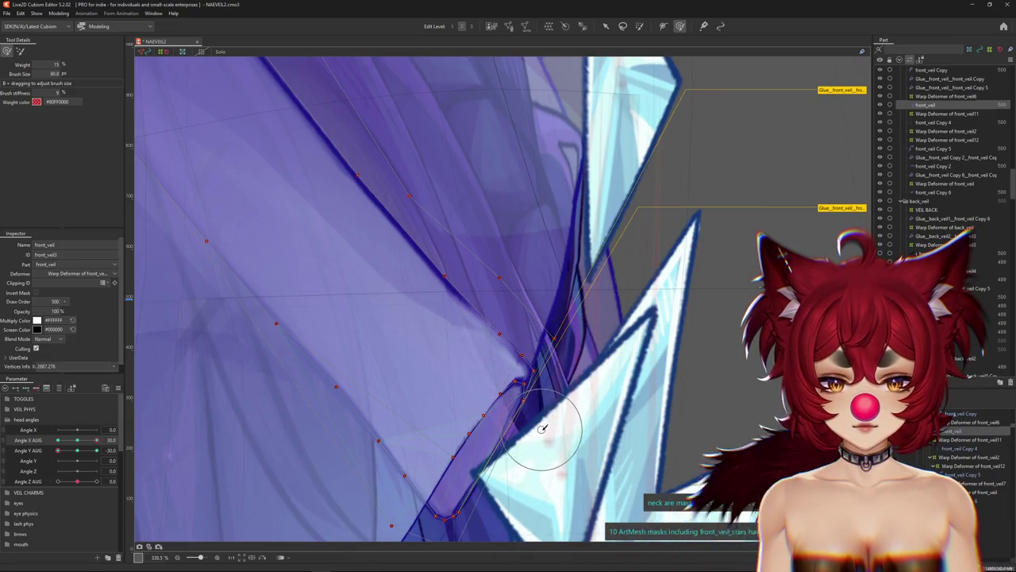
{"action": "scroll", "coordinate": [541, 447], "scroll_direction": "down", "scroll_amount": 2}
{"action": "left_click_drag", "start_coordinate": [540, 447], "coordinate": [499, 383]}
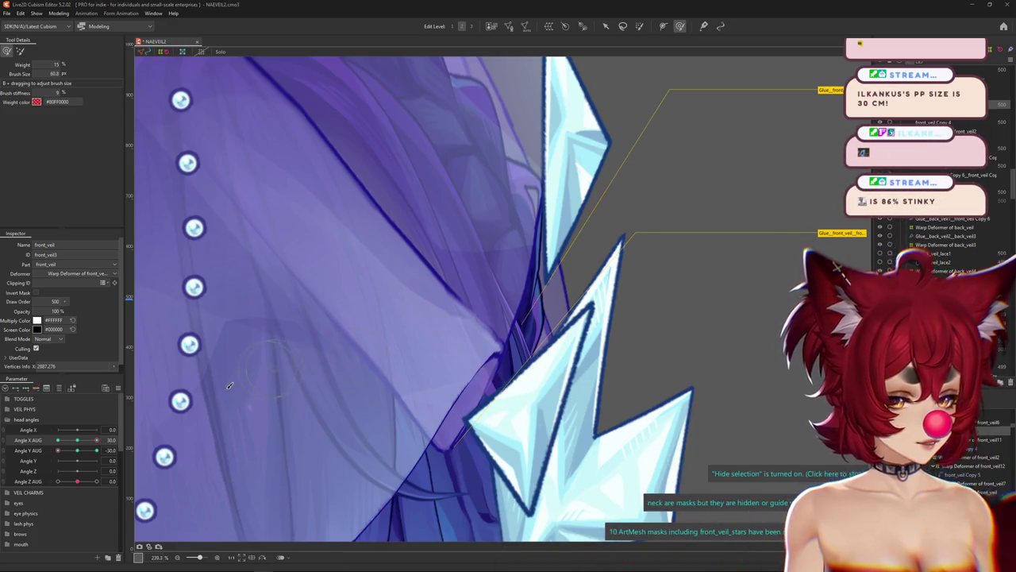
{"action": "left_click", "coordinate": [77, 450]}
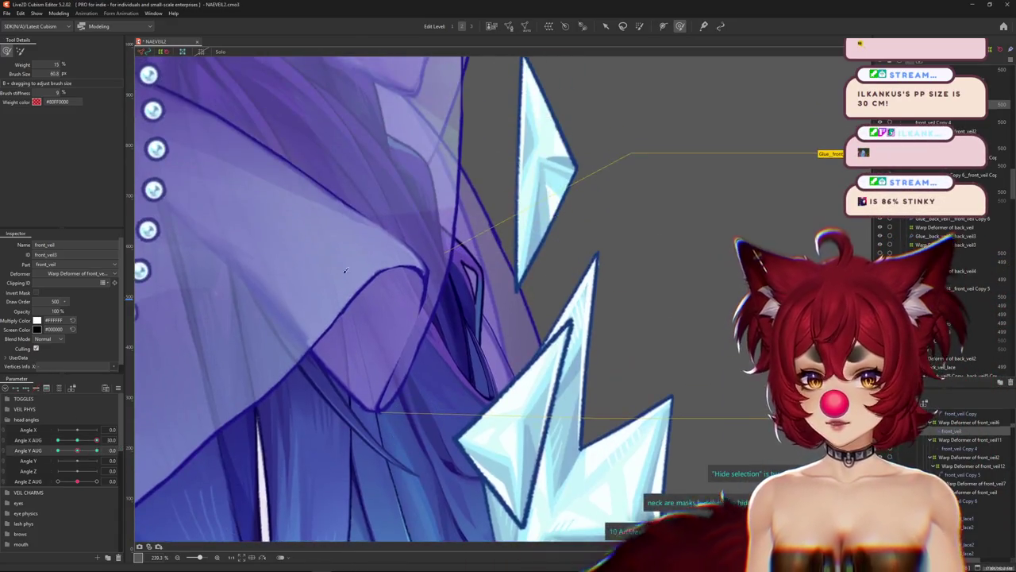
{"action": "left_click_drag", "start_coordinate": [234, 378], "coordinate": [390, 323]}
Select front_veil Copy at the fold, hide its wireframe, and turn the head to Angle X AUG -30.
{"action": "right_click", "coordinate": [390, 323]}
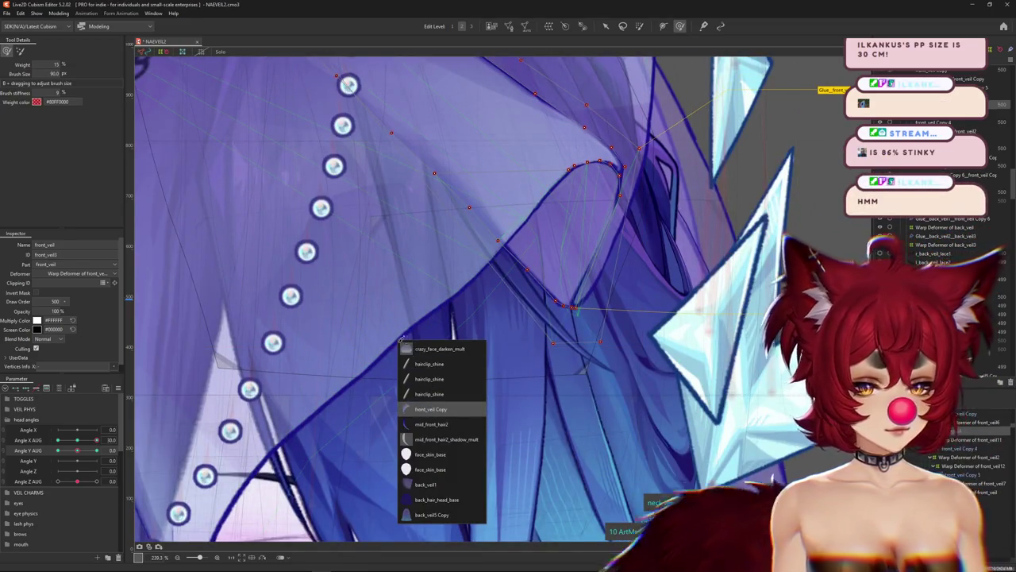
{"action": "key", "text": "Return"}
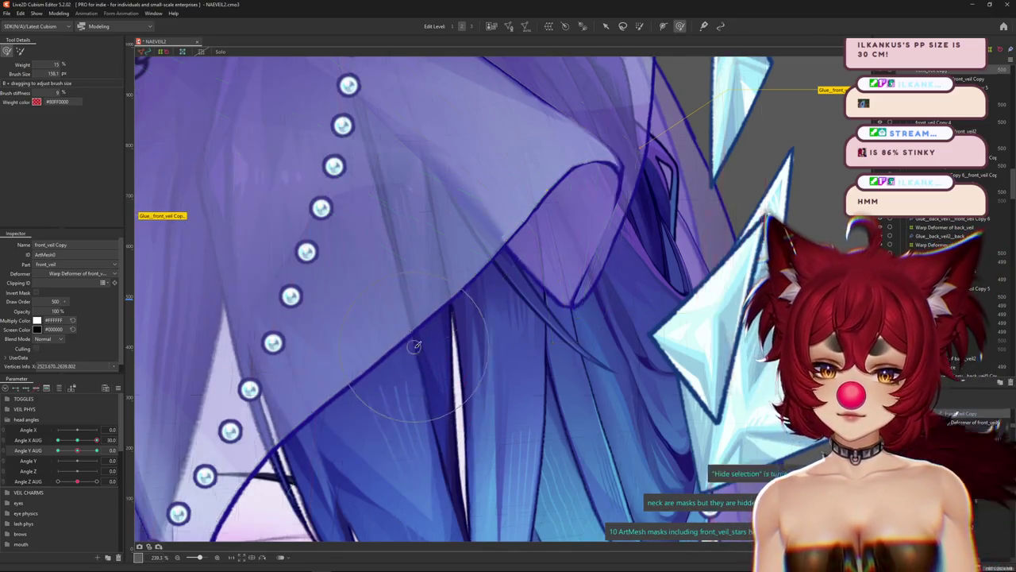
{"action": "scroll", "coordinate": [421, 346], "scroll_direction": "down", "scroll_amount": 5}
{"action": "scroll", "coordinate": [543, 329], "scroll_direction": "up", "scroll_amount": 5}
{"action": "left_click_drag", "start_coordinate": [544, 330], "coordinate": [493, 322]}
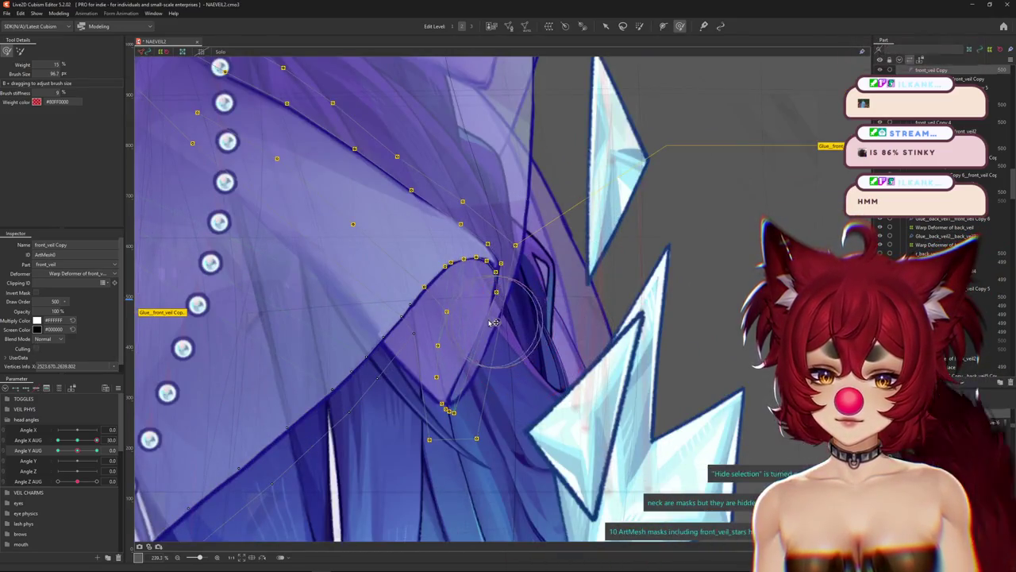
{"action": "key", "text": "ctrl+h"}
{"action": "scroll", "coordinate": [430, 427], "scroll_direction": "down", "scroll_amount": 5}
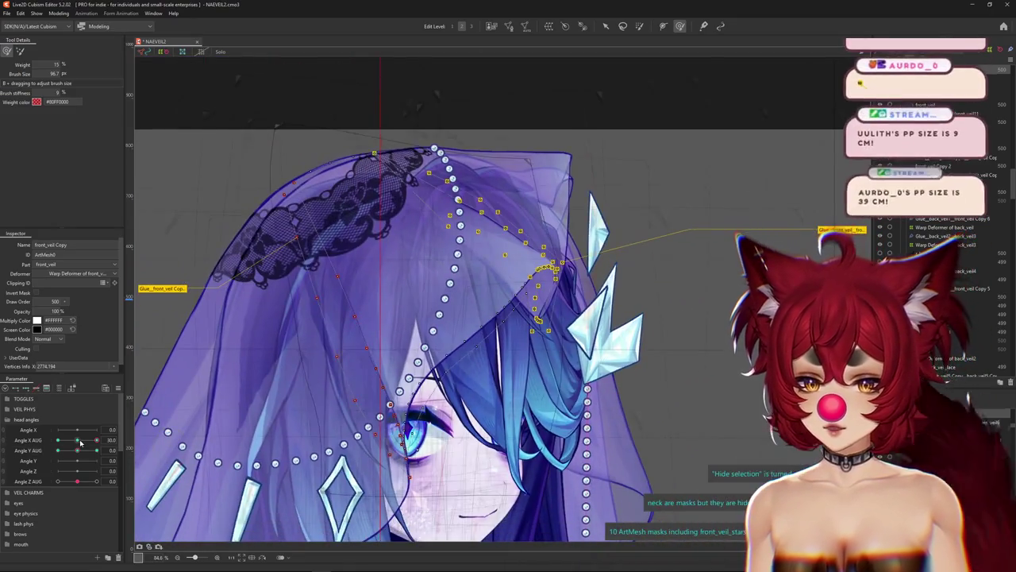
{"action": "left_click_drag", "start_coordinate": [79, 443], "coordinate": [14, 438]}
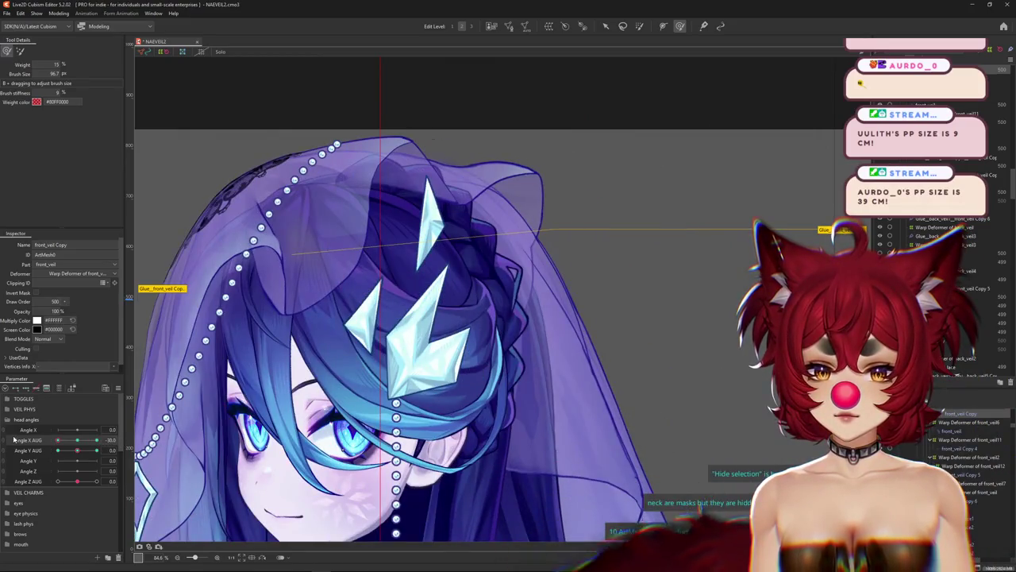
{"action": "scroll", "coordinate": [224, 238], "scroll_direction": "up", "scroll_amount": 2}
{"action": "left_click_drag", "start_coordinate": [237, 248], "coordinate": [302, 286]}
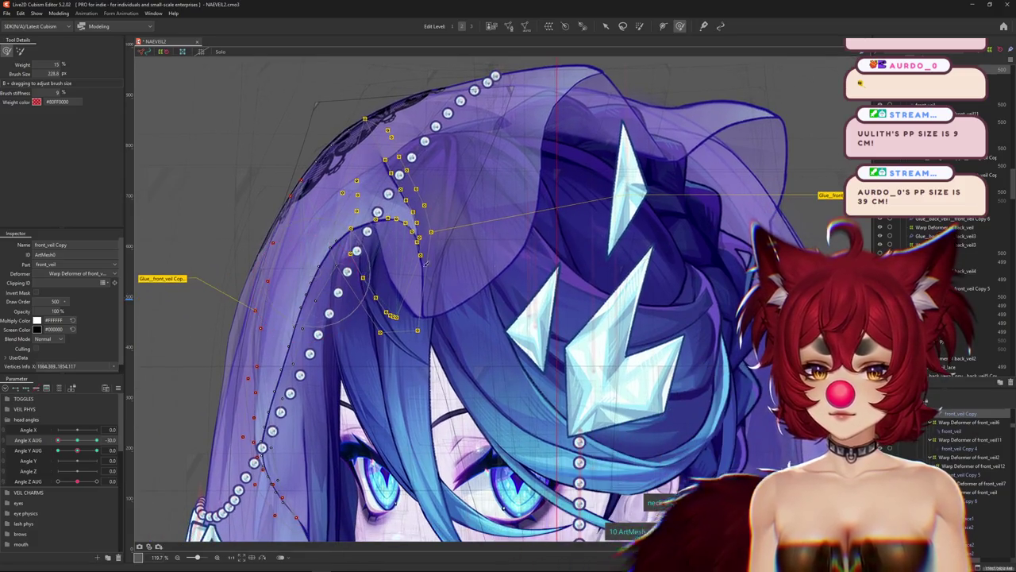
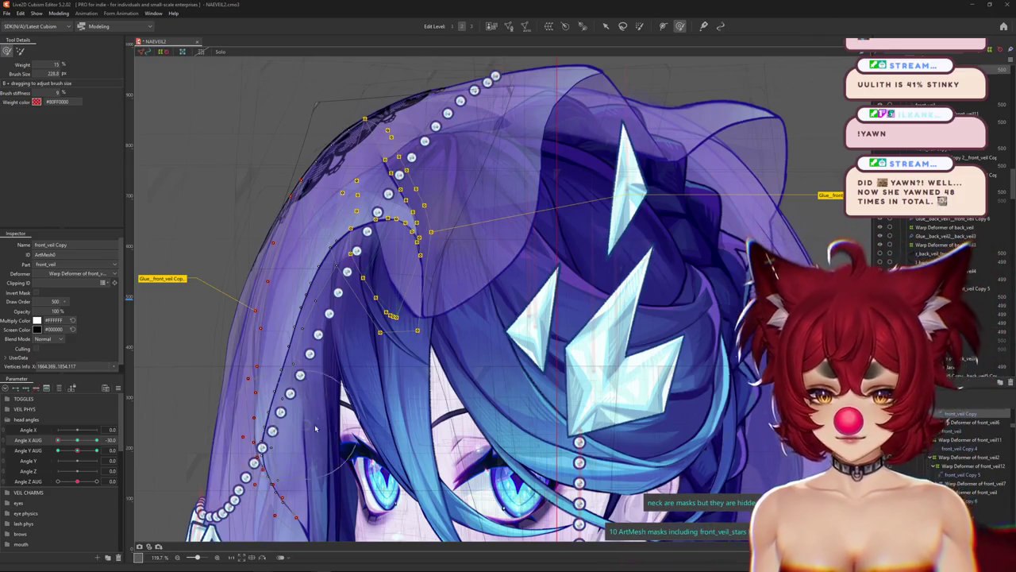
Hide the current mesh overlay and select front_veil from the veil's overlap list.
{"action": "scroll", "coordinate": [393, 303], "scroll_direction": "down", "scroll_amount": 2}
{"action": "scroll", "coordinate": [393, 303], "scroll_direction": "up", "scroll_amount": 4}
{"action": "scroll", "coordinate": [393, 303], "scroll_direction": "up", "scroll_amount": 1}
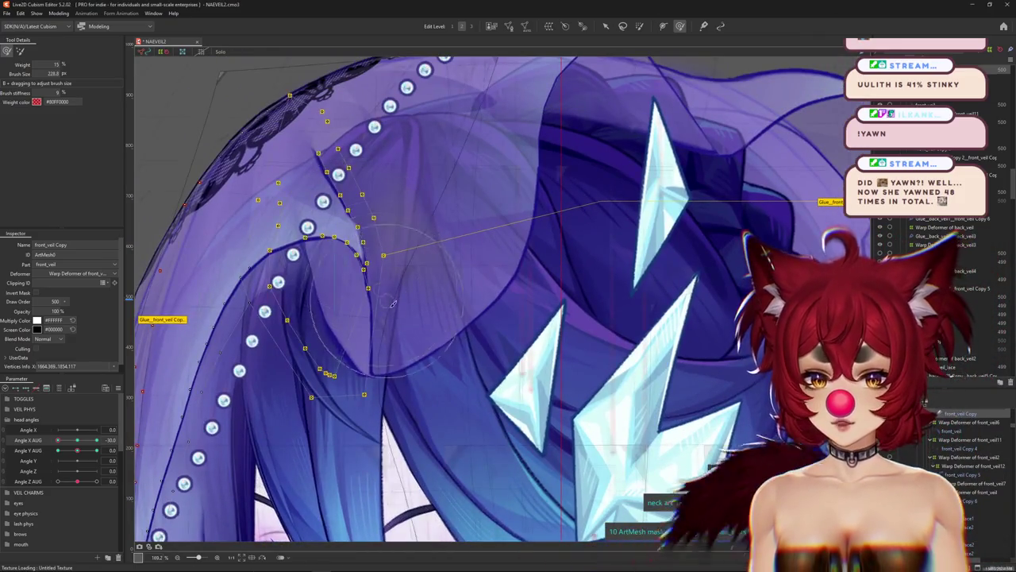
{"action": "key", "text": "h"}
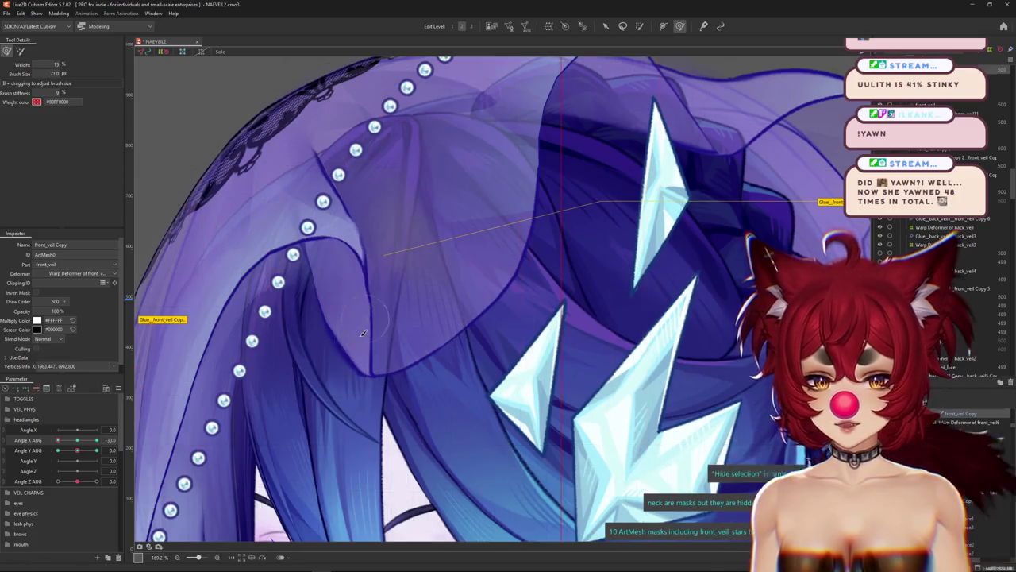
{"action": "right_click", "coordinate": [396, 401]}
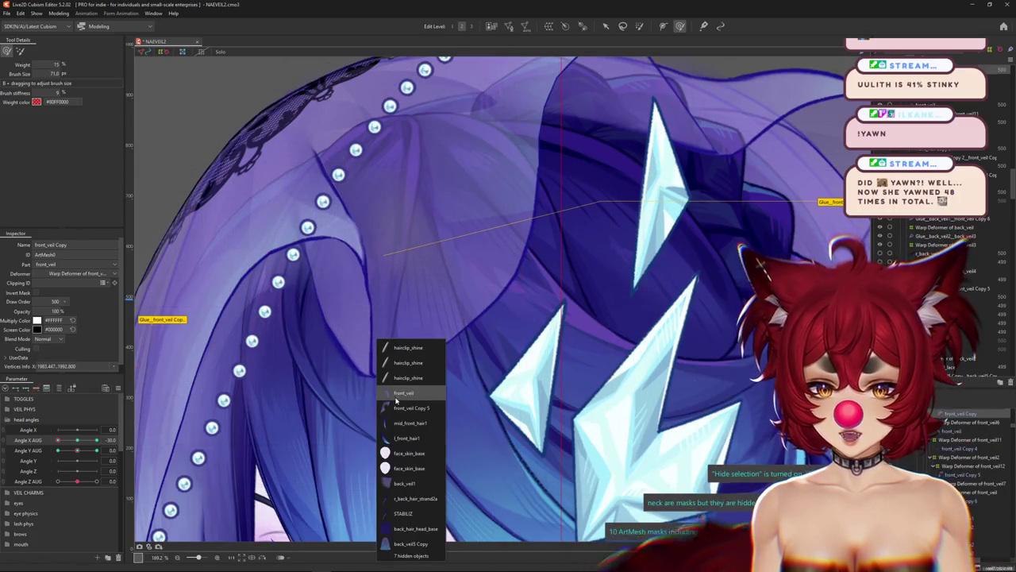
{"action": "left_click", "coordinate": [367, 318]}
Hide and re-show the front_veil mesh overlay while inspecting the veil.
{"action": "scroll", "coordinate": [373, 314], "scroll_direction": "up", "scroll_amount": 2}
{"action": "key", "text": "h"}
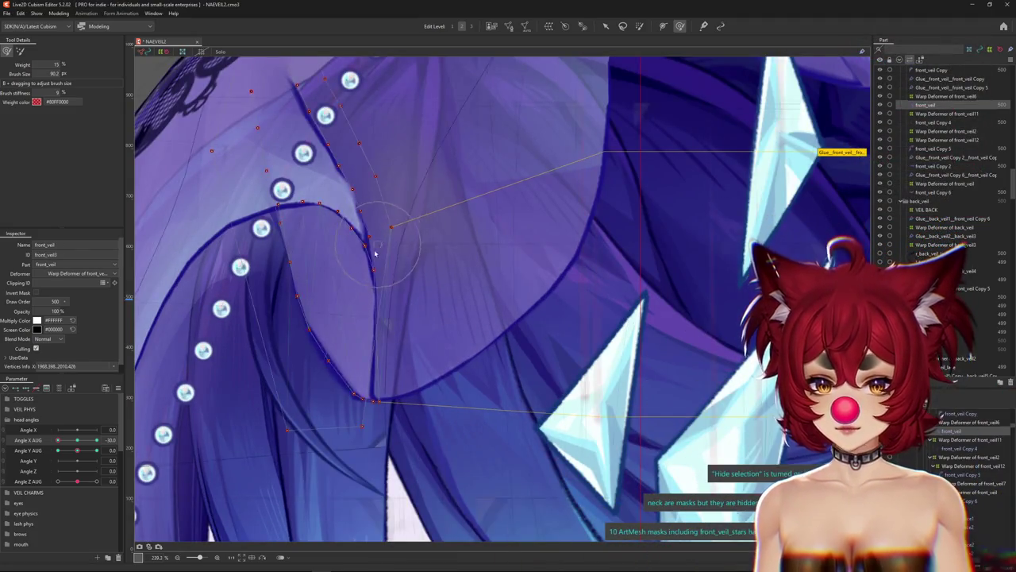
{"action": "scroll", "coordinate": [377, 253], "scroll_direction": "down", "scroll_amount": 10}
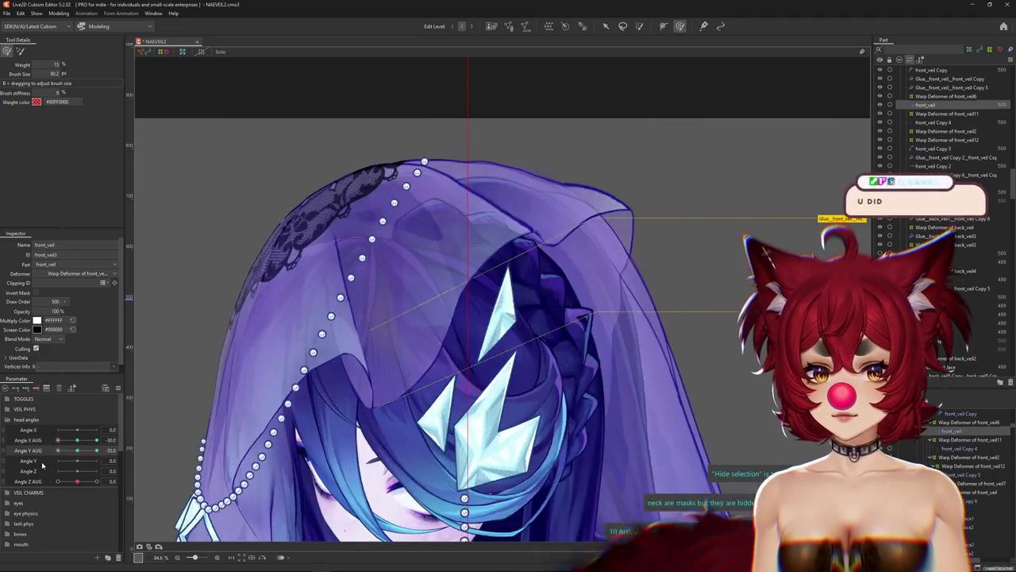
{"action": "scroll", "coordinate": [377, 367], "scroll_direction": "up", "scroll_amount": 3}
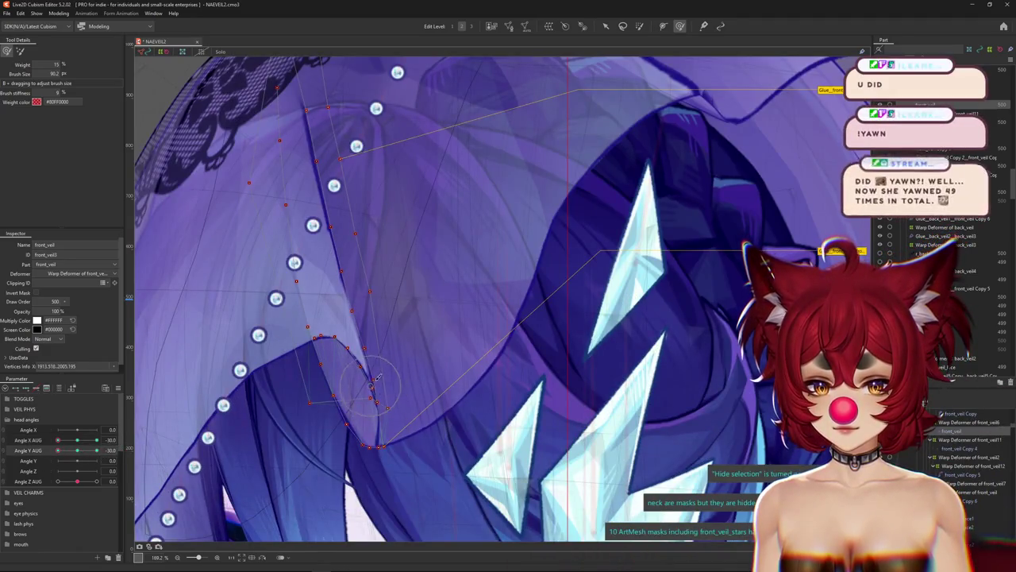
{"action": "key", "text": "h"}
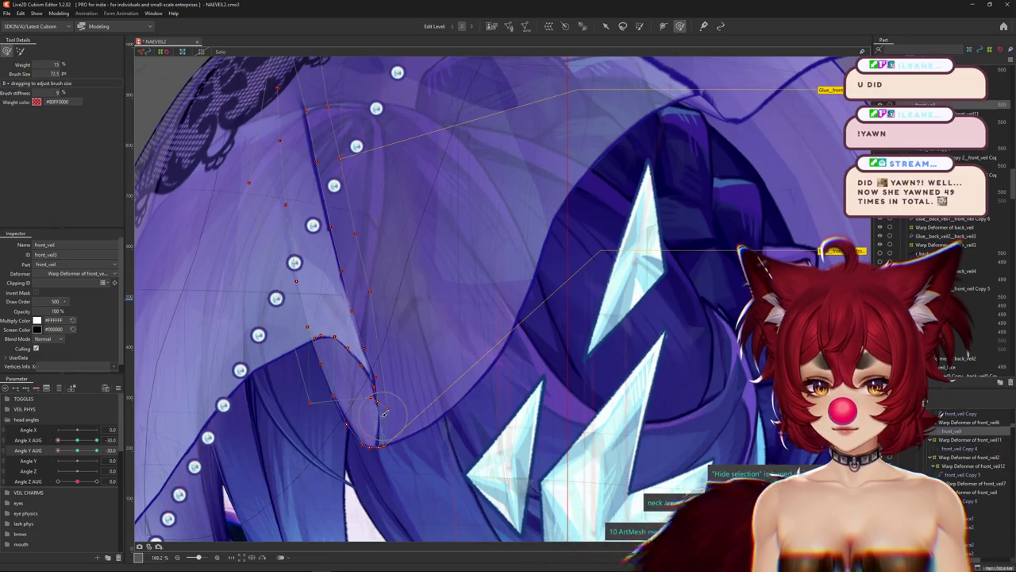
{"action": "scroll", "coordinate": [365, 419], "scroll_direction": "down", "scroll_amount": 2}
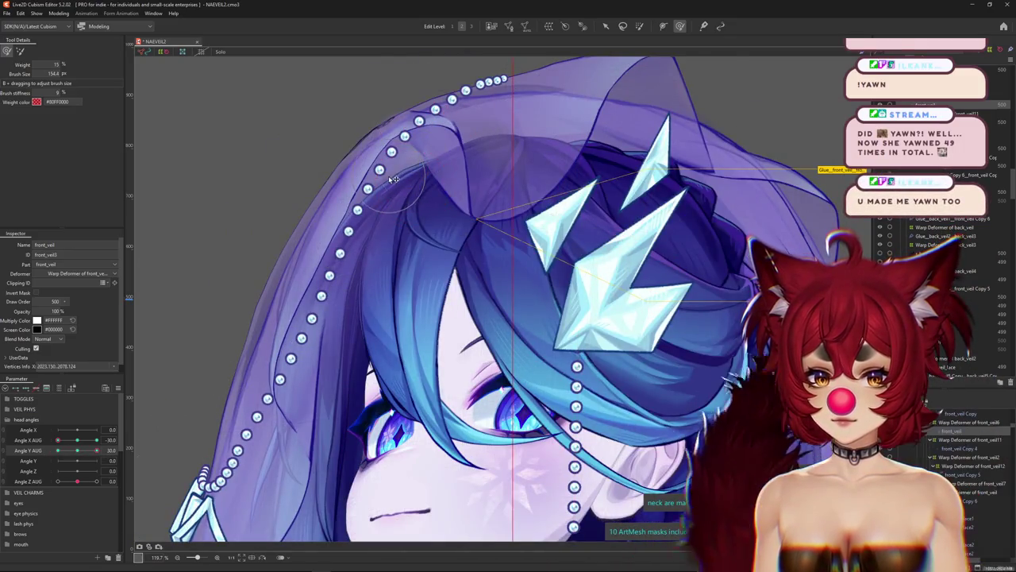
Turn the head side to side to check how the veil follows.
{"action": "scroll", "coordinate": [381, 210], "scroll_direction": "down", "scroll_amount": 2}
{"action": "scroll", "coordinate": [224, 407], "scroll_direction": "up", "scroll_amount": 2}
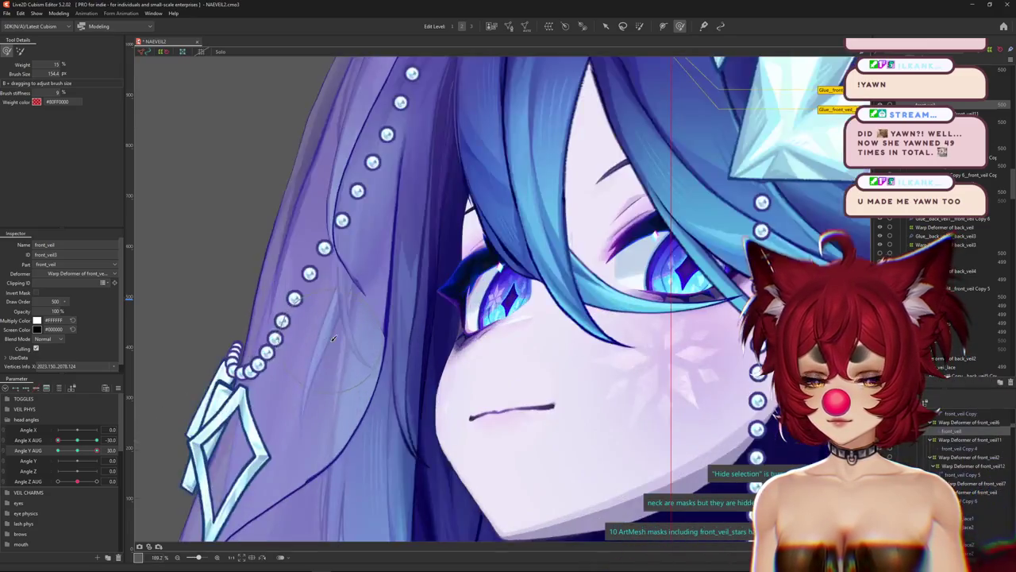
{"action": "left_click_drag", "start_coordinate": [59, 441], "coordinate": [59, 441]}
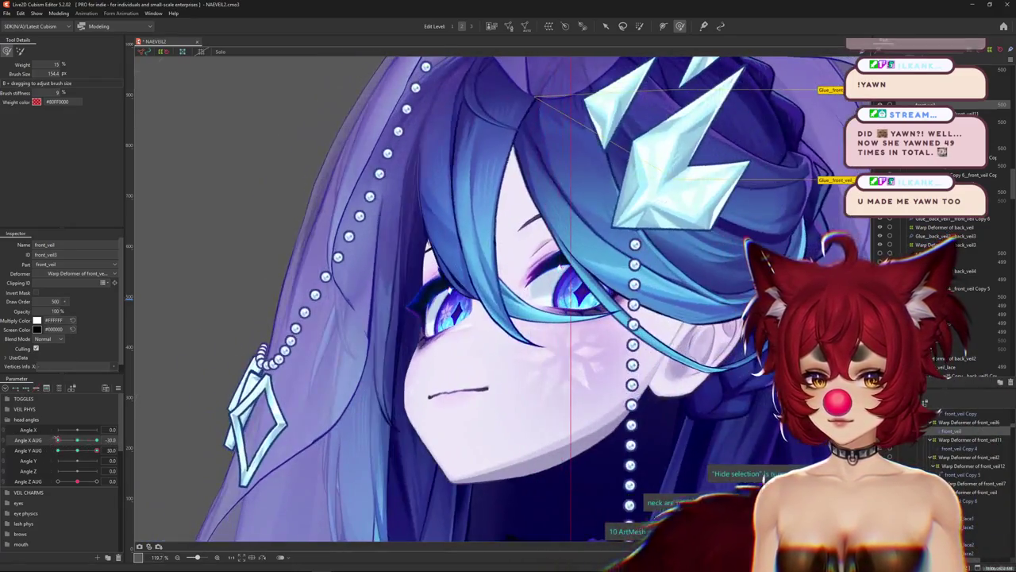
{"action": "scroll", "coordinate": [361, 305], "scroll_direction": "up", "scroll_amount": 2}
{"action": "scroll", "coordinate": [361, 304], "scroll_direction": "up", "scroll_amount": 2}
Select the front_veil Copy mesh from the veil-edge overlap list and hide its overlay.
{"action": "right_click", "coordinate": [353, 333]}
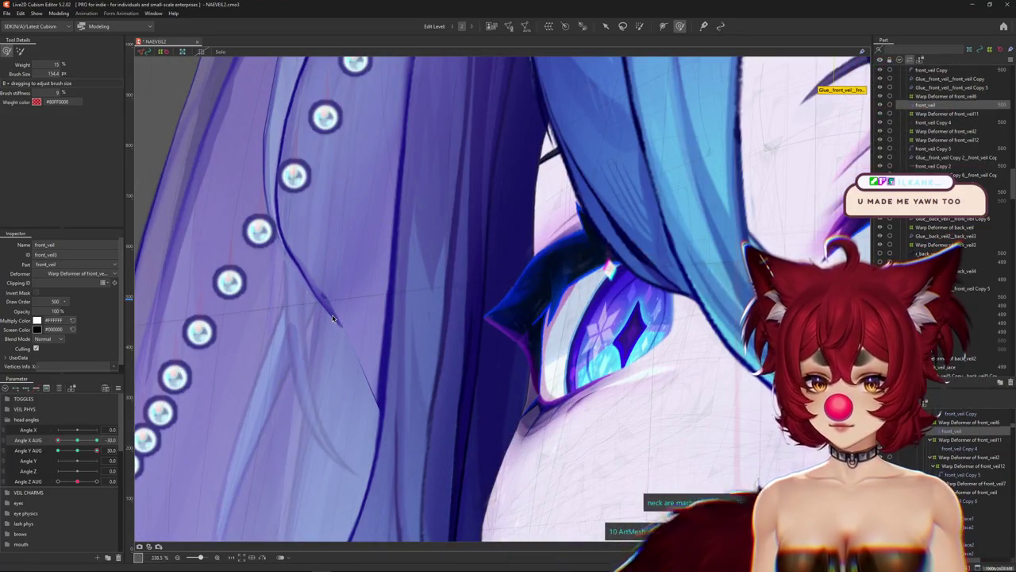
{"action": "scroll", "coordinate": [336, 315], "scroll_direction": "down", "scroll_amount": 3}
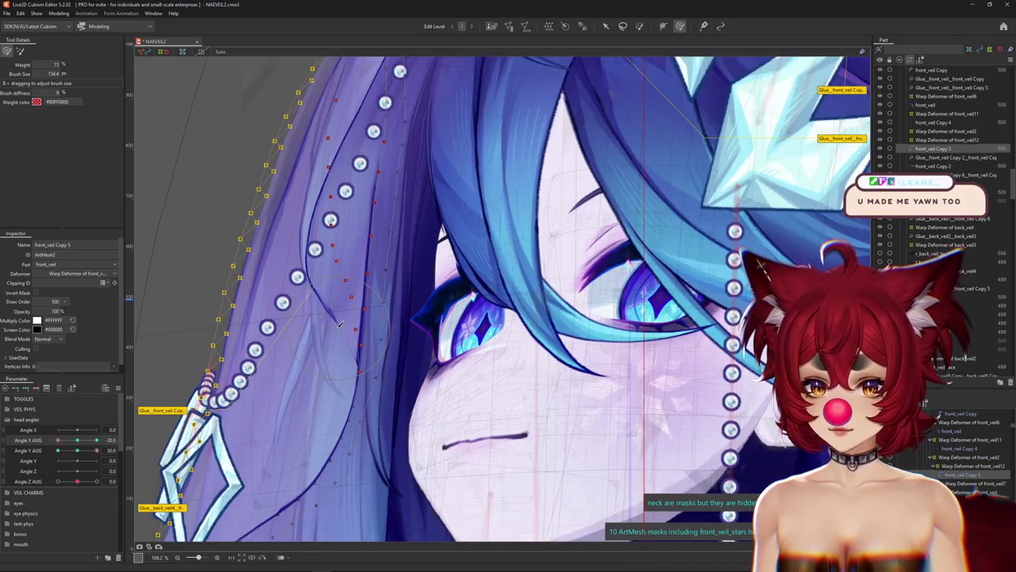
{"action": "right_click", "coordinate": [317, 294]}
{"action": "right_click", "coordinate": [310, 267]}
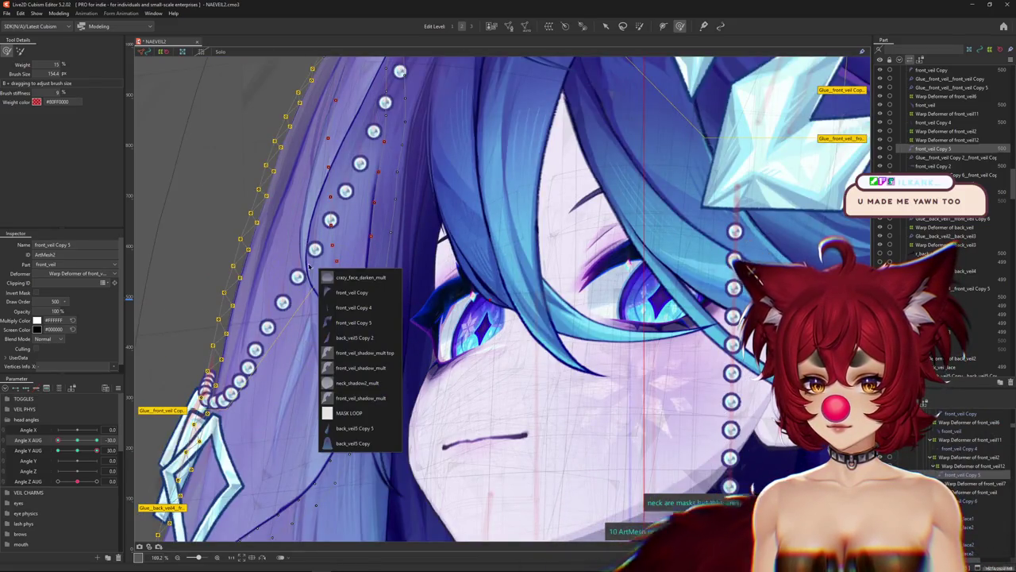
{"action": "left_click", "coordinate": [342, 300]}
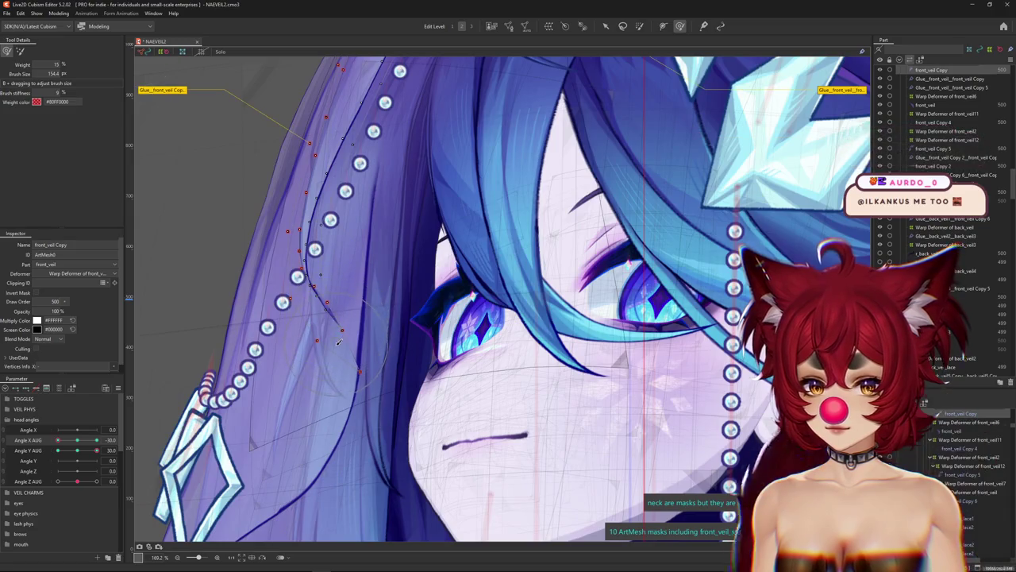
{"action": "key", "text": "ctrl+h"}
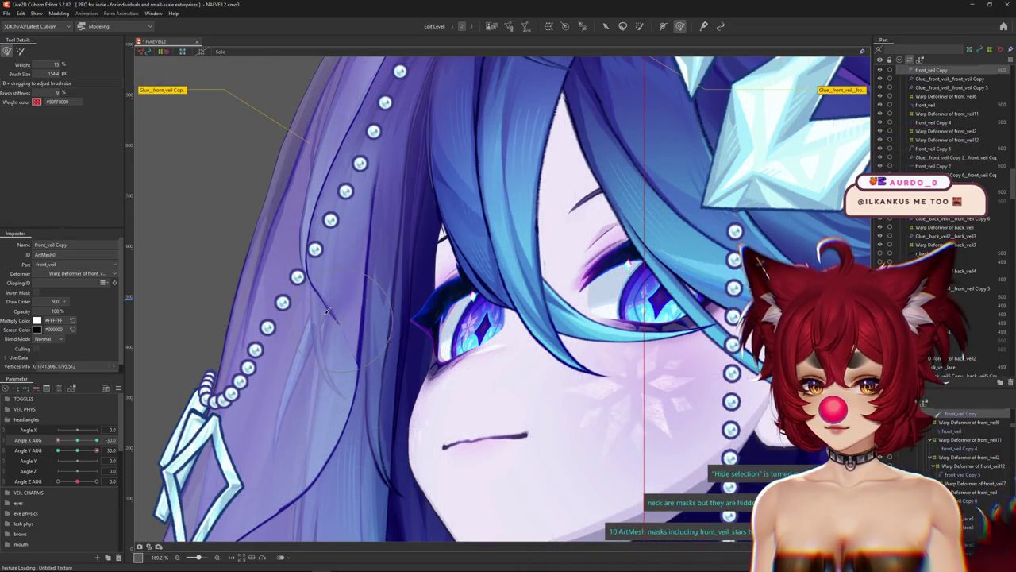
At Angle Y AUG about 30, nudge a veil-edge vertex to follow the fold.
{"action": "scroll", "coordinate": [329, 303], "scroll_direction": "up", "scroll_amount": 2}
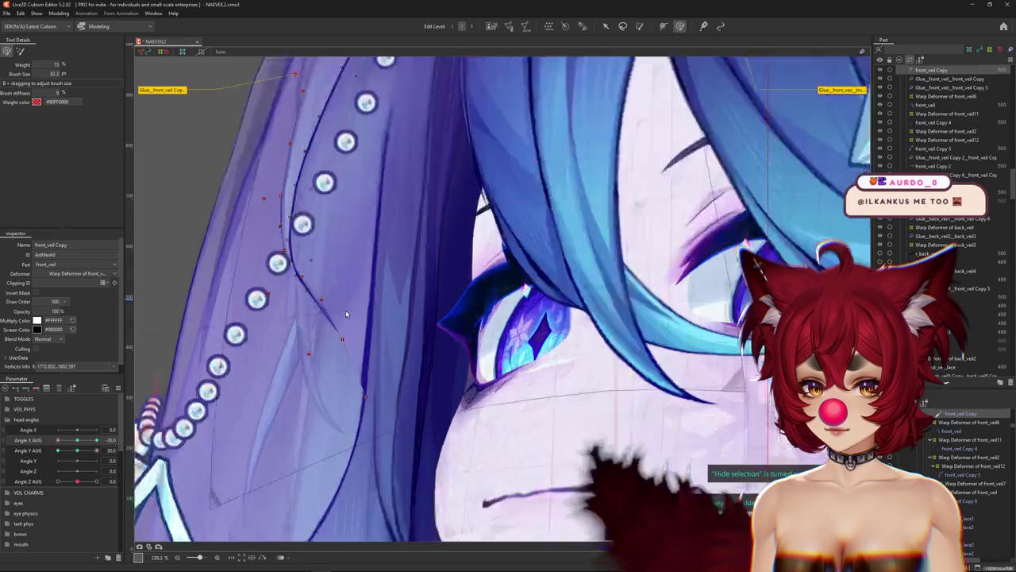
{"action": "scroll", "coordinate": [345, 310], "scroll_direction": "up", "scroll_amount": 2}
{"action": "scroll", "coordinate": [297, 321], "scroll_direction": "down", "scroll_amount": 4}
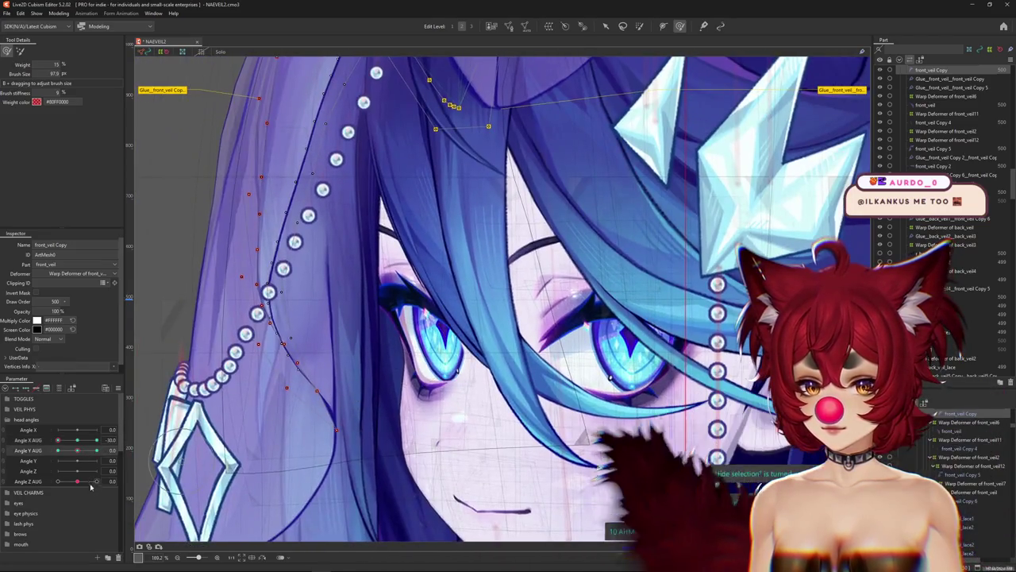
{"action": "left_click_drag", "start_coordinate": [77, 450], "coordinate": [103, 449]}
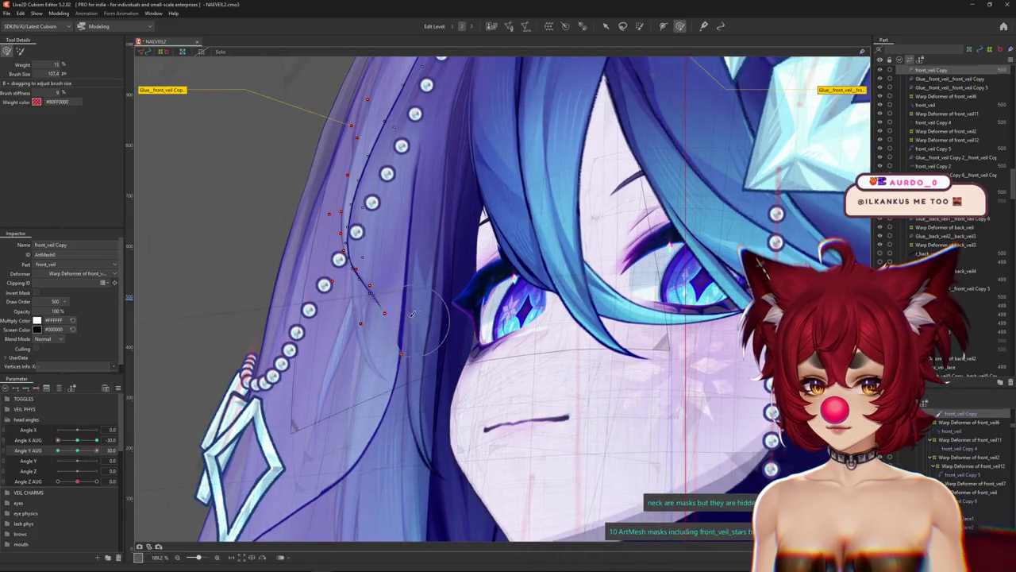
{"action": "scroll", "coordinate": [418, 314], "scroll_direction": "up", "scroll_amount": 2}
{"action": "scroll", "coordinate": [476, 294], "scroll_direction": "up", "scroll_amount": 2}
{"action": "left_click_drag", "start_coordinate": [298, 325], "coordinate": [193, 363]}
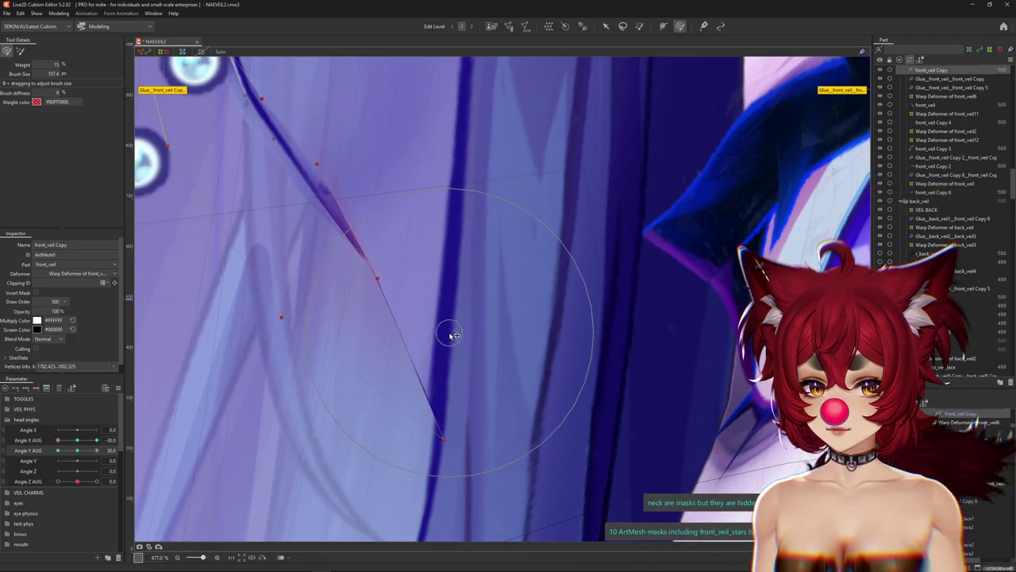
Sweep Angle X AUG from -30 to 30, then open Modeling > Physics Settings.
{"action": "scroll", "coordinate": [448, 330], "scroll_direction": "down", "scroll_amount": 4}
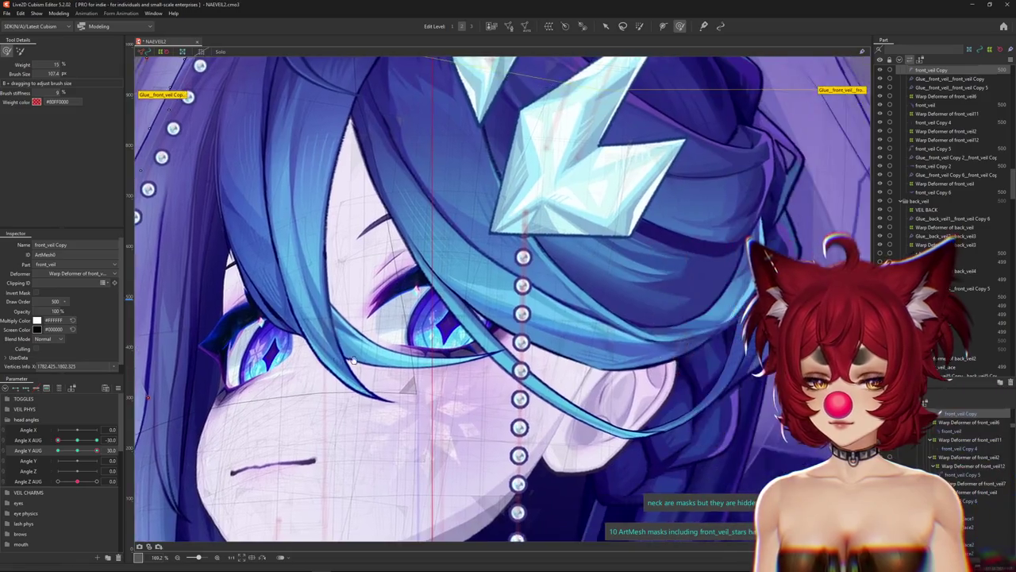
{"action": "scroll", "coordinate": [353, 362], "scroll_direction": "down", "scroll_amount": 3}
{"action": "left_click_drag", "start_coordinate": [66, 439], "coordinate": [105, 440]}
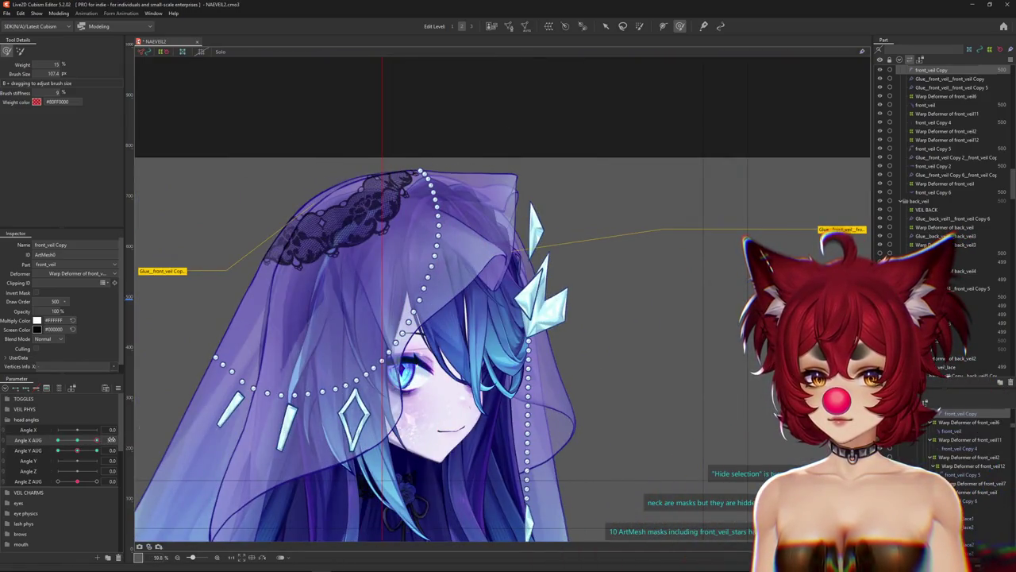
{"action": "left_click", "coordinate": [68, 14]}
{"action": "left_click", "coordinate": [80, 191]}
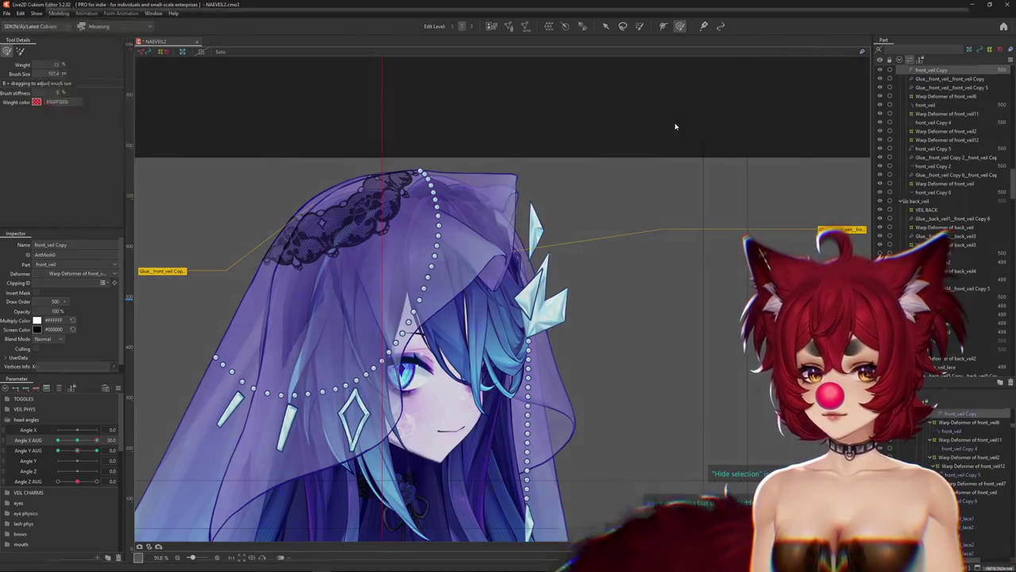
Reset all parameters to default values and expand the VEIL PHYS parameter group.
{"action": "scroll", "coordinate": [886, 210], "scroll_direction": "up", "scroll_amount": 2}
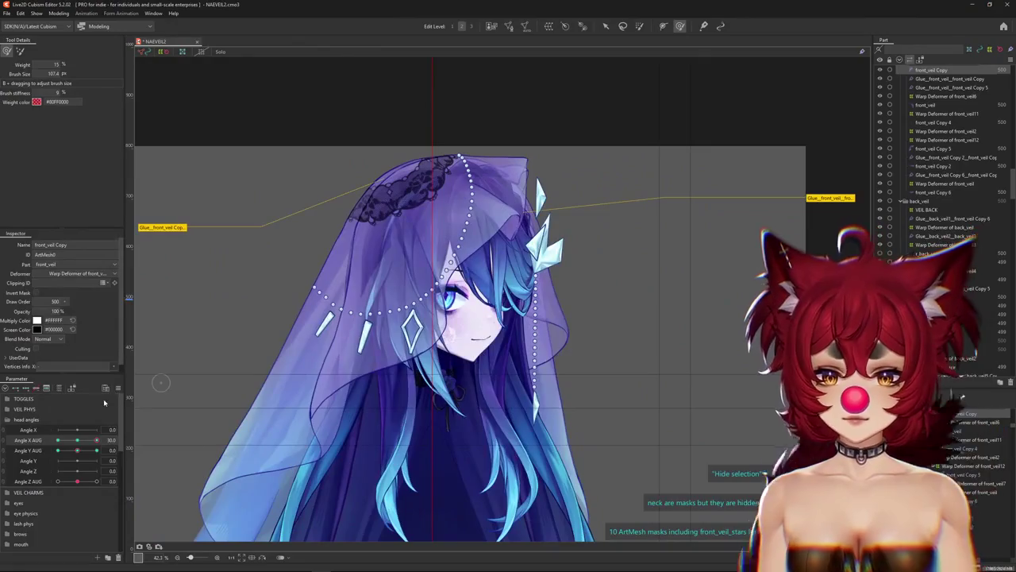
{"action": "left_click", "coordinate": [118, 387]}
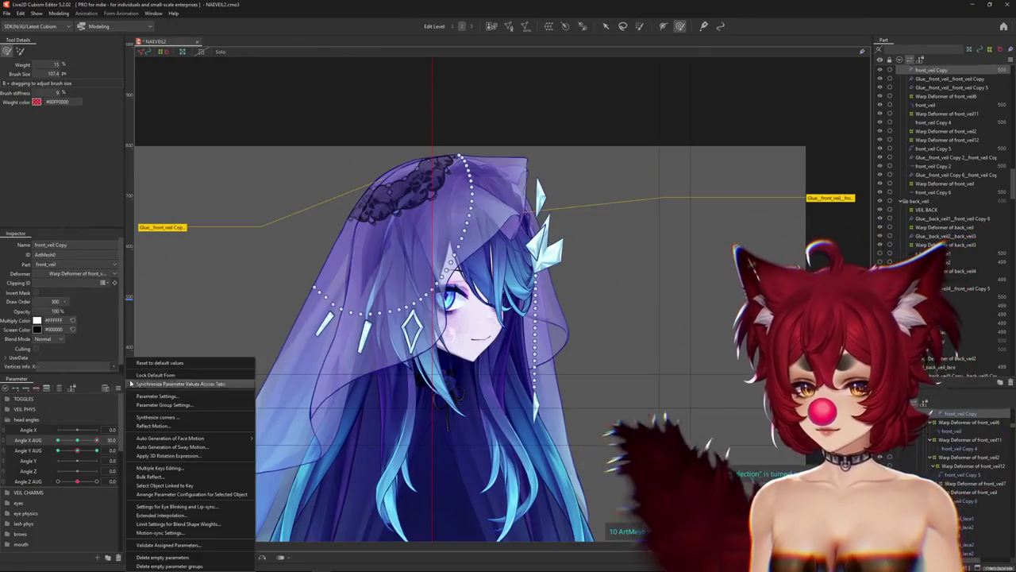
{"action": "left_click", "coordinate": [159, 387]}
{"action": "left_click", "coordinate": [23, 419]}
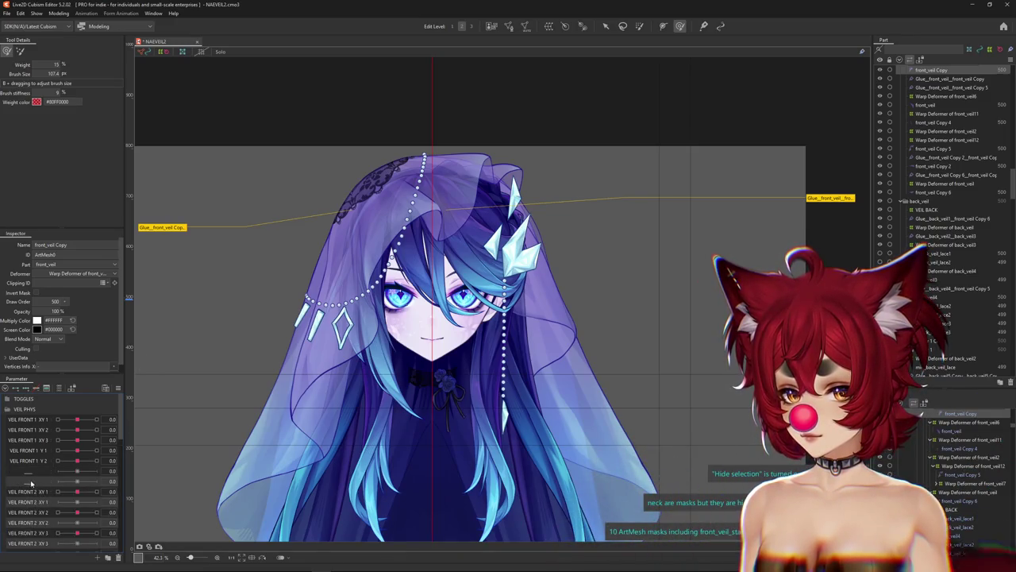
Move the VEIL FRONT 2 parameters up and rename XY 1 and XY 2 to VEIL FRONT 3 XY 1 and XY 2.
{"action": "scroll", "coordinate": [32, 482], "scroll_direction": "down", "scroll_amount": 2}
{"action": "scroll", "coordinate": [44, 485], "scroll_direction": "down", "scroll_amount": 2}
{"action": "mouse_move", "coordinate": [44, 485]}
{"action": "left_mouse_down"}
{"action": "mouse_move", "coordinate": [51, 460]}
{"action": "mouse_move", "coordinate": [49, 470]}
{"action": "left_mouse_up"}
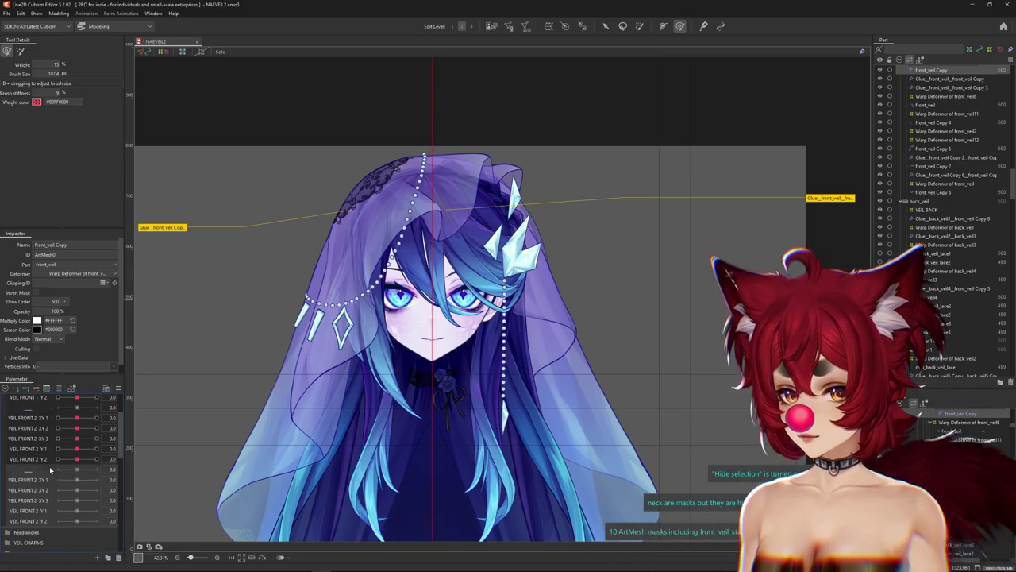
{"action": "right_click", "coordinate": [40, 485]}
{"action": "left_click", "coordinate": [72, 490]}
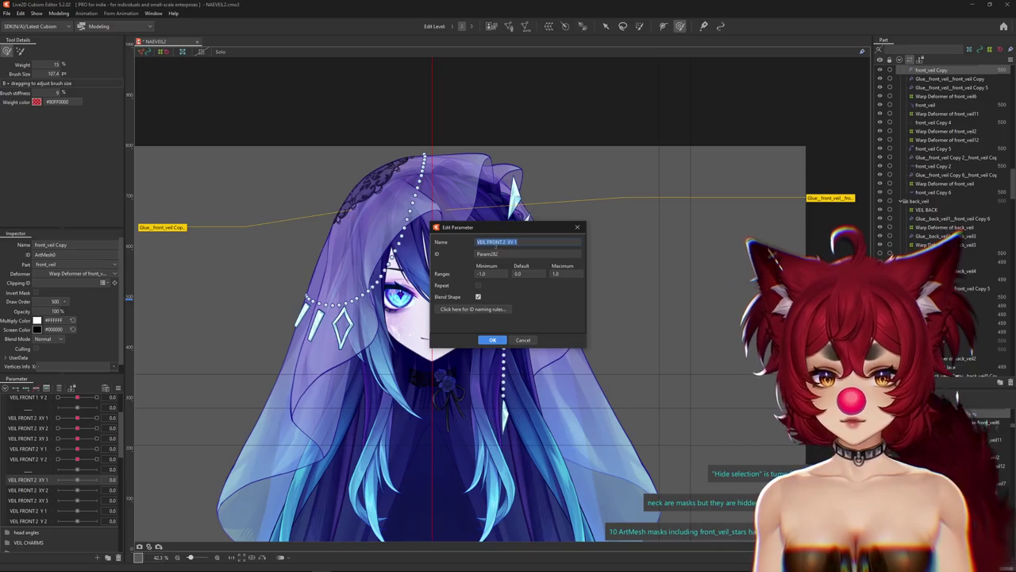
{"action": "left_click", "coordinate": [492, 339]}
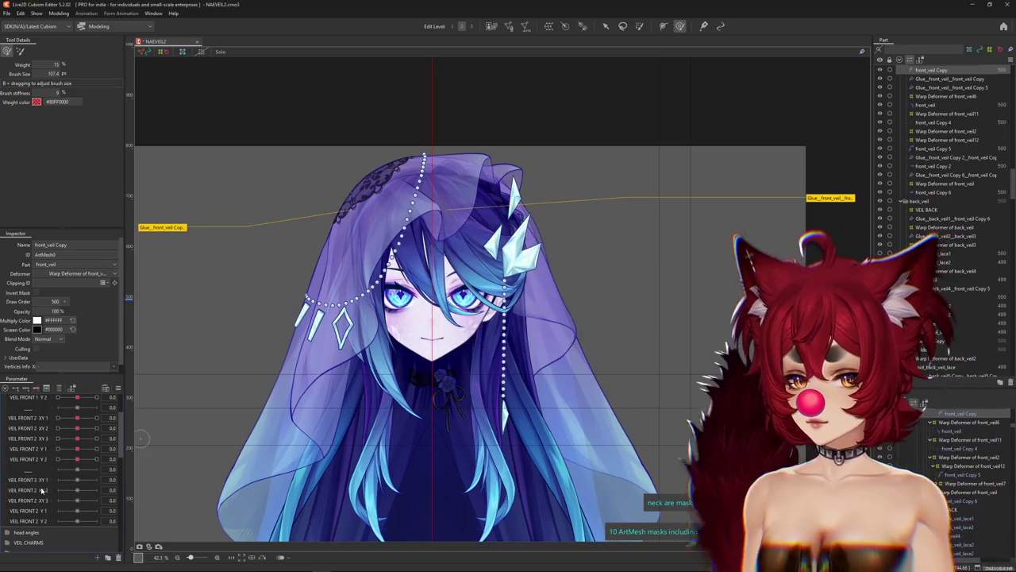
{"action": "right_click", "coordinate": [40, 490]}
{"action": "left_click", "coordinate": [71, 495]}
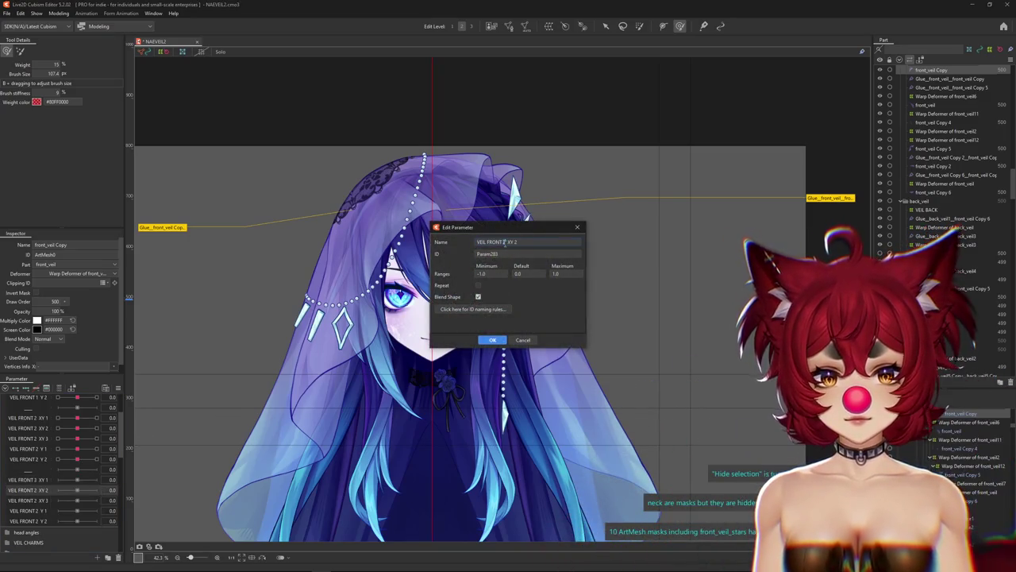
{"action": "left_click", "coordinate": [493, 340]}
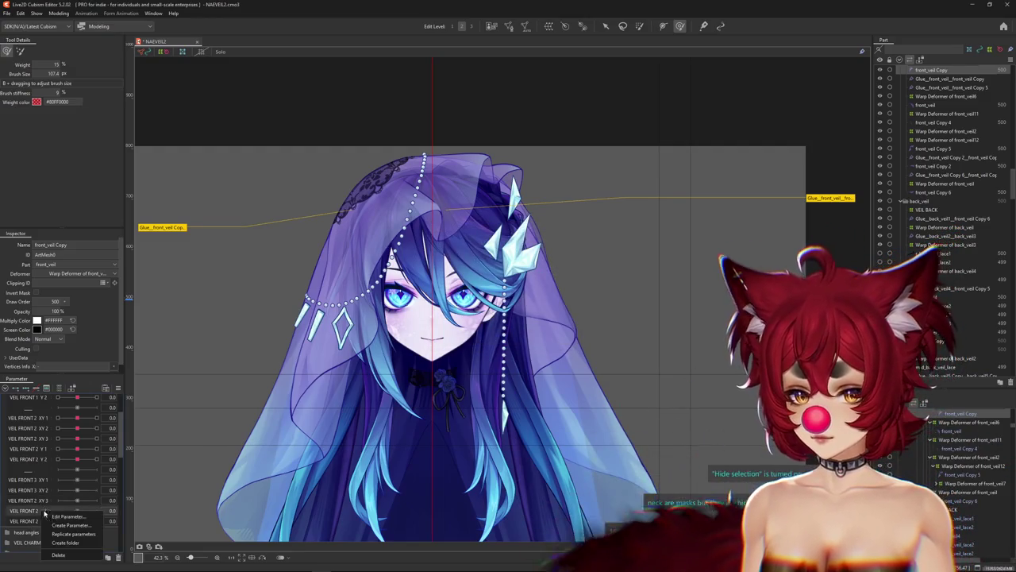
Rename VEIL FRONT 2 Y 1 and Y 2 to VEIL FRONT 3 Y 1 and VEIL FRONT 3 Y 2.
{"action": "double_click", "coordinate": [32, 510]}
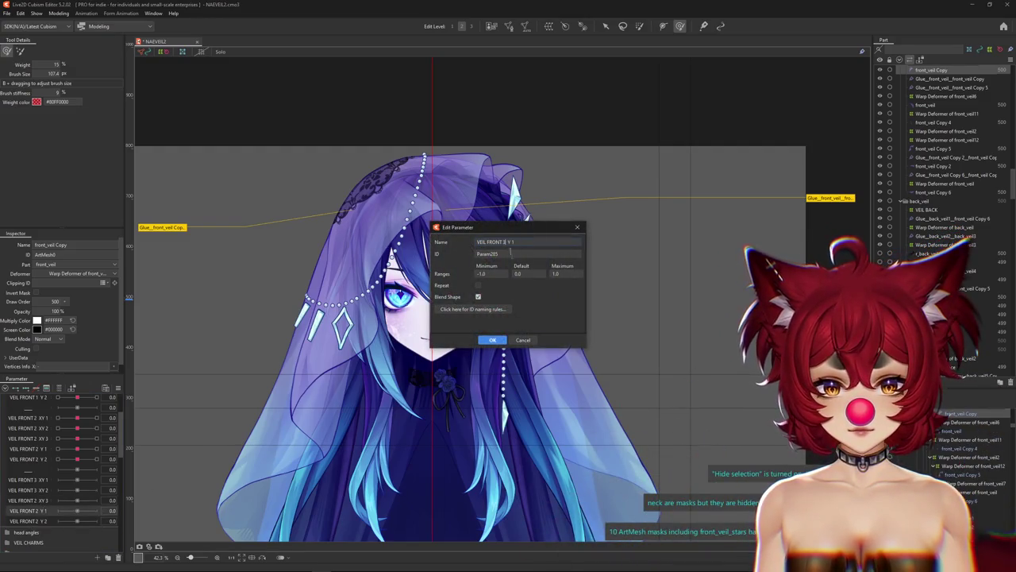
{"action": "left_click", "coordinate": [491, 340]}
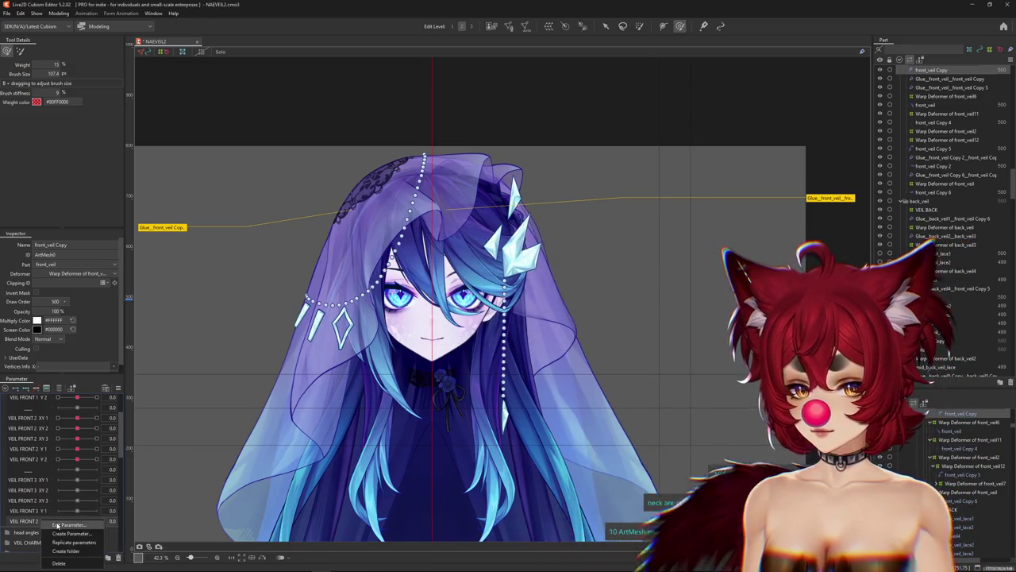
{"action": "double_click", "coordinate": [32, 521]}
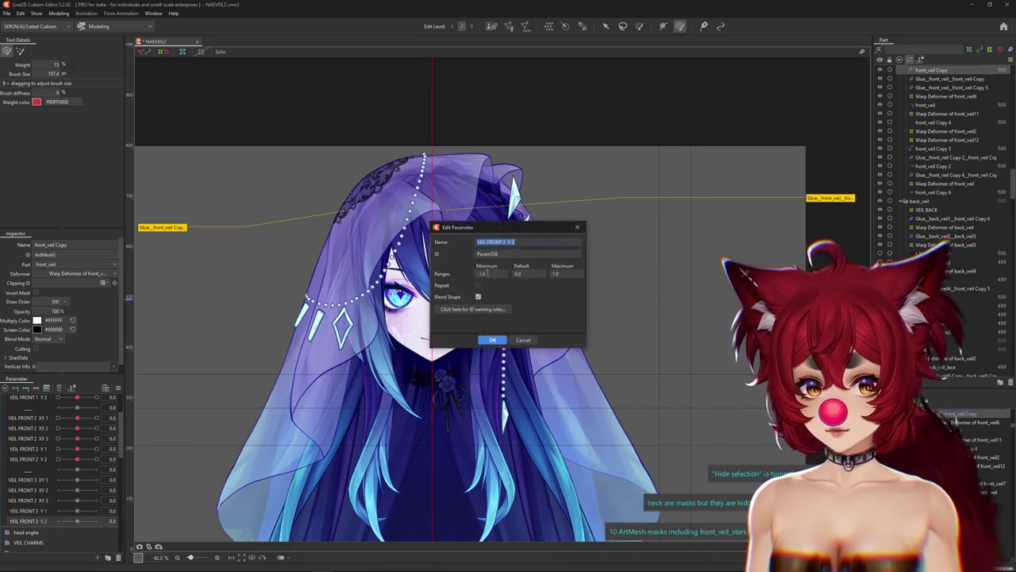
{"action": "left_click", "coordinate": [491, 340]}
{"action": "scroll", "coordinate": [513, 182], "scroll_direction": "up", "scroll_amount": 4}
{"action": "scroll", "coordinate": [474, 254], "scroll_direction": "up", "scroll_amount": 2}
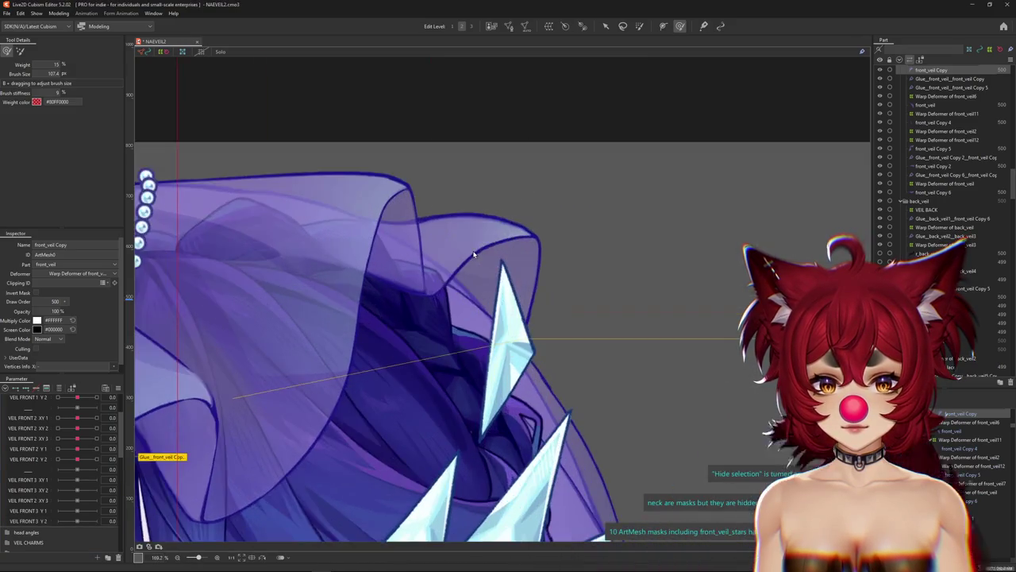
Pick front_veil Copy 6 from the overlap list, then enlarge the weight brush to about 224.
{"action": "right_click", "coordinate": [474, 254]}
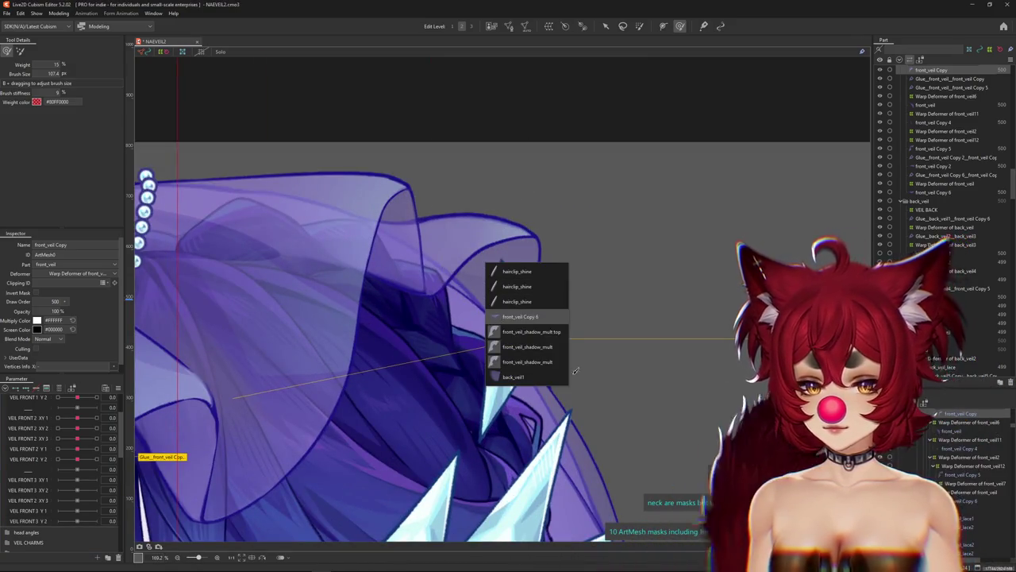
{"action": "left_click", "coordinate": [520, 316]}
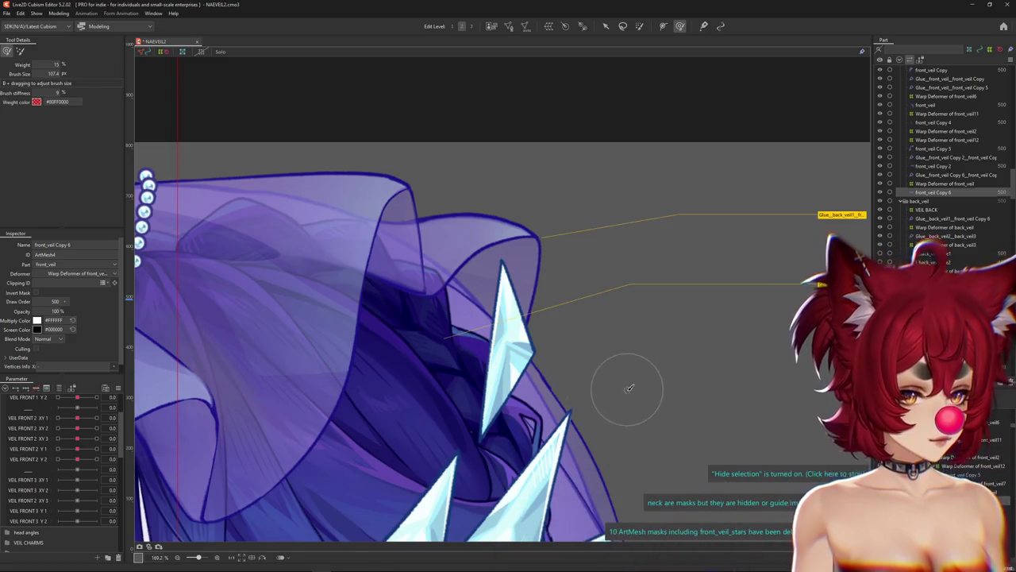
{"action": "left_click", "coordinate": [814, 260]}
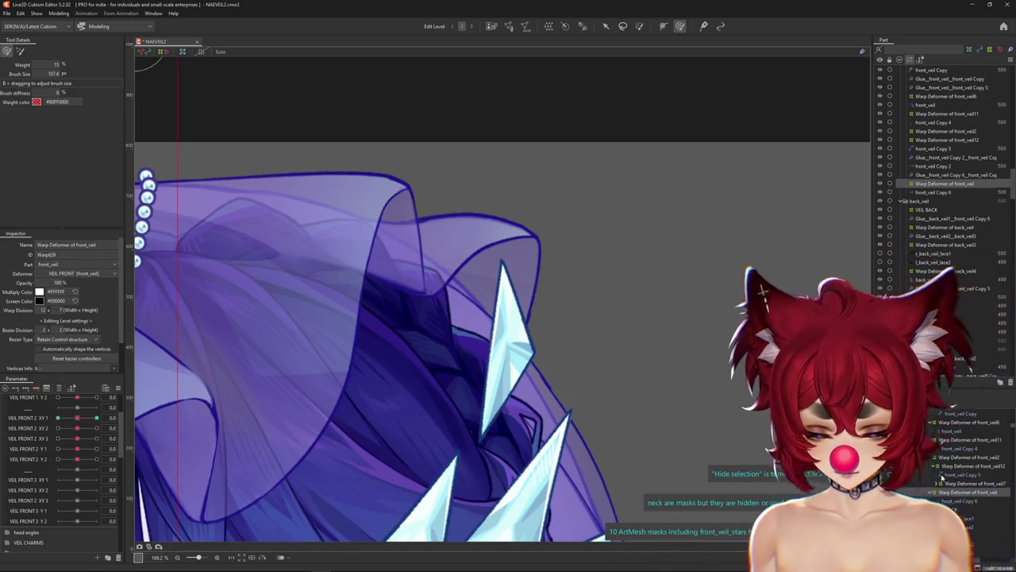
{"action": "scroll", "coordinate": [168, 296], "scroll_direction": "down", "scroll_amount": 2}
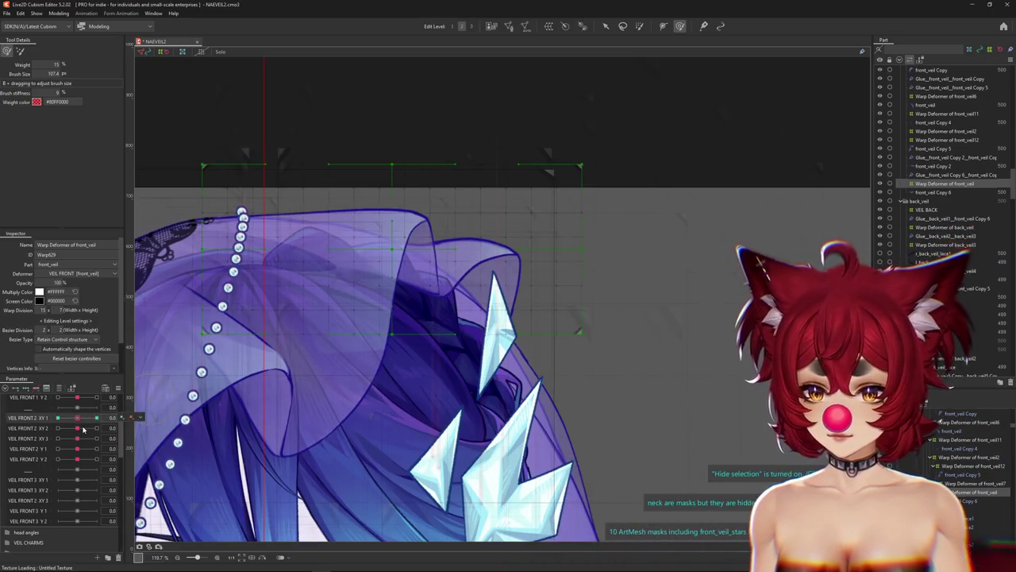
{"action": "scroll", "coordinate": [83, 429], "scroll_direction": "down", "scroll_amount": 1}
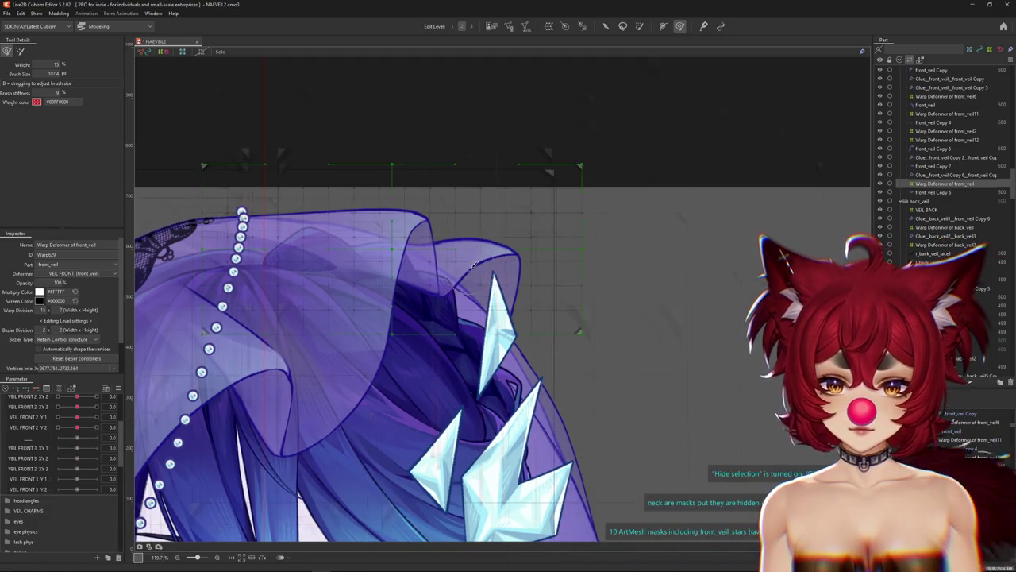
{"action": "left_click_drag", "start_coordinate": [473, 266], "coordinate": [474, 274]}
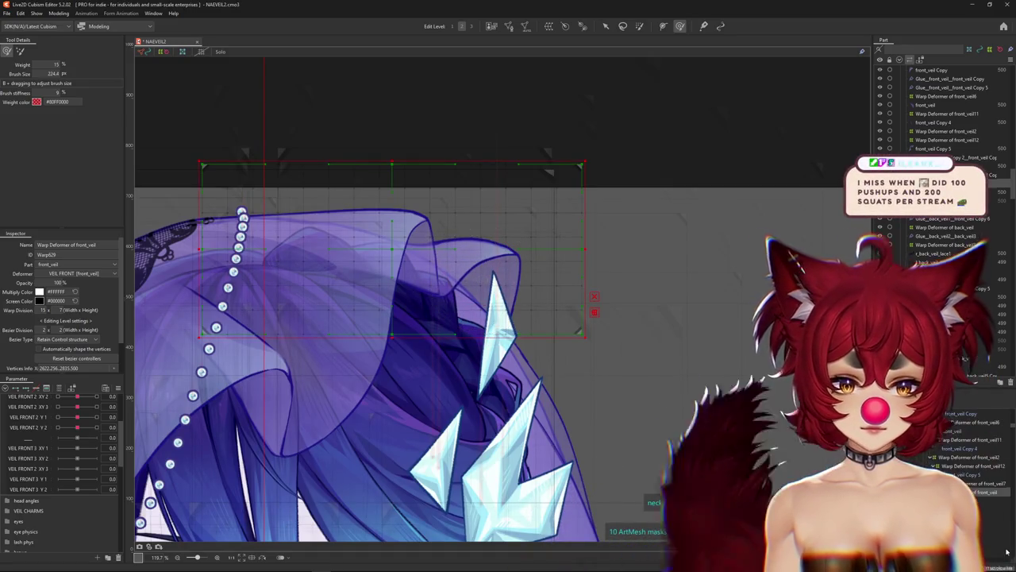
Cycle the selection back to front_veil Copy 6 and enter Edit Mesh mode.
{"action": "left_click", "coordinate": [486, 259]}
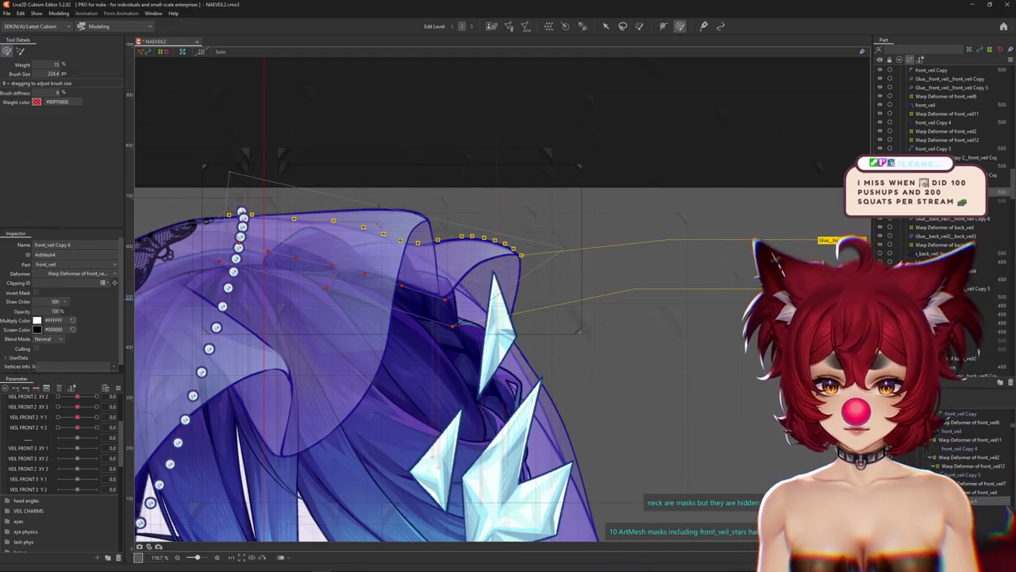
{"action": "left_click", "coordinate": [487, 260]}
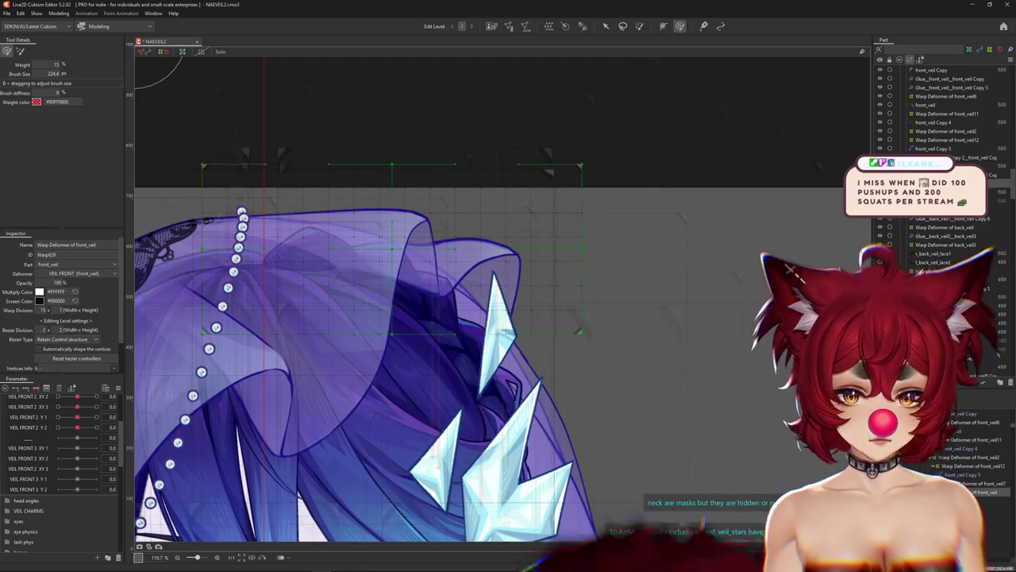
{"action": "left_click", "coordinate": [486, 260]}
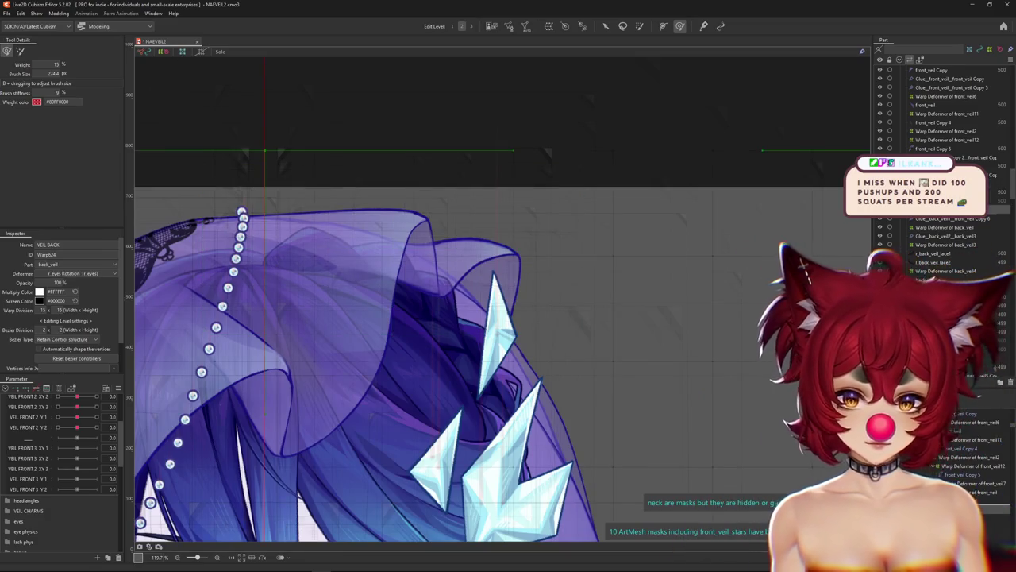
{"action": "left_click", "coordinate": [487, 260]}
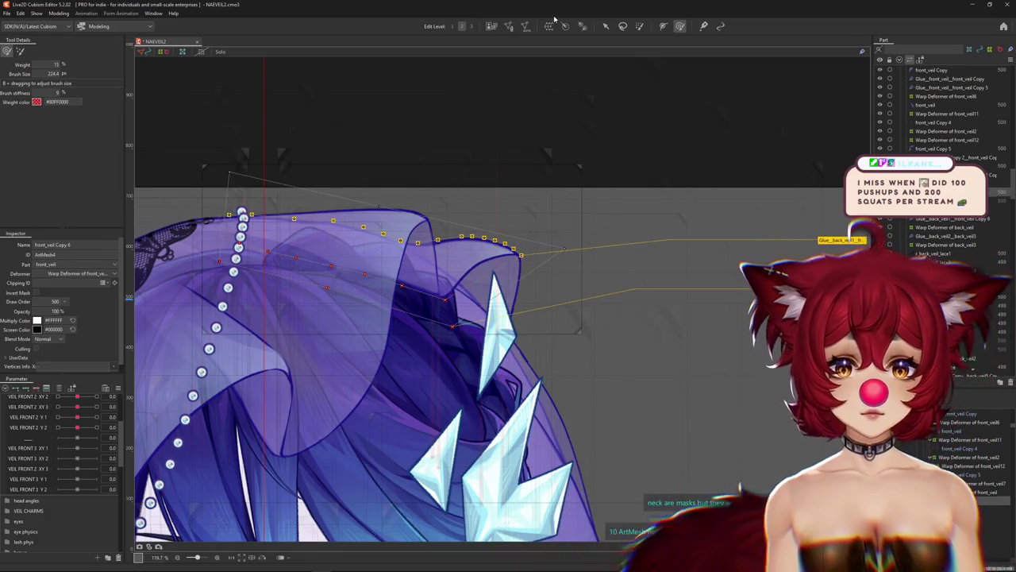
{"action": "left_click", "coordinate": [509, 27]}
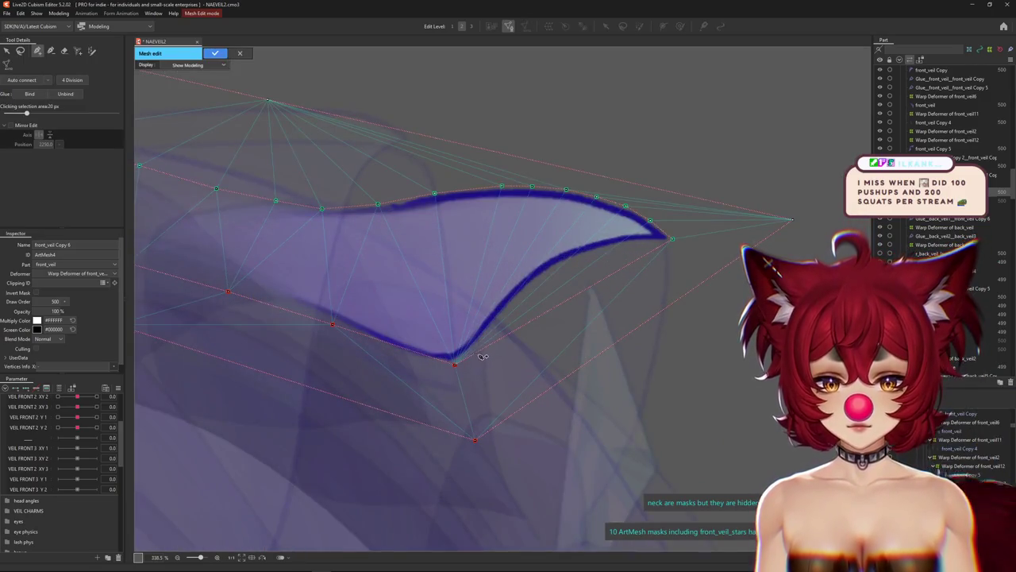
Add vertices along front_veil Copy 6's lower and inner edge plus one outer point, then apply.
{"action": "left_click", "coordinate": [481, 342]}
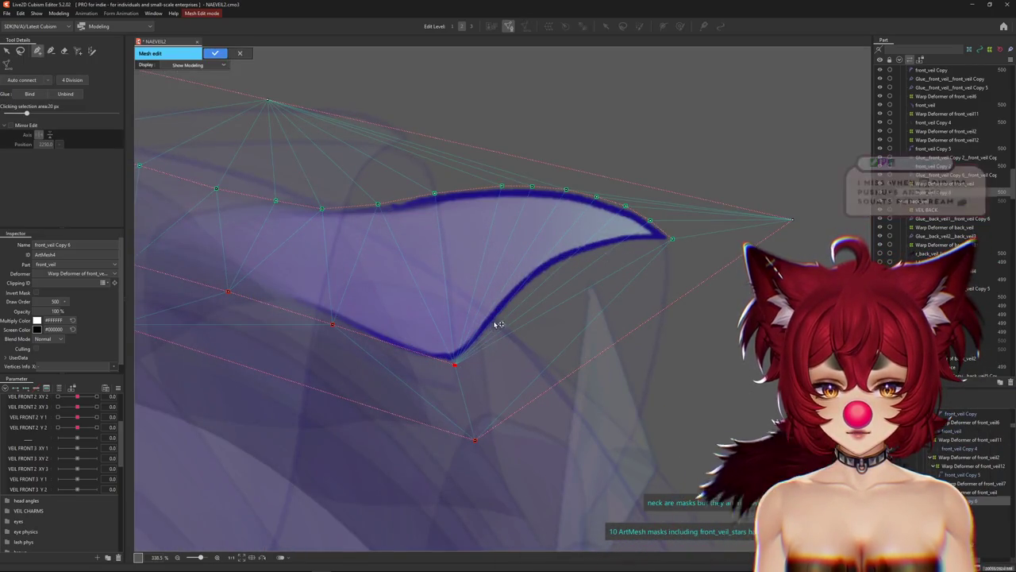
{"action": "left_click", "coordinate": [544, 270]}
{"action": "left_click", "coordinate": [577, 254]}
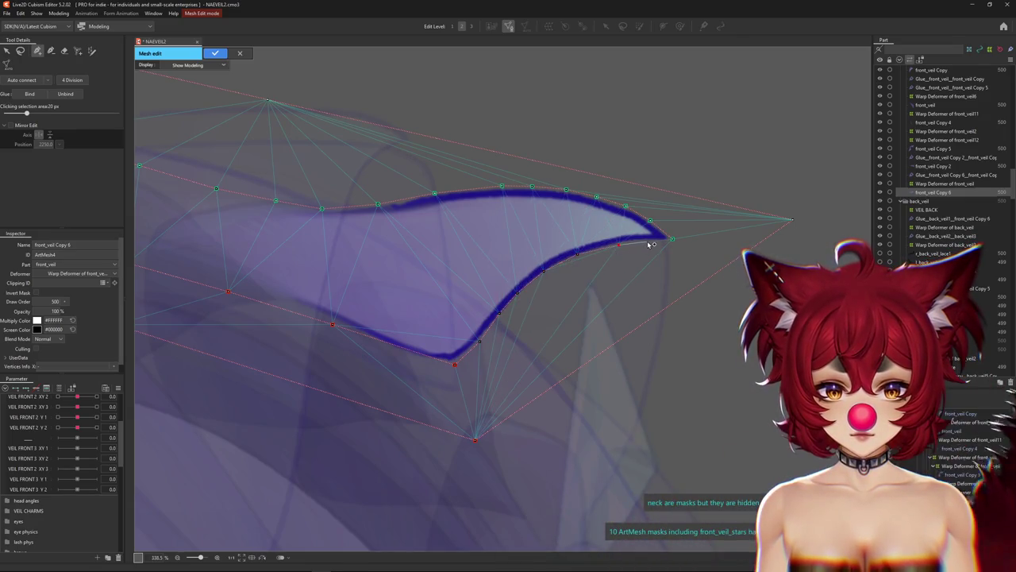
{"action": "left_click", "coordinate": [633, 332]}
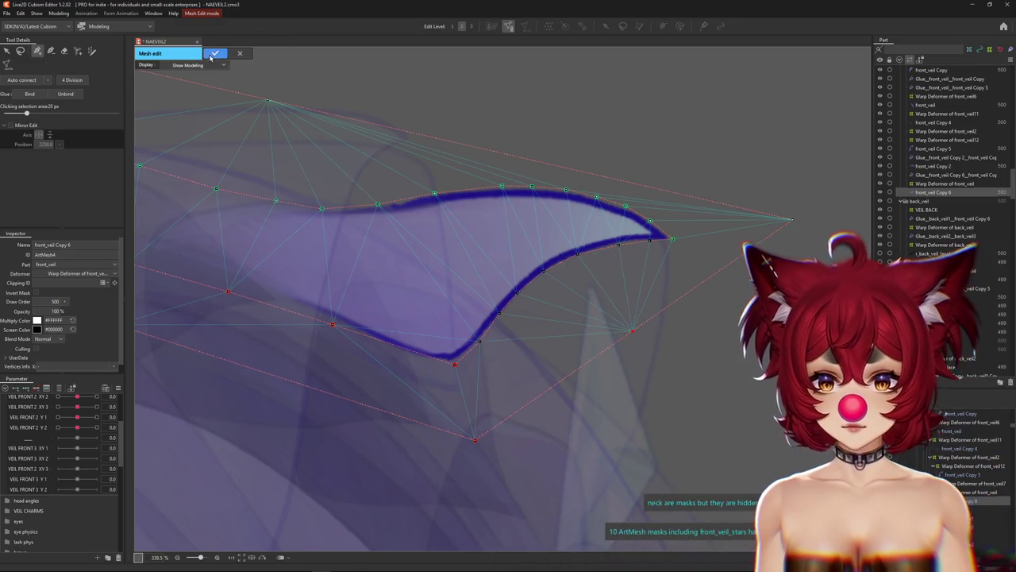
{"action": "left_click", "coordinate": [214, 53]}
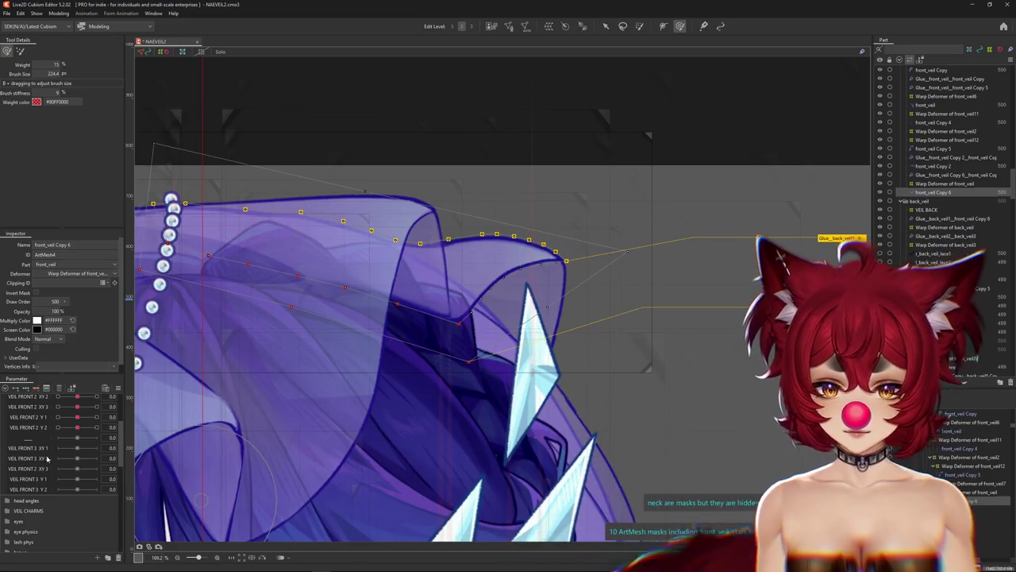
Filter parameters to the front veil deformer, set Angle X AUG to -30, and select the warp deformer.
{"action": "left_click", "coordinate": [57, 389]}
{"action": "left_click", "coordinate": [100, 398]}
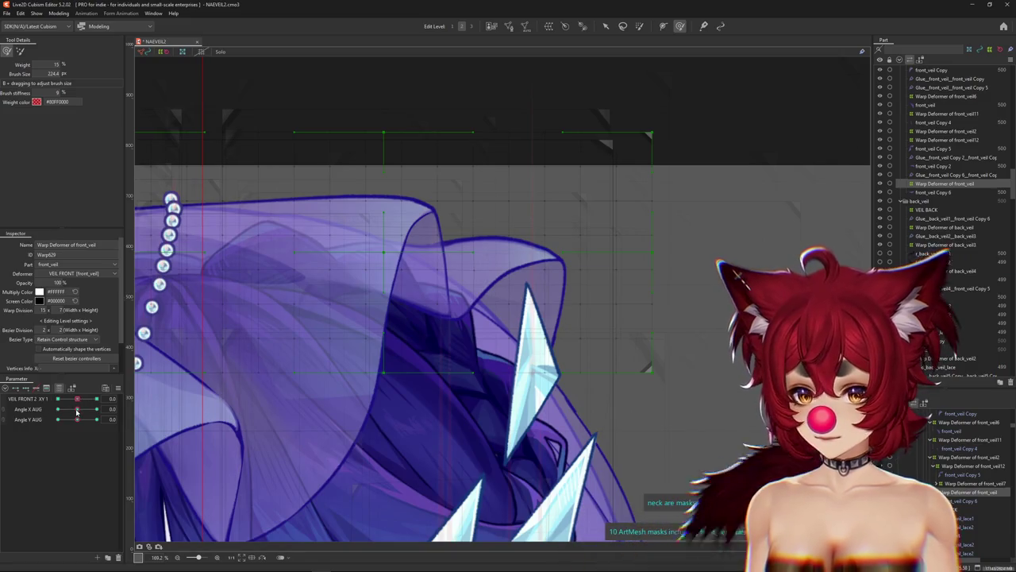
{"action": "left_click_drag", "start_coordinate": [77, 409], "coordinate": [53, 410]}
{"action": "left_click", "coordinate": [460, 243]}
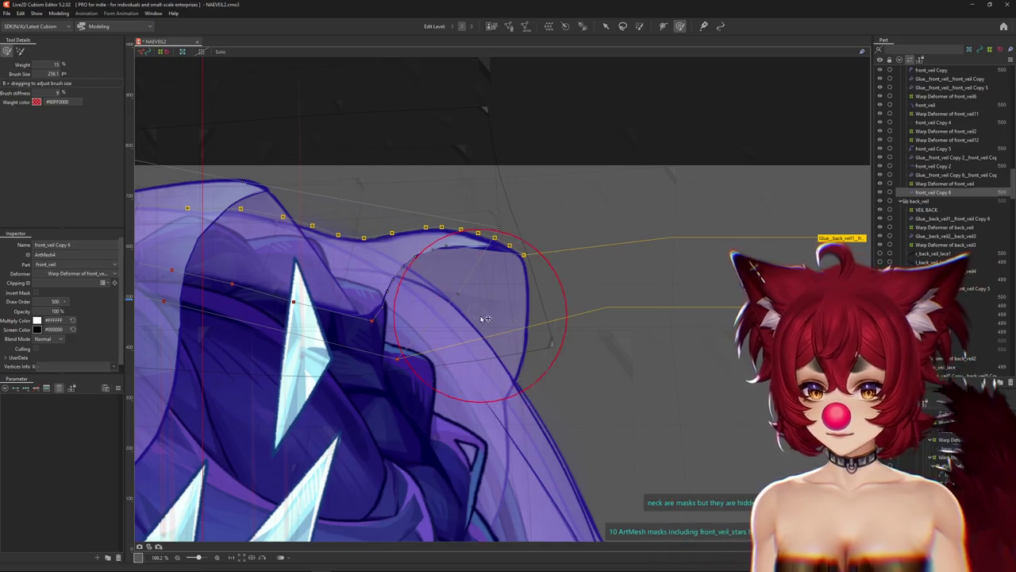
{"action": "left_click", "coordinate": [437, 261]}
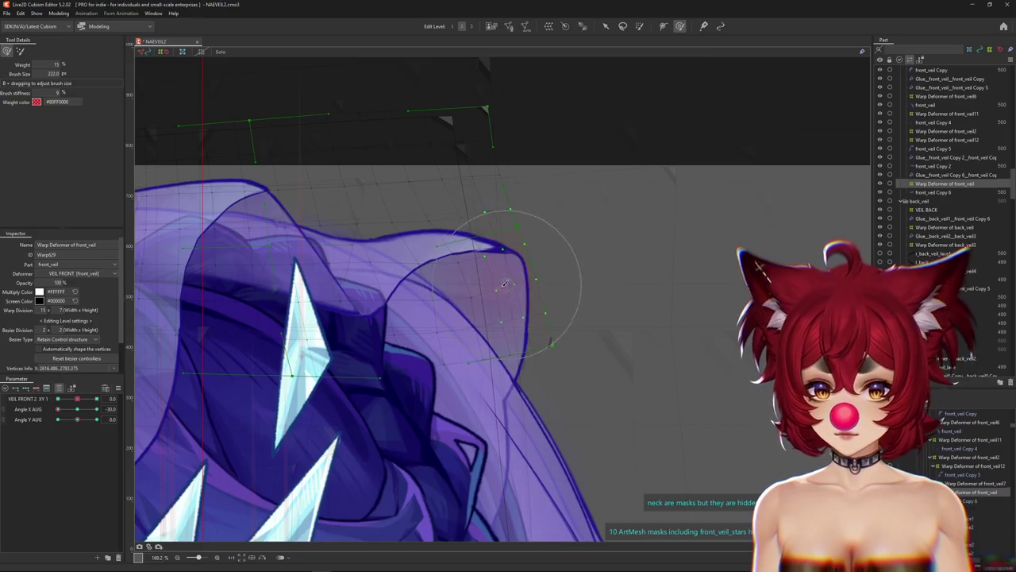
Resize the weight brush to about 186.6, test-deform the veil's upper edge, and reselect front_veil Copy 6.
{"action": "mouse_move", "coordinate": [496, 300]}
{"action": "left_mouse_down"}
{"action": "mouse_move", "coordinate": [456, 282]}
{"action": "mouse_move", "coordinate": [474, 273]}
{"action": "left_mouse_up"}
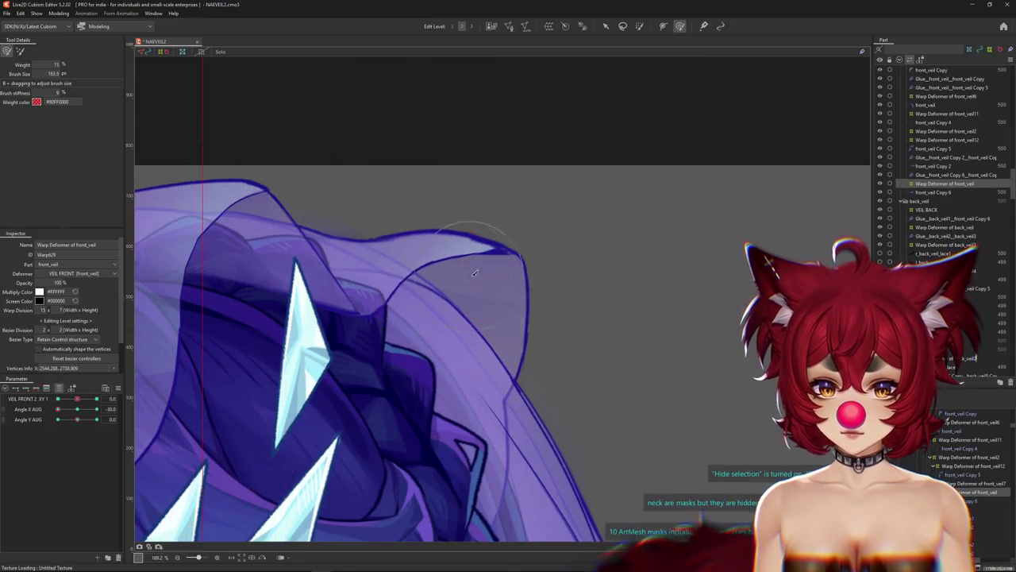
{"action": "left_click_drag", "start_coordinate": [470, 228], "coordinate": [427, 282]}
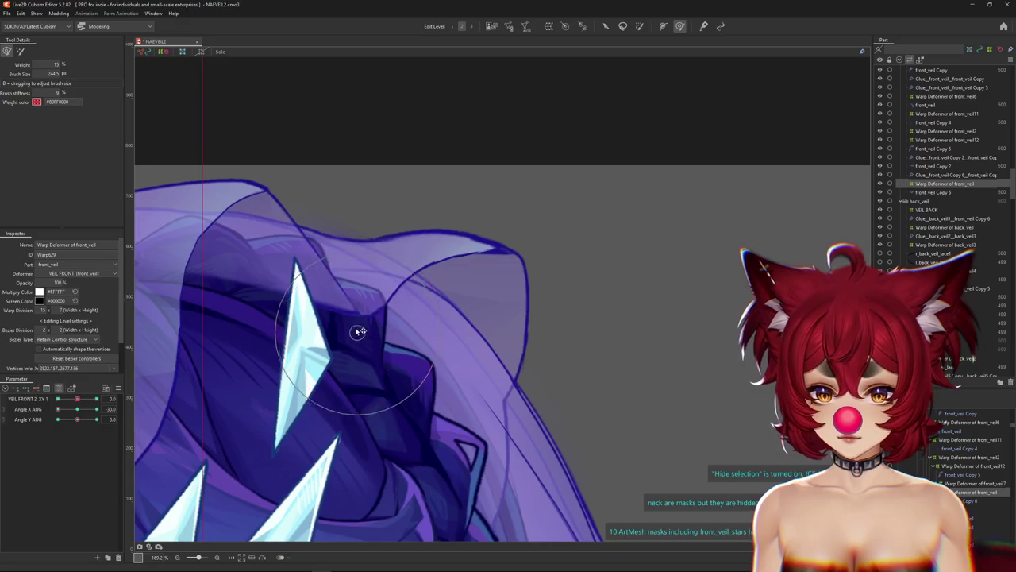
{"action": "left_click_drag", "start_coordinate": [355, 328], "coordinate": [422, 283]}
{"action": "scroll", "coordinate": [465, 270], "scroll_direction": "down", "scroll_amount": 3}
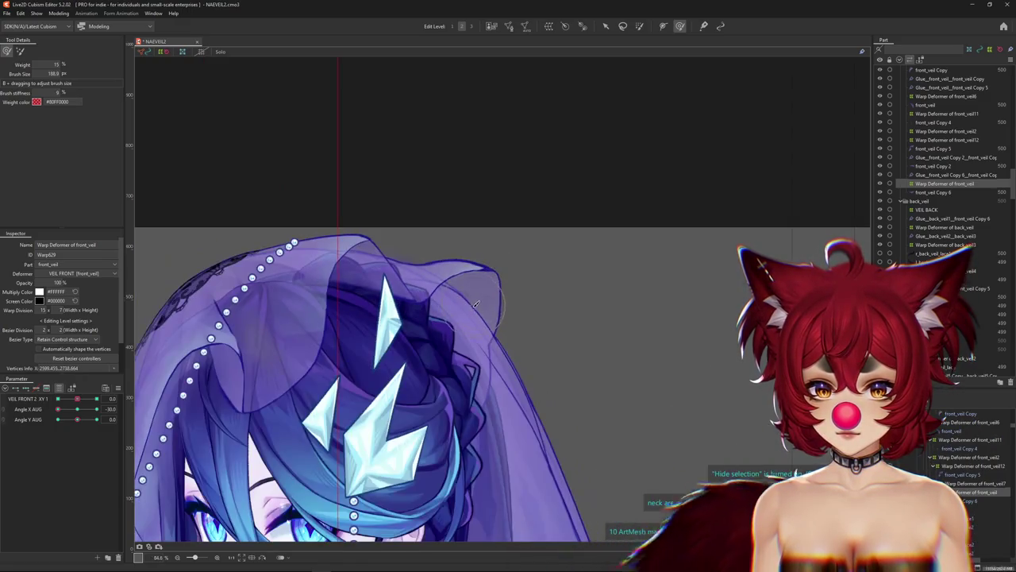
{"action": "left_click_drag", "start_coordinate": [77, 419], "coordinate": [77, 419]}
{"action": "mouse_move", "coordinate": [477, 262]}
{"action": "left_mouse_down"}
{"action": "mouse_move", "coordinate": [495, 271]}
{"action": "mouse_move", "coordinate": [484, 264]}
{"action": "left_mouse_up"}
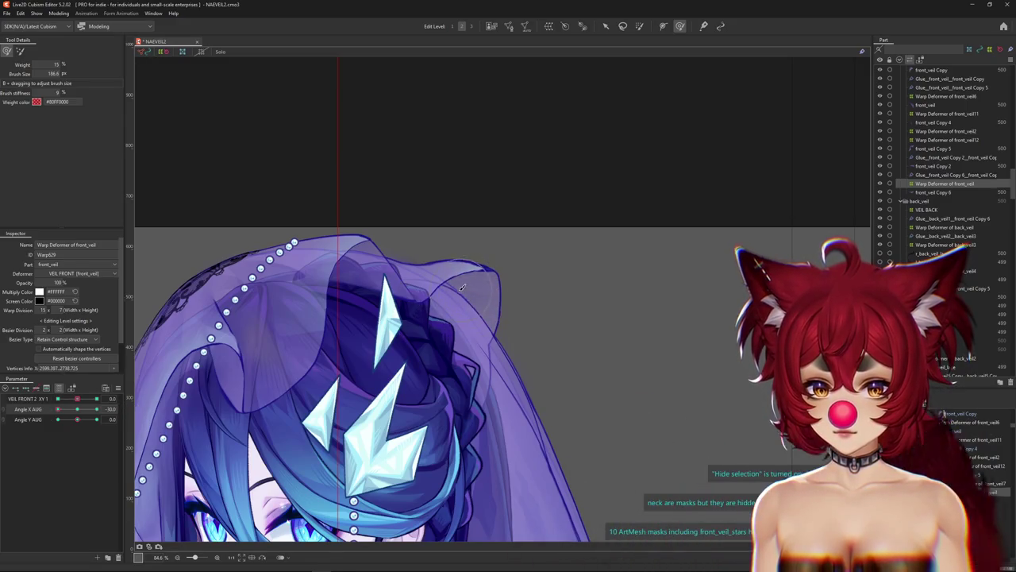
{"action": "scroll", "coordinate": [463, 282], "scroll_direction": "up", "scroll_amount": 5}
{"action": "left_click", "coordinate": [636, 455]}
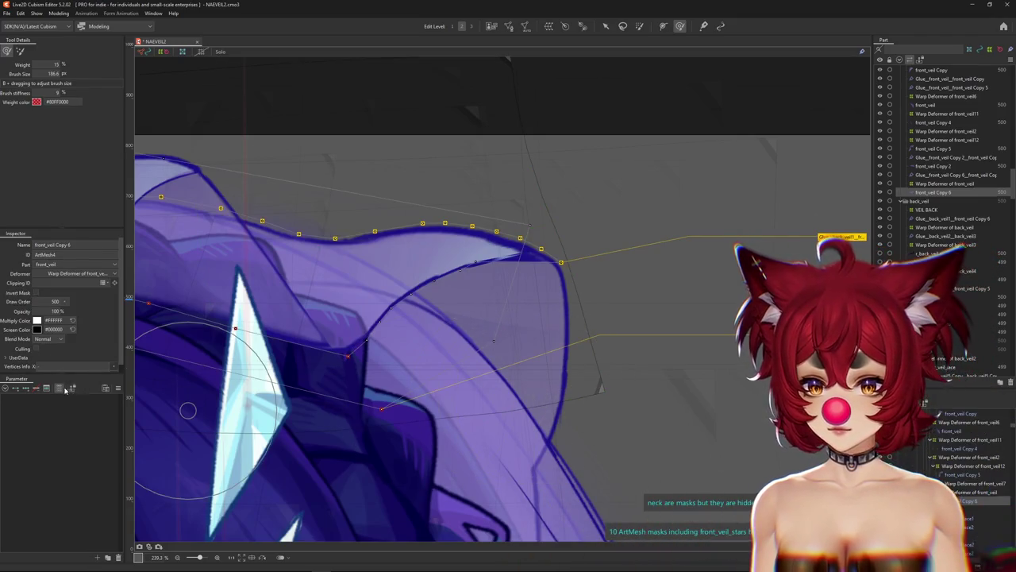
{"action": "left_click", "coordinate": [117, 389]}
{"action": "scroll", "coordinate": [560, 324], "scroll_direction": "down", "scroll_amount": 3}
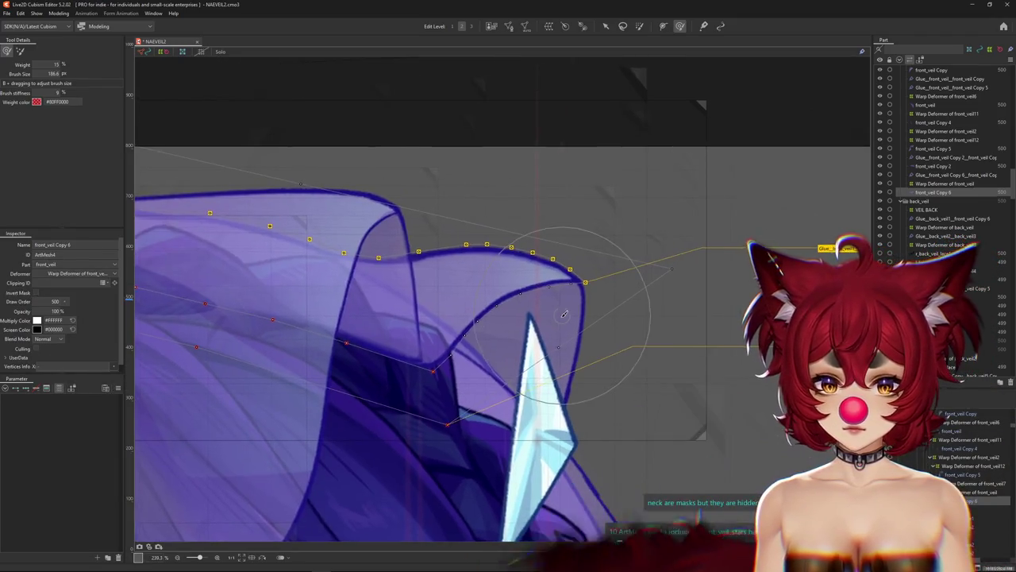
{"action": "key", "text": "ctrl+e"}
{"action": "scroll", "coordinate": [539, 296], "scroll_direction": "up", "scroll_amount": 3}
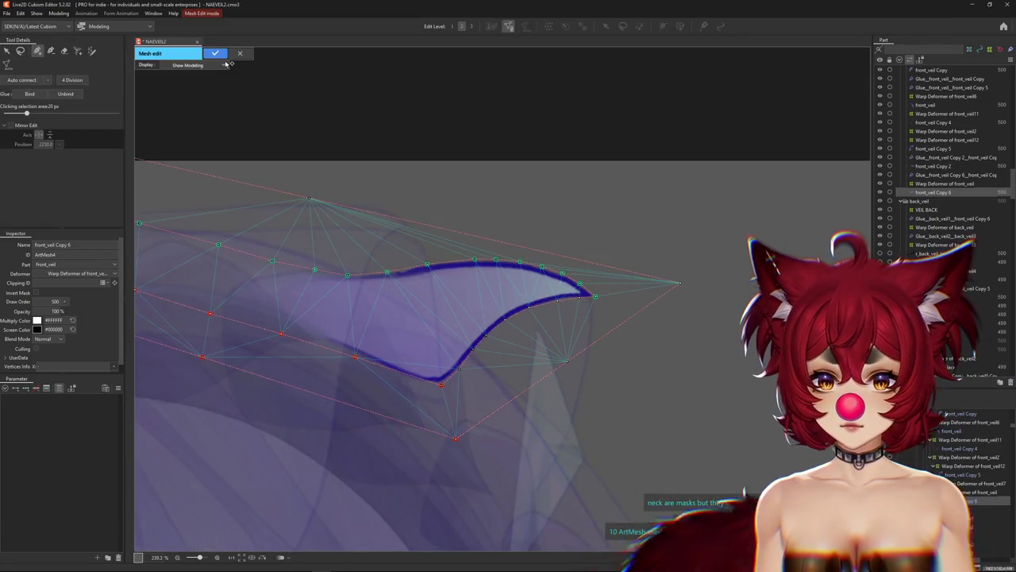
{"action": "key", "text": "Return"}
{"action": "left_click", "coordinate": [945, 184]}
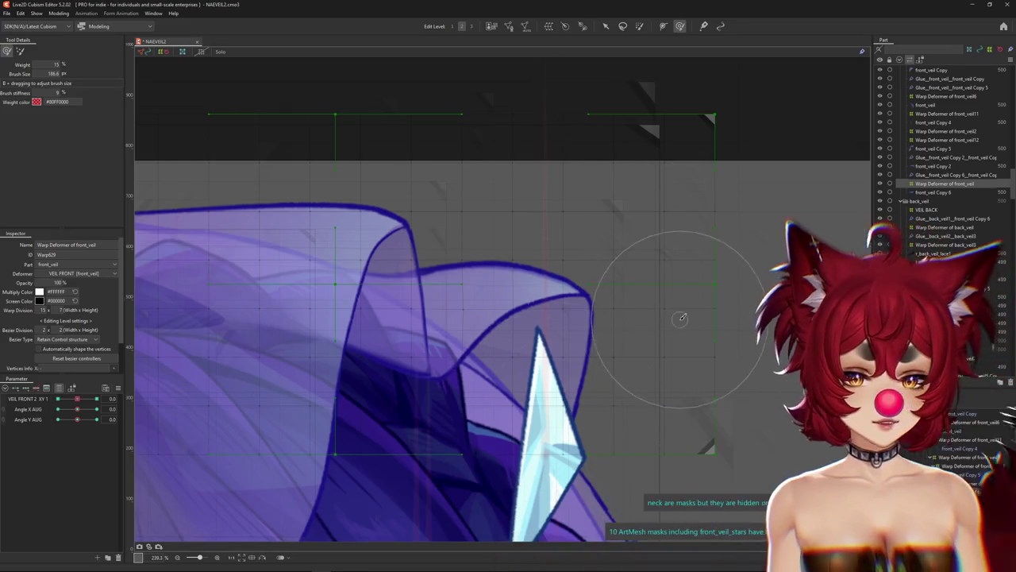
Bring the veil's upper folds into view, then set VEIL FRONT 2 XY to 1 and Angle X AUG to -30.
{"action": "scroll", "coordinate": [679, 320], "scroll_direction": "down", "scroll_amount": 2}
{"action": "left_click_drag", "start_coordinate": [675, 318], "coordinate": [591, 243]}
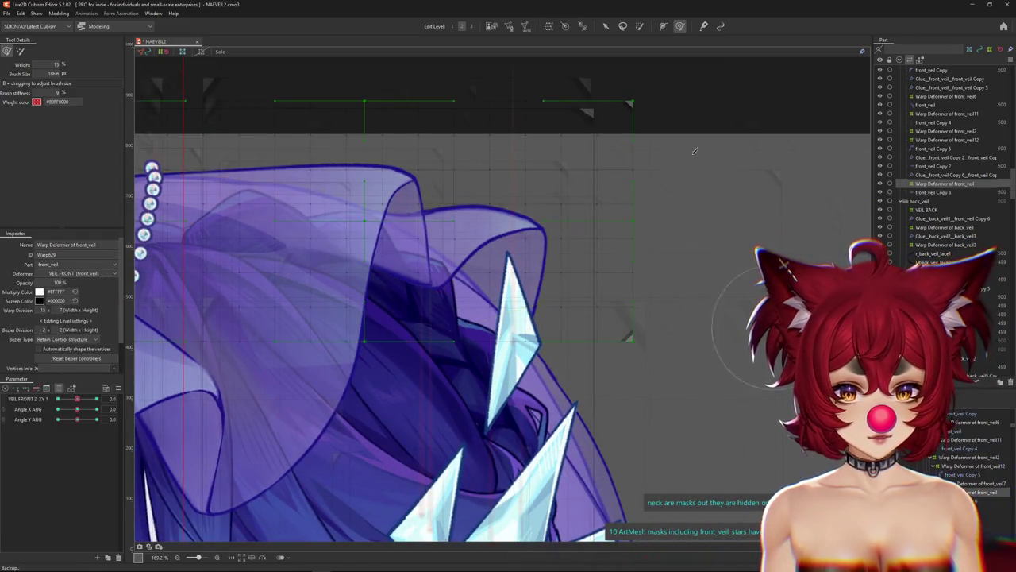
{"action": "left_click", "coordinate": [20, 51]}
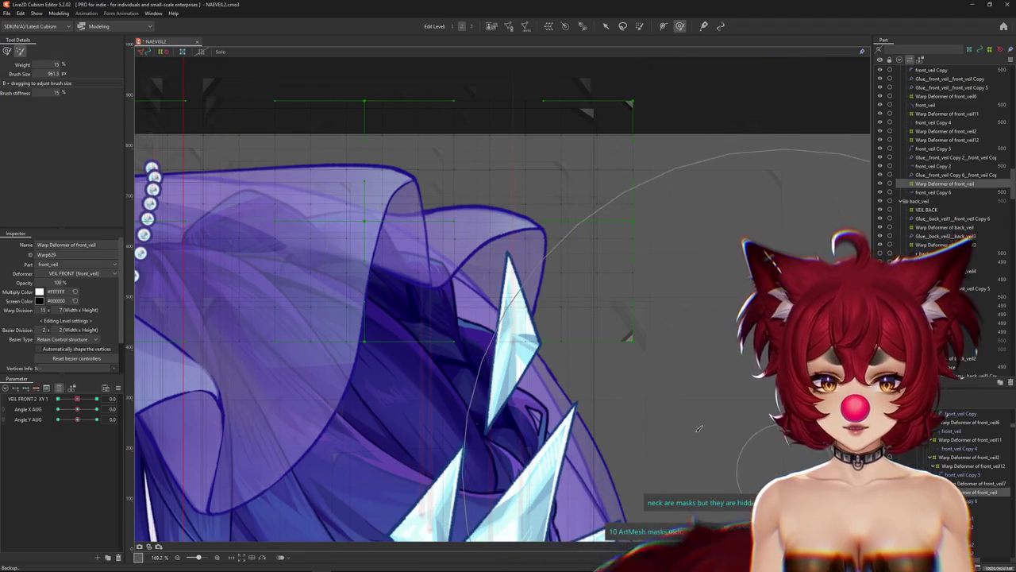
{"action": "scroll", "coordinate": [592, 334], "scroll_direction": "up", "scroll_amount": 2}
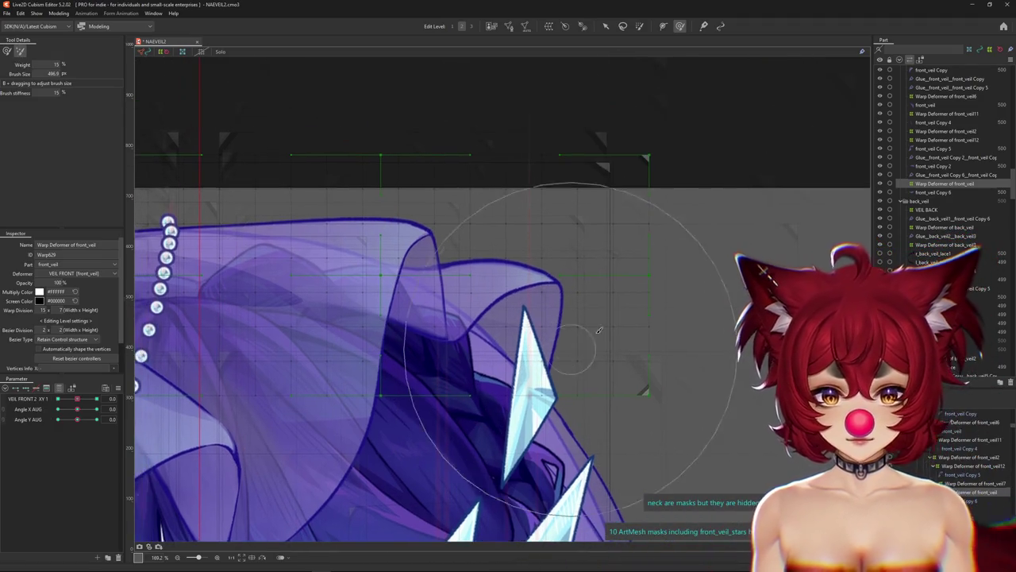
{"action": "left_click_drag", "start_coordinate": [77, 398], "coordinate": [133, 394]}
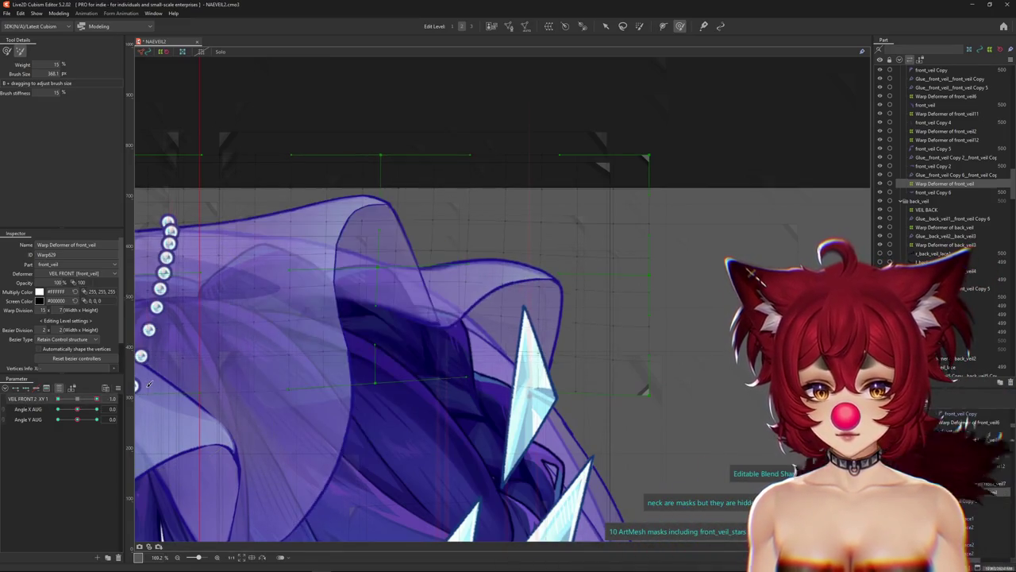
{"action": "left_click_drag", "start_coordinate": [77, 408], "coordinate": [57, 408]}
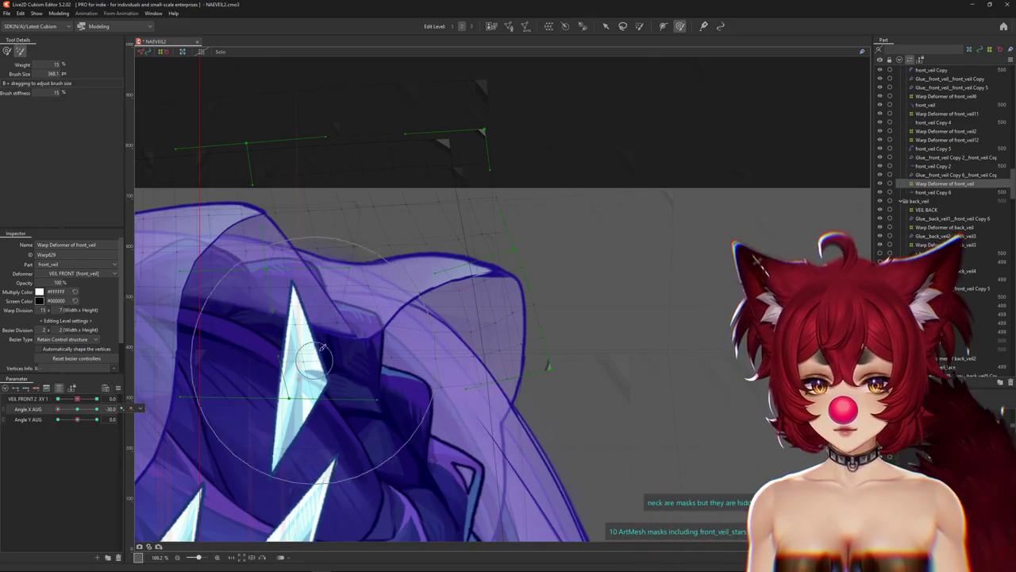
With the weighted deform brush resized, push the veil's folded edge into shape and select the main warp deformer.
{"action": "mouse_move", "coordinate": [481, 387]}
{"action": "left_mouse_down"}
{"action": "mouse_move", "coordinate": [508, 387]}
{"action": "mouse_move", "coordinate": [495, 397]}
{"action": "left_mouse_up"}
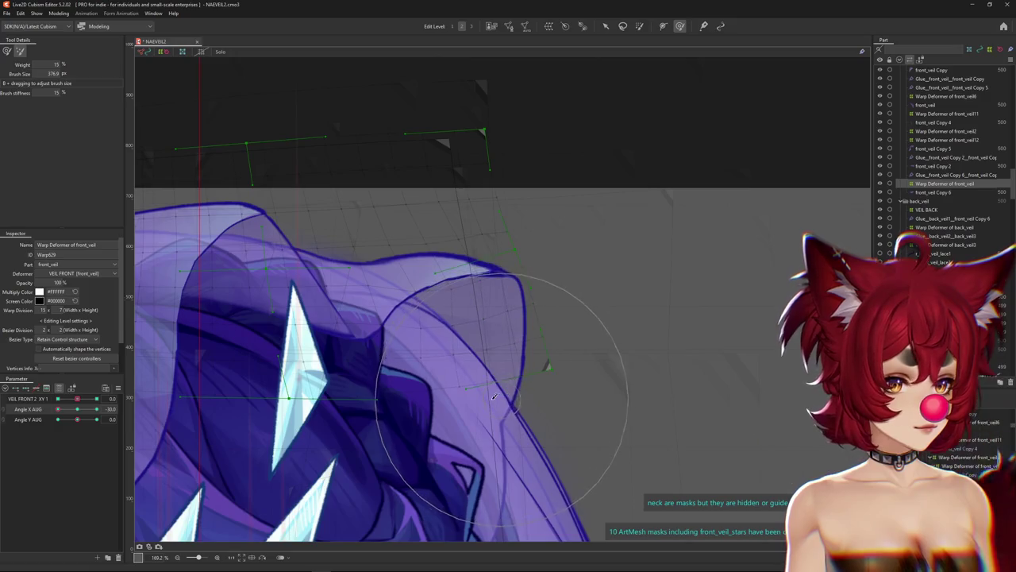
{"action": "left_click", "coordinate": [7, 51]}
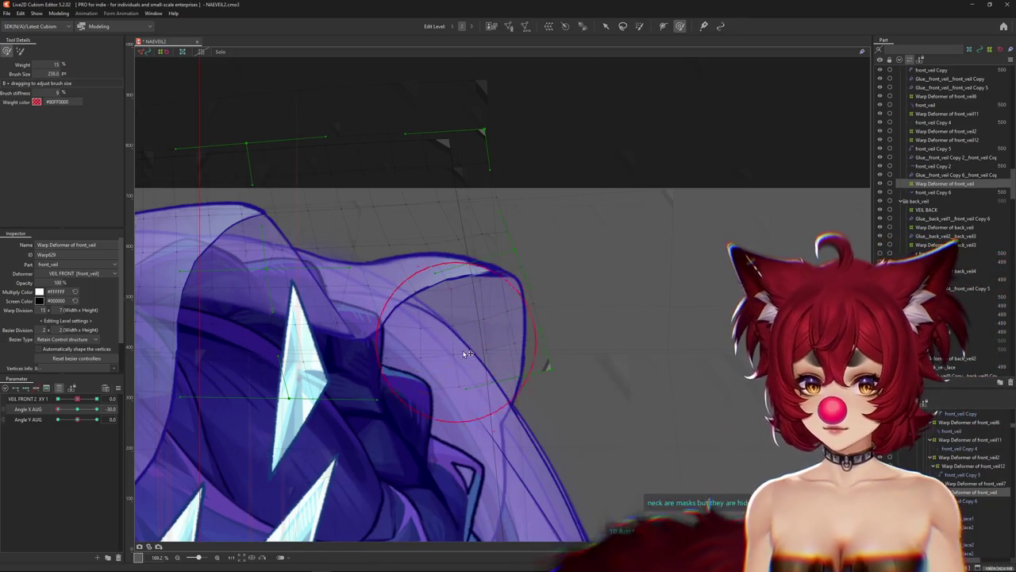
{"action": "left_click_drag", "start_coordinate": [436, 301], "coordinate": [424, 304]}
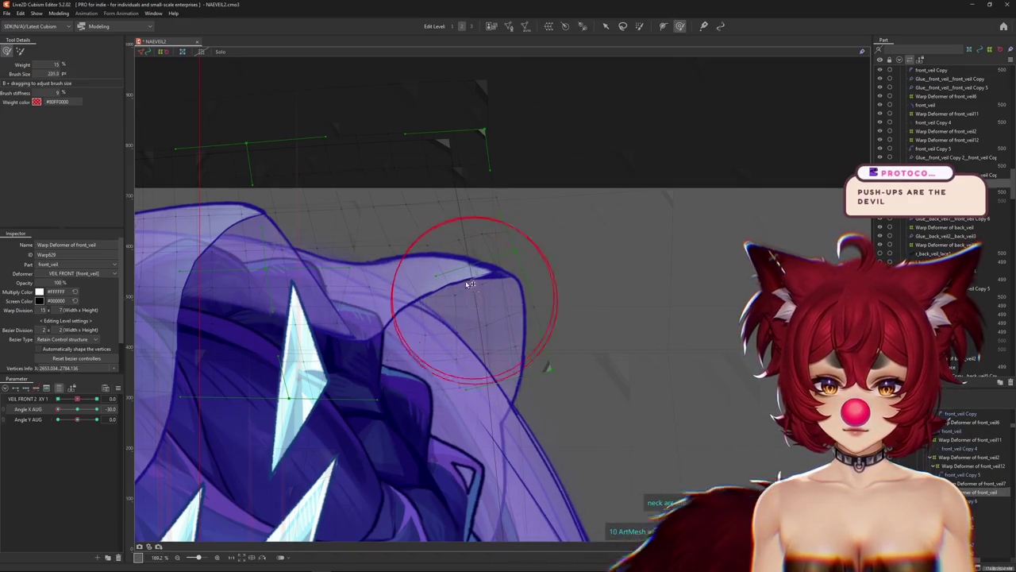
{"action": "left_click_drag", "start_coordinate": [472, 288], "coordinate": [415, 329]}
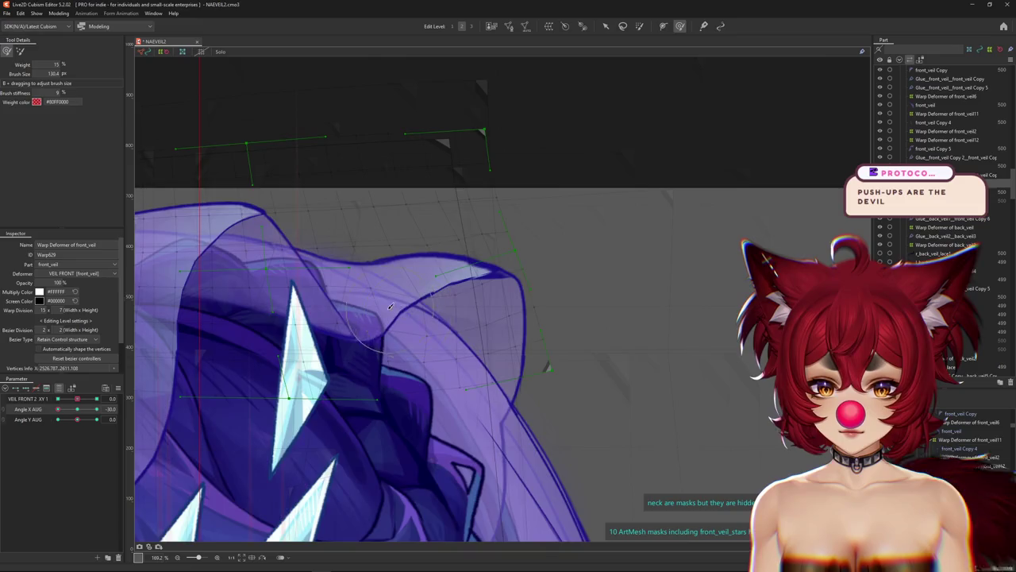
{"action": "left_click", "coordinate": [390, 306]}
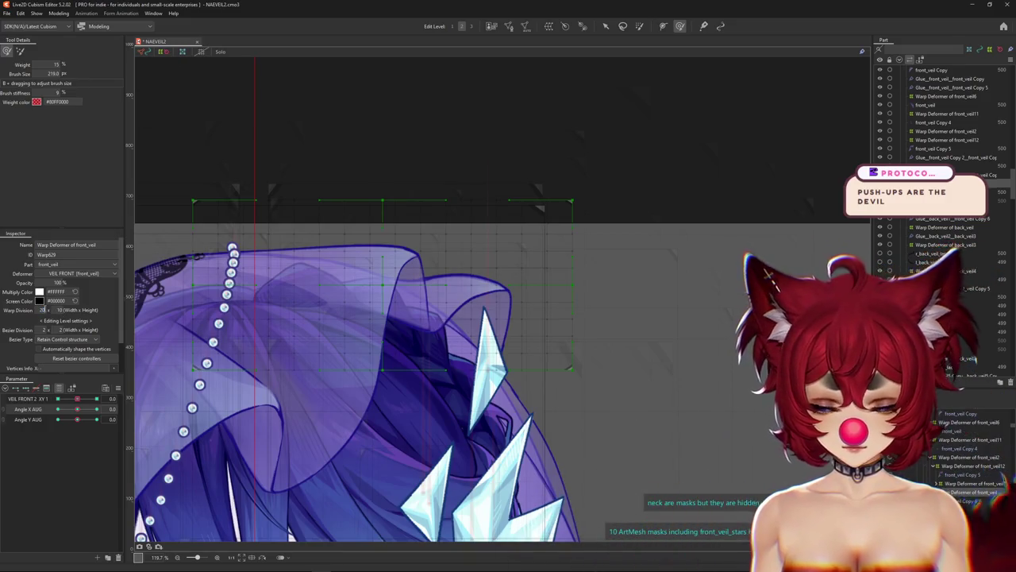
Adjust the deform brush size and stiffness, then turn the head to Angle X 30.
{"action": "left_click_drag", "start_coordinate": [75, 412], "coordinate": [56, 412]}
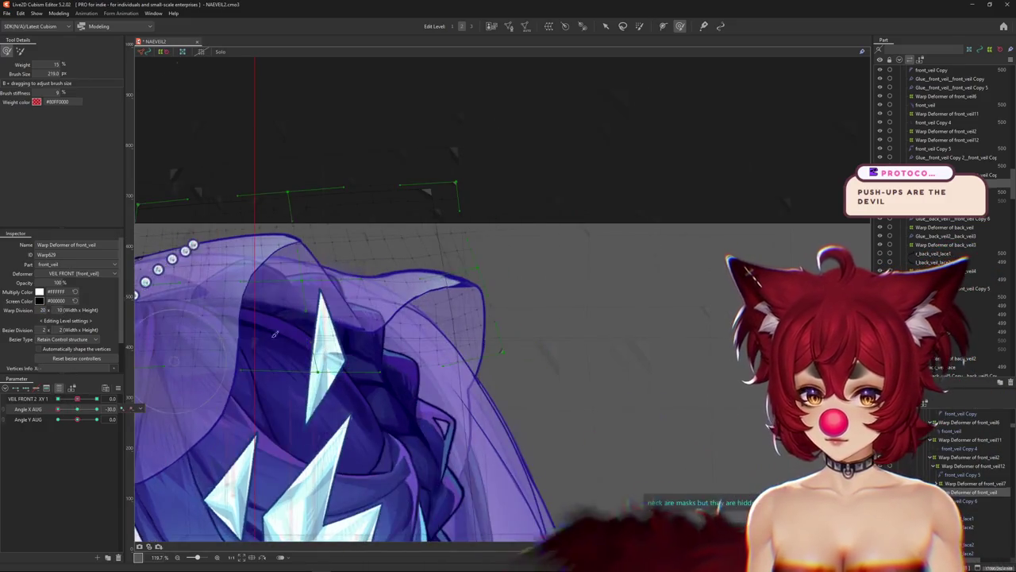
{"action": "left_click_drag", "start_coordinate": [465, 212], "coordinate": [497, 277]}
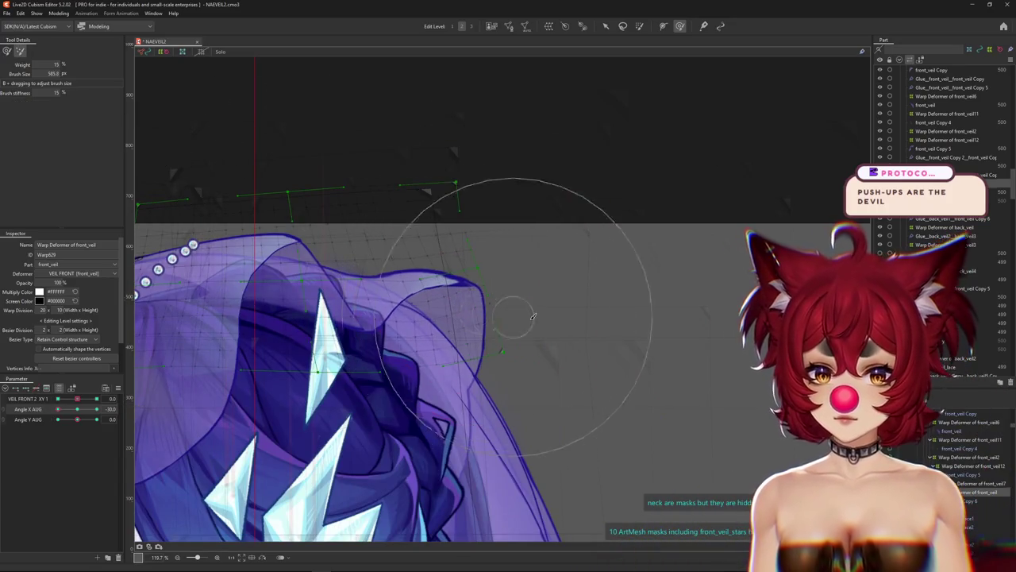
{"action": "left_click_drag", "start_coordinate": [420, 261], "coordinate": [340, 348]}
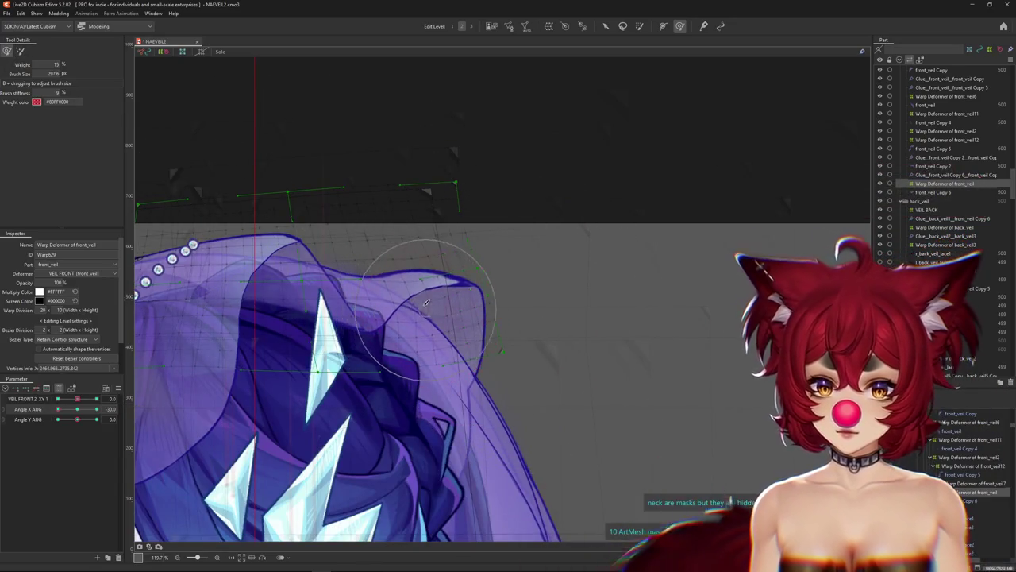
{"action": "left_click_drag", "start_coordinate": [75, 412], "coordinate": [96, 410]}
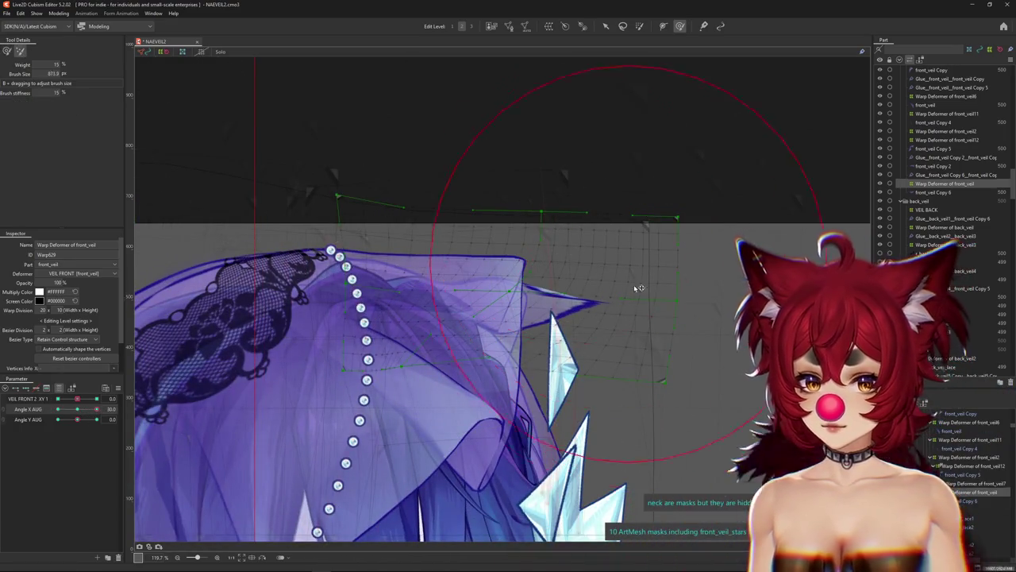
{"action": "left_click_drag", "start_coordinate": [635, 262], "coordinate": [664, 286]}
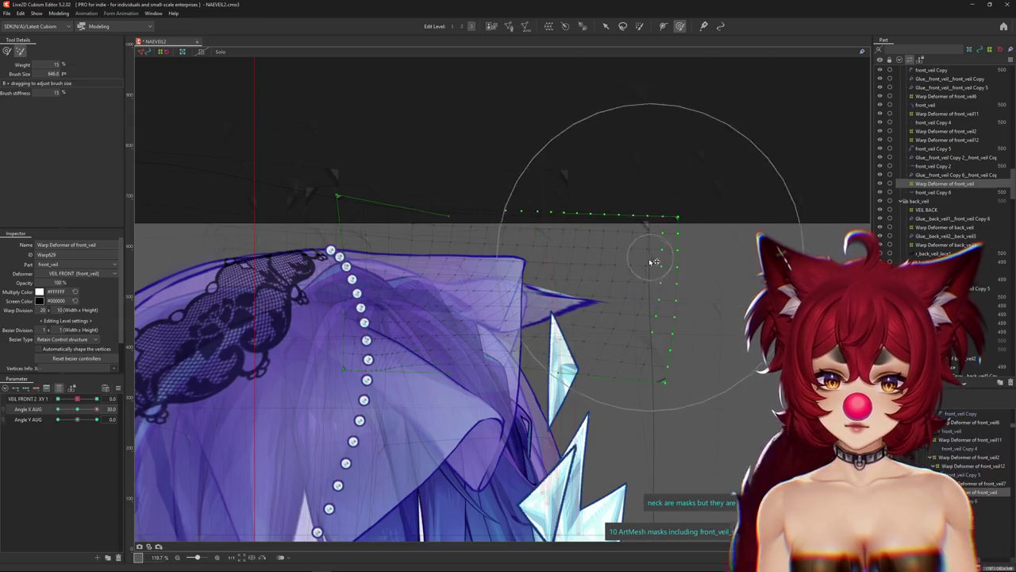
{"action": "mouse_move", "coordinate": [561, 227]}
{"action": "left_mouse_down"}
{"action": "mouse_move", "coordinate": [628, 240]}
{"action": "mouse_move", "coordinate": [693, 298]}
{"action": "left_mouse_up"}
Pull the veil's right side inward, shift the warp around the crystal star, and reshape the top edge.
{"action": "mouse_move", "coordinate": [492, 300]}
{"action": "left_mouse_down"}
{"action": "mouse_move", "coordinate": [581, 249]}
{"action": "mouse_move", "coordinate": [561, 173]}
{"action": "left_mouse_up"}
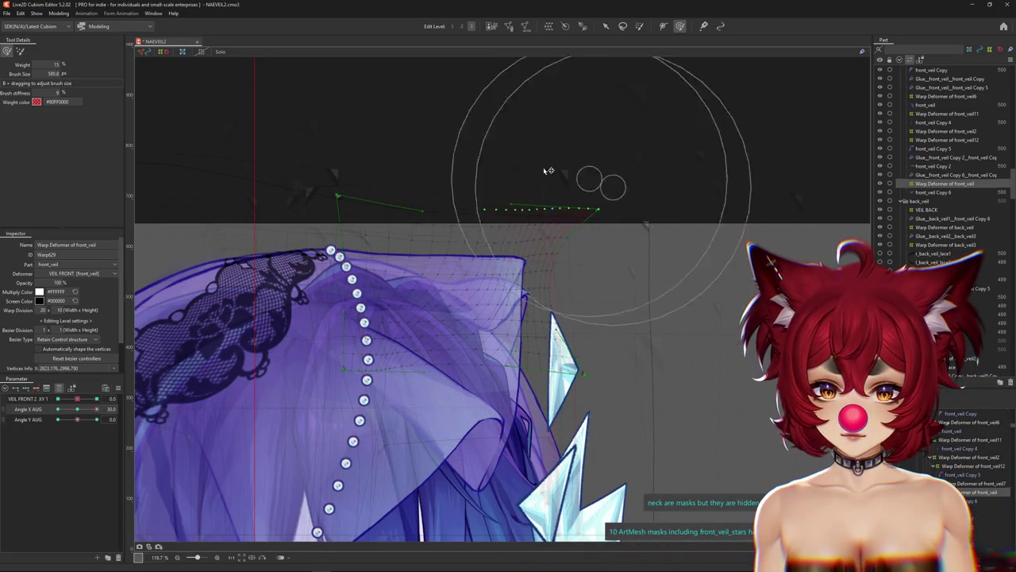
{"action": "mouse_move", "coordinate": [574, 238]}
{"action": "left_mouse_down"}
{"action": "mouse_move", "coordinate": [529, 227]}
{"action": "mouse_move", "coordinate": [521, 242]}
{"action": "left_mouse_up"}
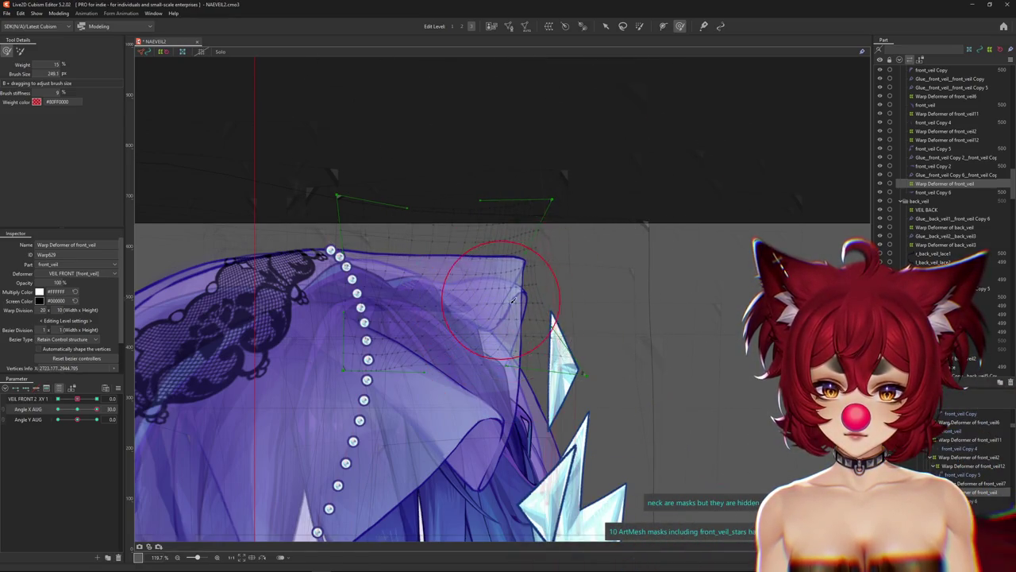
{"action": "left_click_drag", "start_coordinate": [619, 445], "coordinate": [435, 400]}
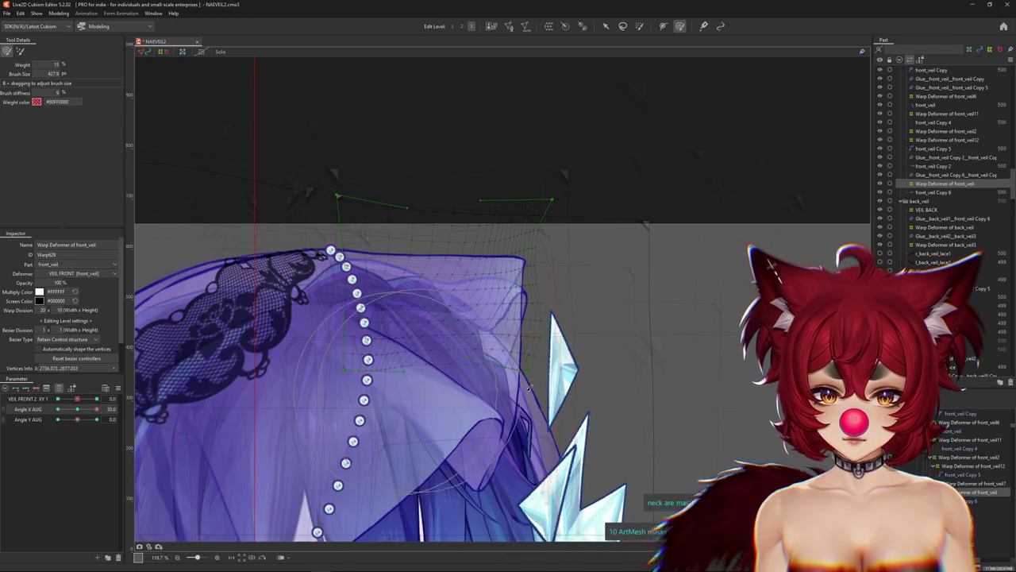
{"action": "left_click_drag", "start_coordinate": [507, 387], "coordinate": [564, 351]}
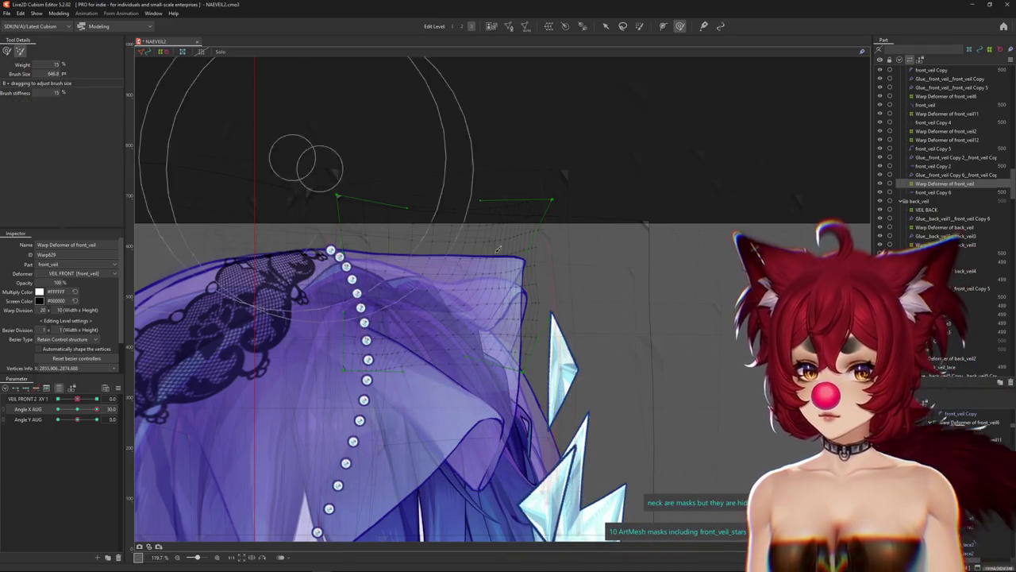
{"action": "left_click_drag", "start_coordinate": [487, 101], "coordinate": [613, 272]}
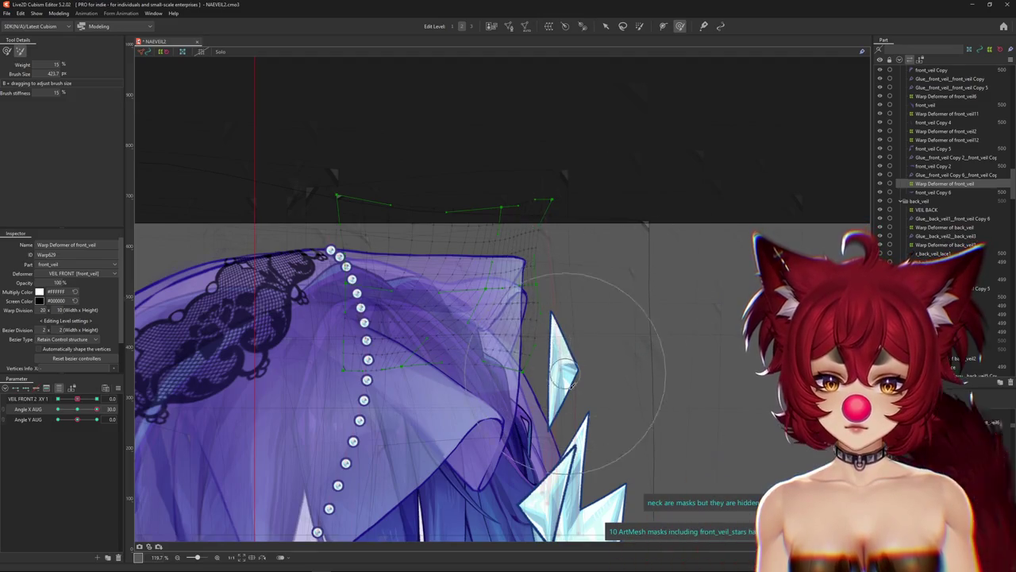
Refine the veil folds at Angle X 30, then recheck Angle X -30 and tilt Angle Y to 30.
{"action": "left_click", "coordinate": [7, 50]}
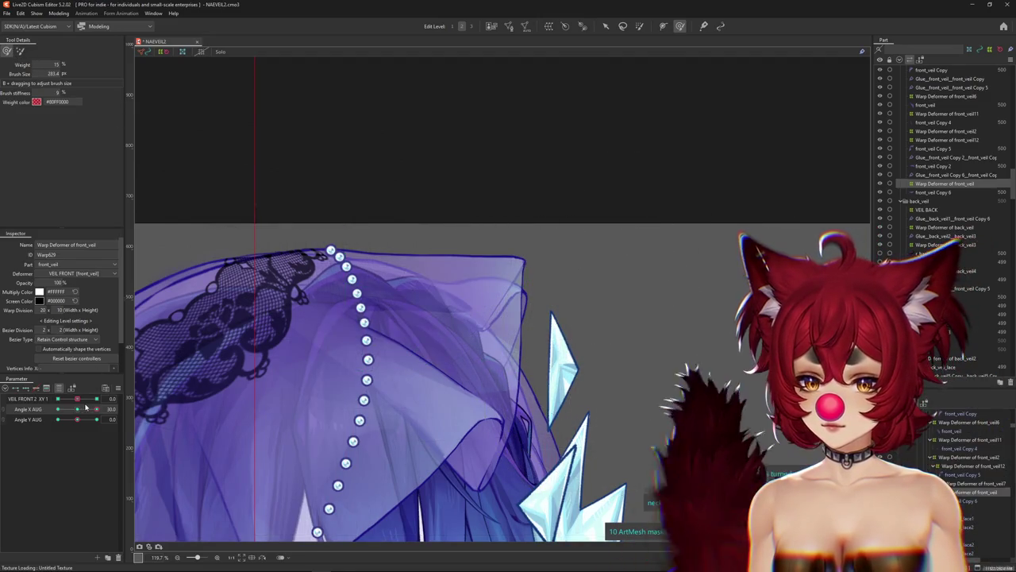
{"action": "left_click_drag", "start_coordinate": [413, 318], "coordinate": [474, 332]}
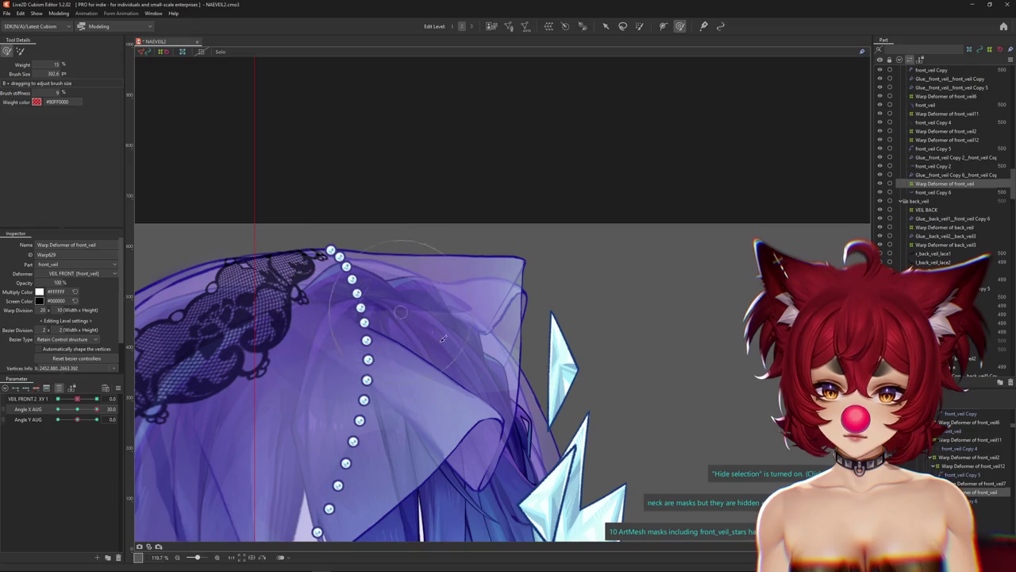
{"action": "left_click_drag", "start_coordinate": [474, 351], "coordinate": [522, 321]}
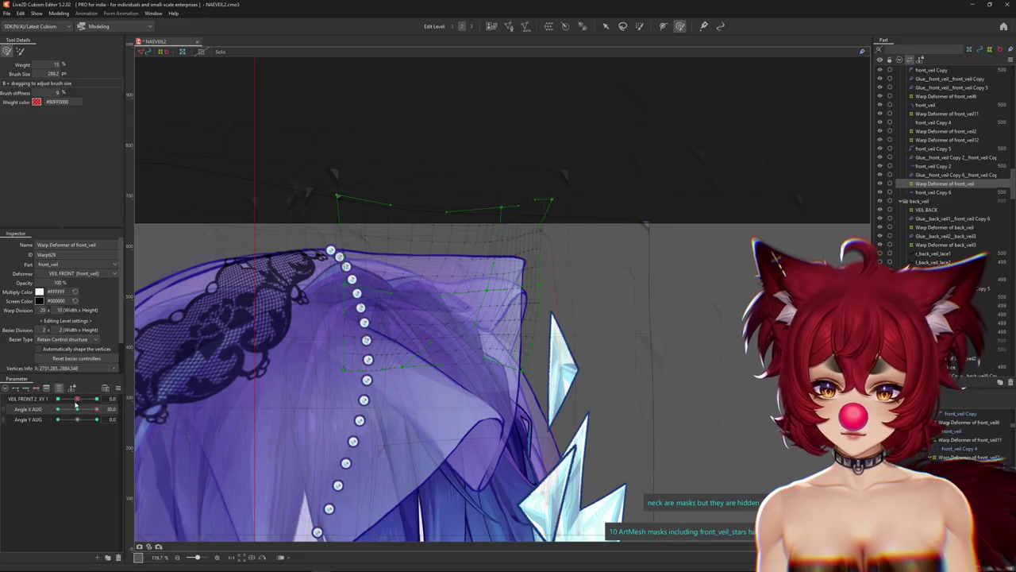
{"action": "left_click_drag", "start_coordinate": [77, 406], "coordinate": [57, 409]}
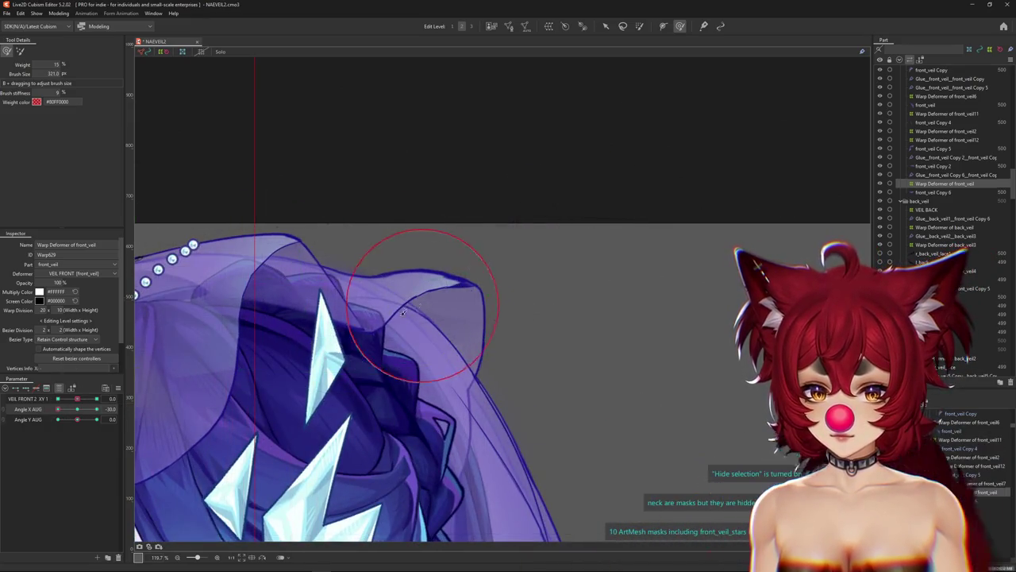
{"action": "scroll", "coordinate": [312, 355], "scroll_direction": "down", "scroll_amount": 5}
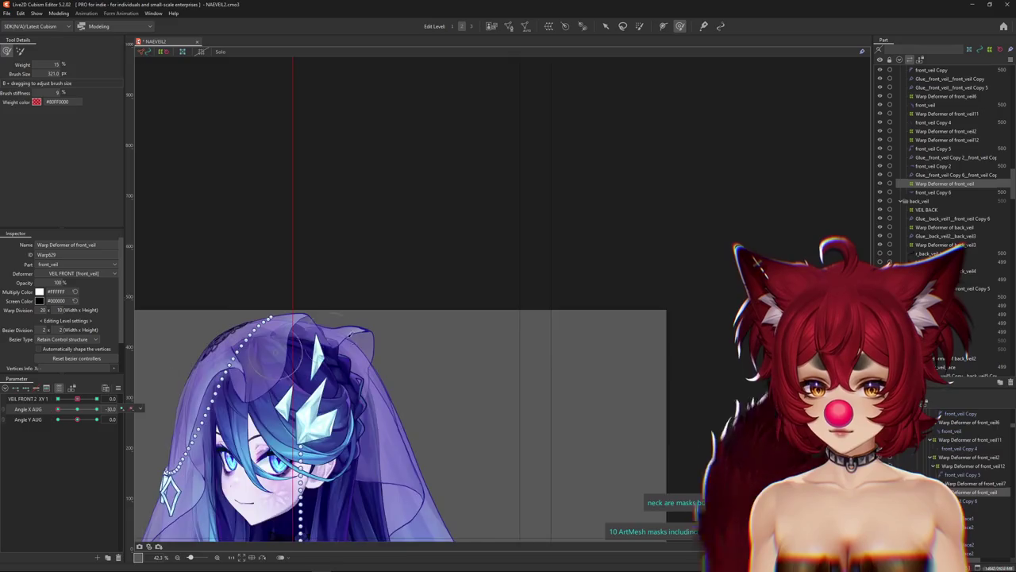
{"action": "scroll", "coordinate": [347, 337], "scroll_direction": "up", "scroll_amount": 3}
{"action": "scroll", "coordinate": [298, 367], "scroll_direction": "up", "scroll_amount": 2}
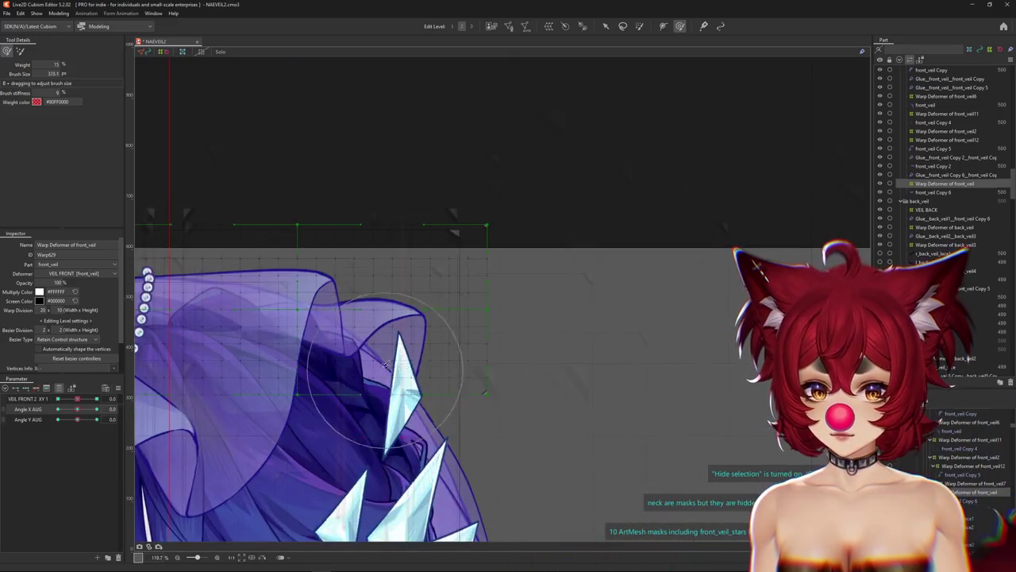
{"action": "left_click_drag", "start_coordinate": [77, 419], "coordinate": [98, 419]}
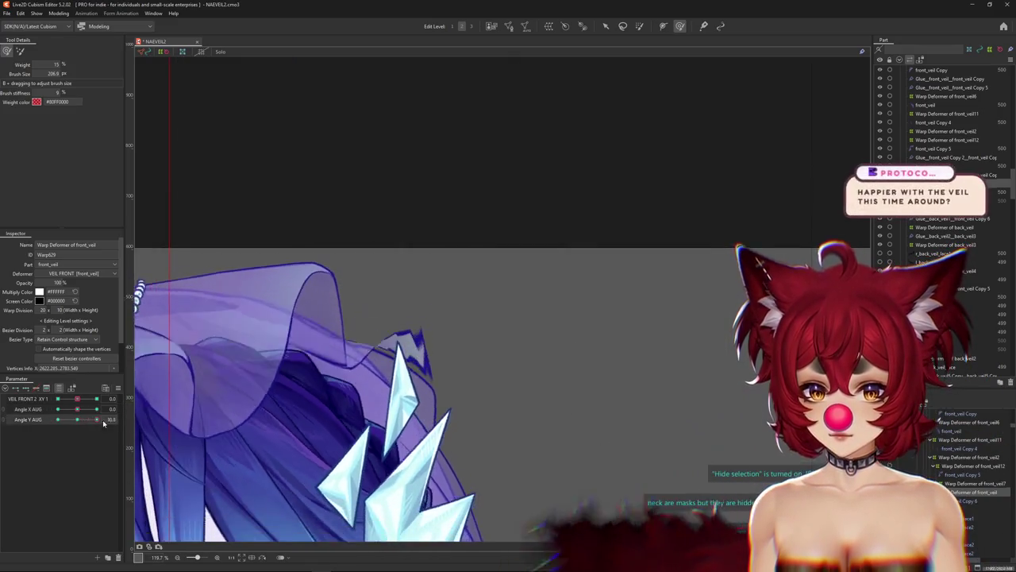
Reshape the veil's right edge at Angle Y 30, key the -30 tilt, then return Angle Y to 0.
{"action": "mouse_move", "coordinate": [442, 395]}
{"action": "left_mouse_down"}
{"action": "mouse_move", "coordinate": [450, 329]}
{"action": "mouse_move", "coordinate": [476, 303]}
{"action": "left_mouse_up"}
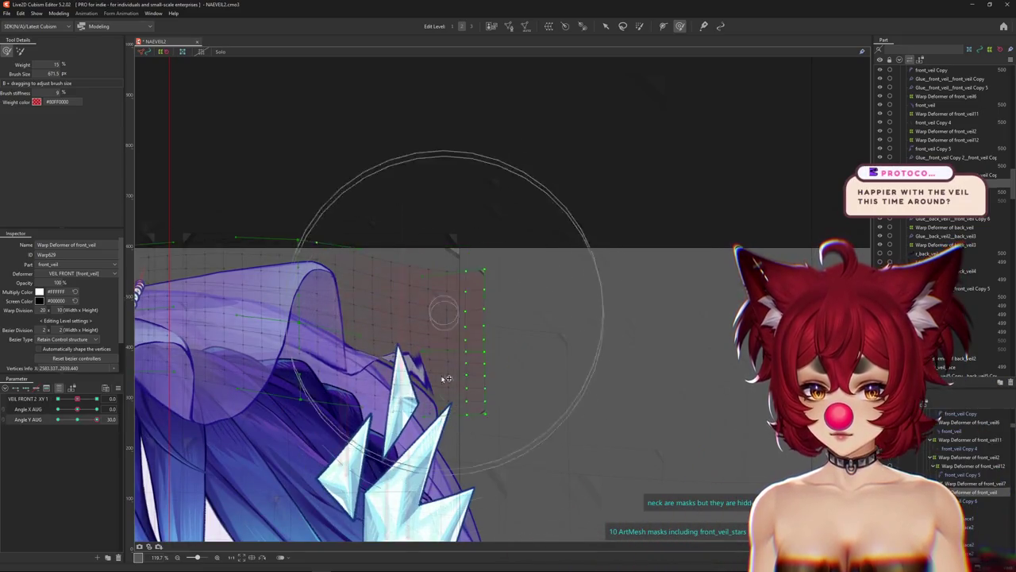
{"action": "mouse_move", "coordinate": [438, 339]}
{"action": "left_mouse_down"}
{"action": "mouse_move", "coordinate": [447, 383]}
{"action": "mouse_move", "coordinate": [442, 368]}
{"action": "left_mouse_up"}
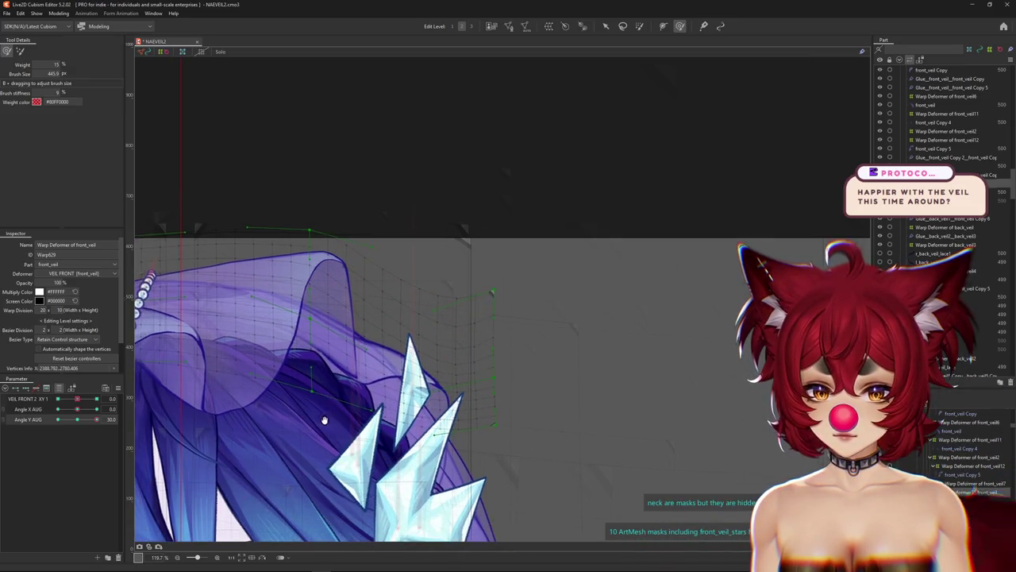
{"action": "mouse_move", "coordinate": [96, 419]}
{"action": "left_mouse_down"}
{"action": "mouse_move", "coordinate": [90, 427]}
{"action": "mouse_move", "coordinate": [96, 419]}
{"action": "left_mouse_up"}
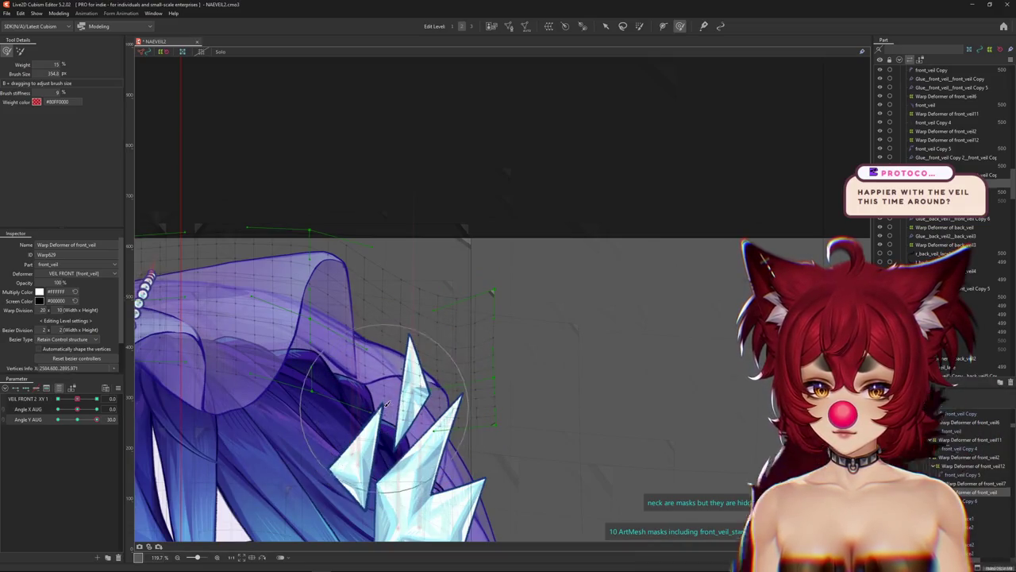
{"action": "left_click_drag", "start_coordinate": [163, 423], "coordinate": [74, 428]}
{"action": "left_click", "coordinate": [58, 419]}
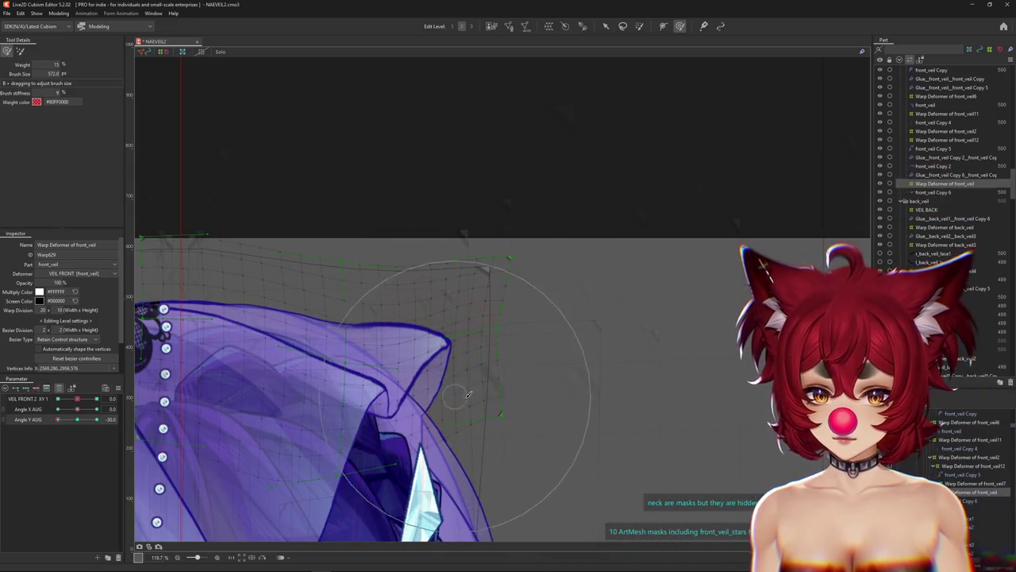
{"action": "scroll", "coordinate": [530, 375], "scroll_direction": "down", "scroll_amount": 2}
{"action": "left_click", "coordinate": [77, 419]}
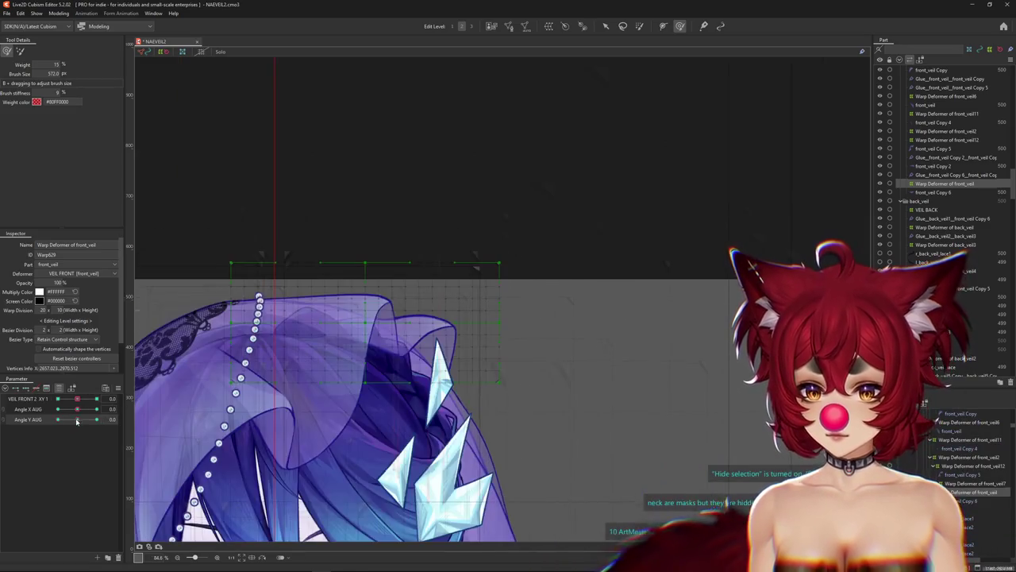
{"action": "left_click", "coordinate": [117, 387]}
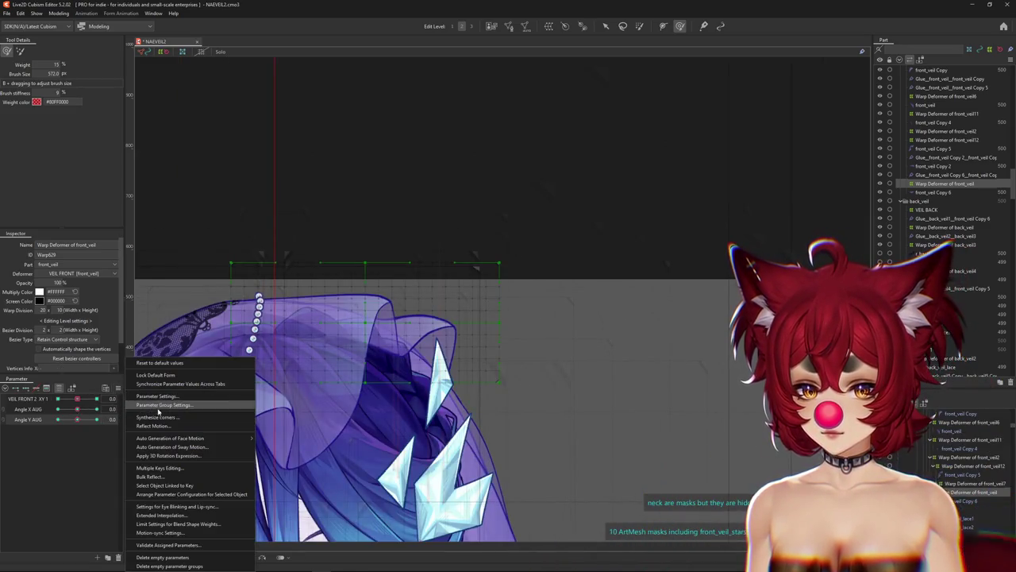
Preview the veil at Angle X 30, then synthesize Angle X/Y AUG corner keys.
{"action": "left_click", "coordinate": [96, 409]}
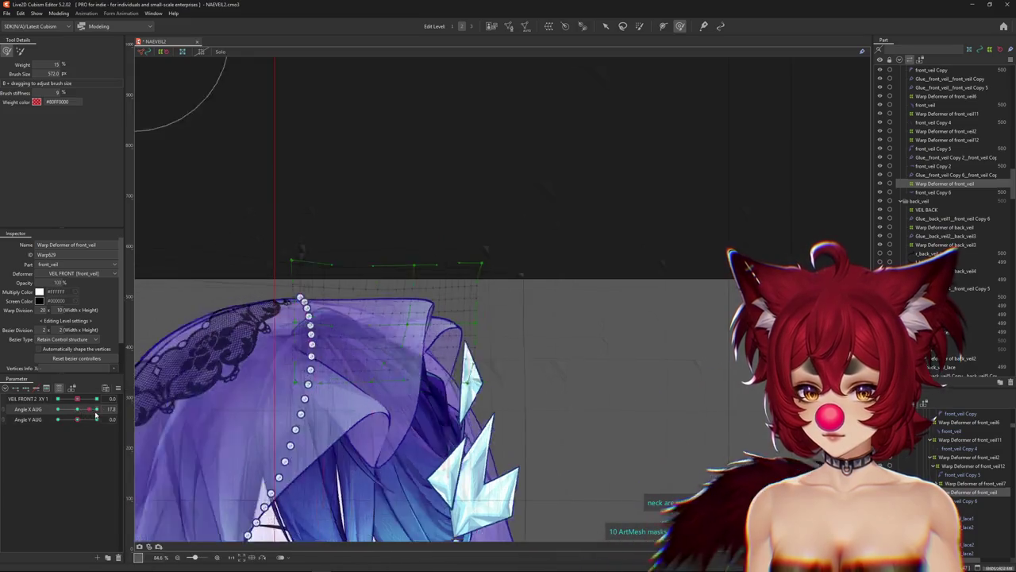
{"action": "left_click_drag", "start_coordinate": [78, 421], "coordinate": [78, 420]}
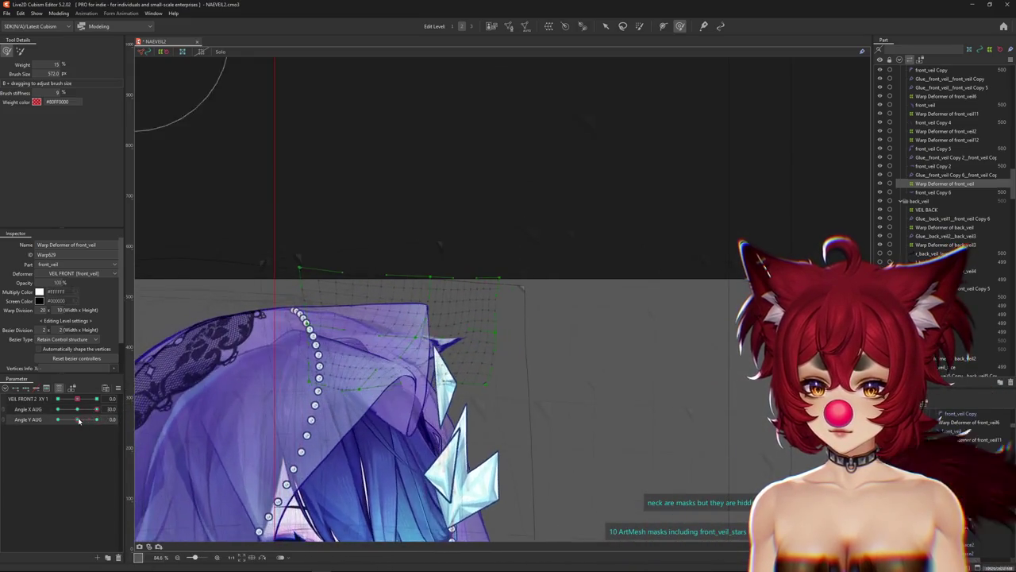
{"action": "left_click", "coordinate": [116, 388]}
{"action": "left_click", "coordinate": [157, 419]}
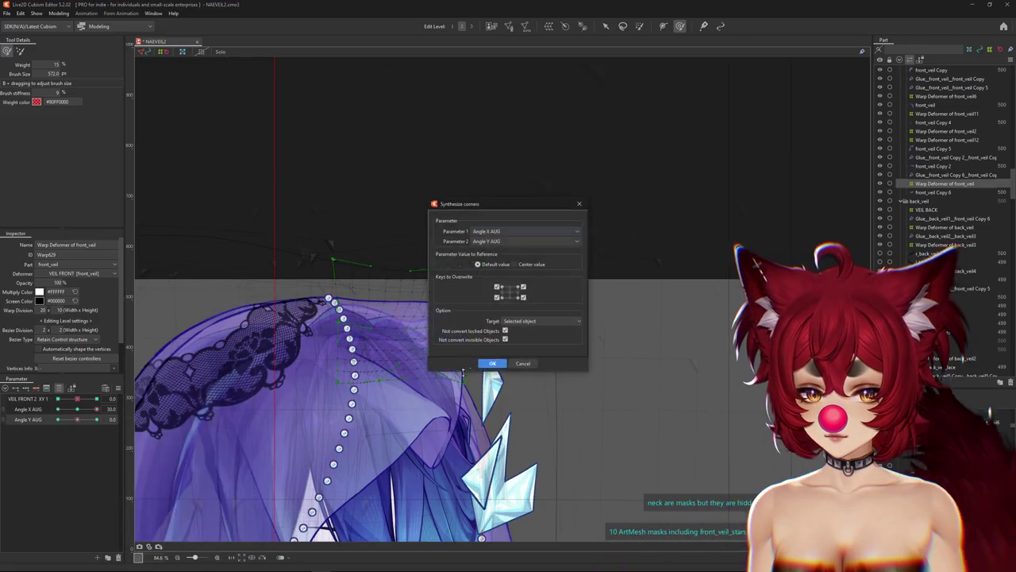
{"action": "left_click", "coordinate": [493, 361]}
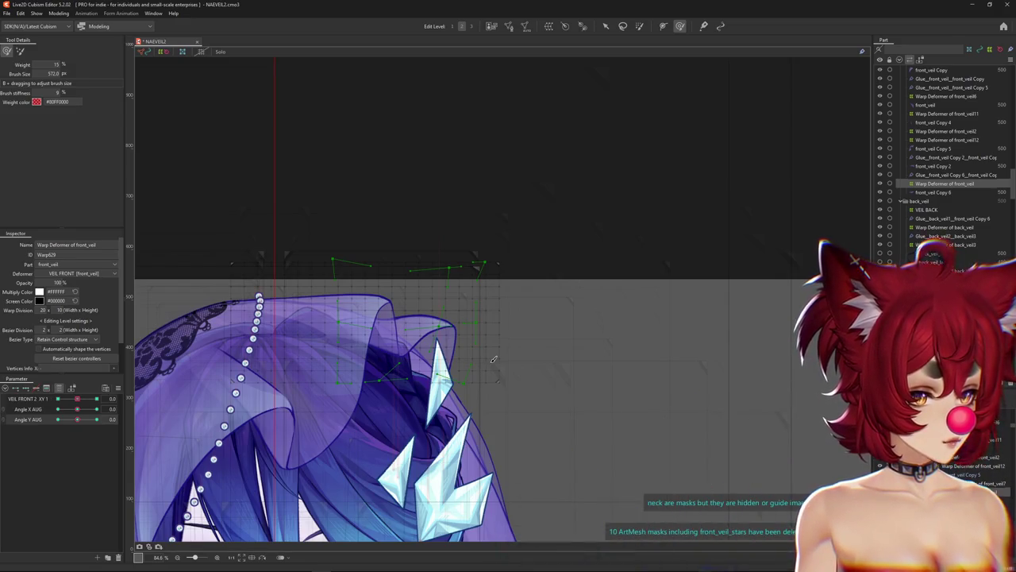
Pose Angle X AUG -30 and Angle Y AUG 30 with a smaller, softer deform brush.
{"action": "left_click_drag", "start_coordinate": [77, 408], "coordinate": [57, 409]}
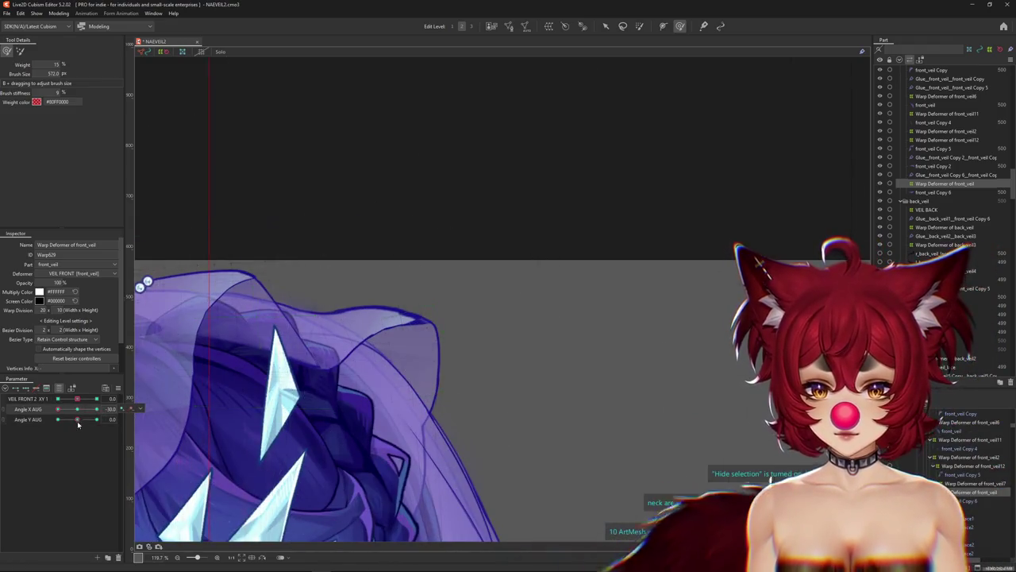
{"action": "left_click_drag", "start_coordinate": [77, 419], "coordinate": [96, 419]}
{"action": "left_click", "coordinate": [19, 50]}
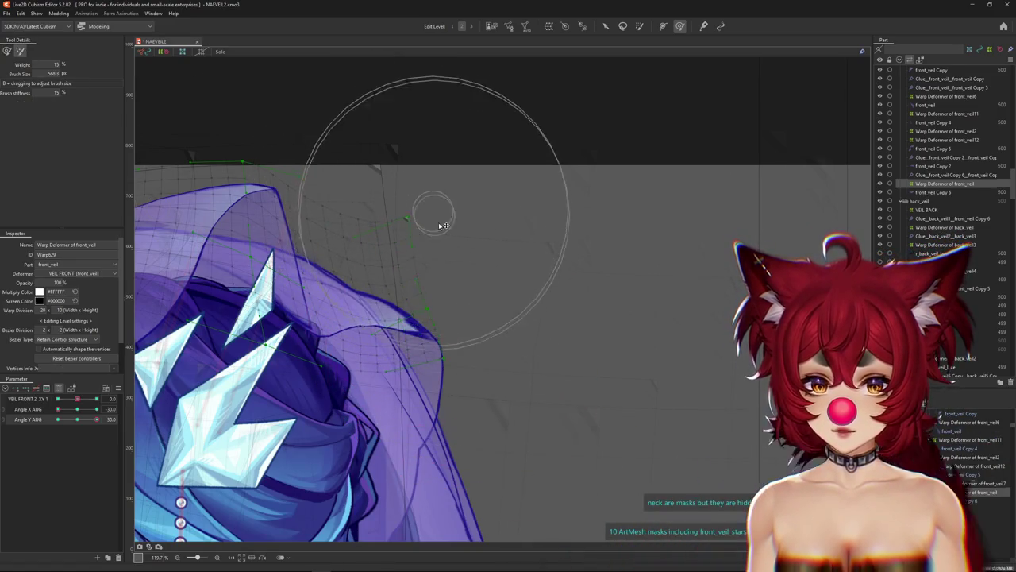
{"action": "left_click_drag", "start_coordinate": [493, 312], "coordinate": [382, 360]}
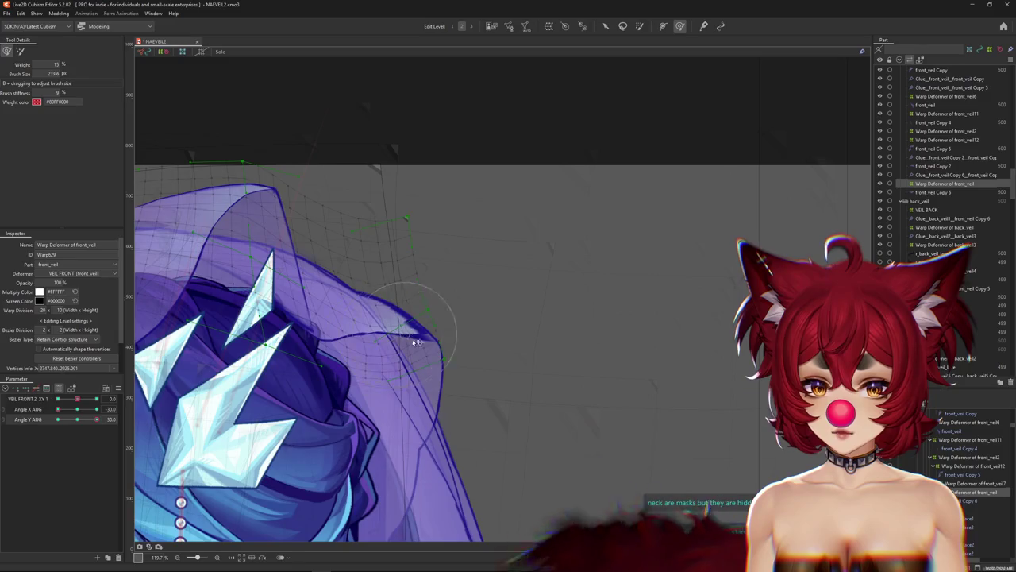
Reshape the veil's upper edge and corner at Angle X -30, Angle Y -30, then reset angles to 0.
{"action": "left_click_drag", "start_coordinate": [73, 419], "coordinate": [36, 420]}
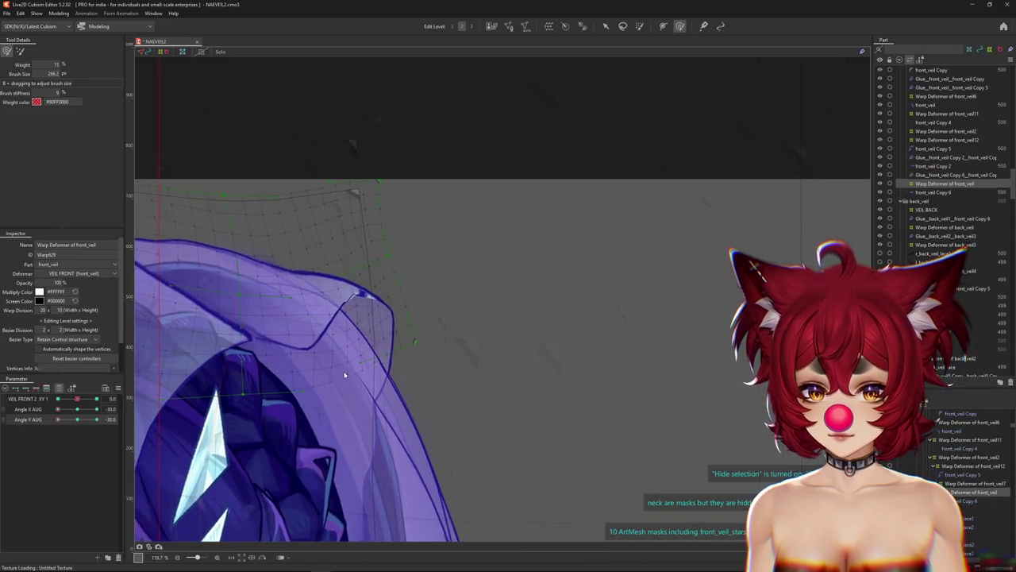
{"action": "left_click_drag", "start_coordinate": [395, 357], "coordinate": [373, 349]}
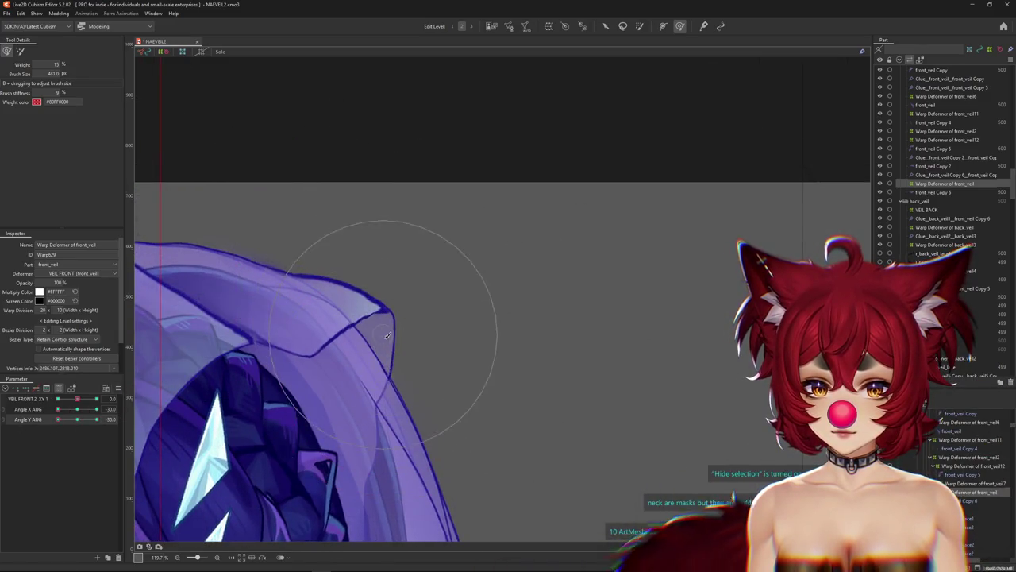
{"action": "scroll", "coordinate": [488, 348], "scroll_direction": "down", "scroll_amount": 2}
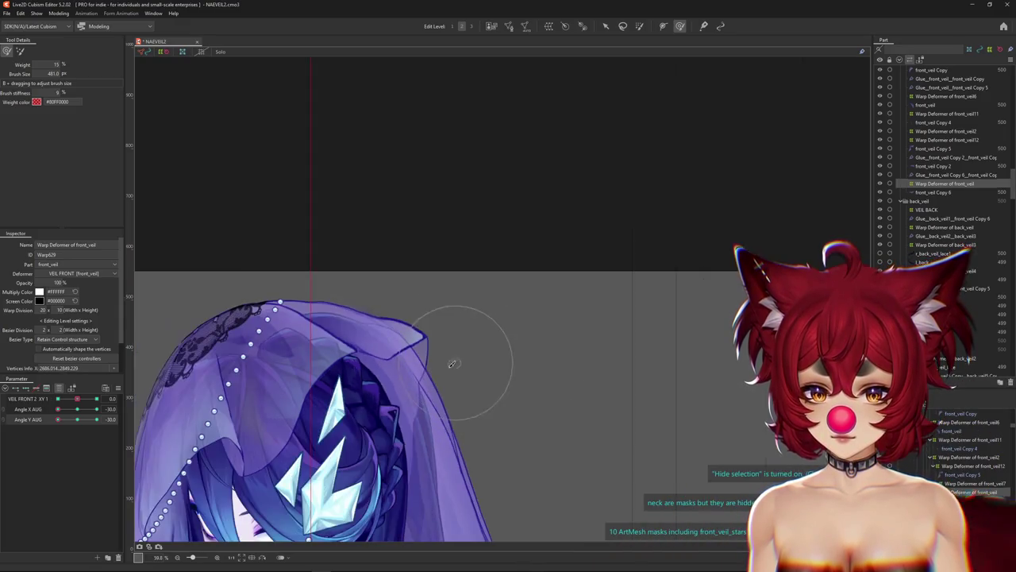
{"action": "left_click_drag", "start_coordinate": [392, 373], "coordinate": [373, 389]}
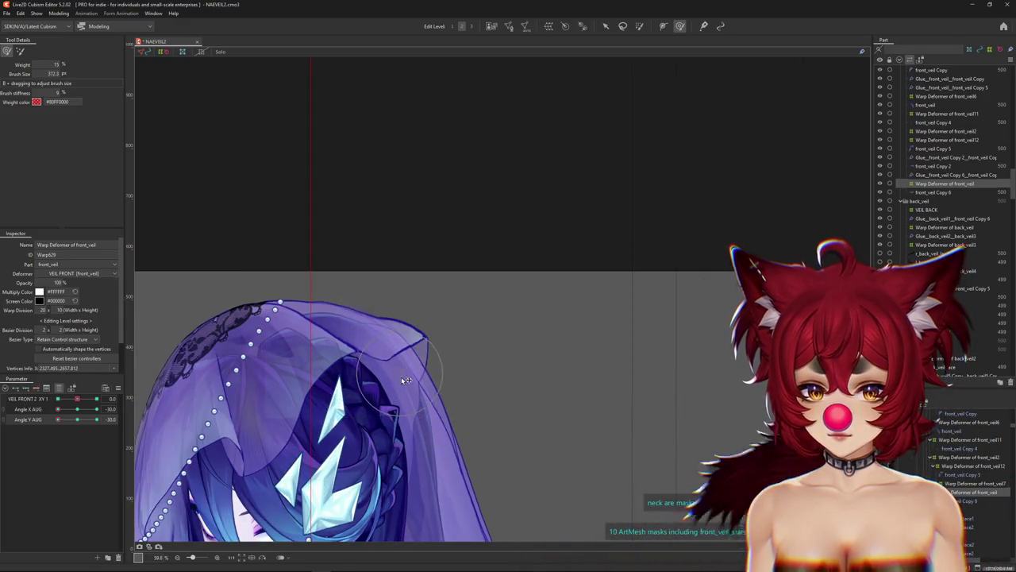
{"action": "mouse_move", "coordinate": [373, 393]}
{"action": "left_mouse_down"}
{"action": "mouse_move", "coordinate": [405, 348]}
{"action": "mouse_move", "coordinate": [420, 352]}
{"action": "left_mouse_up"}
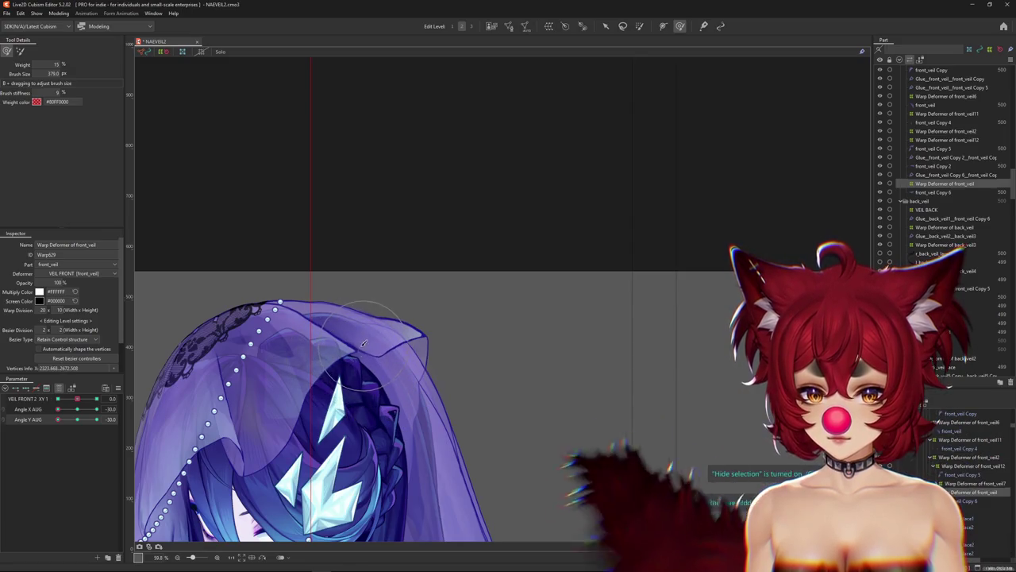
{"action": "left_click_drag", "start_coordinate": [90, 416], "coordinate": [107, 428]}
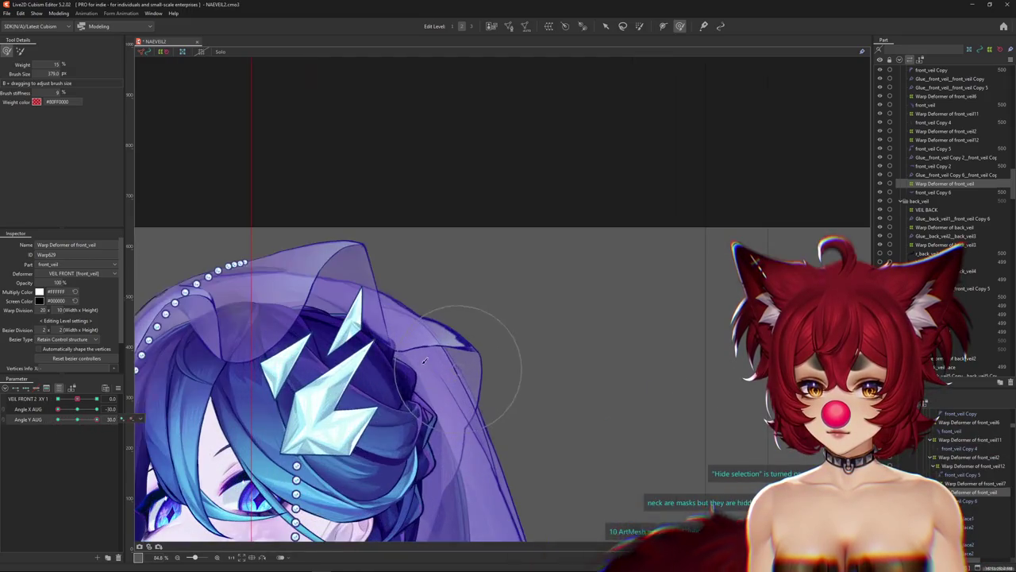
{"action": "scroll", "coordinate": [441, 367], "scroll_direction": "up", "scroll_amount": 3}
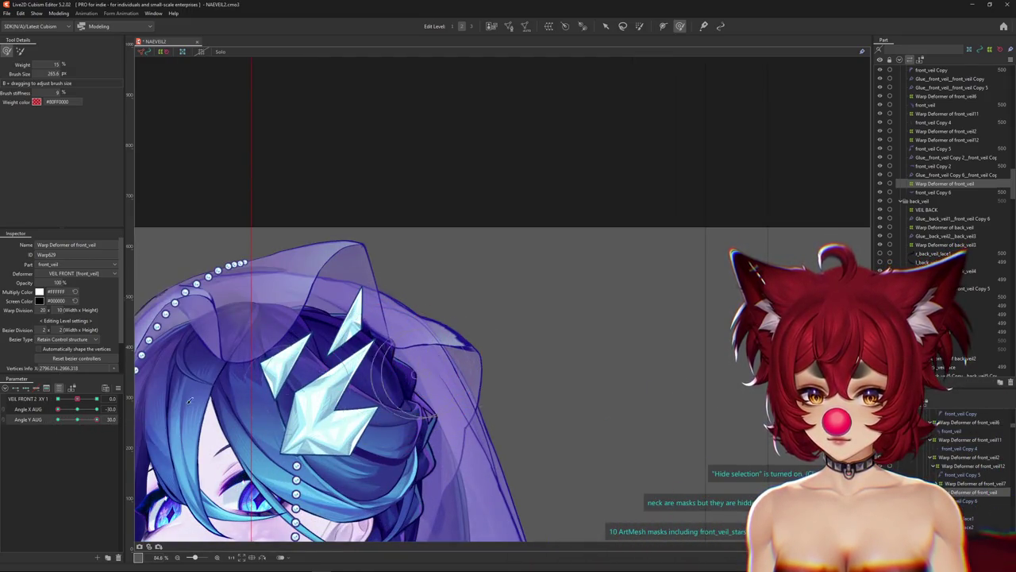
{"action": "left_click", "coordinate": [117, 410]}
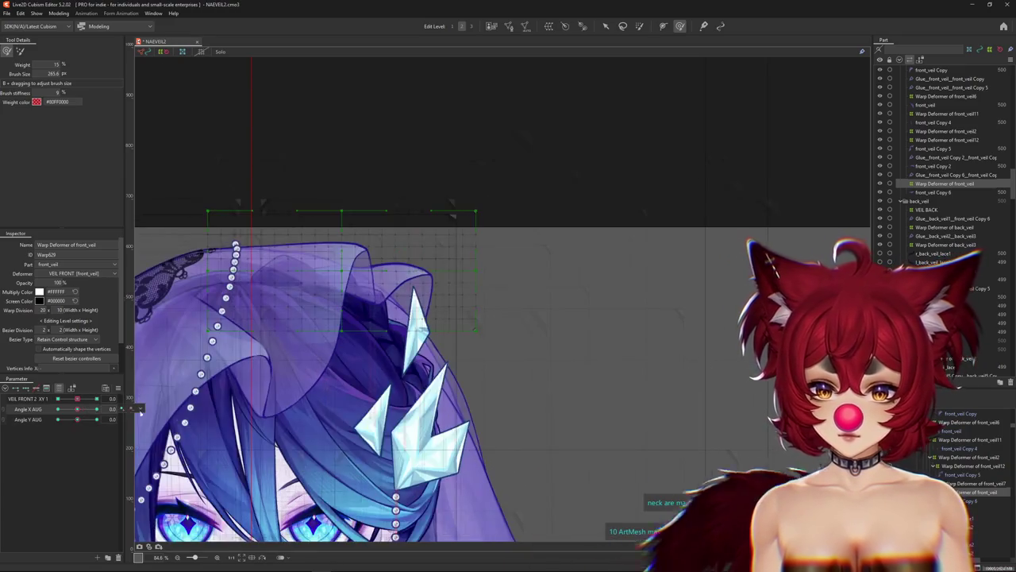
Enter mesh editing on front_veil Copy 6 and adjust vertices near the veil tip.
{"action": "left_click", "coordinate": [317, 286]}
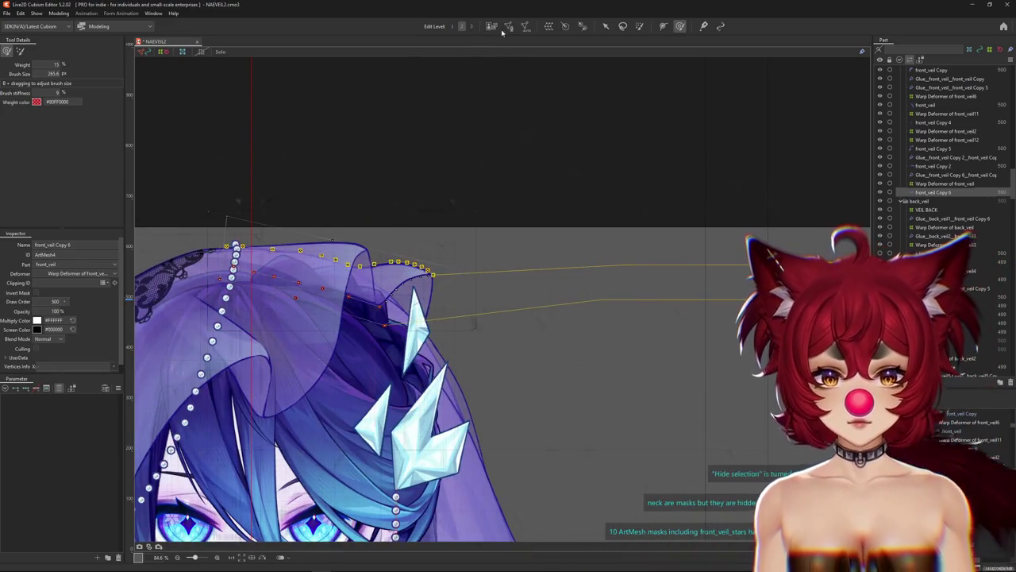
{"action": "left_click", "coordinate": [503, 28]}
{"action": "scroll", "coordinate": [460, 297], "scroll_direction": "up", "scroll_amount": 5}
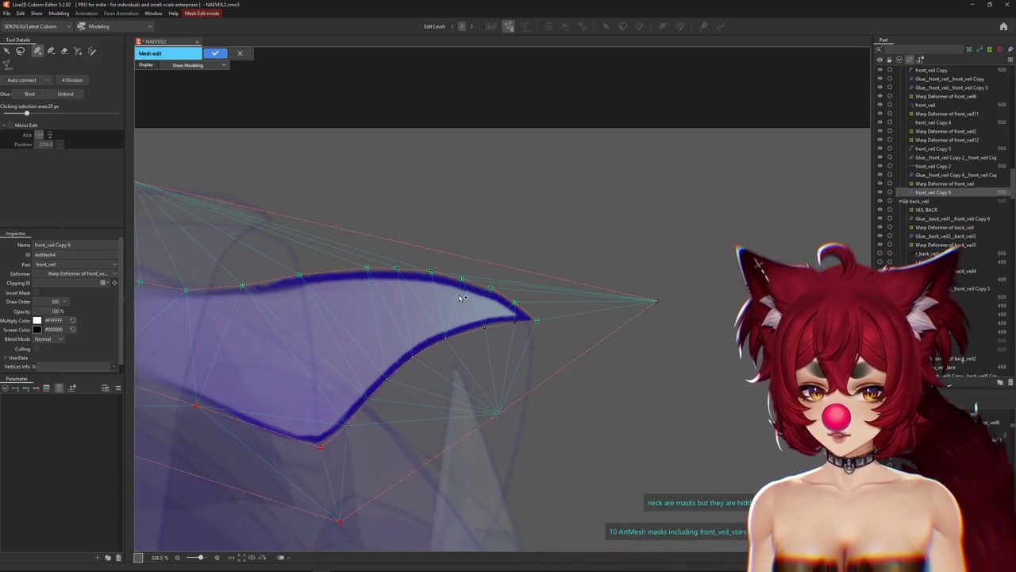
{"action": "left_click_drag", "start_coordinate": [489, 289], "coordinate": [490, 304]}
{"action": "scroll", "coordinate": [536, 322], "scroll_direction": "up", "scroll_amount": 3}
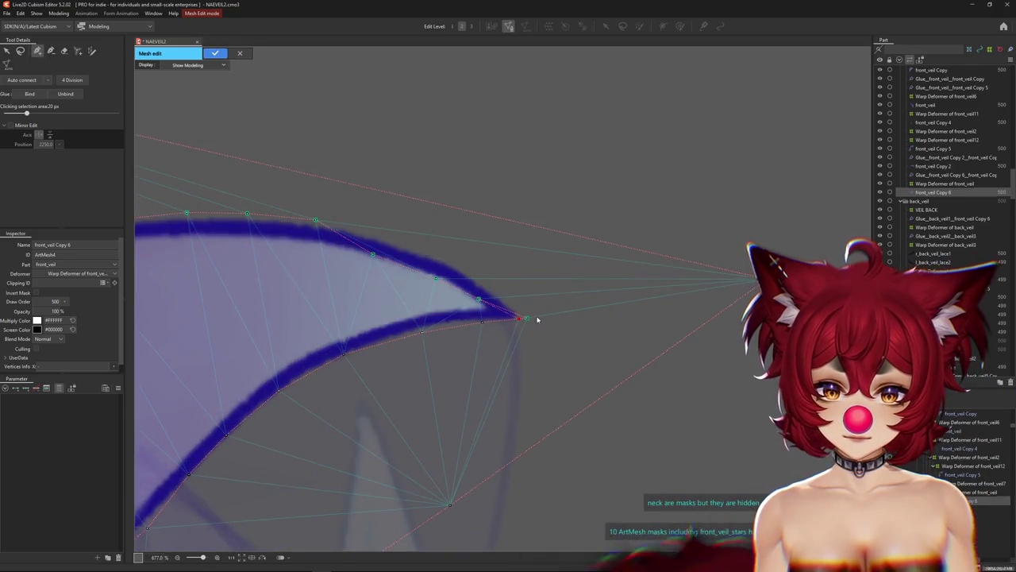
{"action": "left_click", "coordinate": [482, 322]}
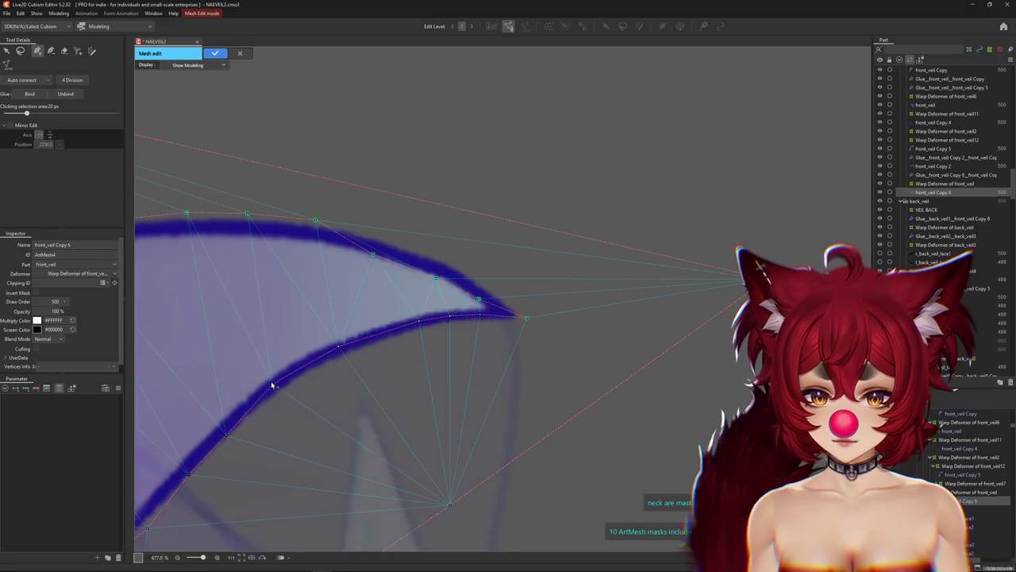
Align the upper-edge vertices to the veil outline, apply the mesh, and return to the Arrow tool.
{"action": "scroll", "coordinate": [270, 389], "scroll_direction": "up", "scroll_amount": 2}
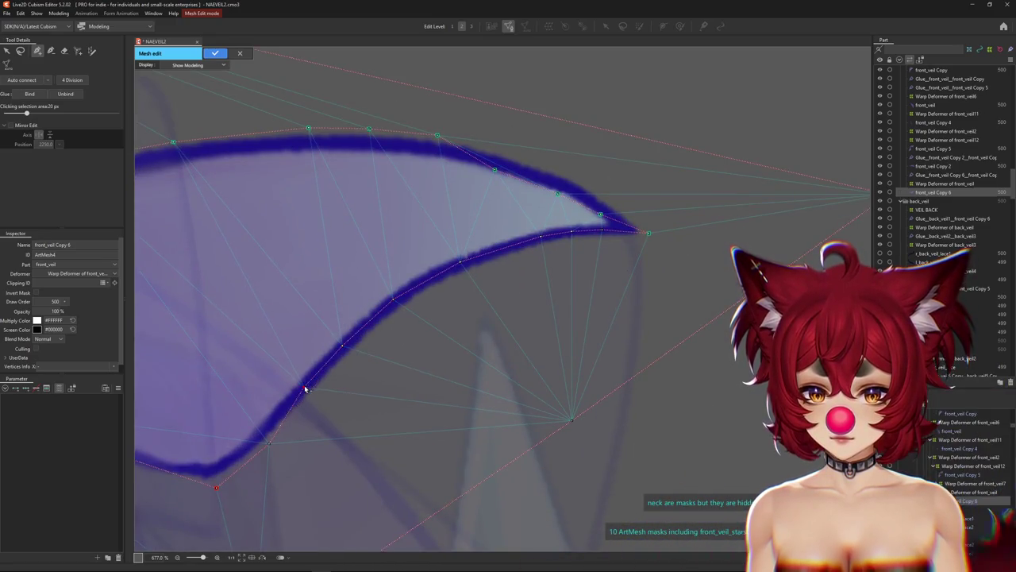
{"action": "scroll", "coordinate": [257, 386], "scroll_direction": "down", "scroll_amount": 2}
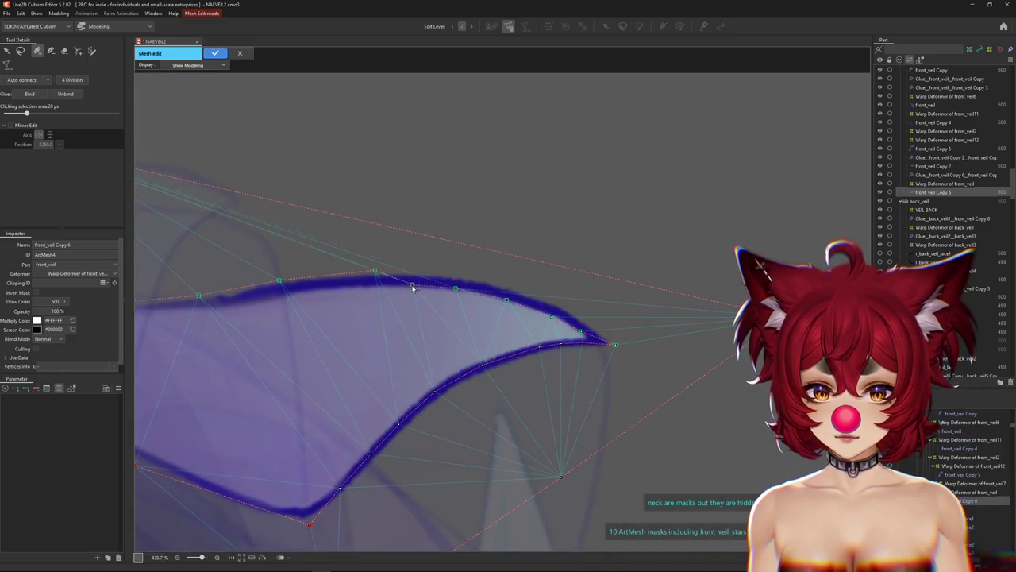
{"action": "left_click_drag", "start_coordinate": [357, 291], "coordinate": [358, 287]}
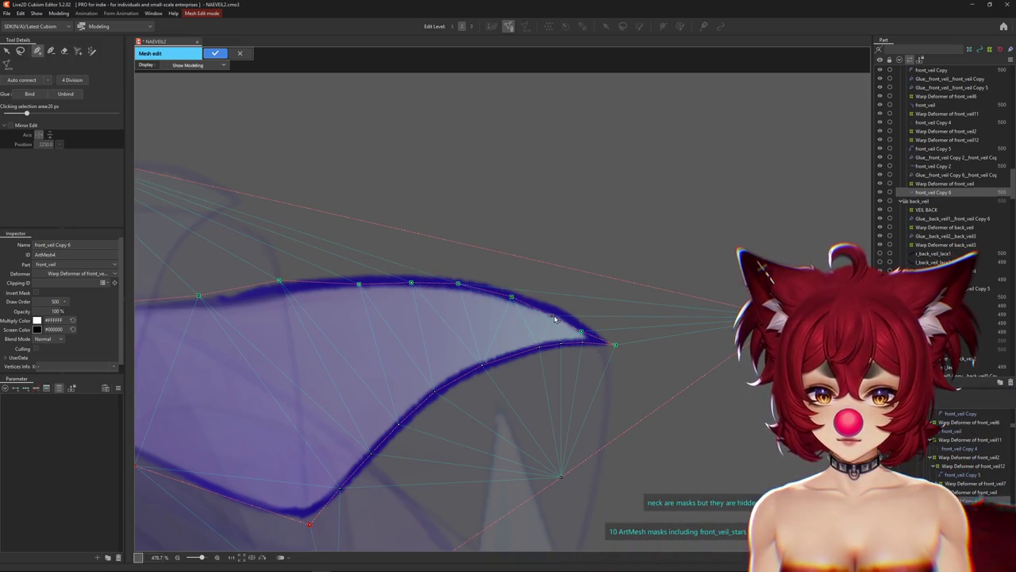
{"action": "scroll", "coordinate": [558, 316], "scroll_direction": "up", "scroll_amount": 3}
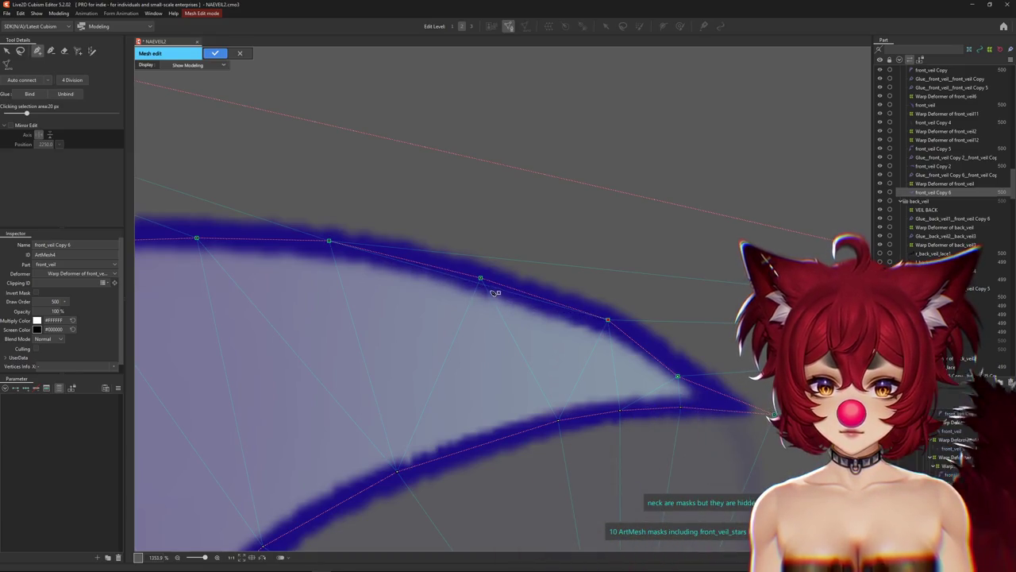
{"action": "scroll", "coordinate": [480, 300], "scroll_direction": "down", "scroll_amount": 2}
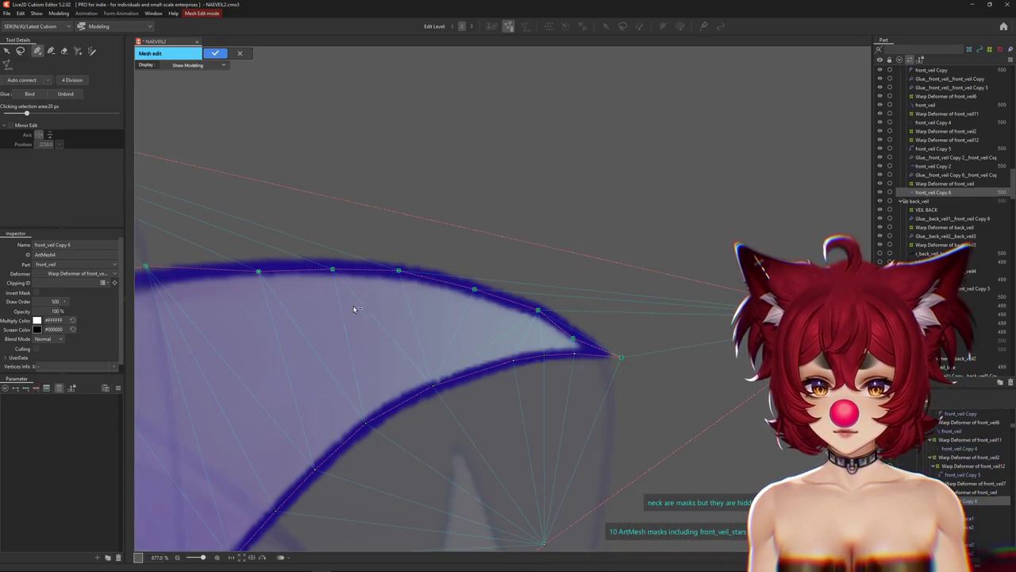
{"action": "left_click", "coordinate": [540, 293]}
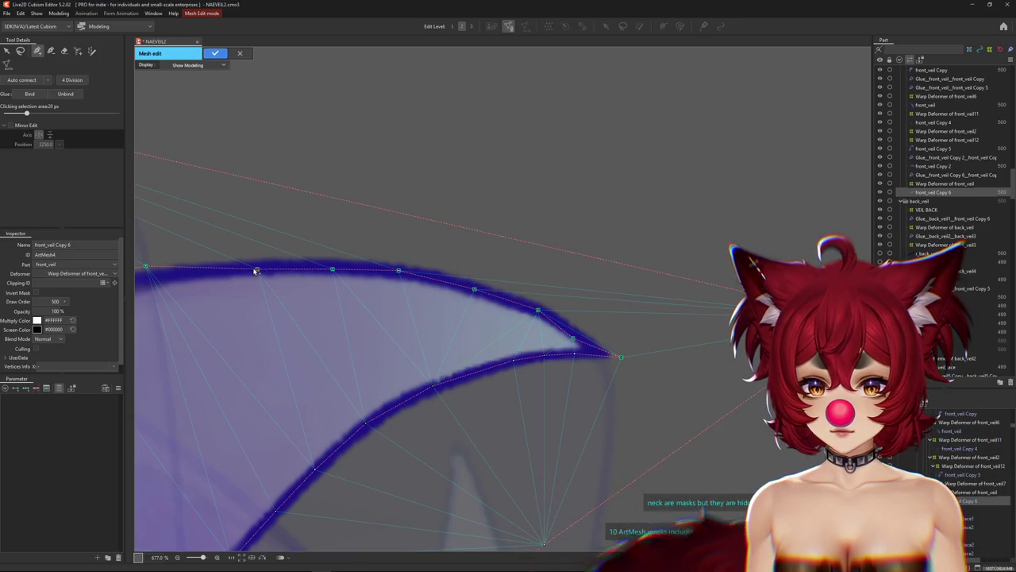
{"action": "left_click_drag", "start_coordinate": [260, 281], "coordinate": [323, 256]}
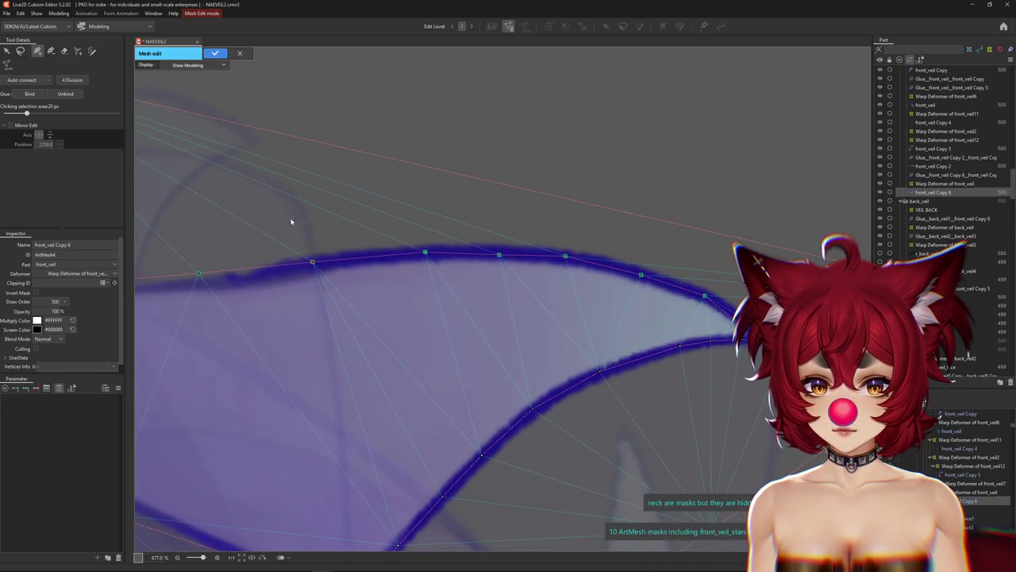
{"action": "left_click", "coordinate": [216, 54]}
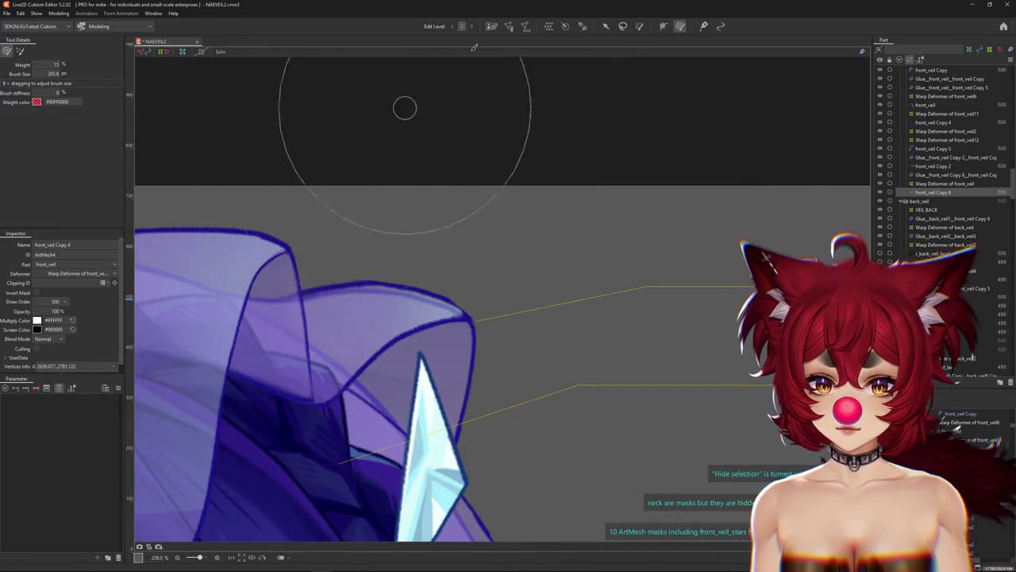
{"action": "left_click", "coordinate": [606, 25]}
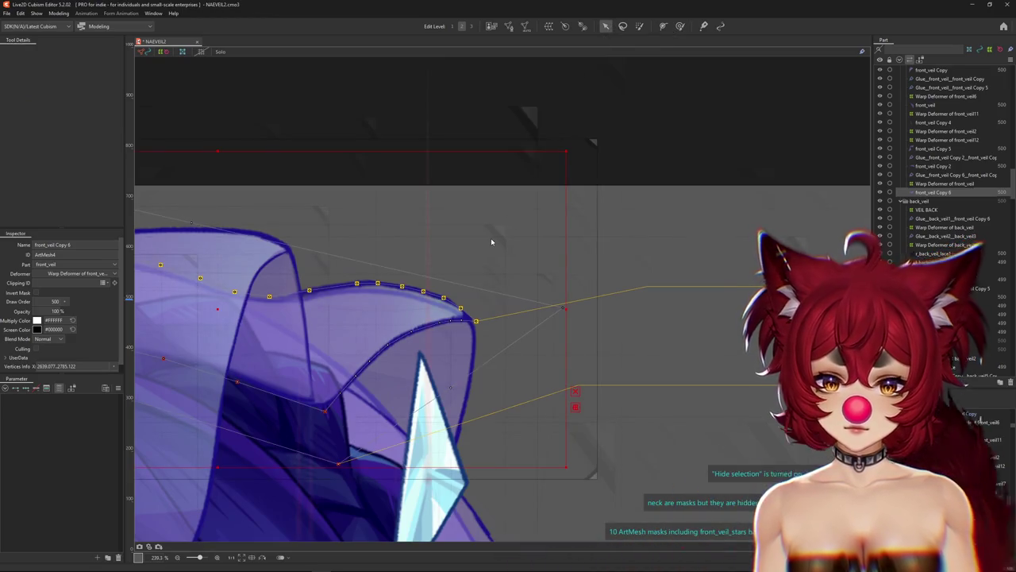